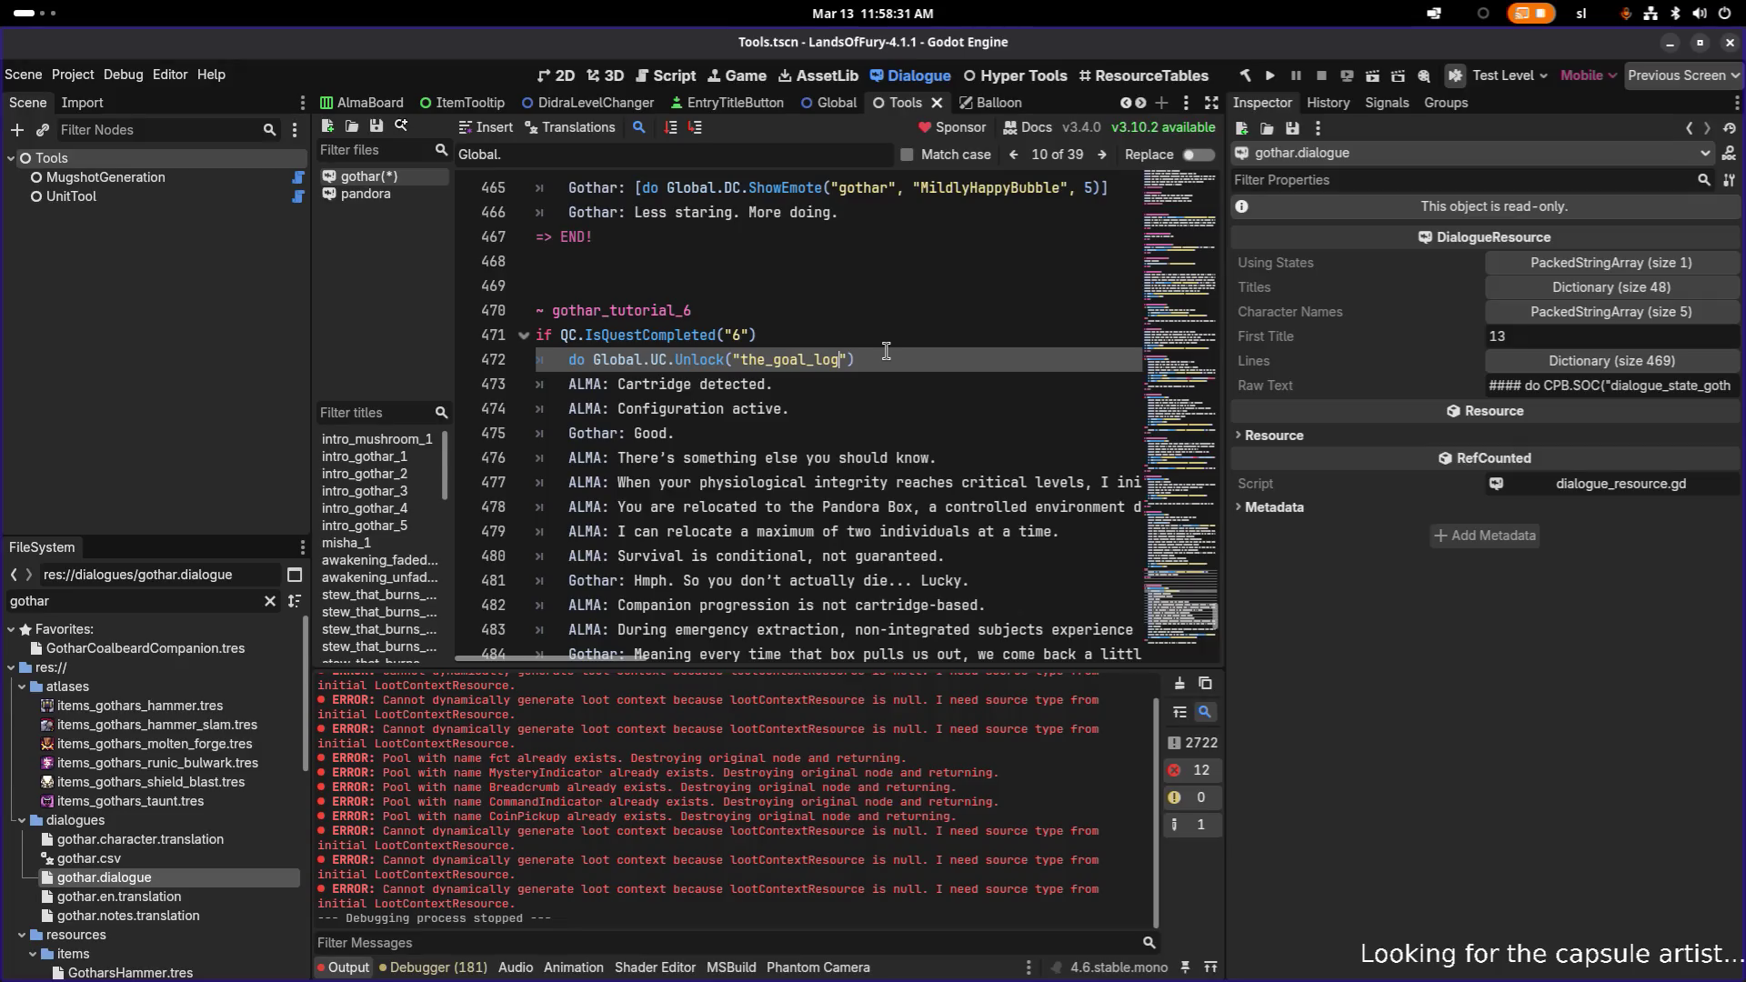
# - Move the Unlock("the_goal_log") call from line 472 to line 487, after ALMA's clarification line
pyautogui.hotkey('shift', 'Home')
pyautogui.hotkey('ctrl', 'c')
pyautogui.press('BackSpace')
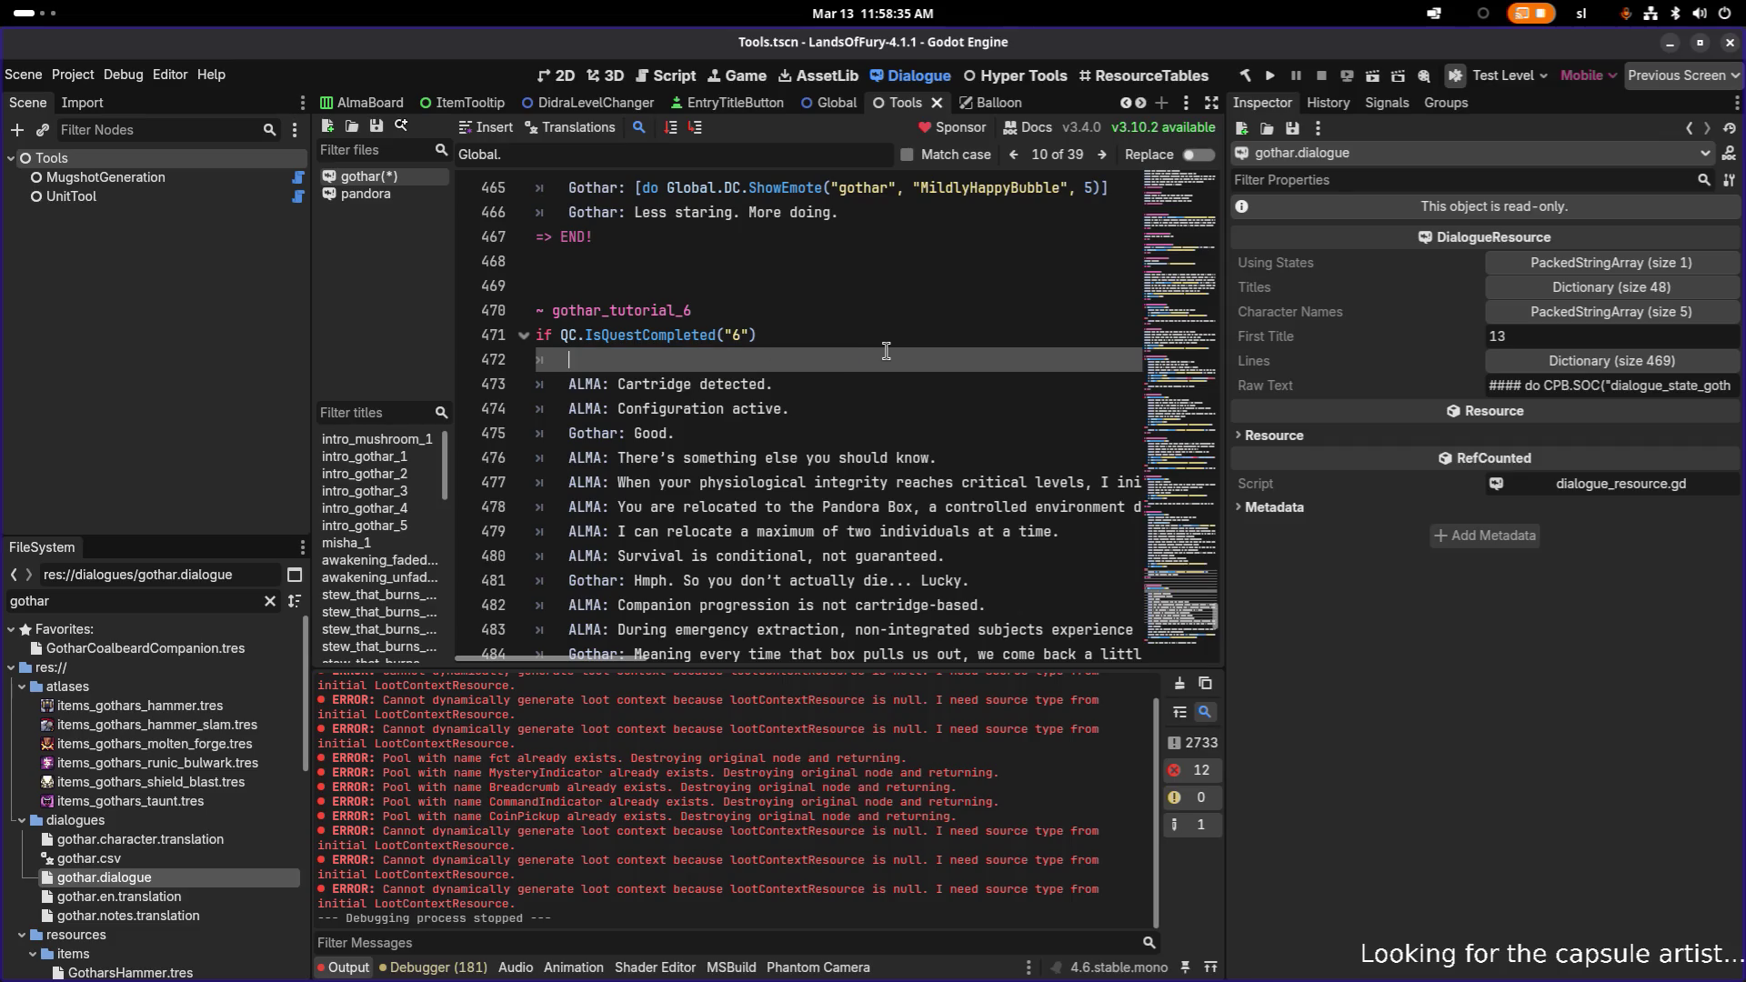
pyautogui.press('BackSpace')
pyautogui.scroll(-2, 887, 351)
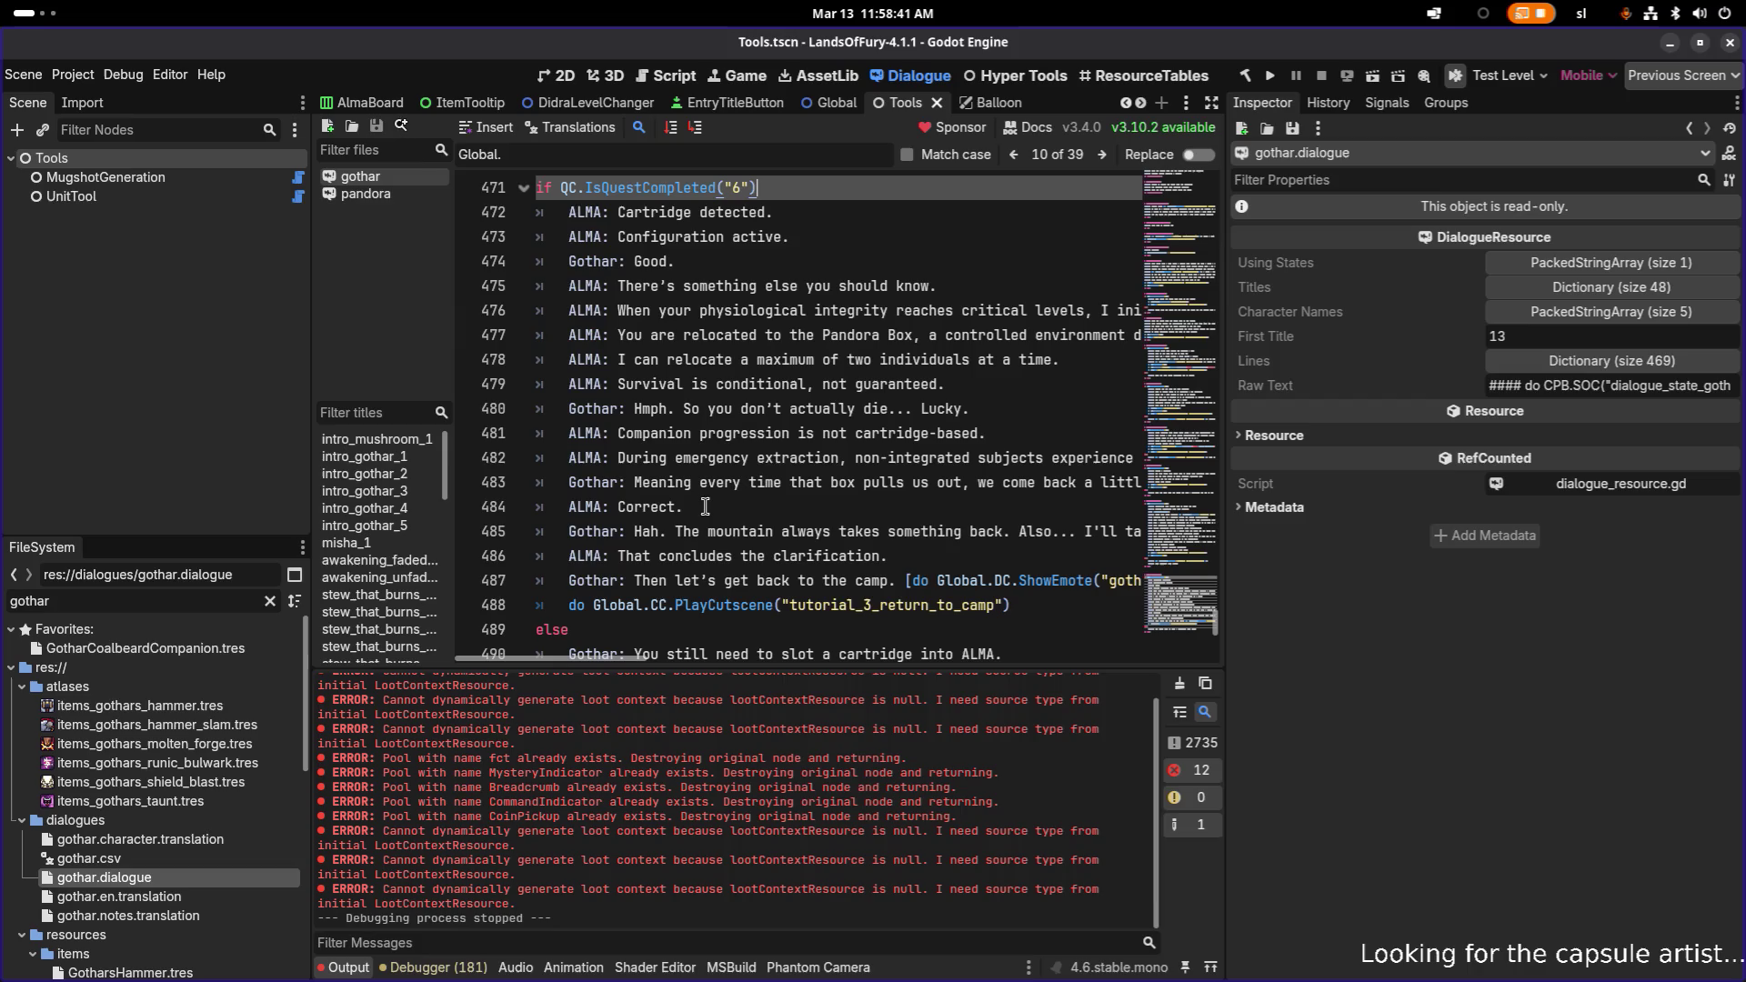
pyautogui.click(907, 559)
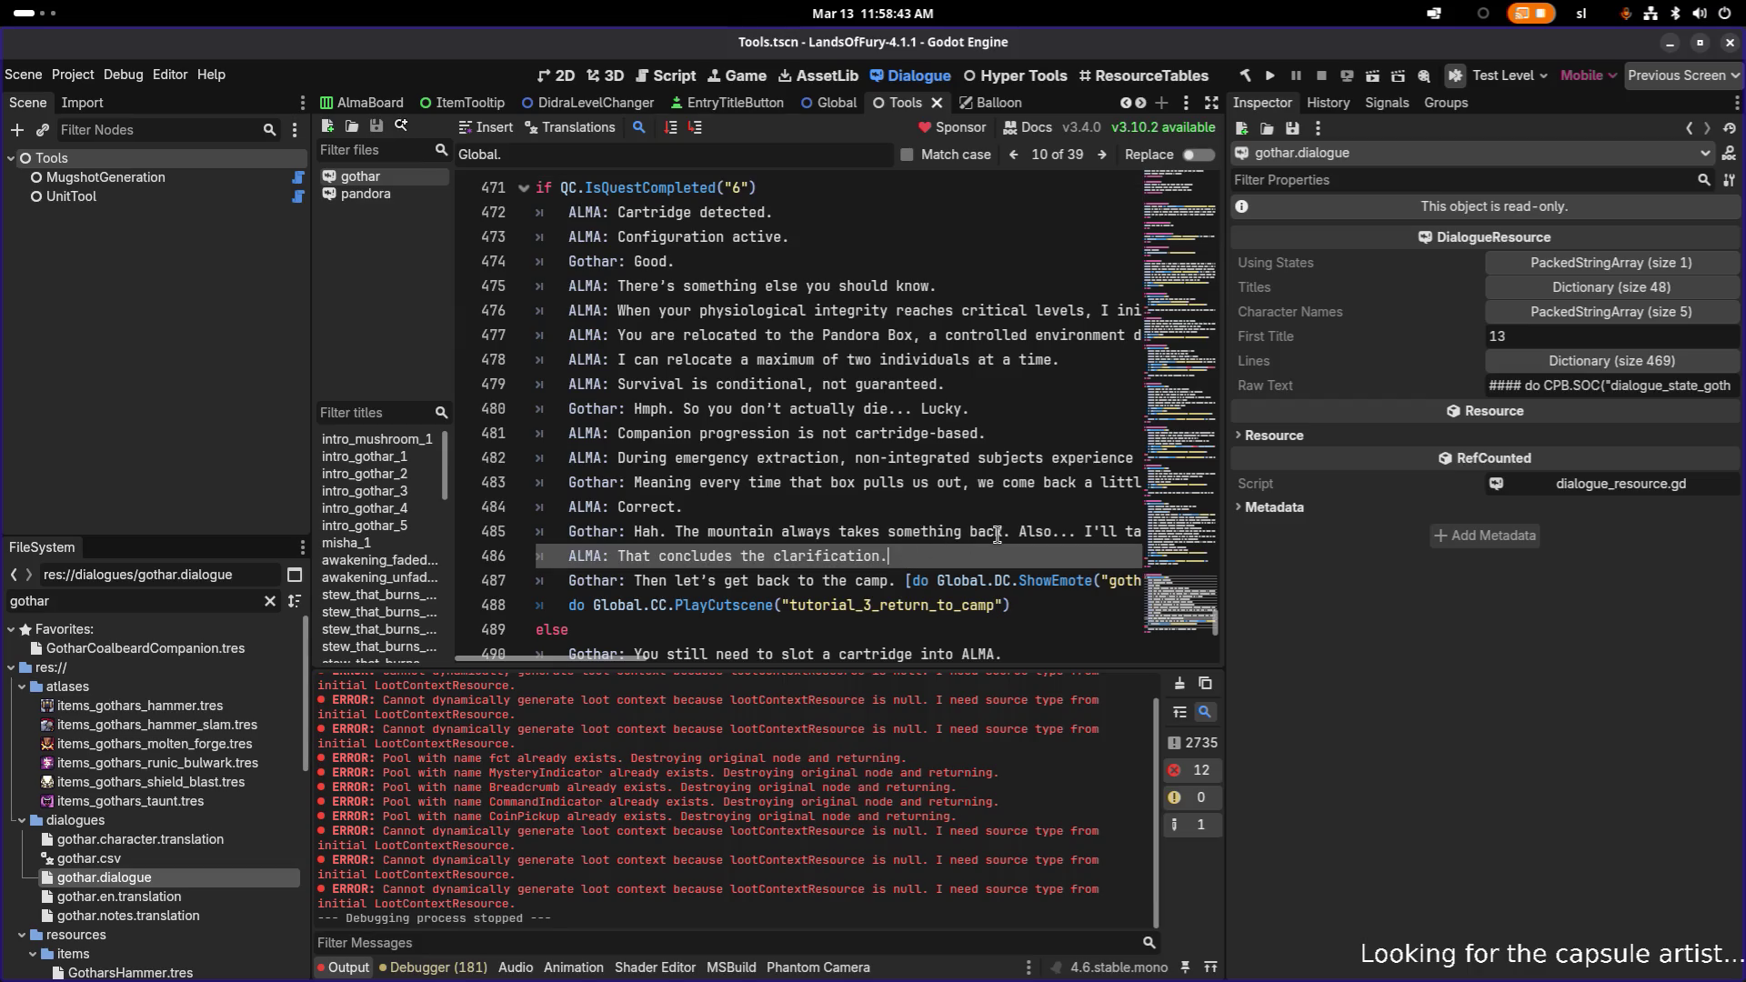
pyautogui.press('Return')
pyautogui.hotkey('ctrl', 'v')
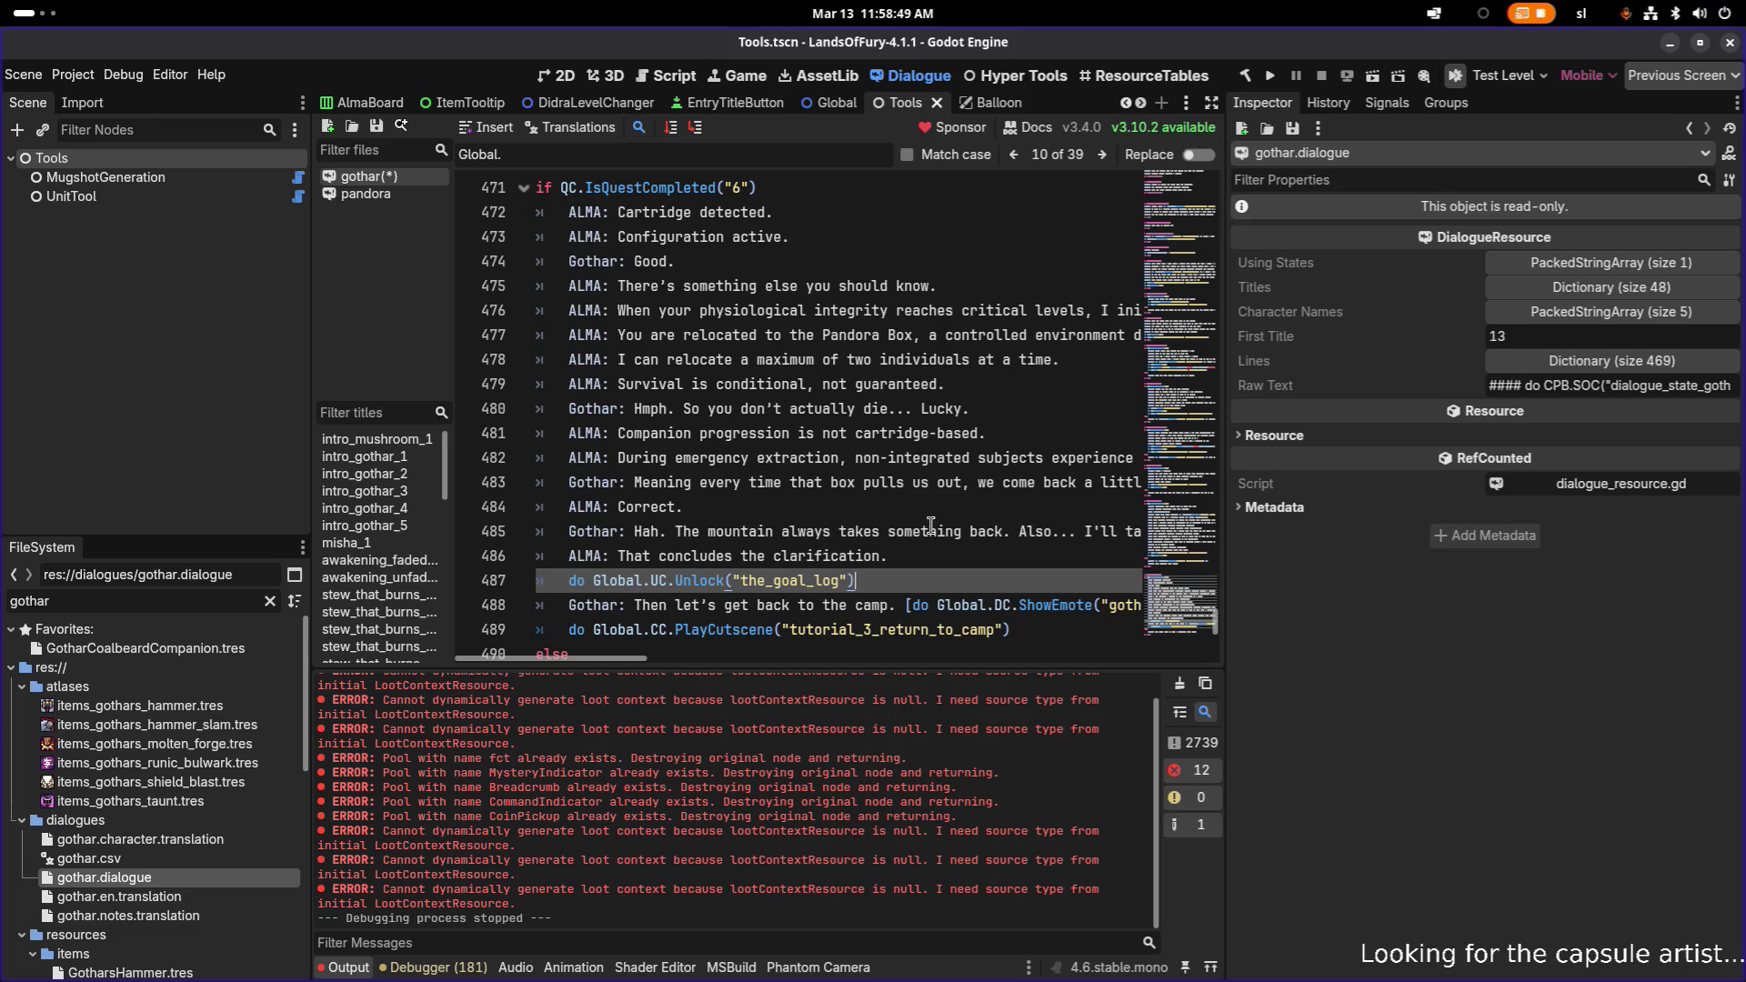
pyautogui.hotkey('alt', 'Tab')
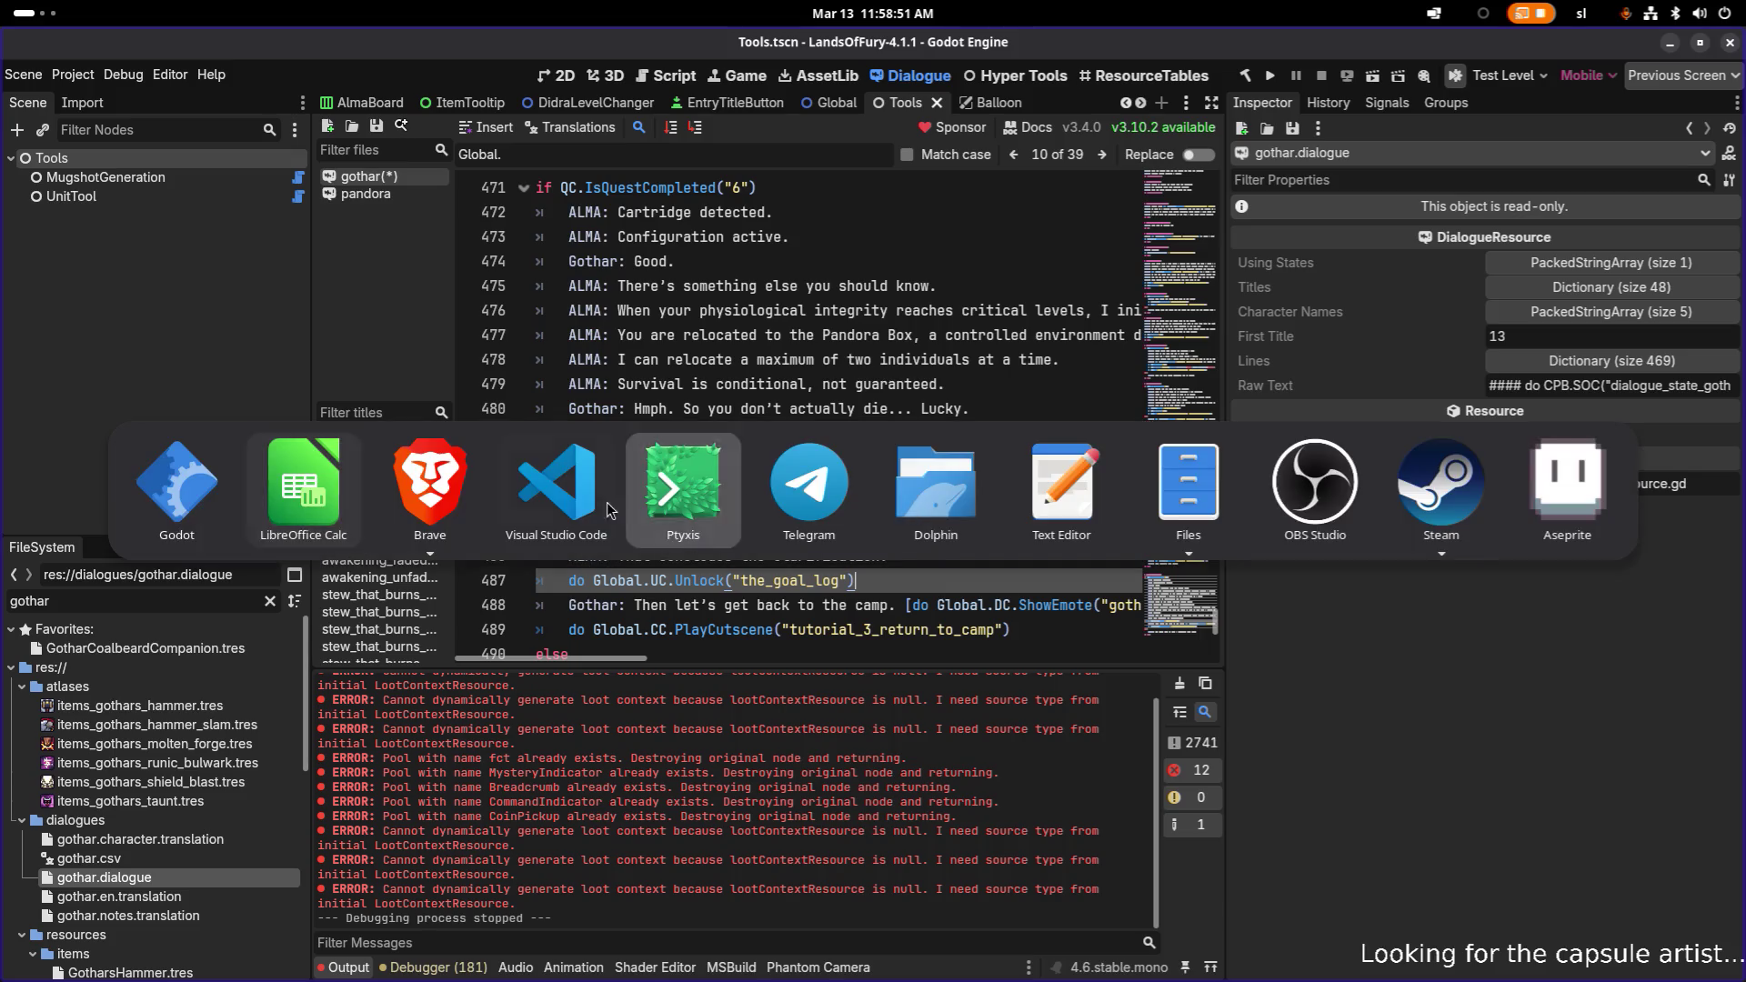
# - Open UnlockablesResource.cs, then Unlockables.tres, in VS Code's Quick Open
pyautogui.hotkey('ctrl', 'p')
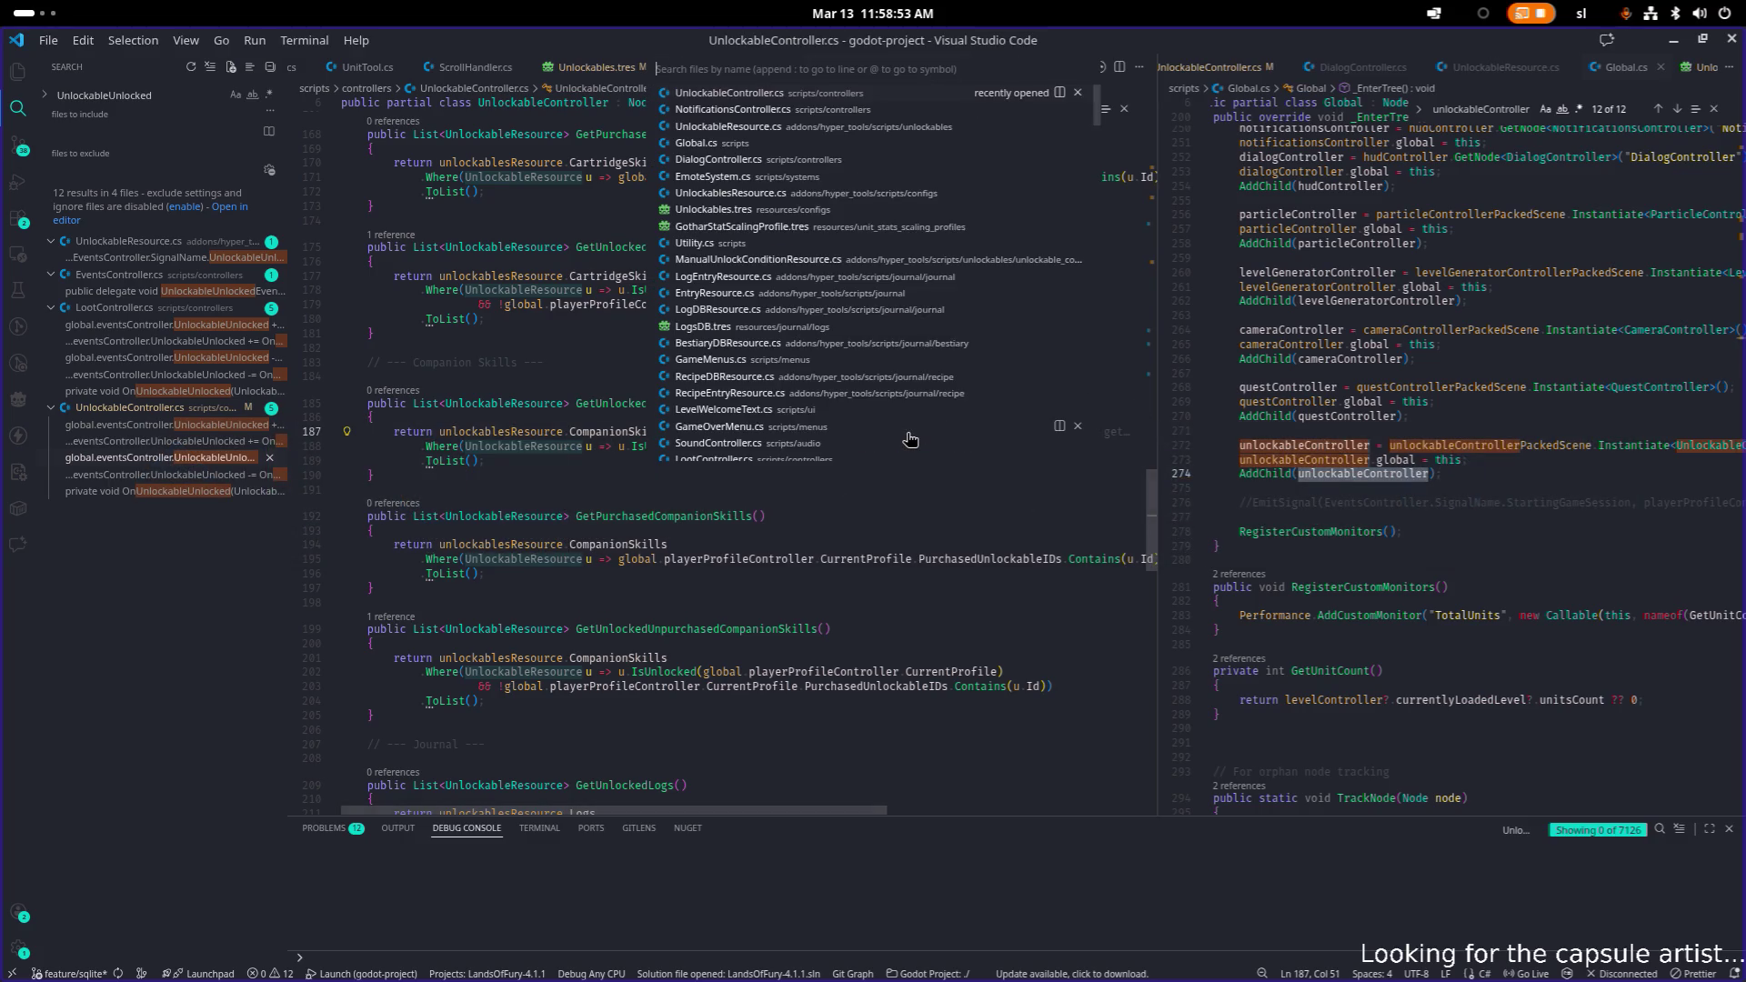
pyautogui.write('unlockag')
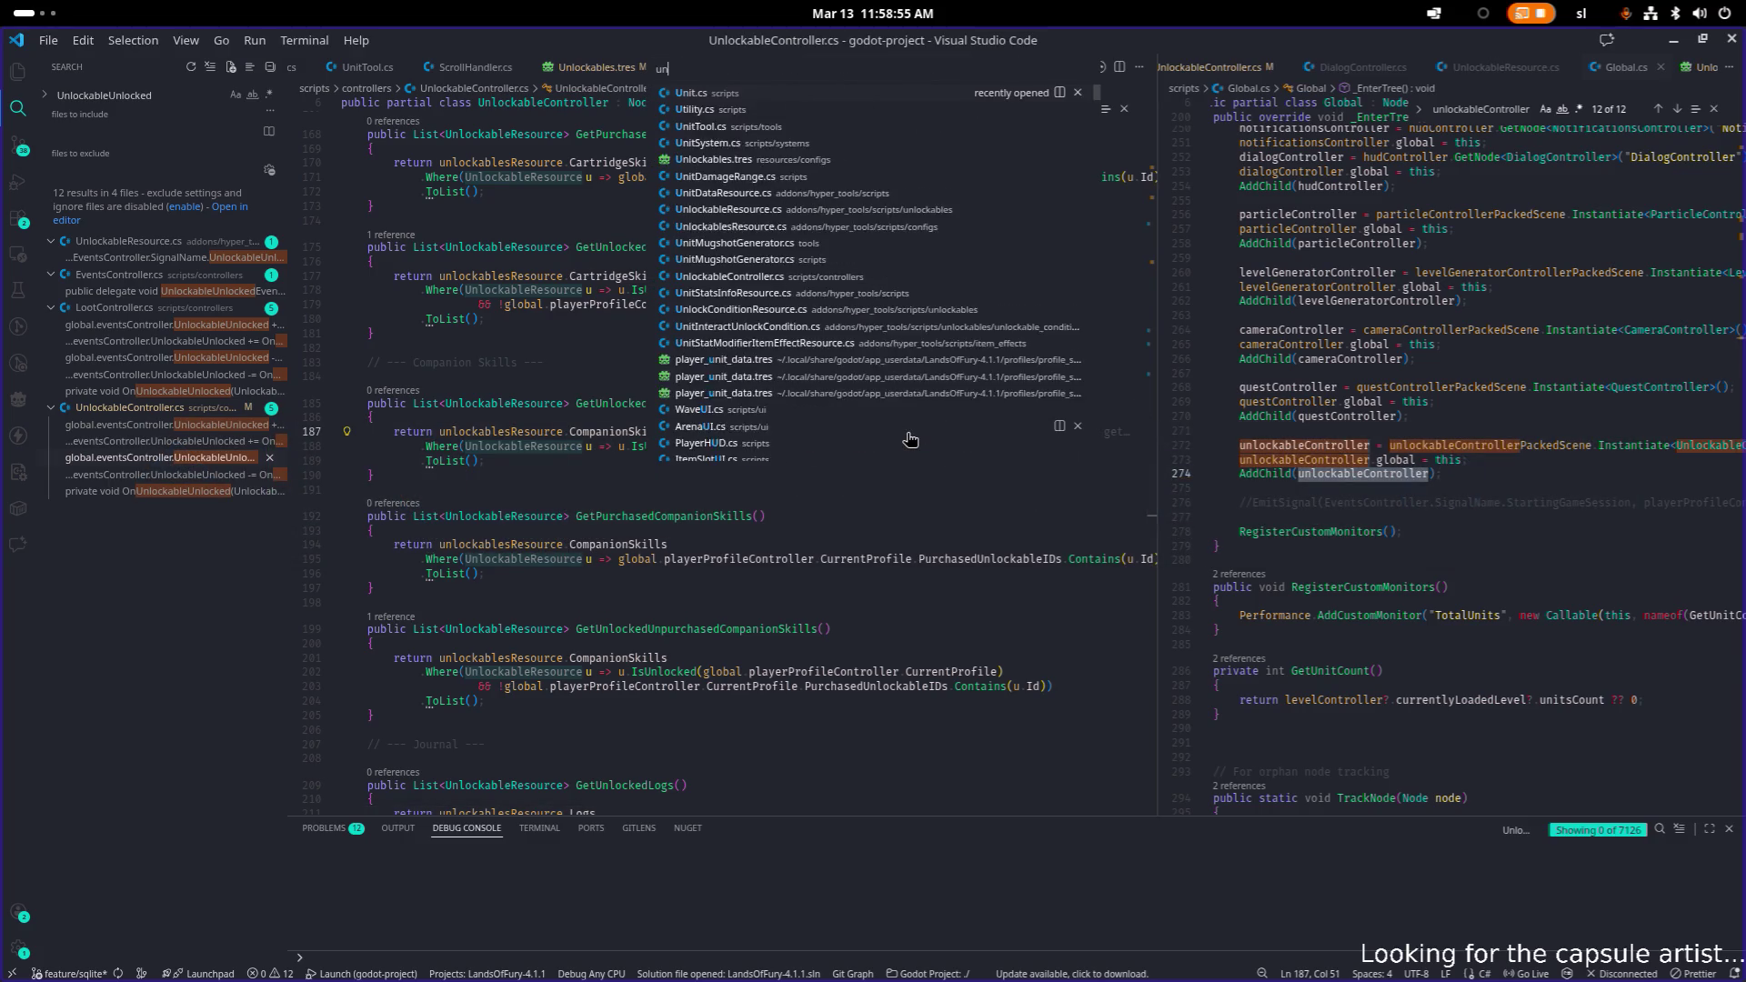
pyautogui.press('BackSpace')
pyautogui.write('b')
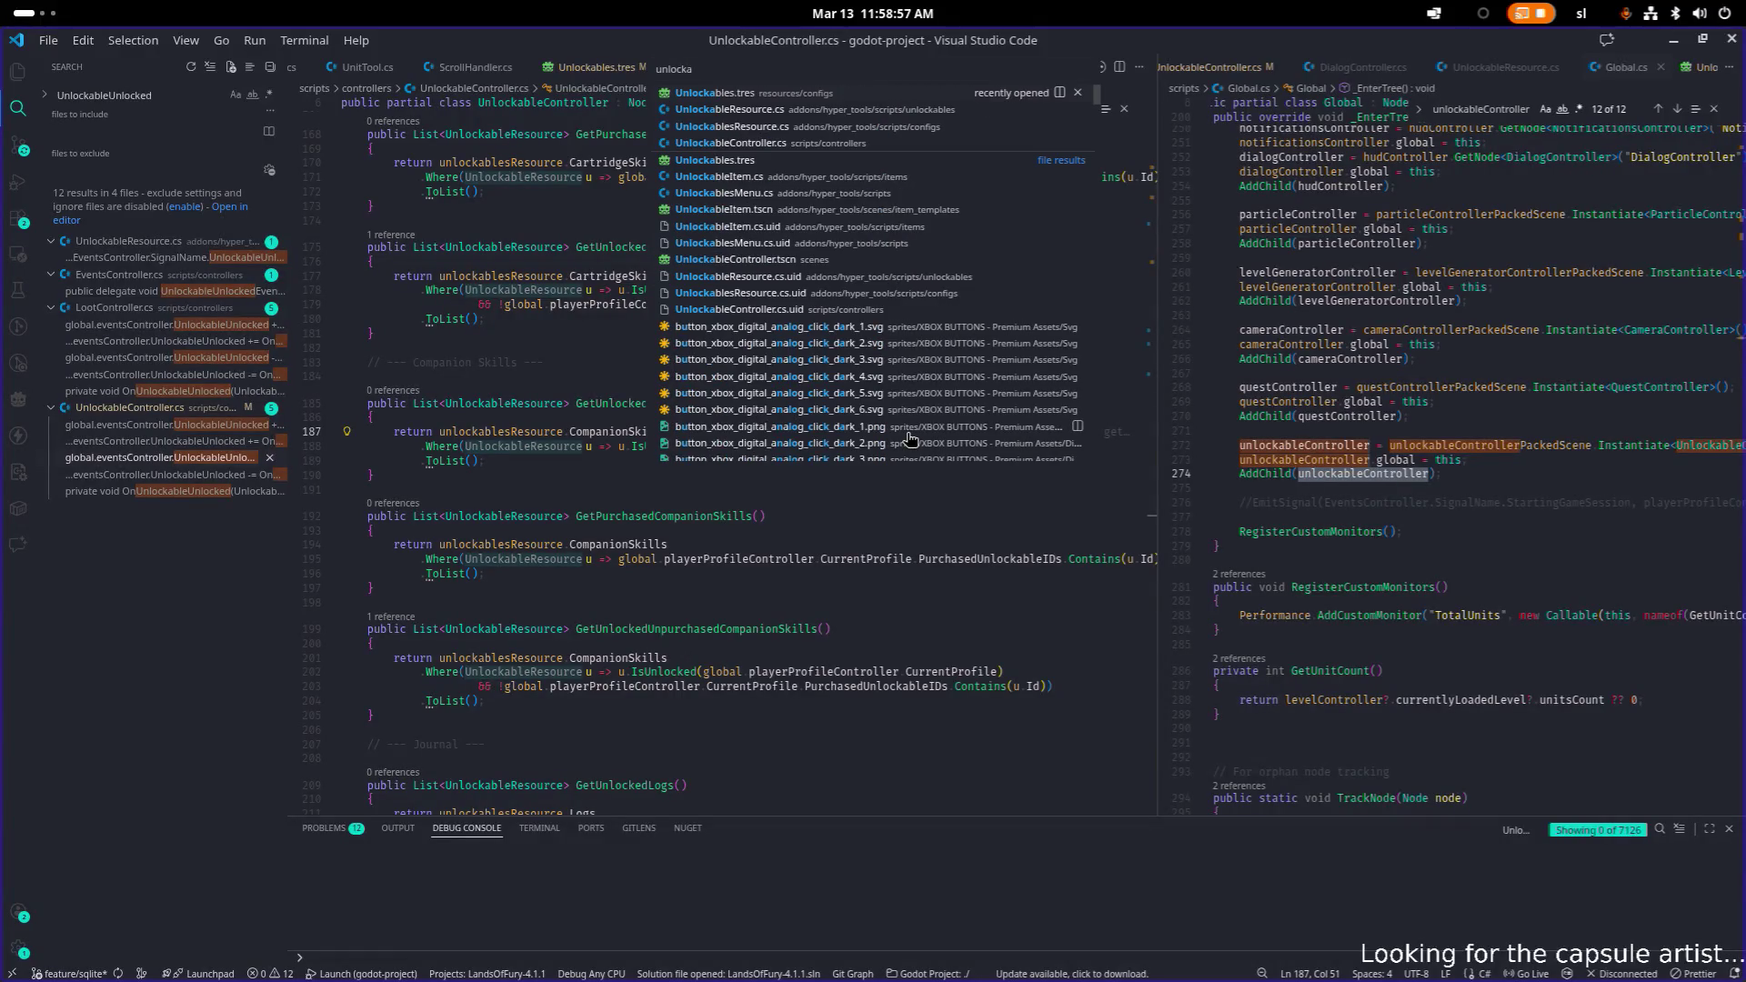
pyautogui.press('Down')
pyautogui.press('Down')
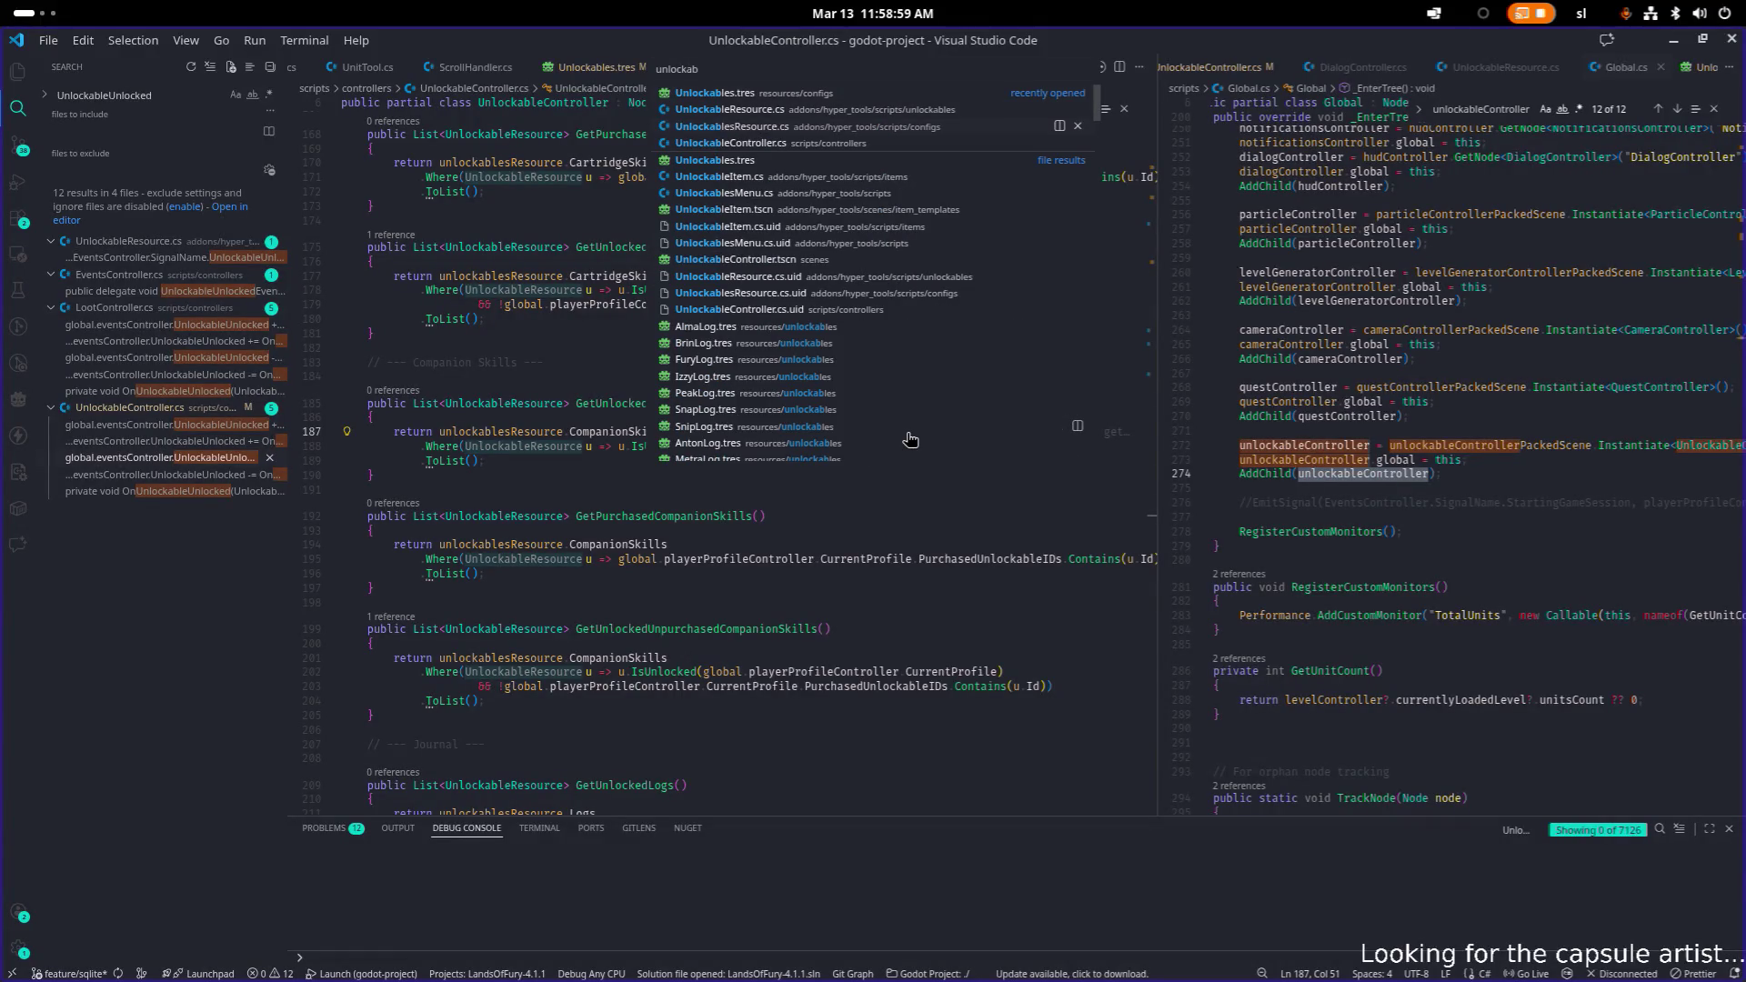
pyautogui.press('Return')
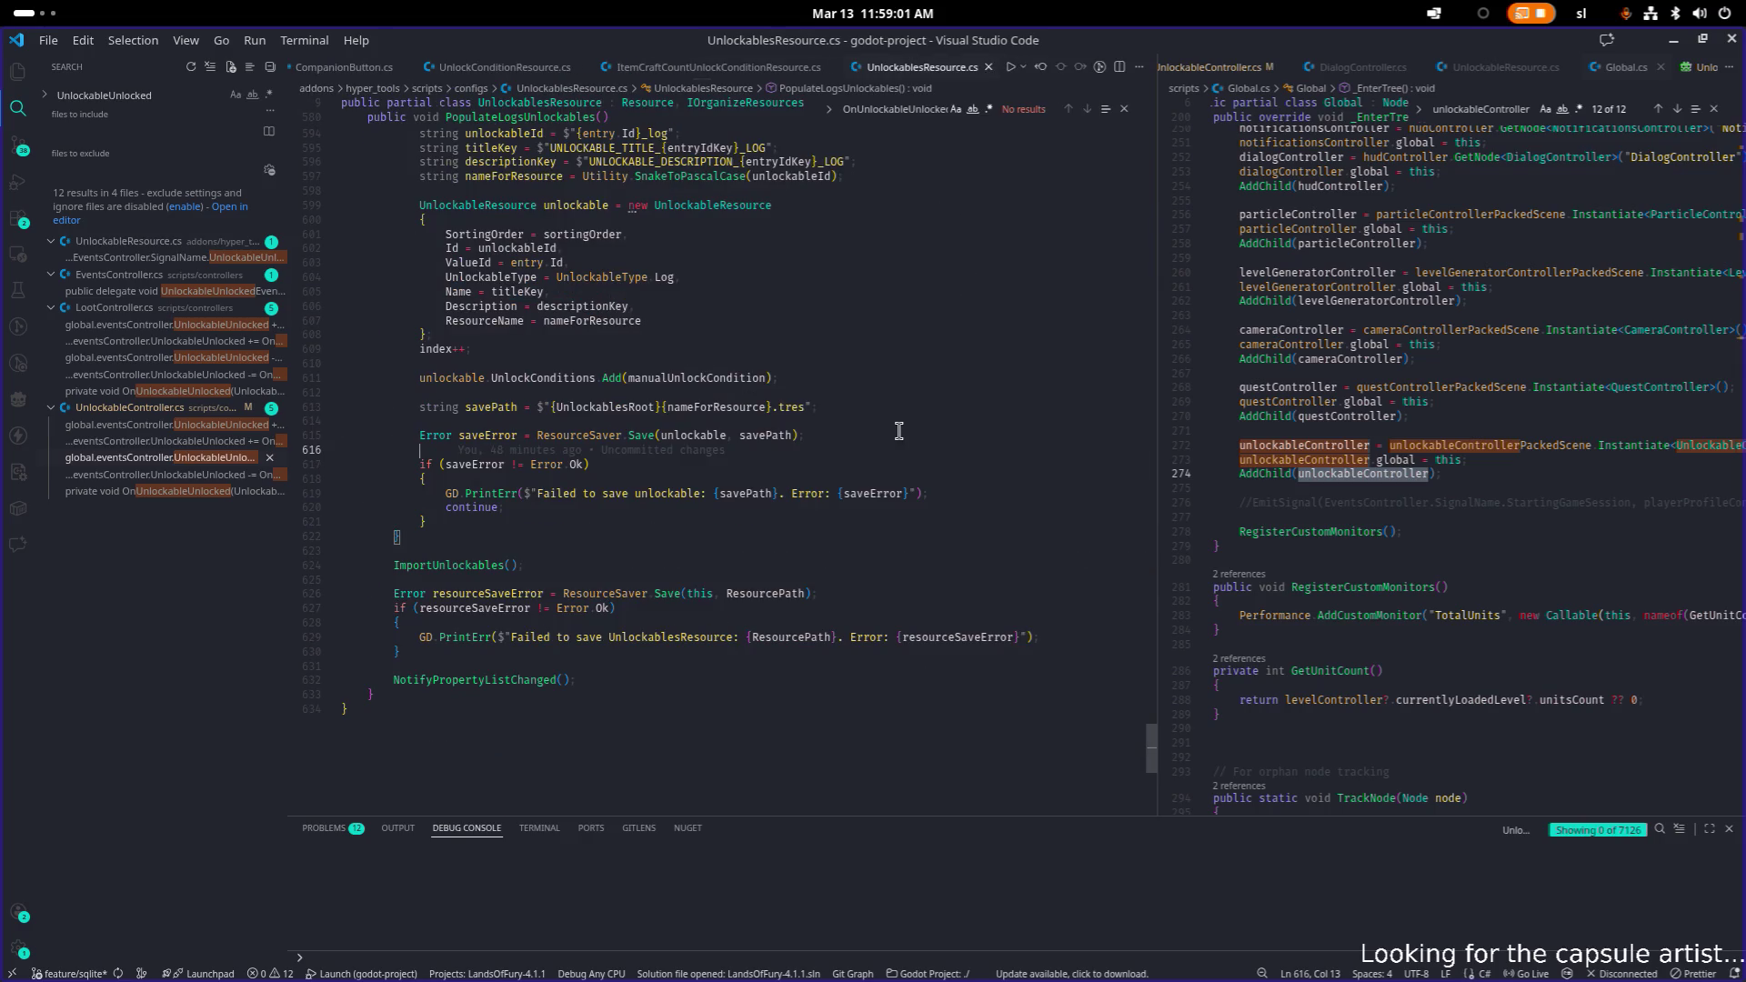
pyautogui.hotkey('ctrl', 'p')
pyautogui.write('en')
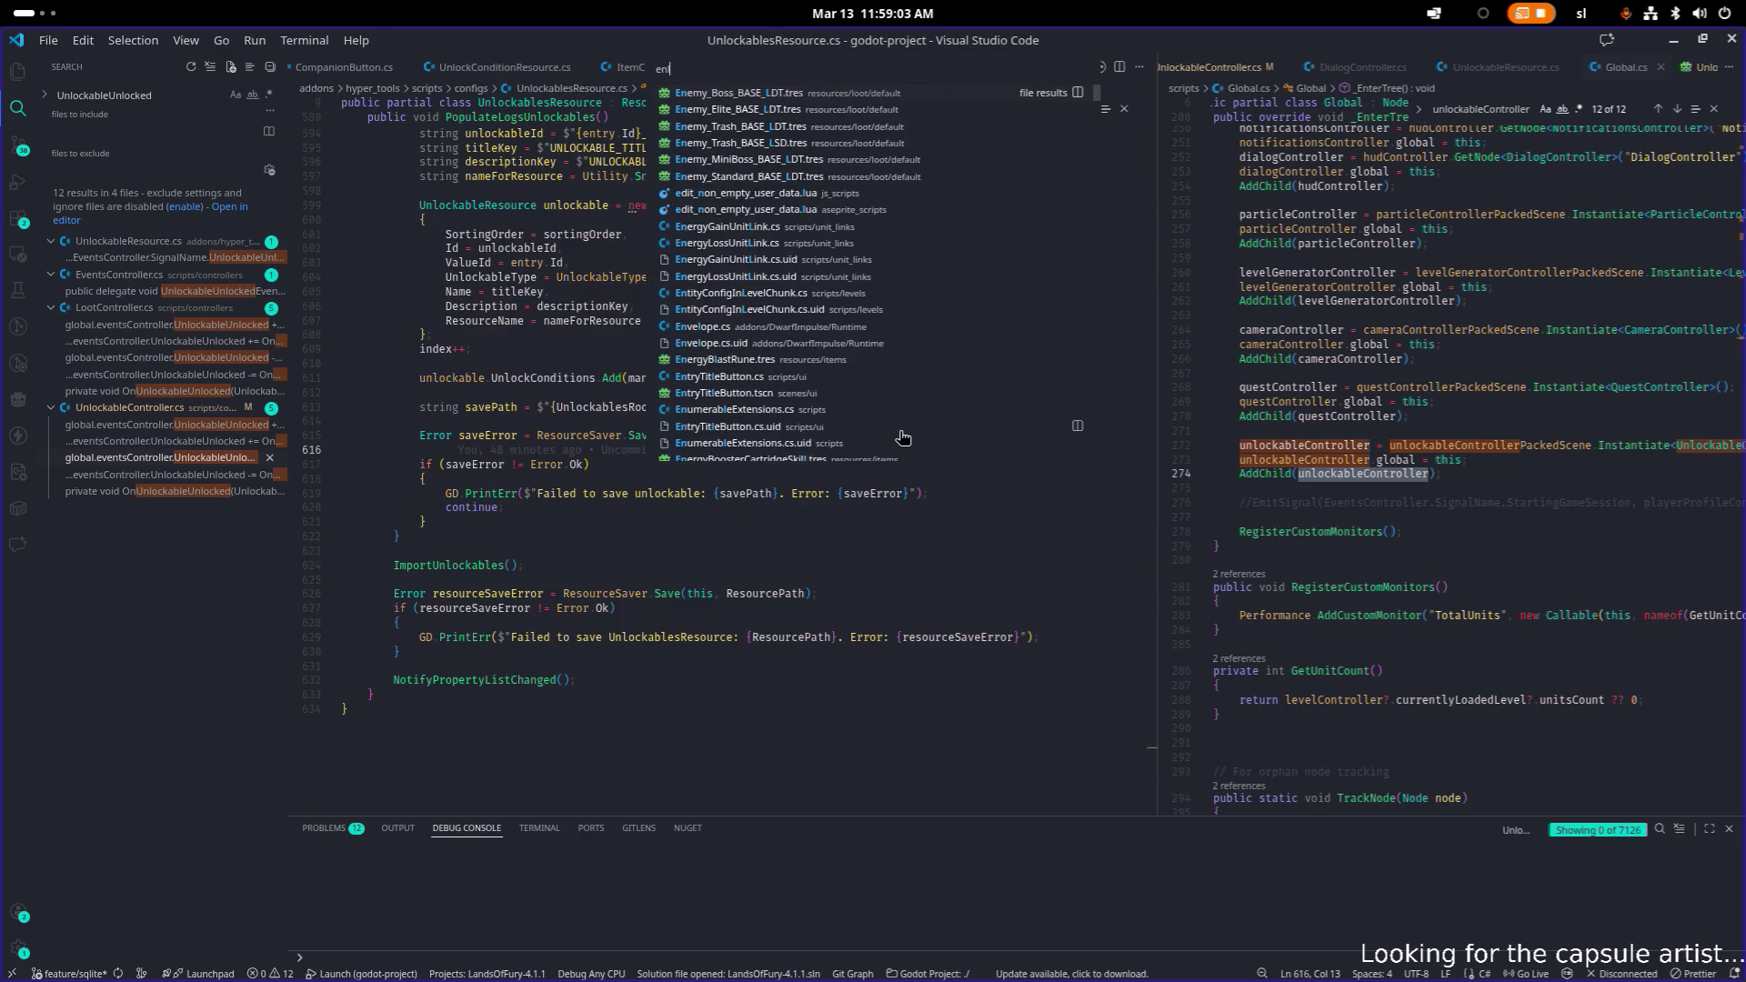
pyautogui.press('BackSpace')
pyautogui.press('BackSpace')
pyautogui.write('u')
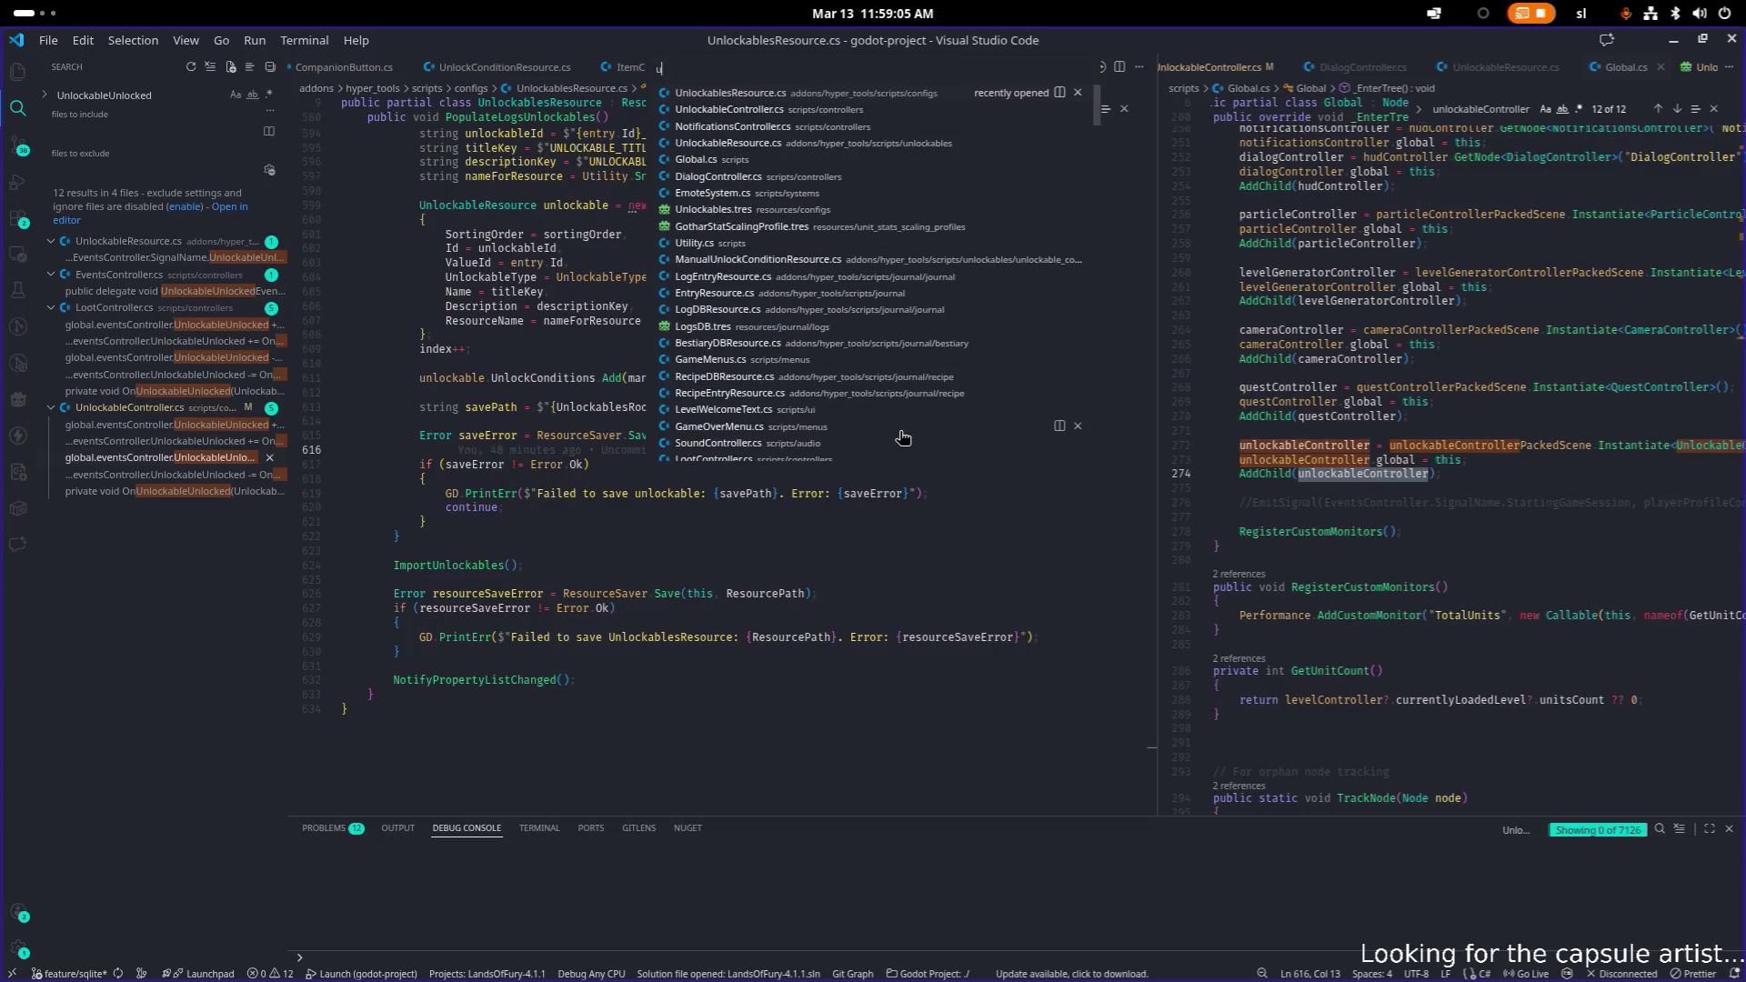
pyautogui.write('nlockable')
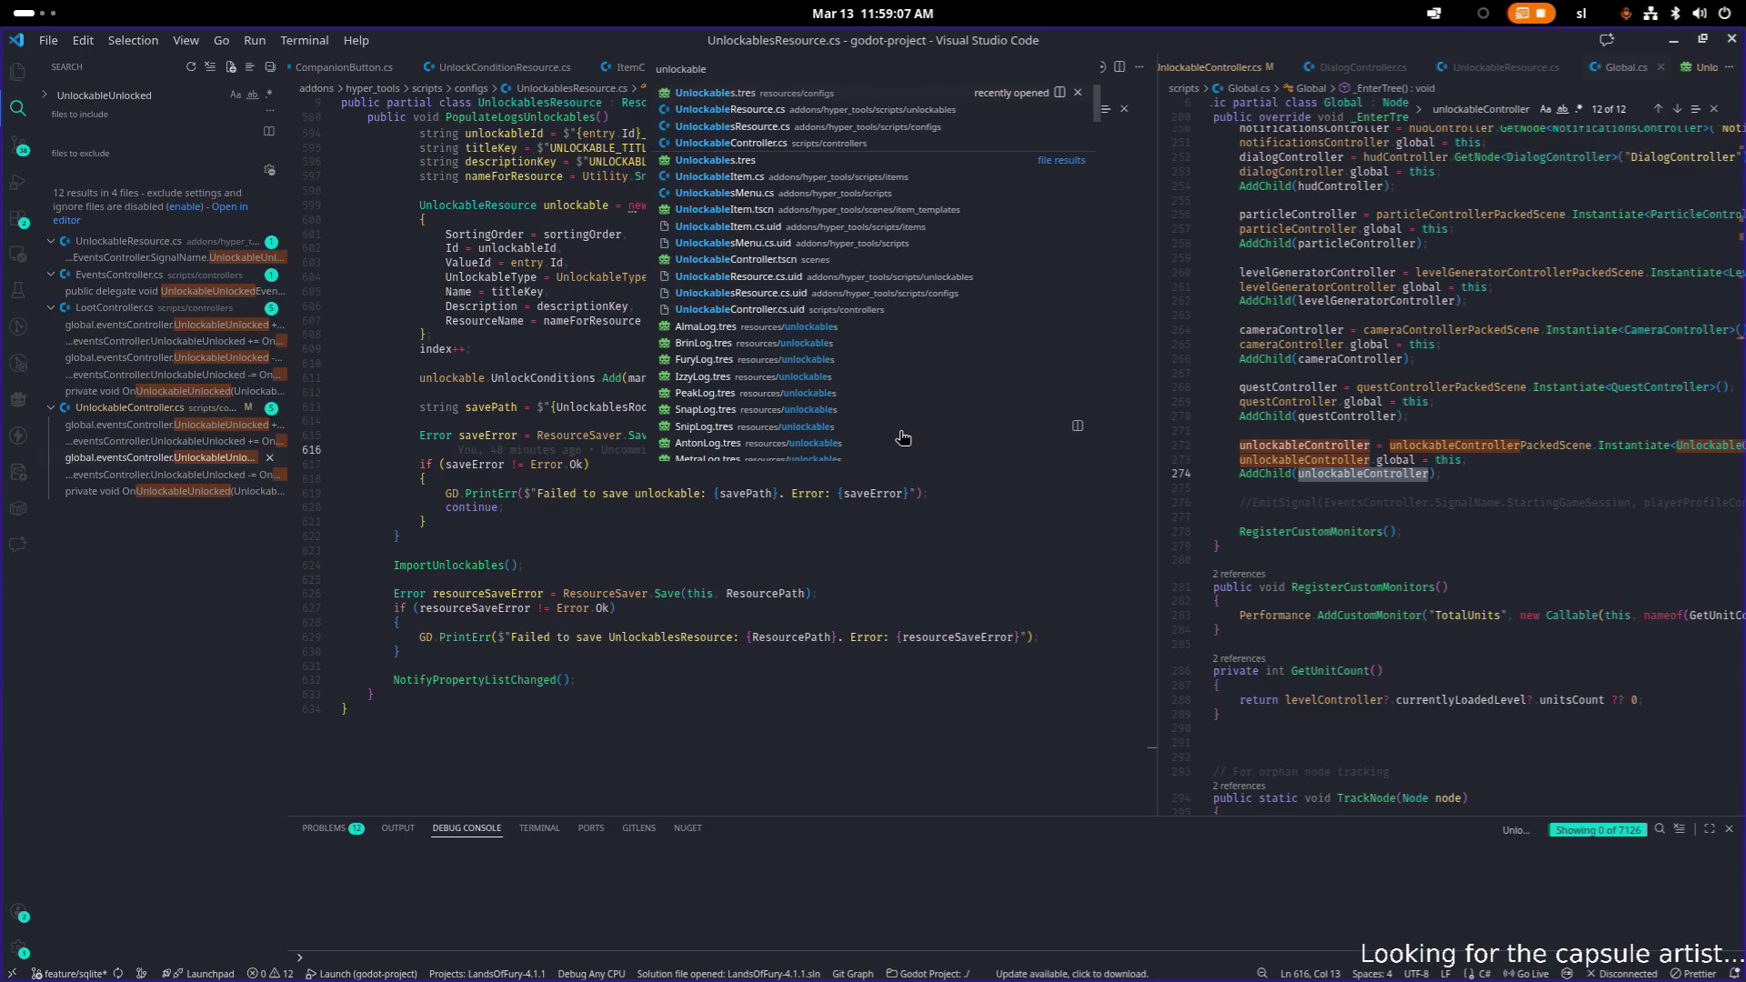
pyautogui.press('Return')
# - Search Unlockables.tres for 'alma' to locate its LogsByValueId entry
pyautogui.hotkey('ctrl', 'f')
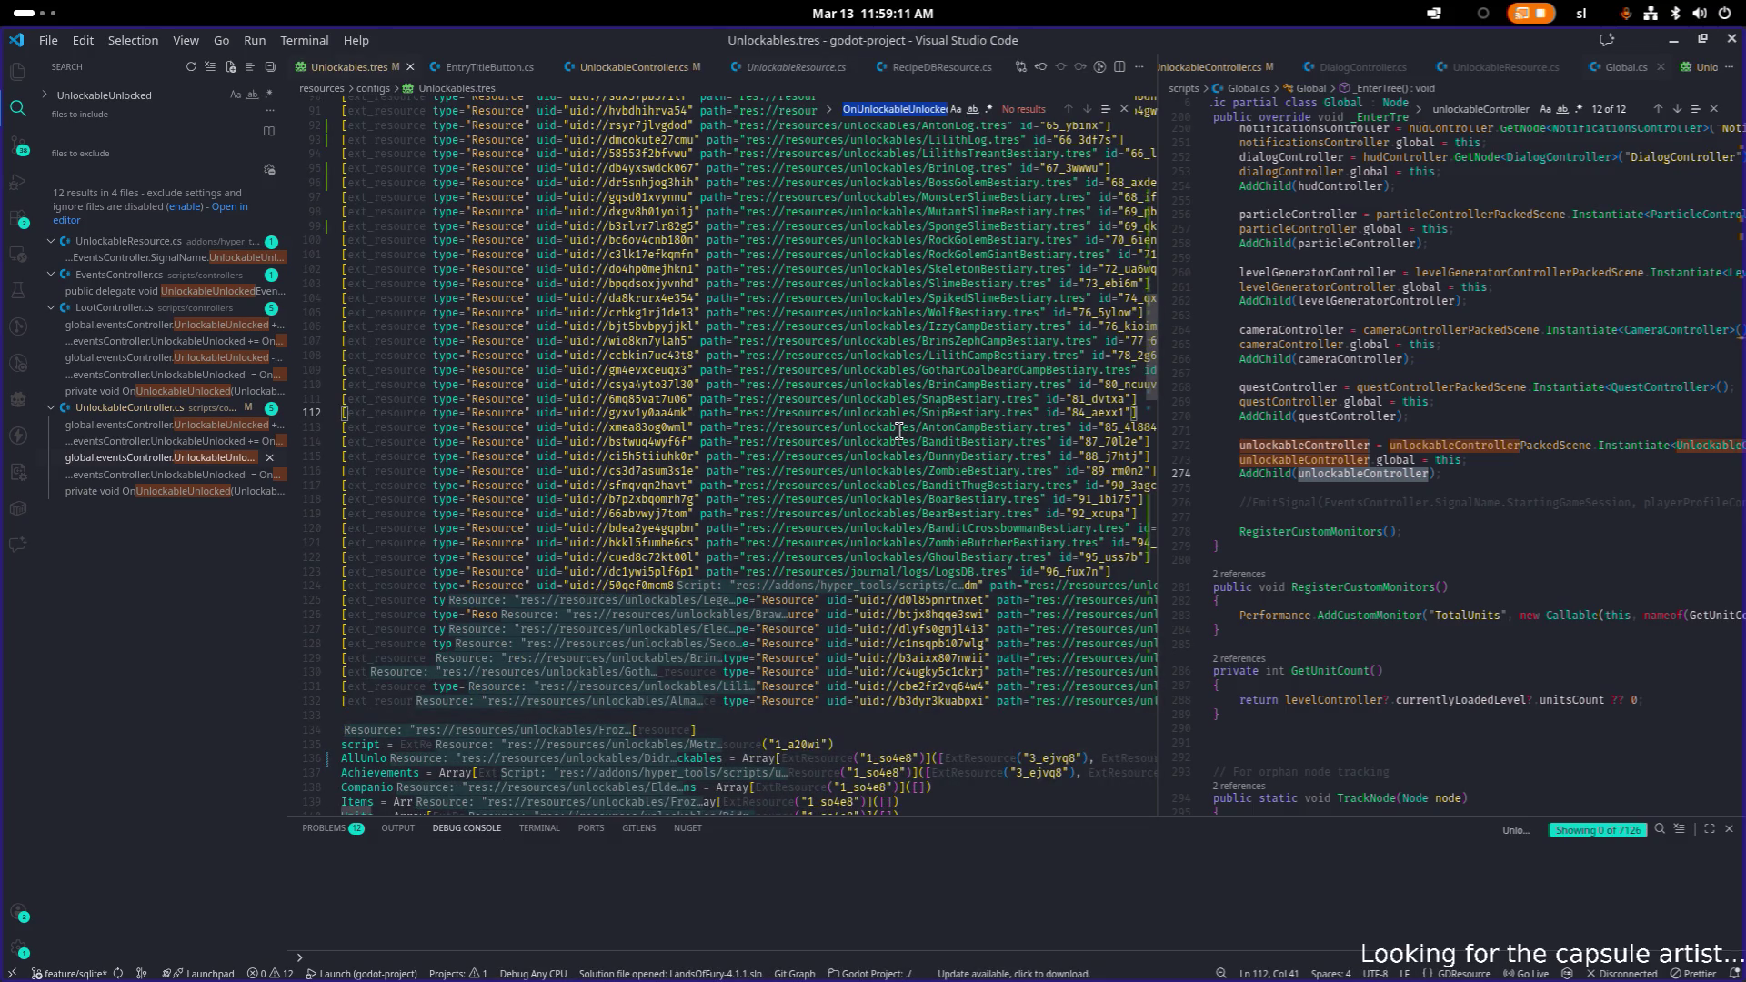
pyautogui.write('alma')
pyautogui.hotkey('ctrl', 'a')
pyautogui.write('the_al')
pyautogui.hotkey('ctrl', 'a')
pyautogui.write('alma')
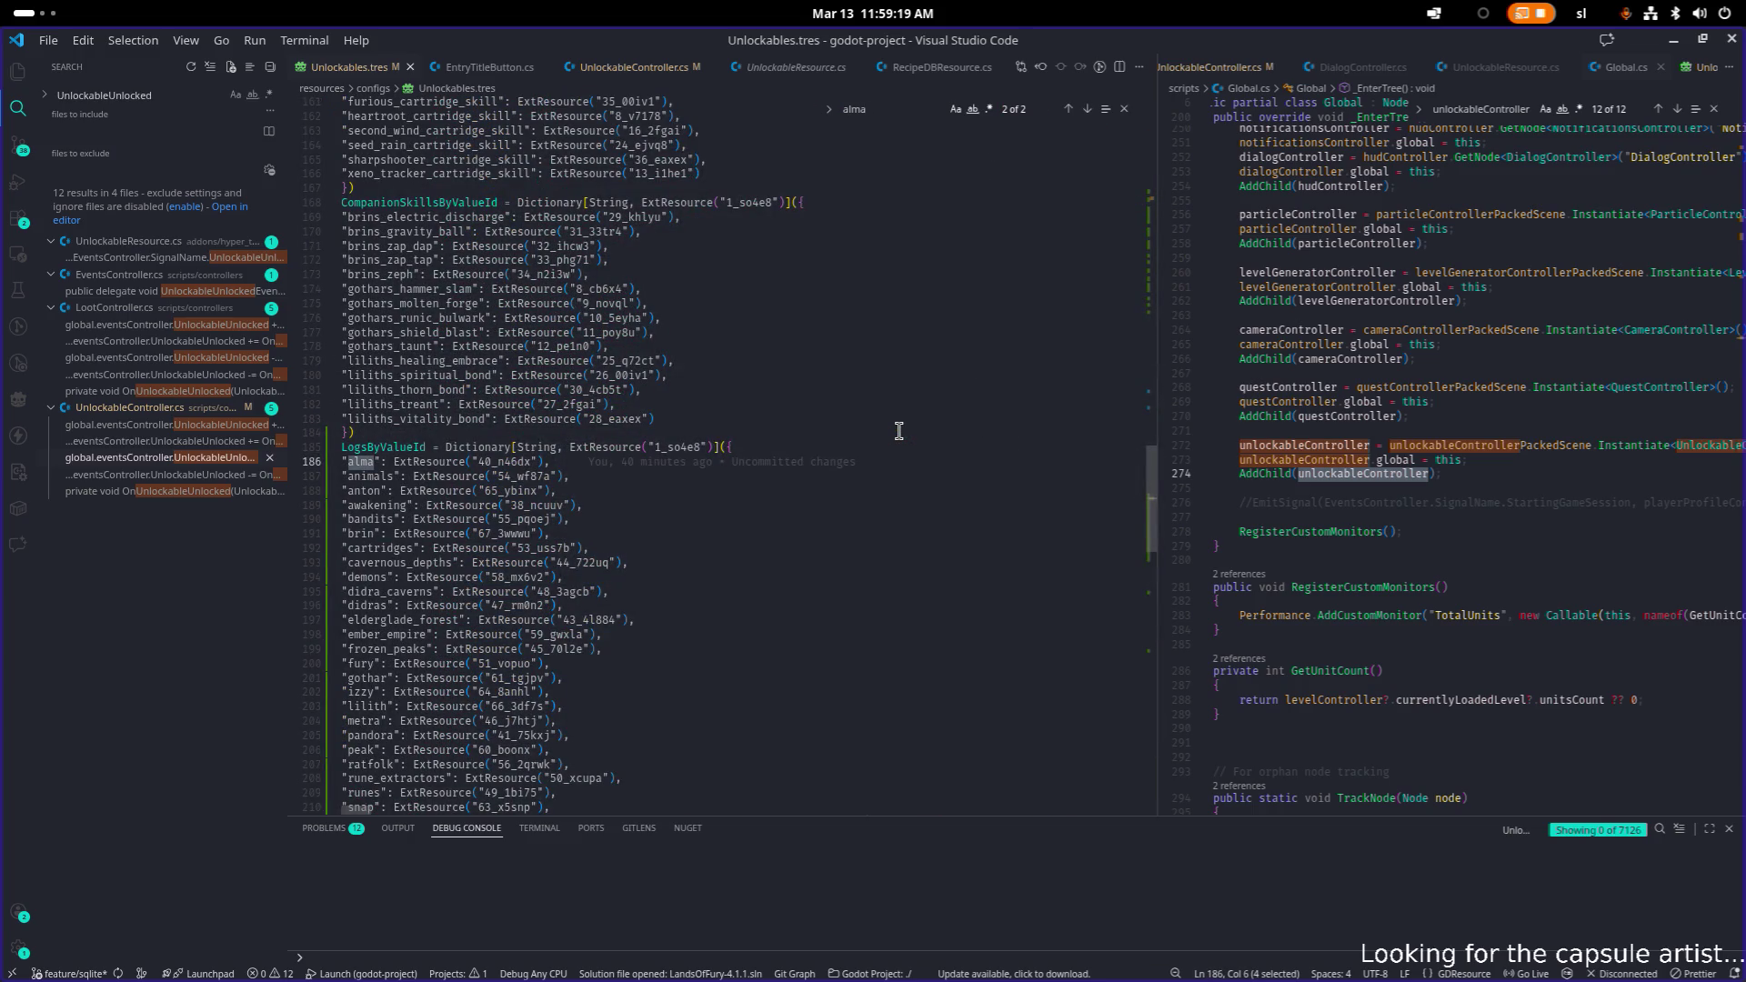
pyautogui.scroll(-4, 791, 417)
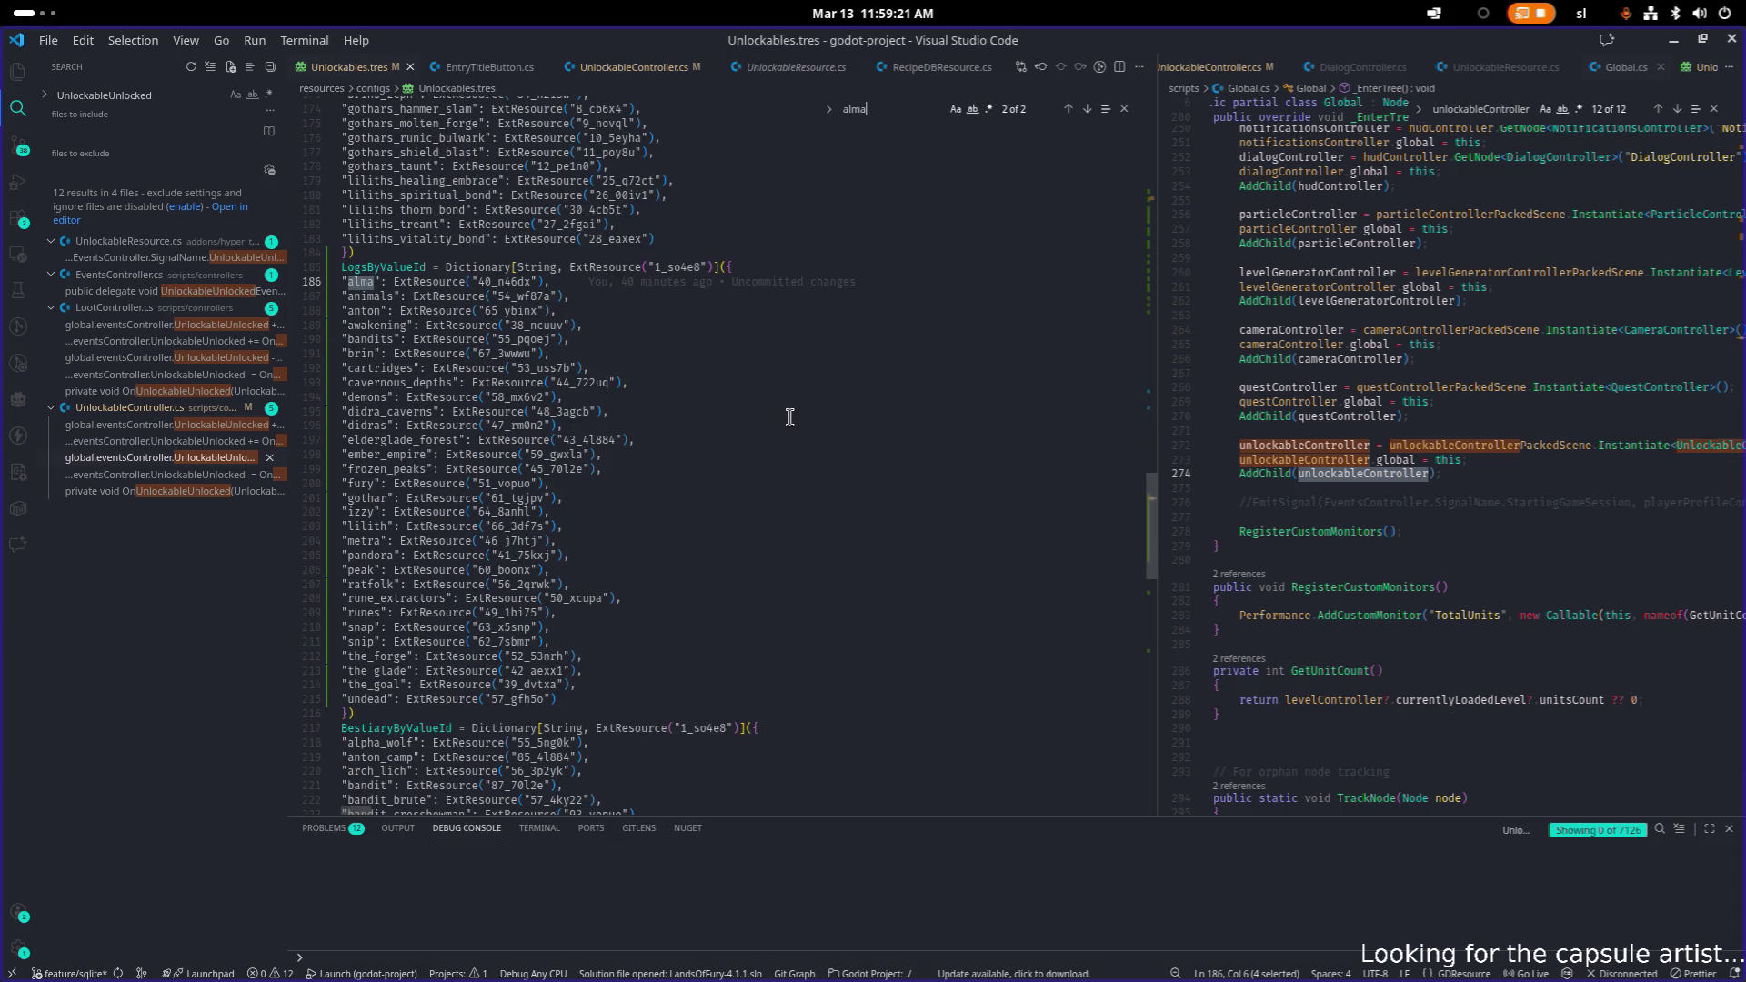
pyautogui.scroll(1, 789, 416)
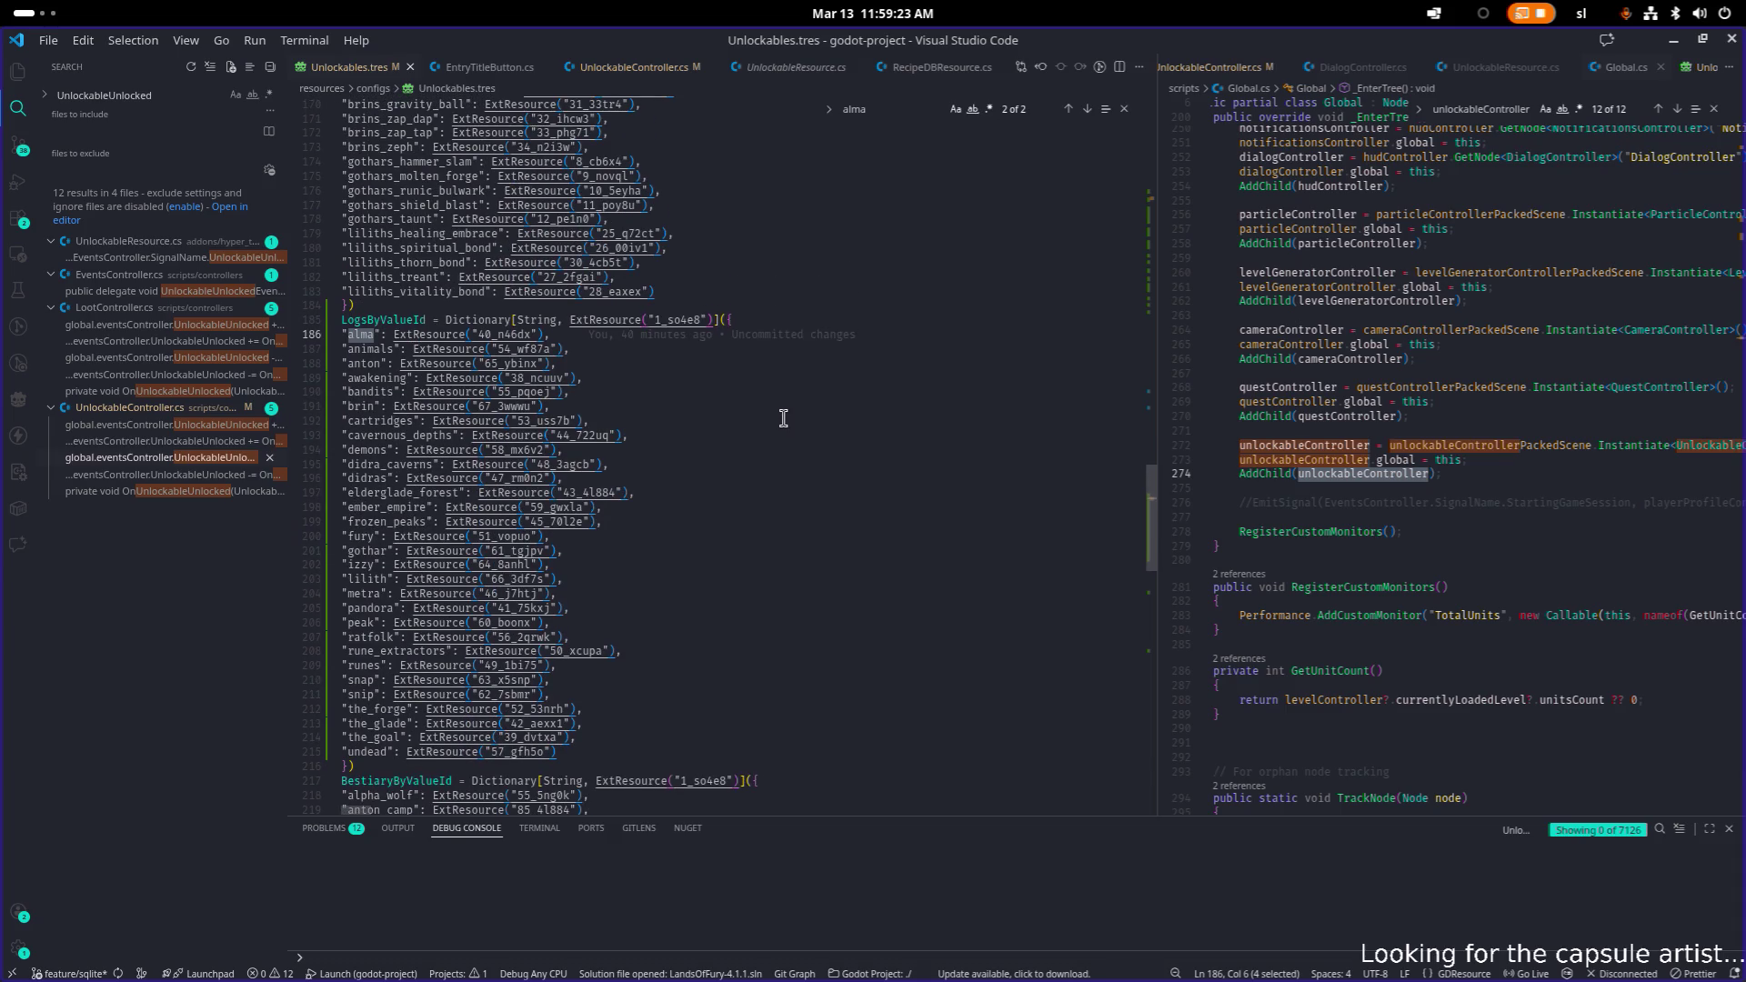
pyautogui.hotkey('alt', 'Tab')
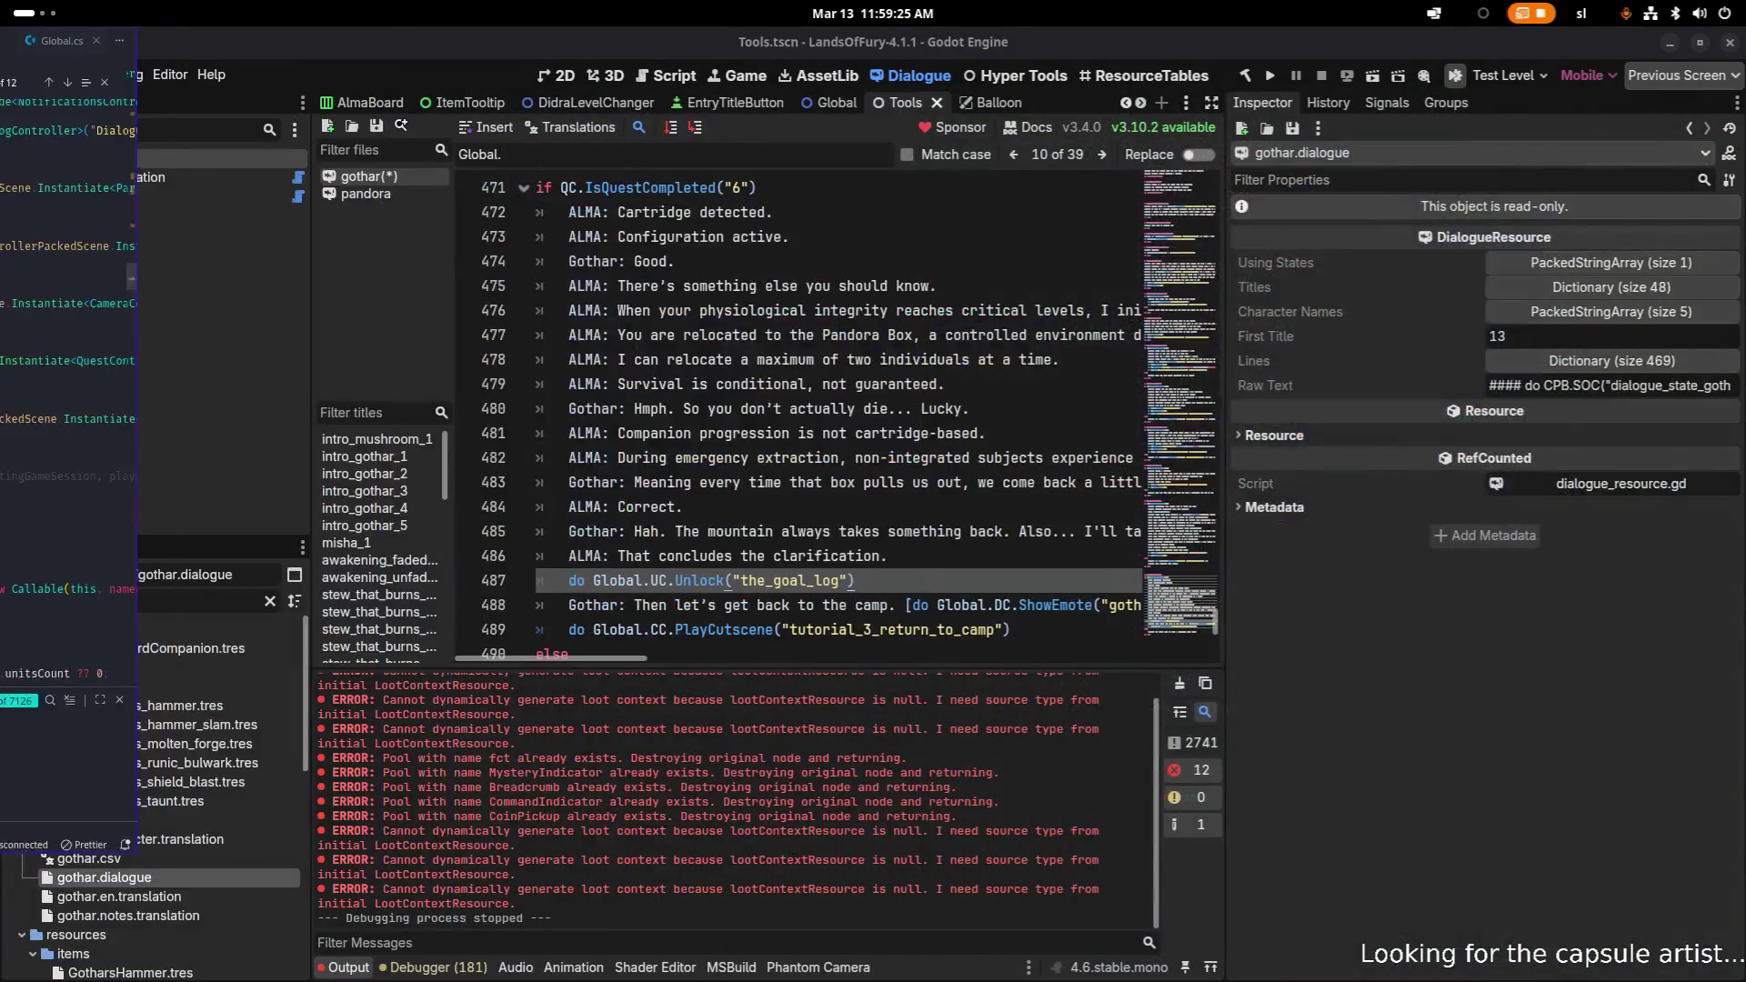
# - Change line 487's unlock ID from the_goal_log to 'alma' and save gothar.dialogue
pyautogui.scroll(1, 795, 589)
pyautogui.scroll(-2, 807, 632)
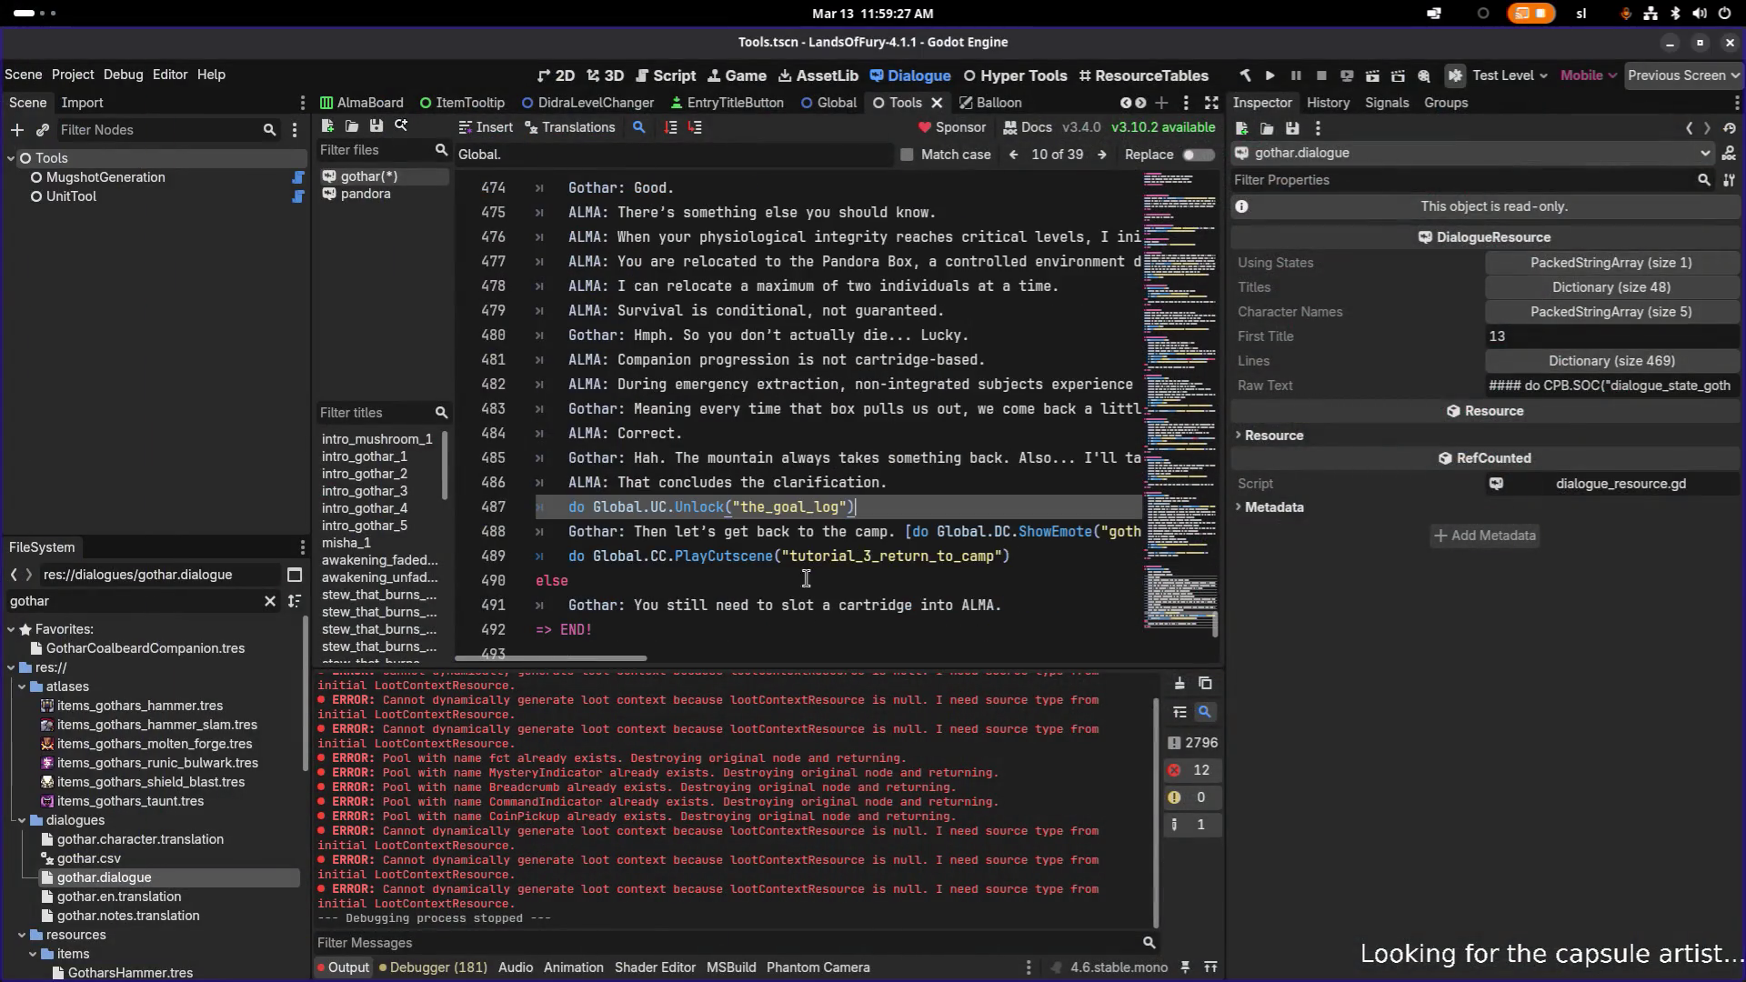
pyautogui.doubleClick(797, 510)
pyautogui.press('BackSpace')
pyautogui.write('alma')
pyautogui.press('Up')
pyautogui.hotkey('ctrl', 's')
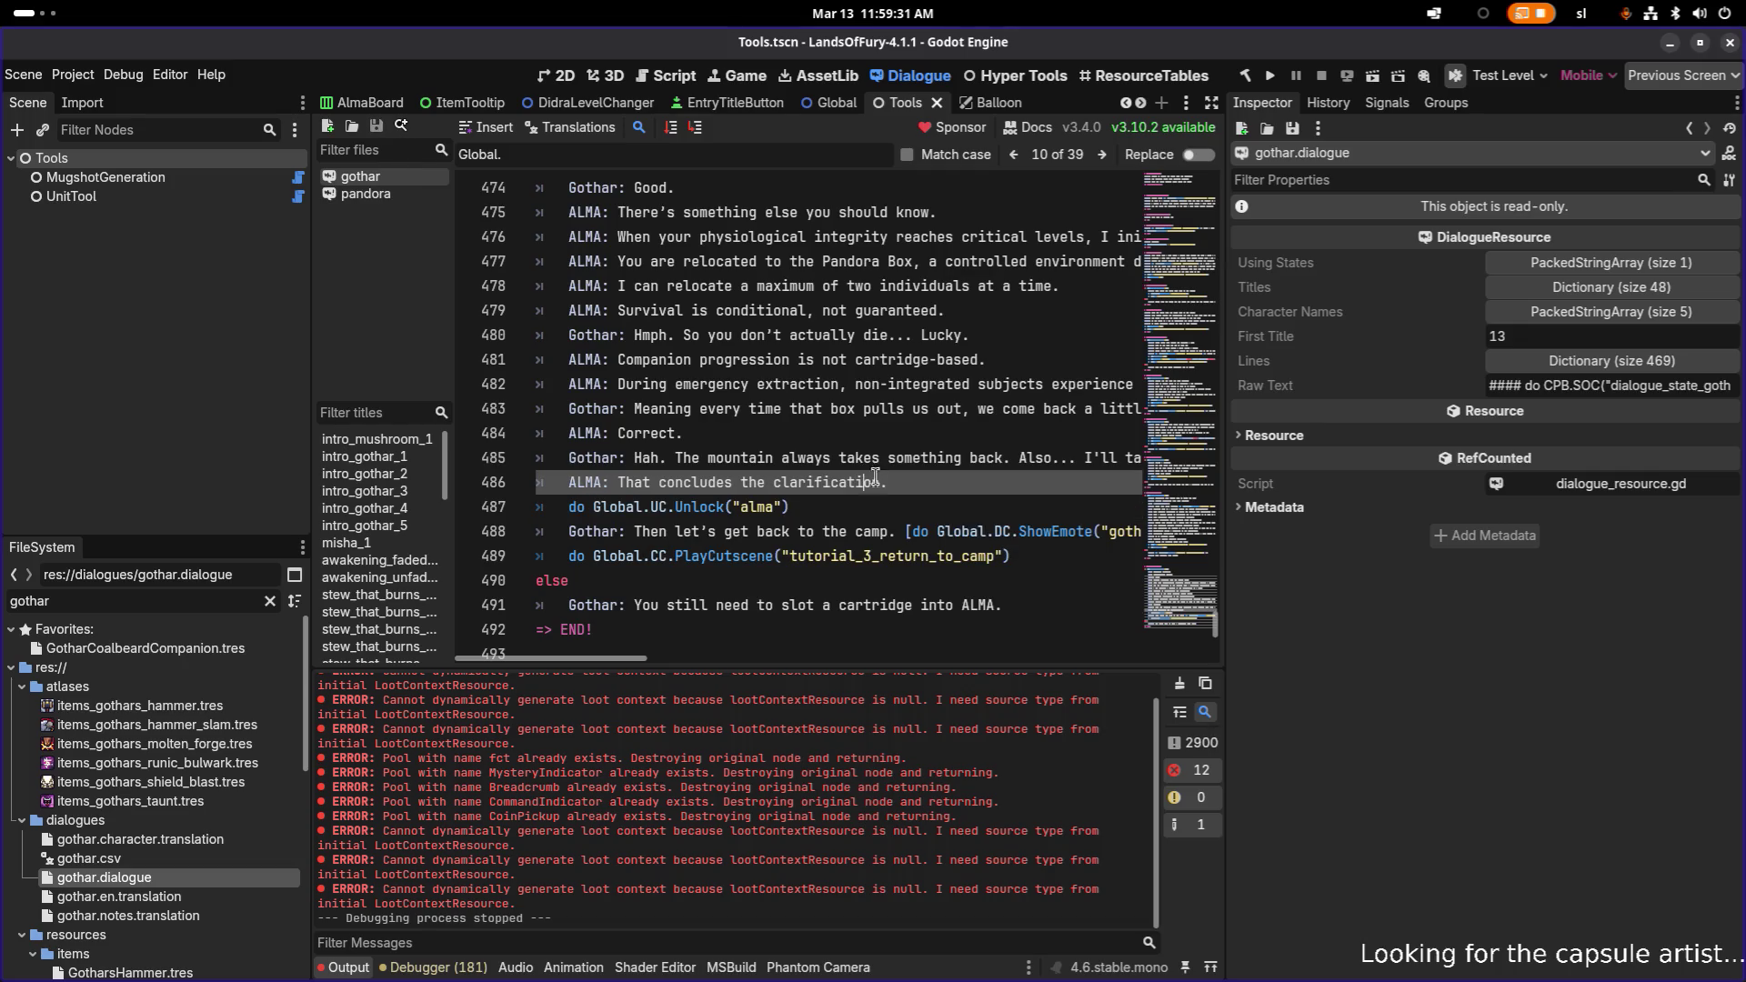
pyautogui.click(821, 502)
pyautogui.hotkey('shift', 'Home')
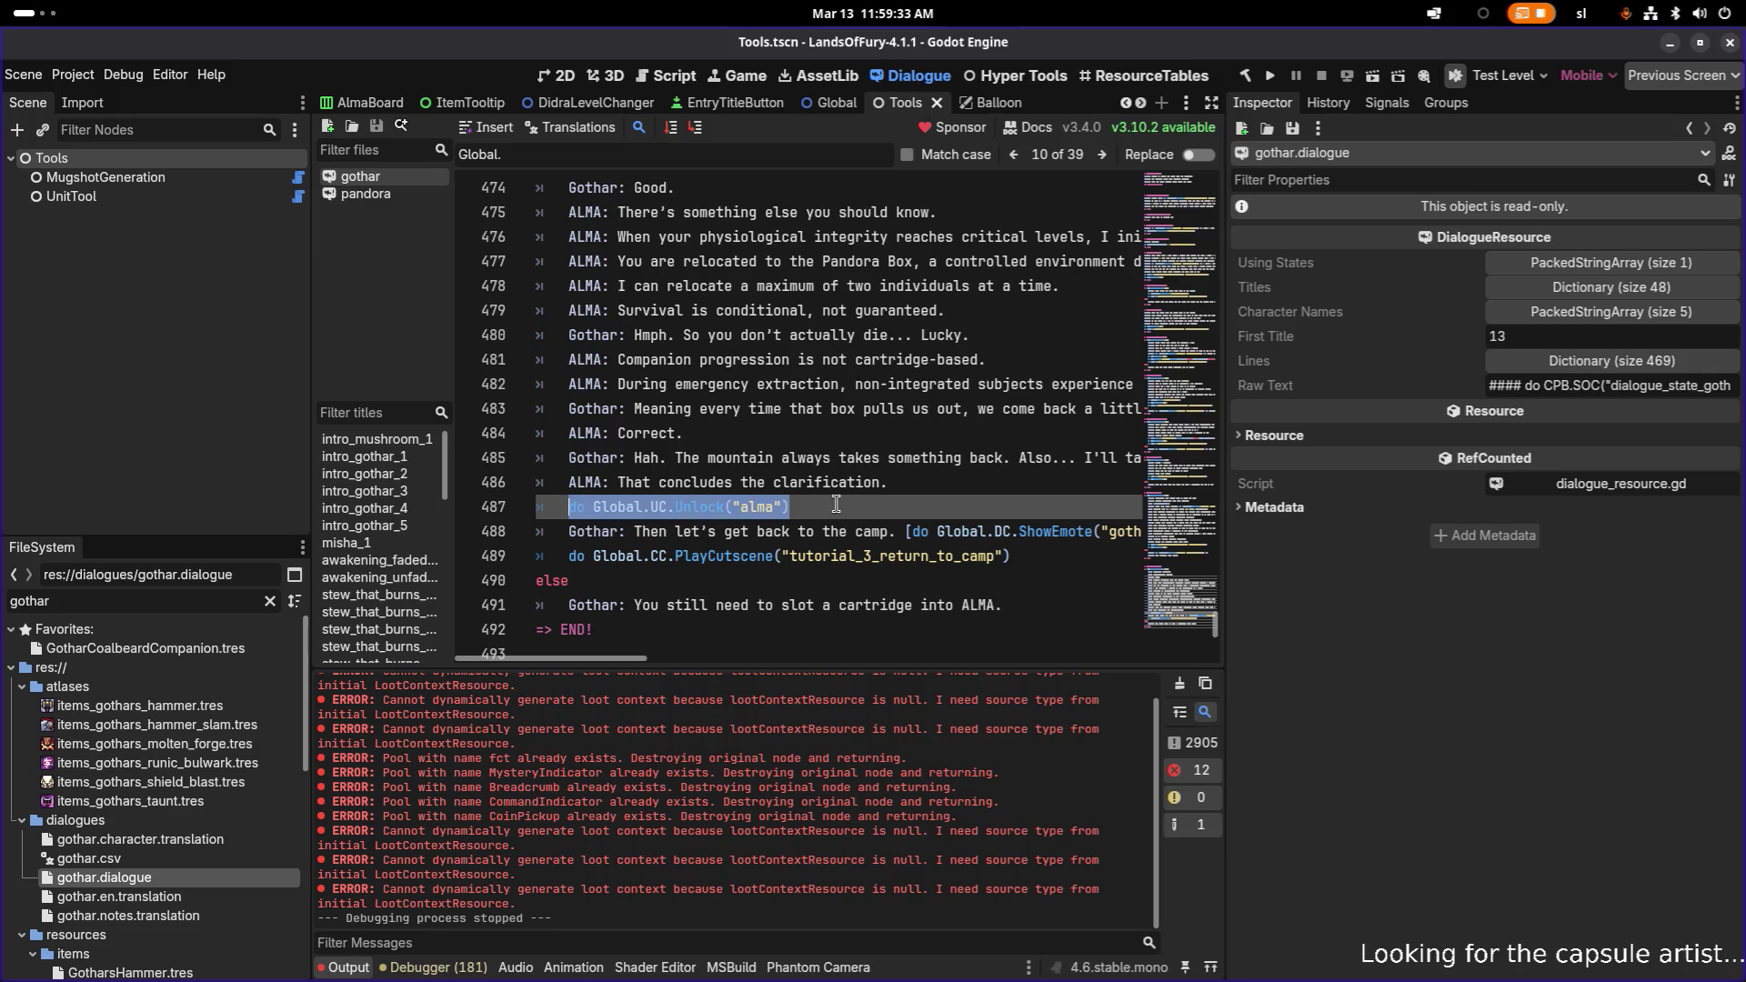
# - Filter the FileSystem for 'unloc' and open Unlockables.tres
pyautogui.doubleClick(213, 596)
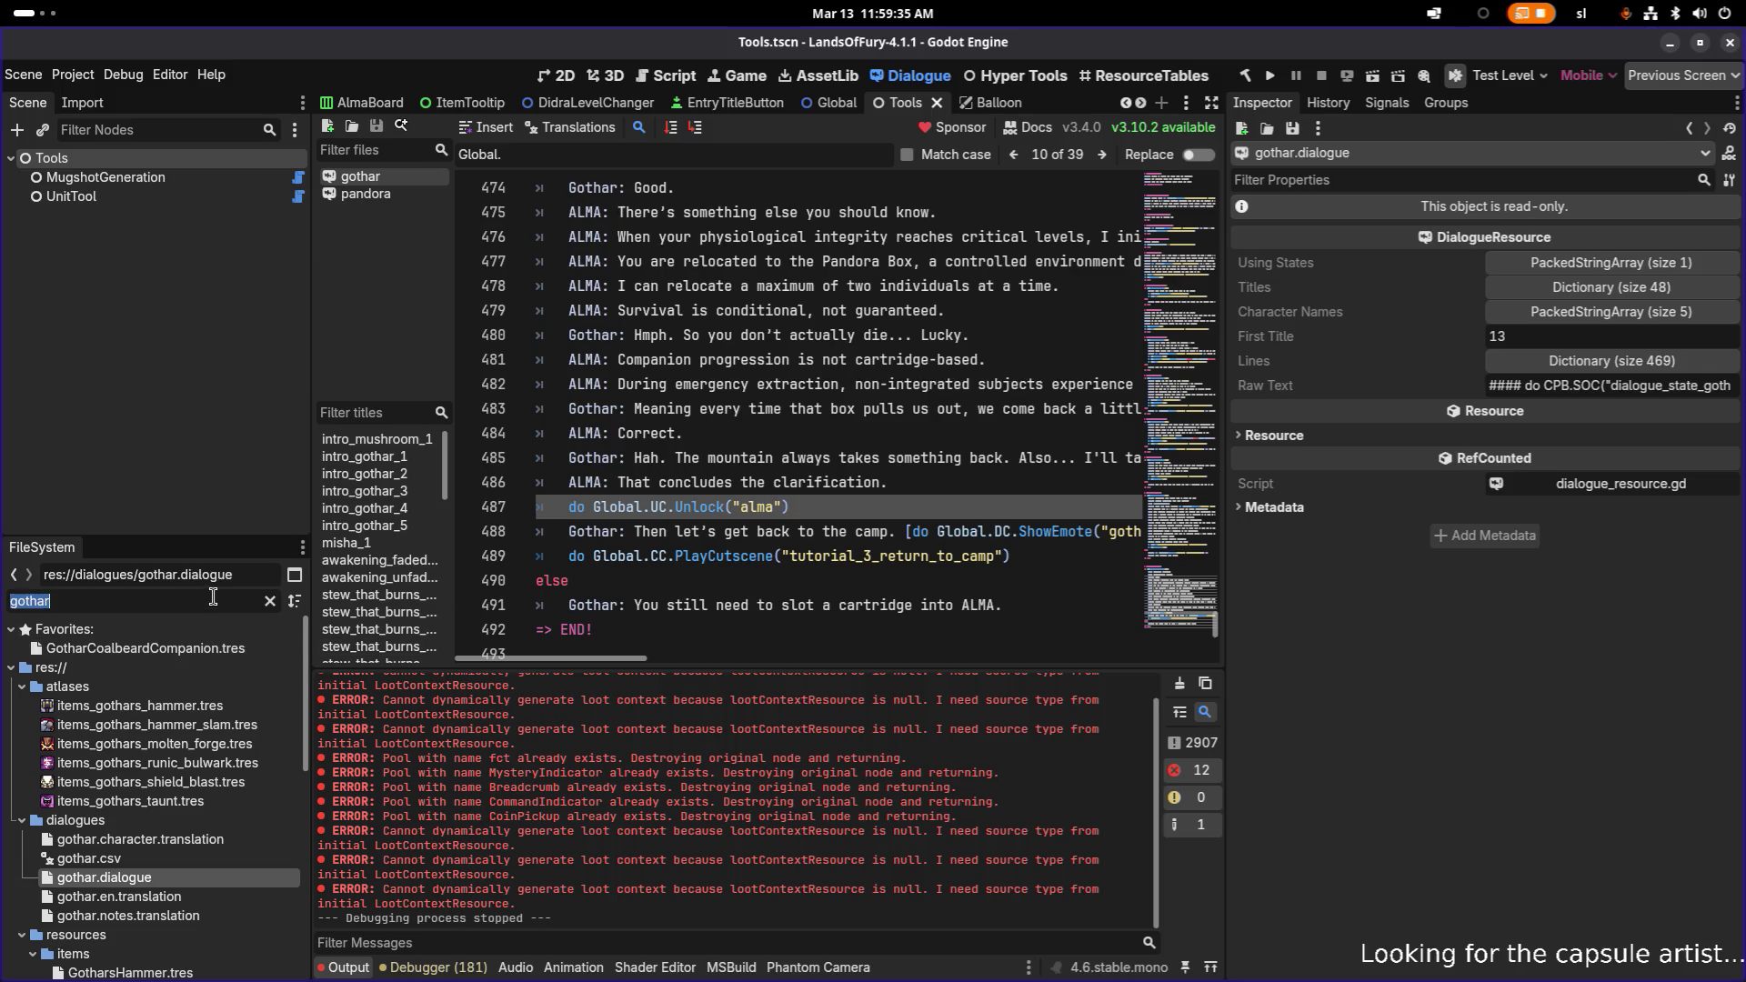
pyautogui.press('BackSpace')
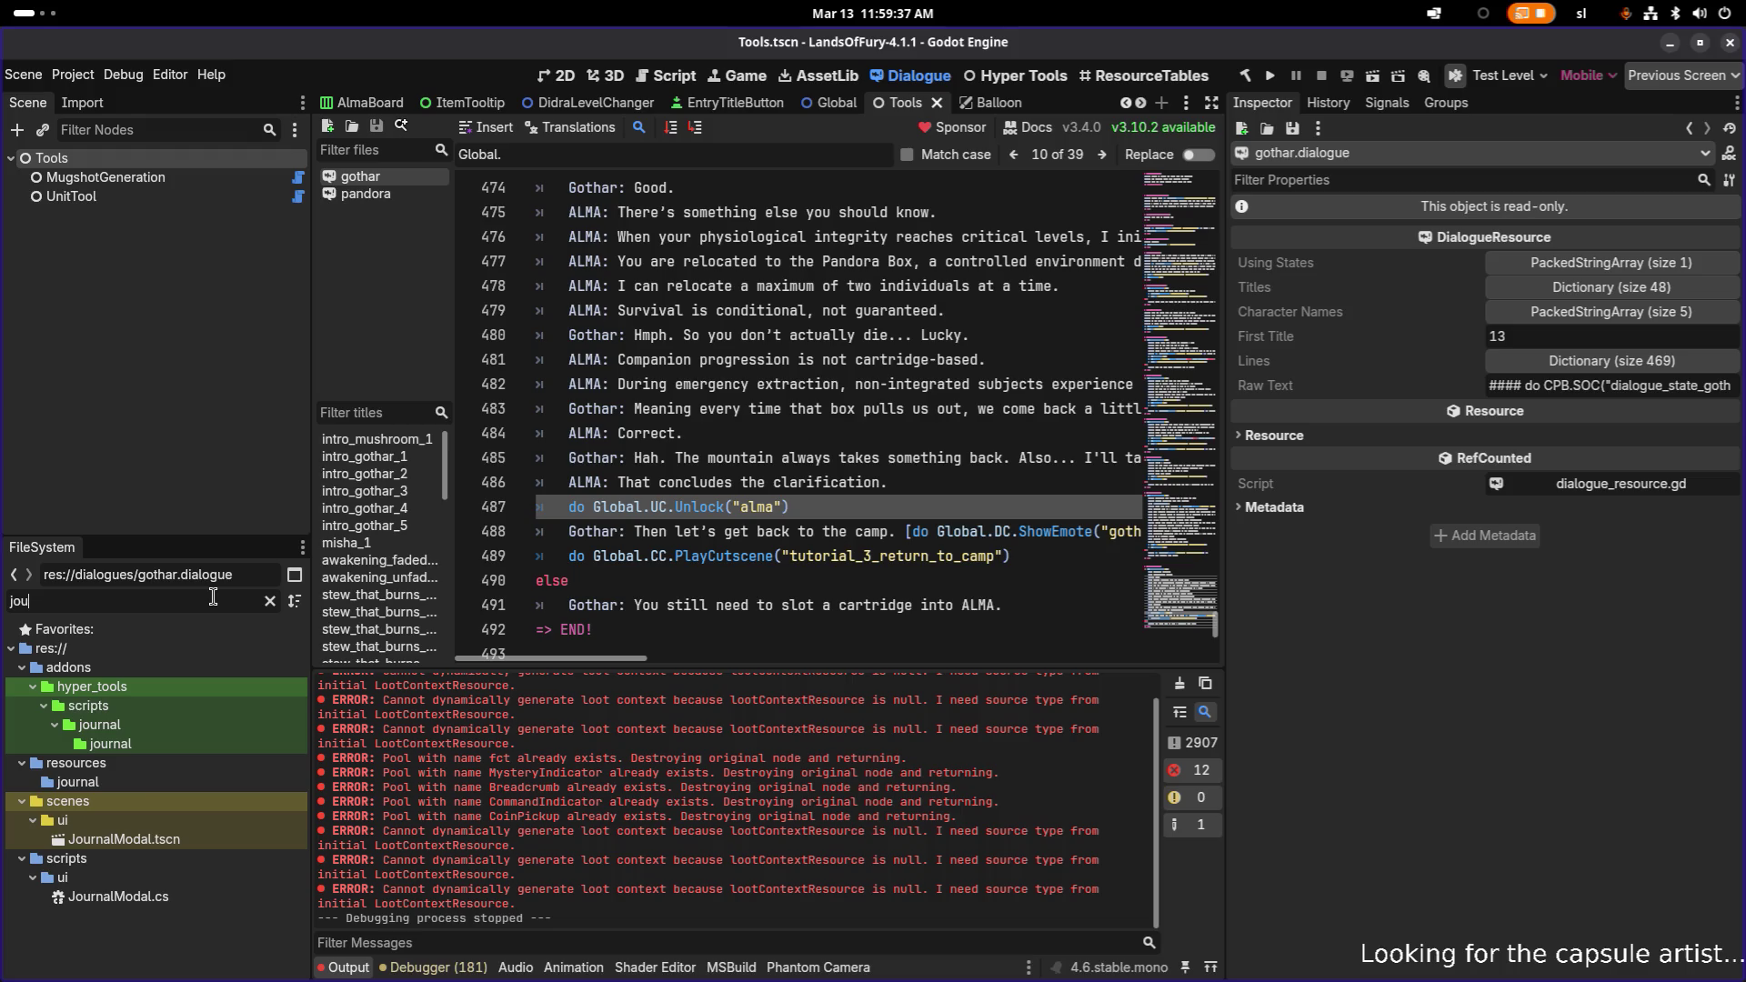
pyautogui.write('unloc')
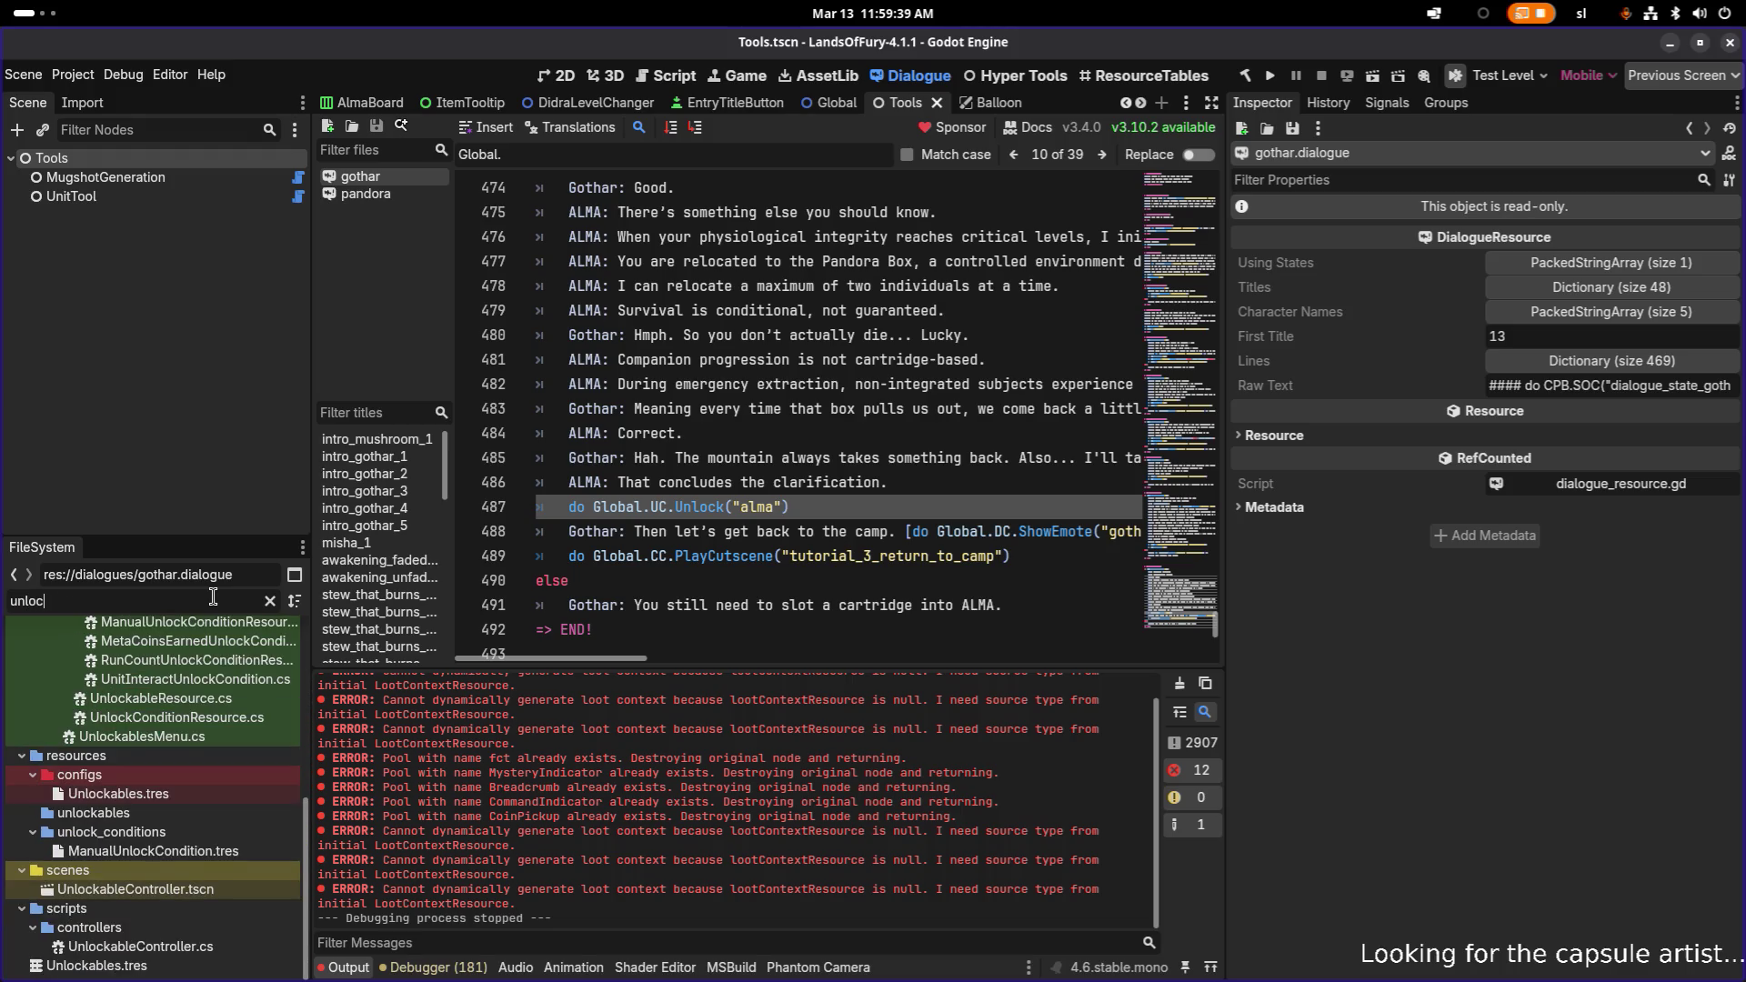
pyautogui.doubleClick(226, 787)
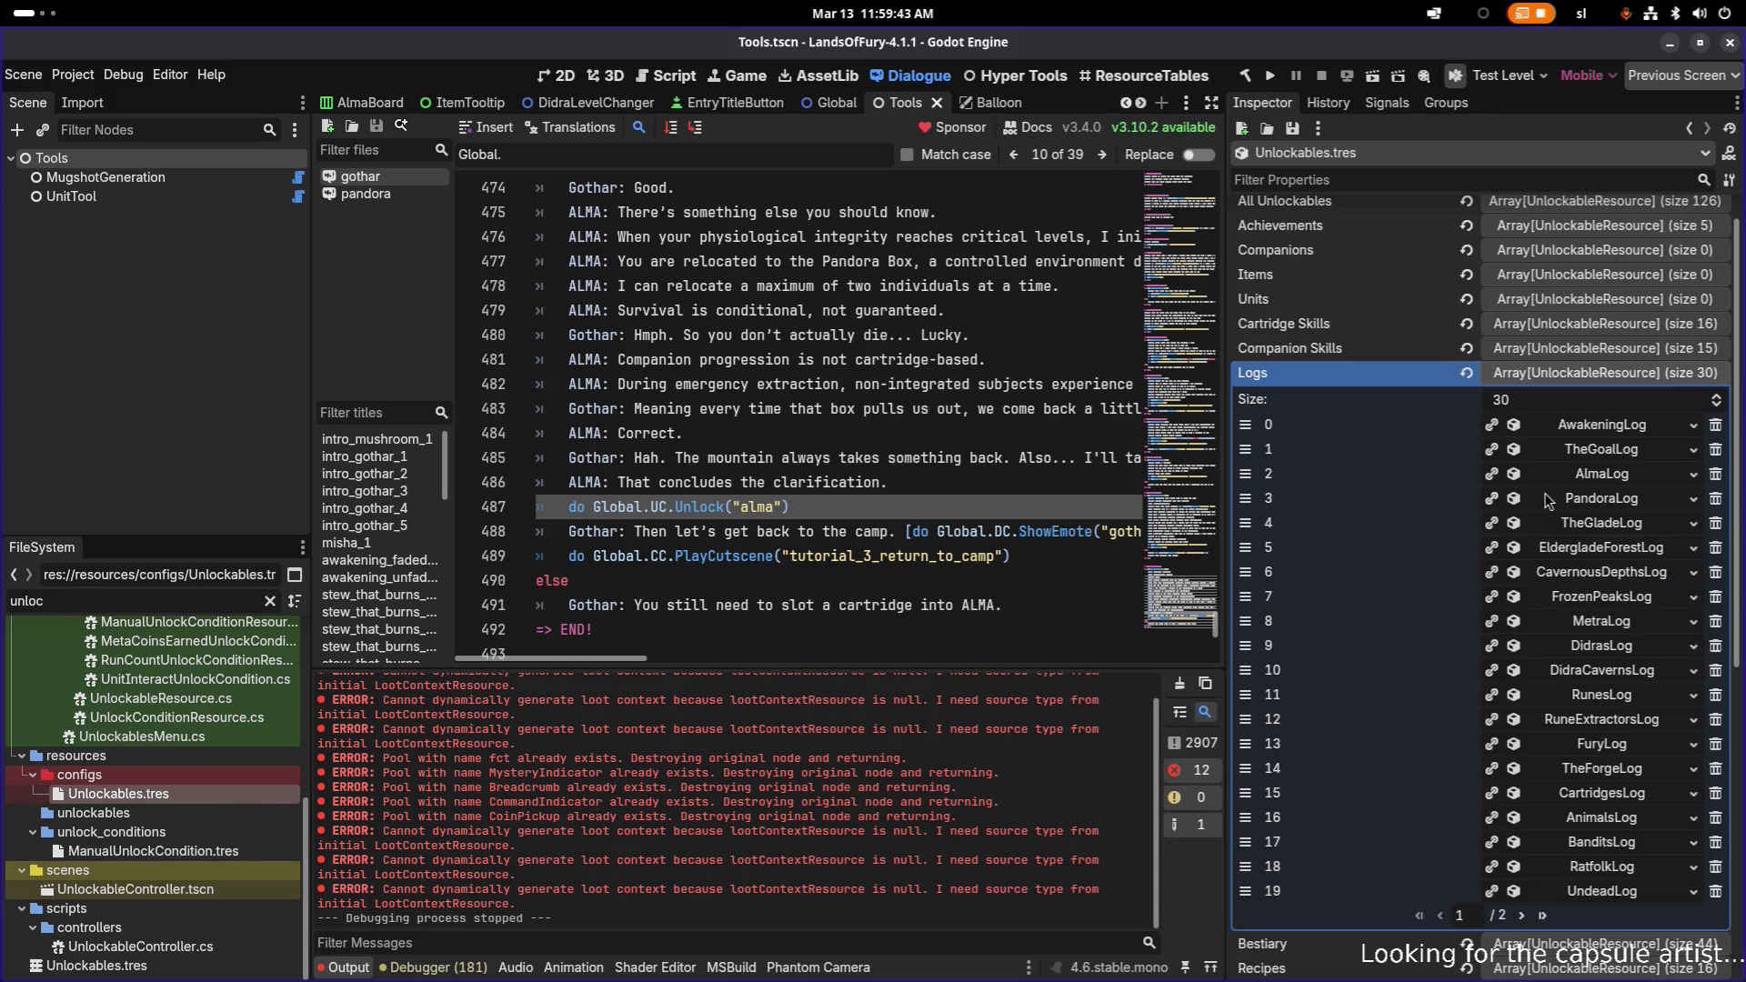
# - Copy AlmaLog's Id alma_log into line 487's Unlock call and save the dialogue
pyautogui.click(1604, 474)
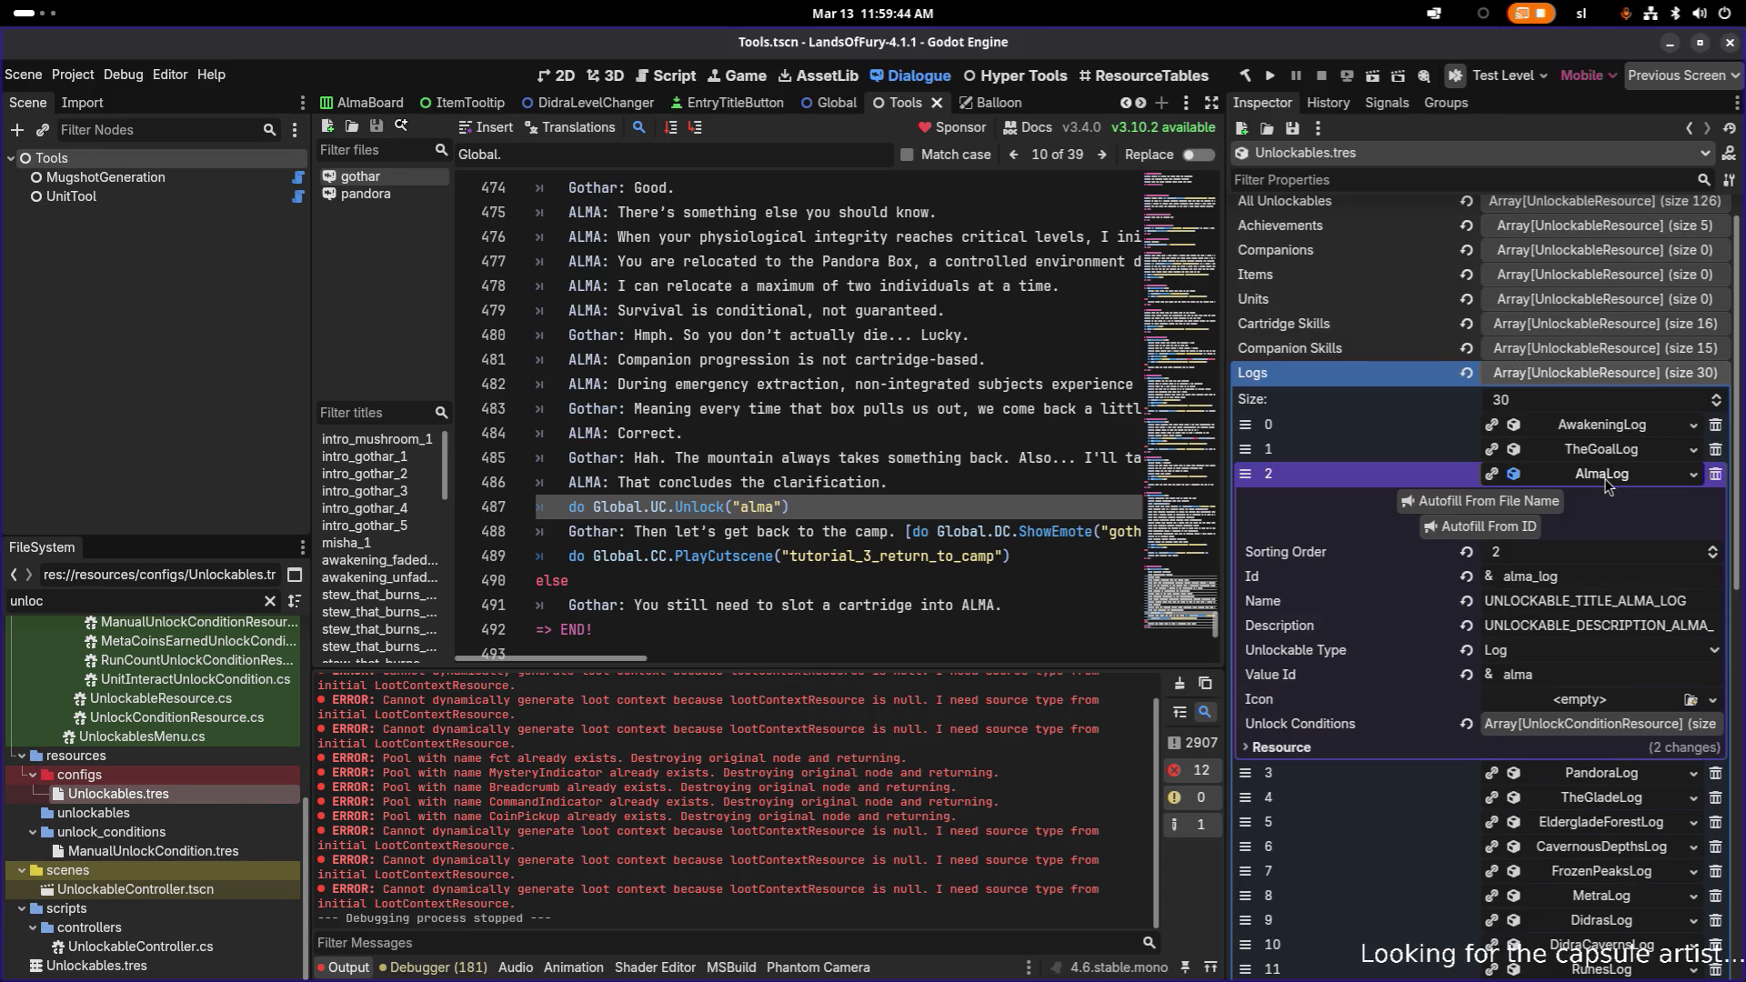
pyautogui.doubleClick(1583, 576)
pyautogui.hotkey('ctrl', 'c')
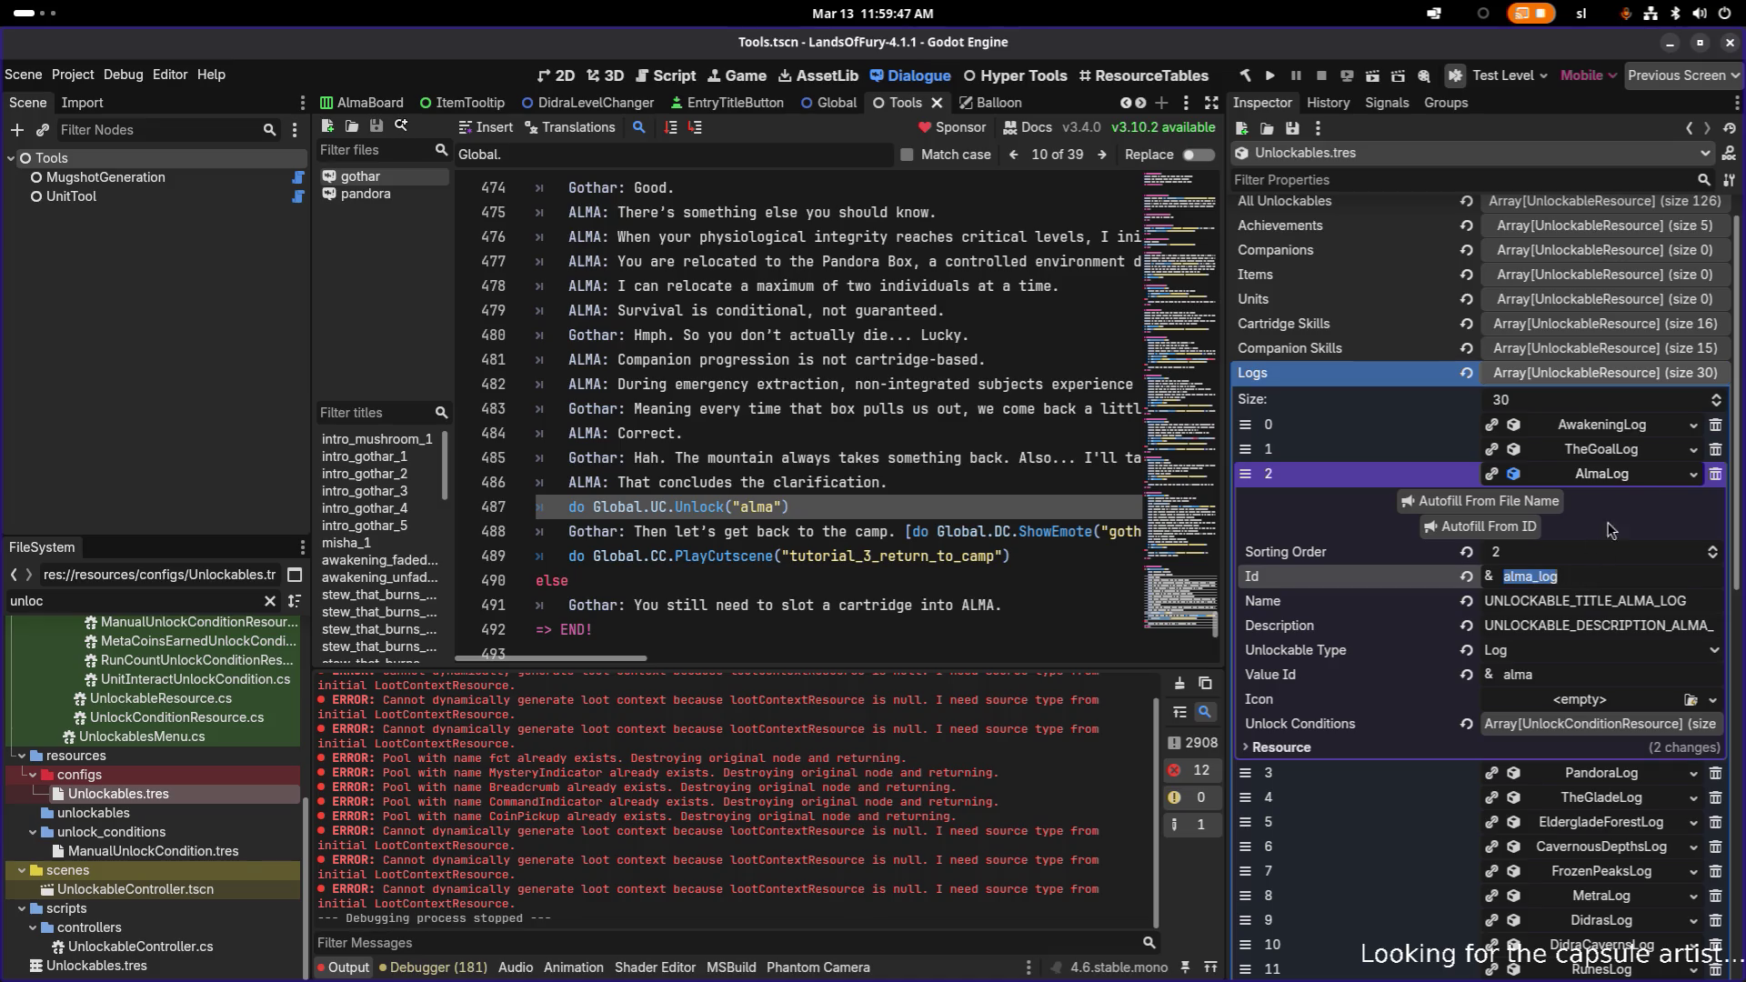
pyautogui.click(1615, 451)
pyautogui.doubleClick(757, 506)
pyautogui.hotkey('ctrl', 'v')
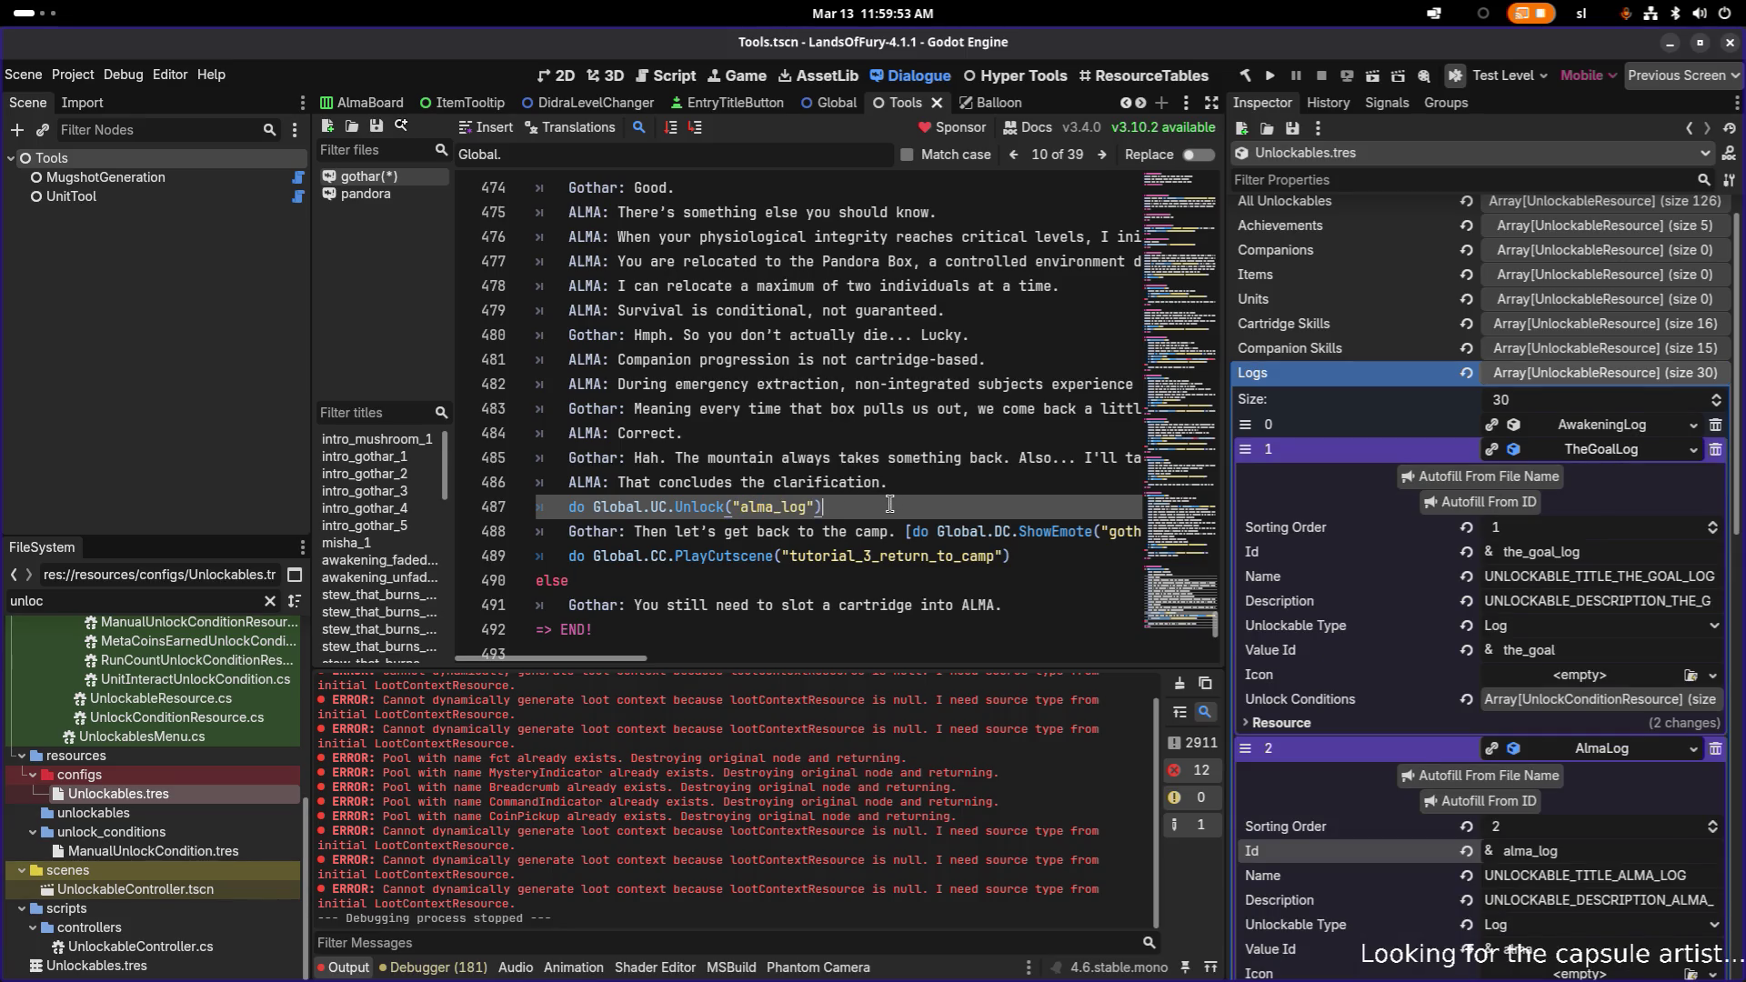
pyautogui.hotkey('ctrl', 's')
# - Expand the PandoraLog entry in Unlockables.tres and select its Id, pandora_log
pyautogui.click(1584, 454)
pyautogui.click(1602, 477)
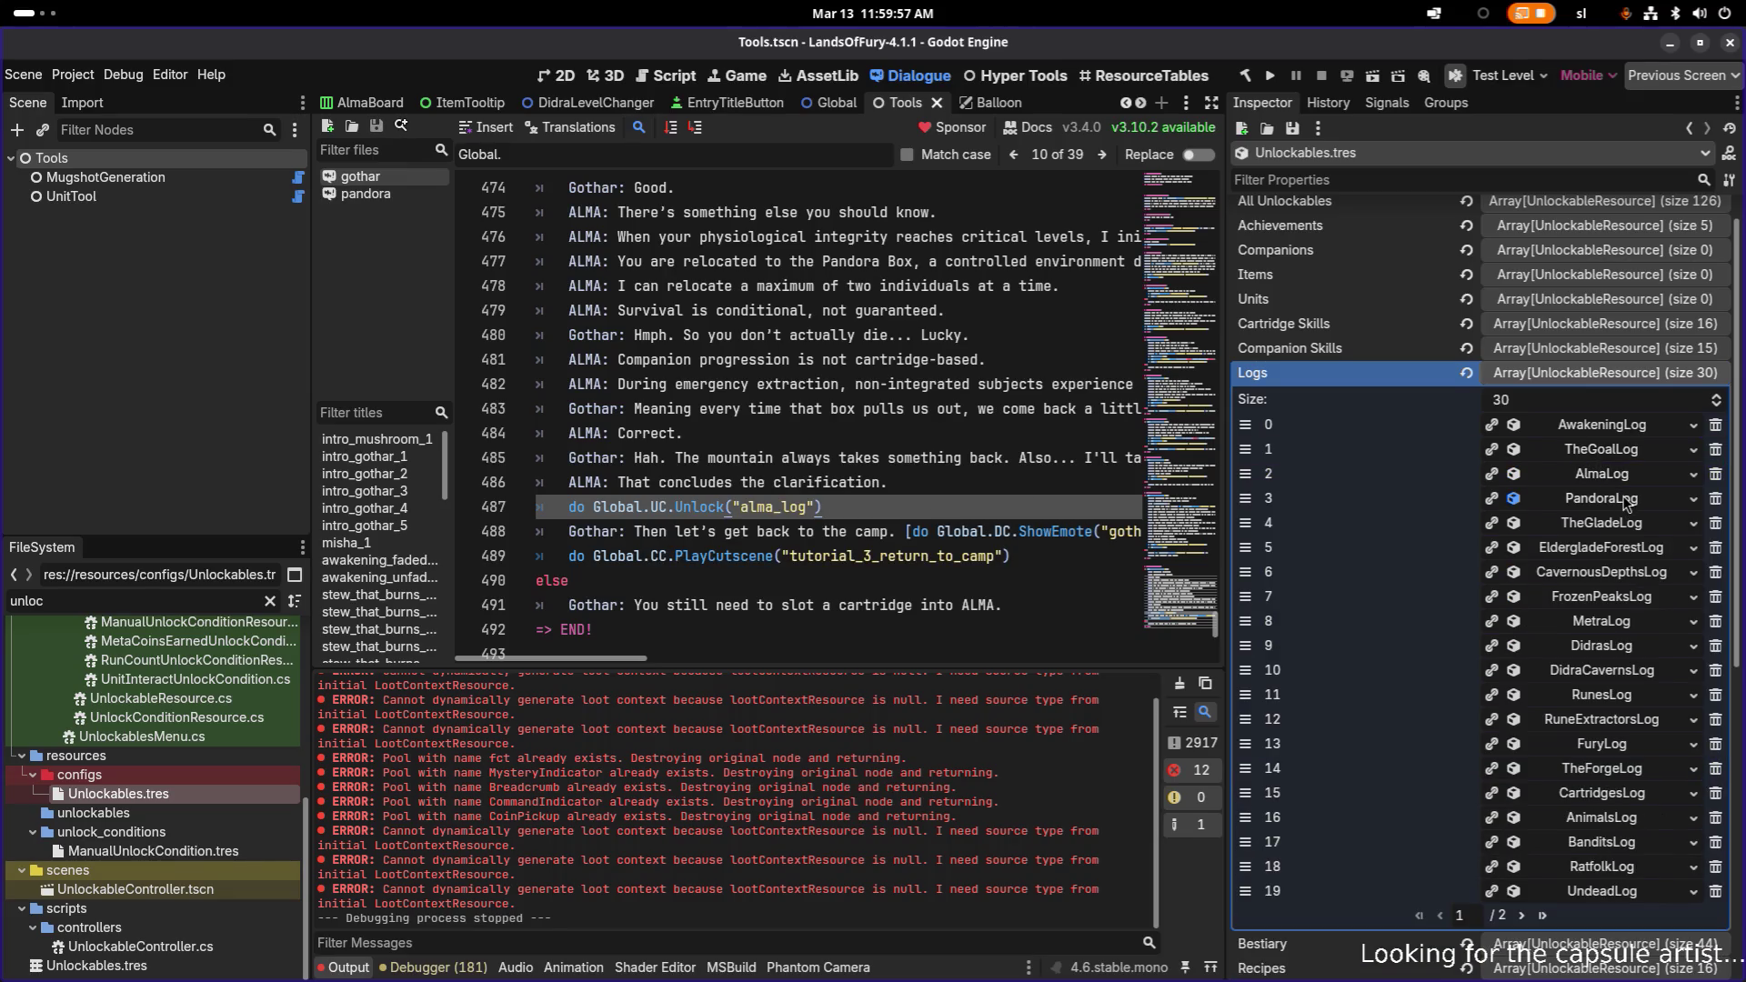
pyautogui.click(1627, 502)
pyautogui.doubleClick(1608, 600)
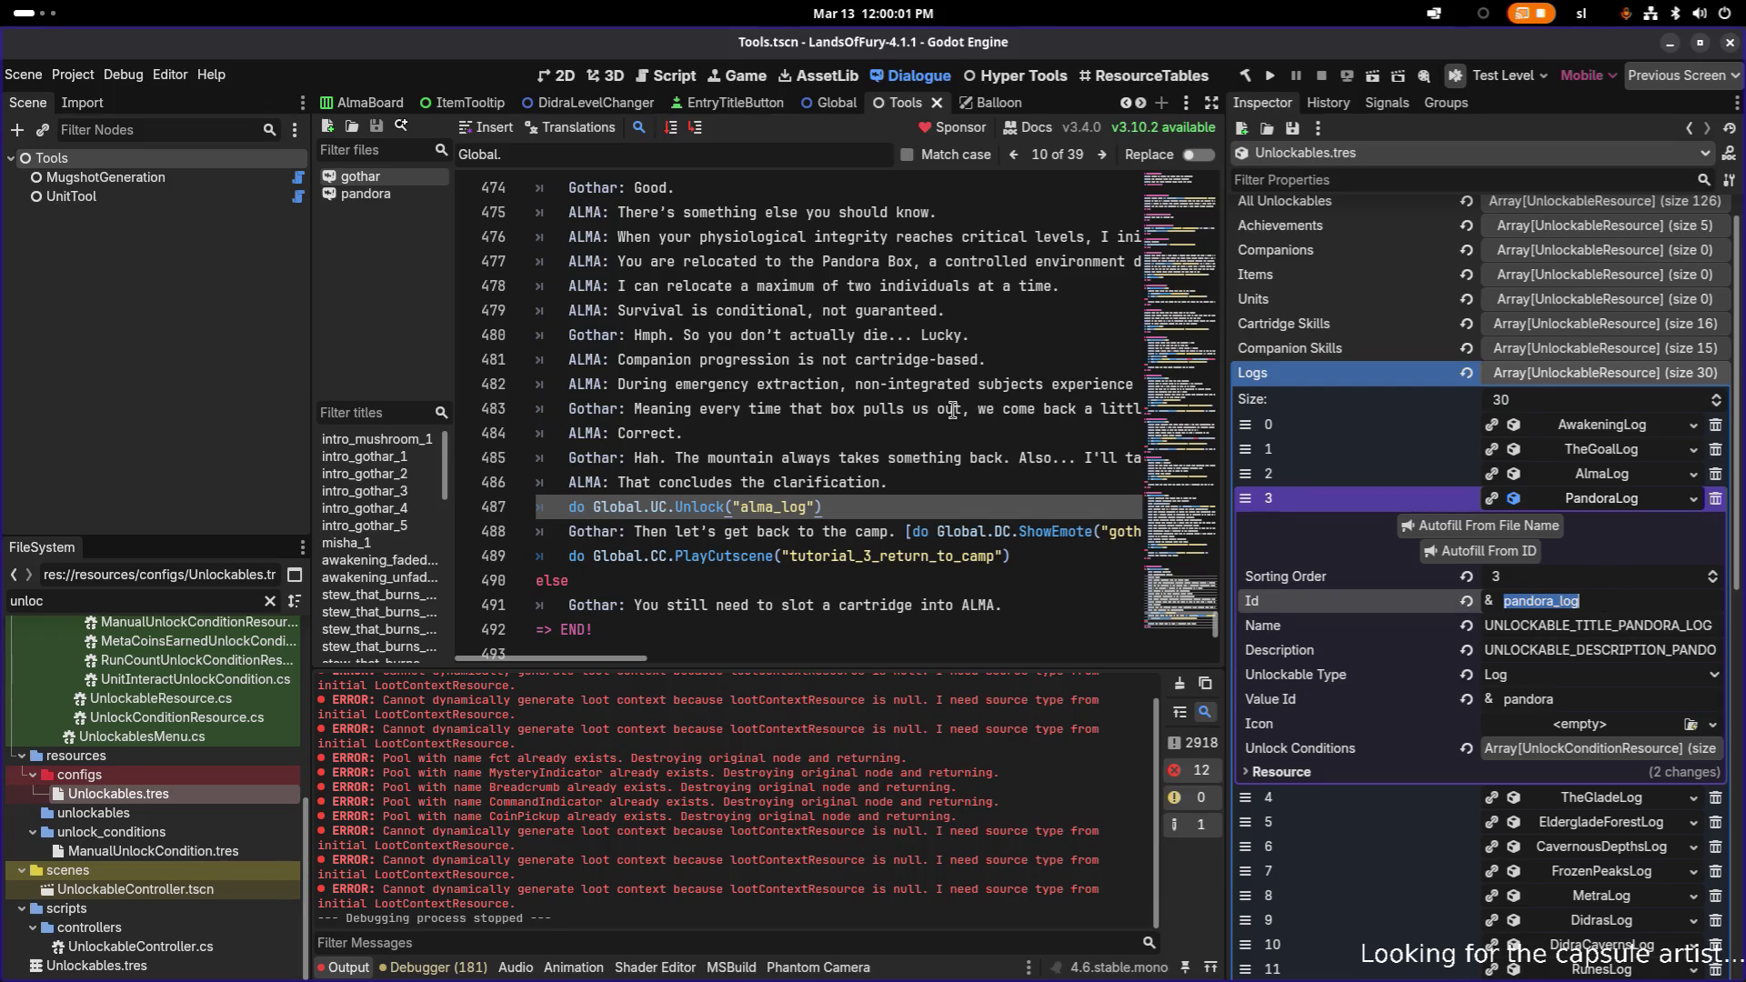
# - Filter the FileSystem down to 'pandora' files
pyautogui.click(918, 434)
pyautogui.click(811, 311)
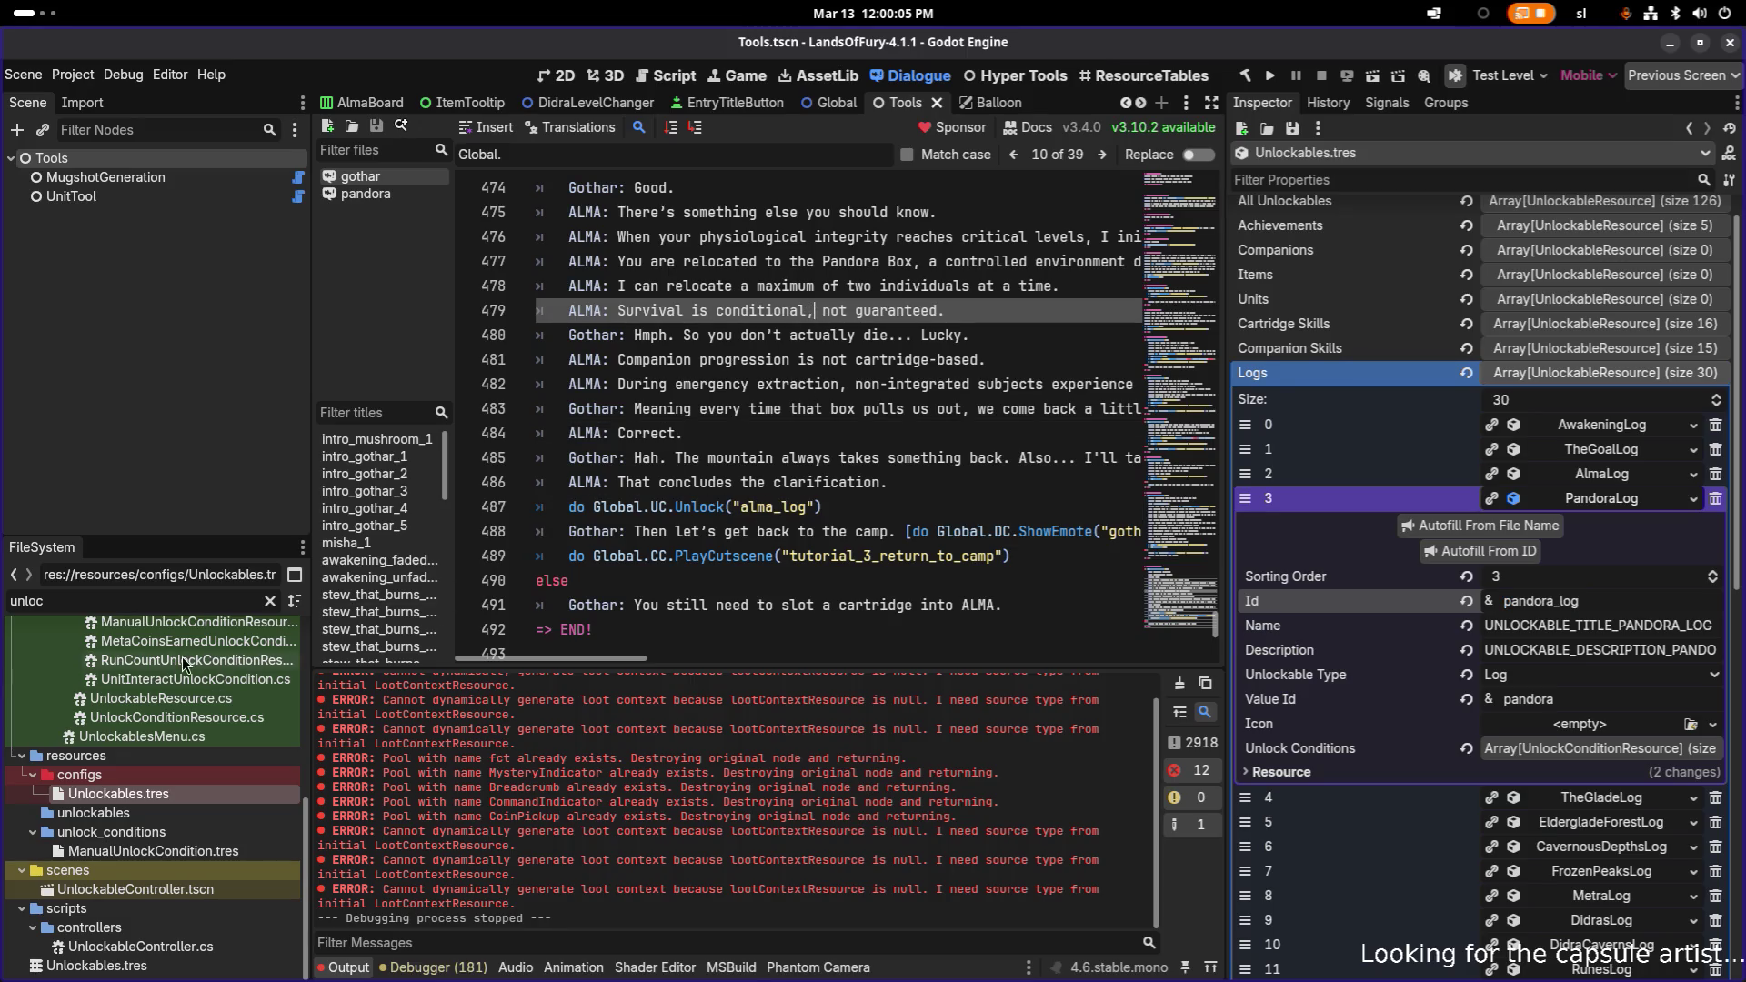
pyautogui.doubleClick(189, 607)
pyautogui.write('pandora')
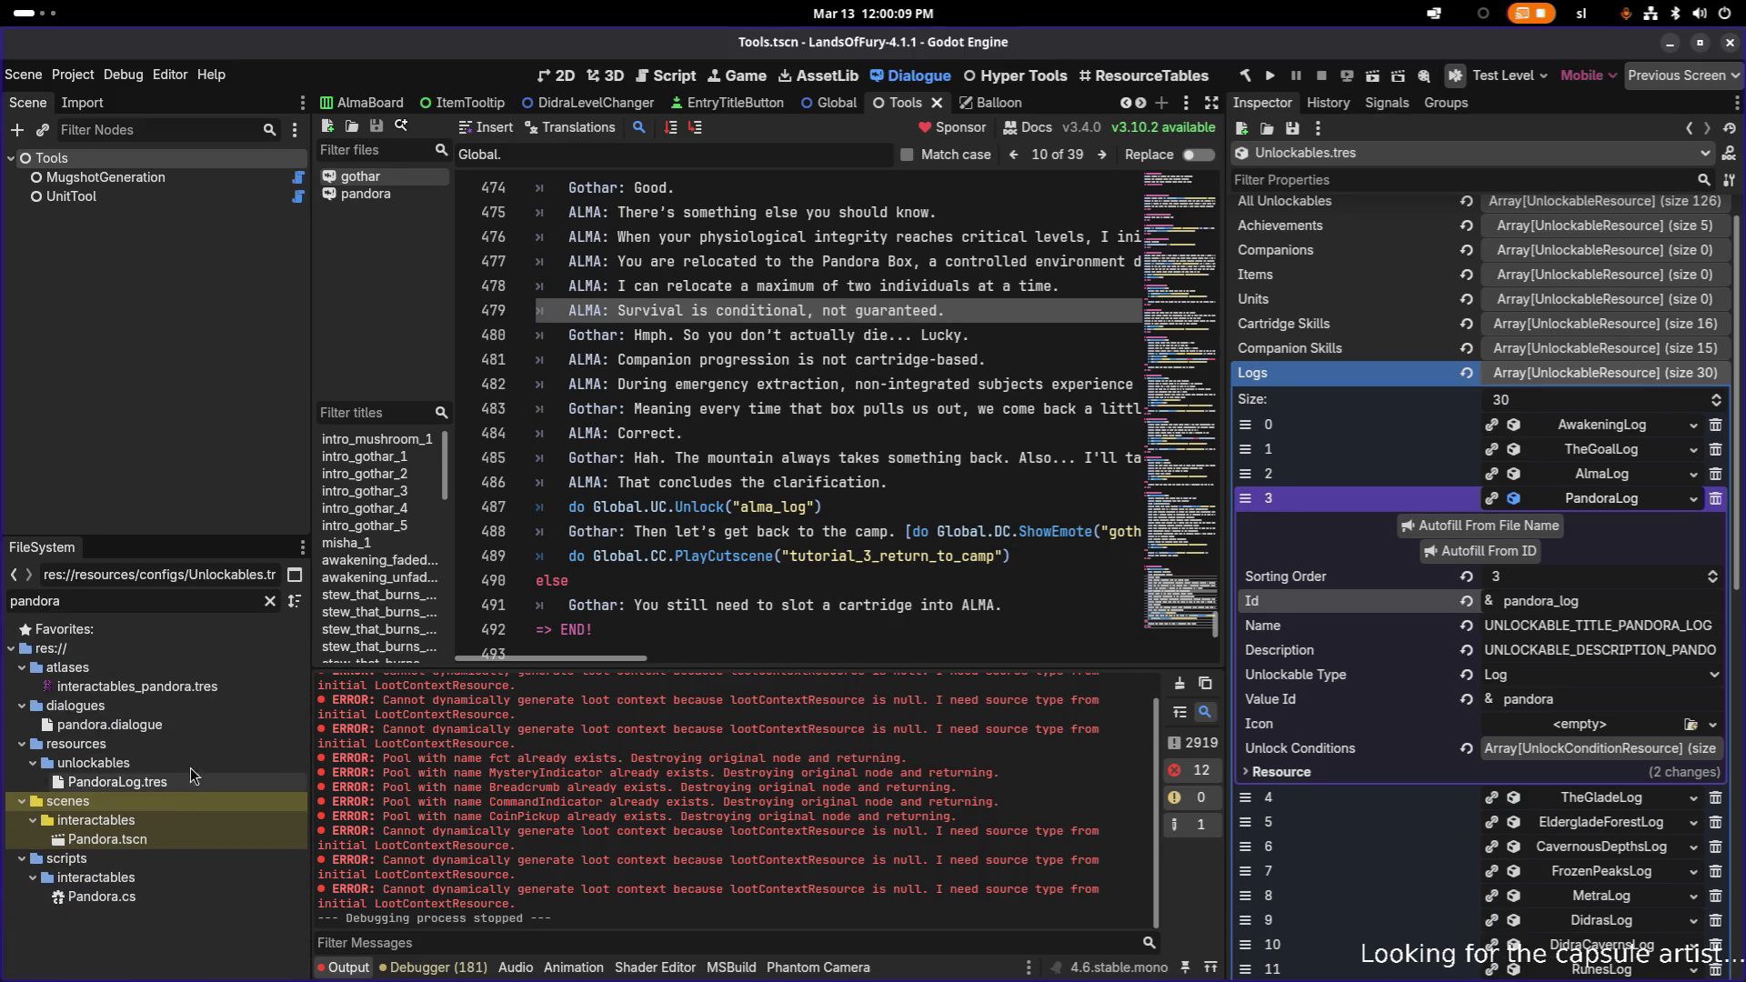
# - Add a pandora_log line after line 25 of pandora.dialogue, with a blank line above, and save
pyautogui.doubleClick(214, 718)
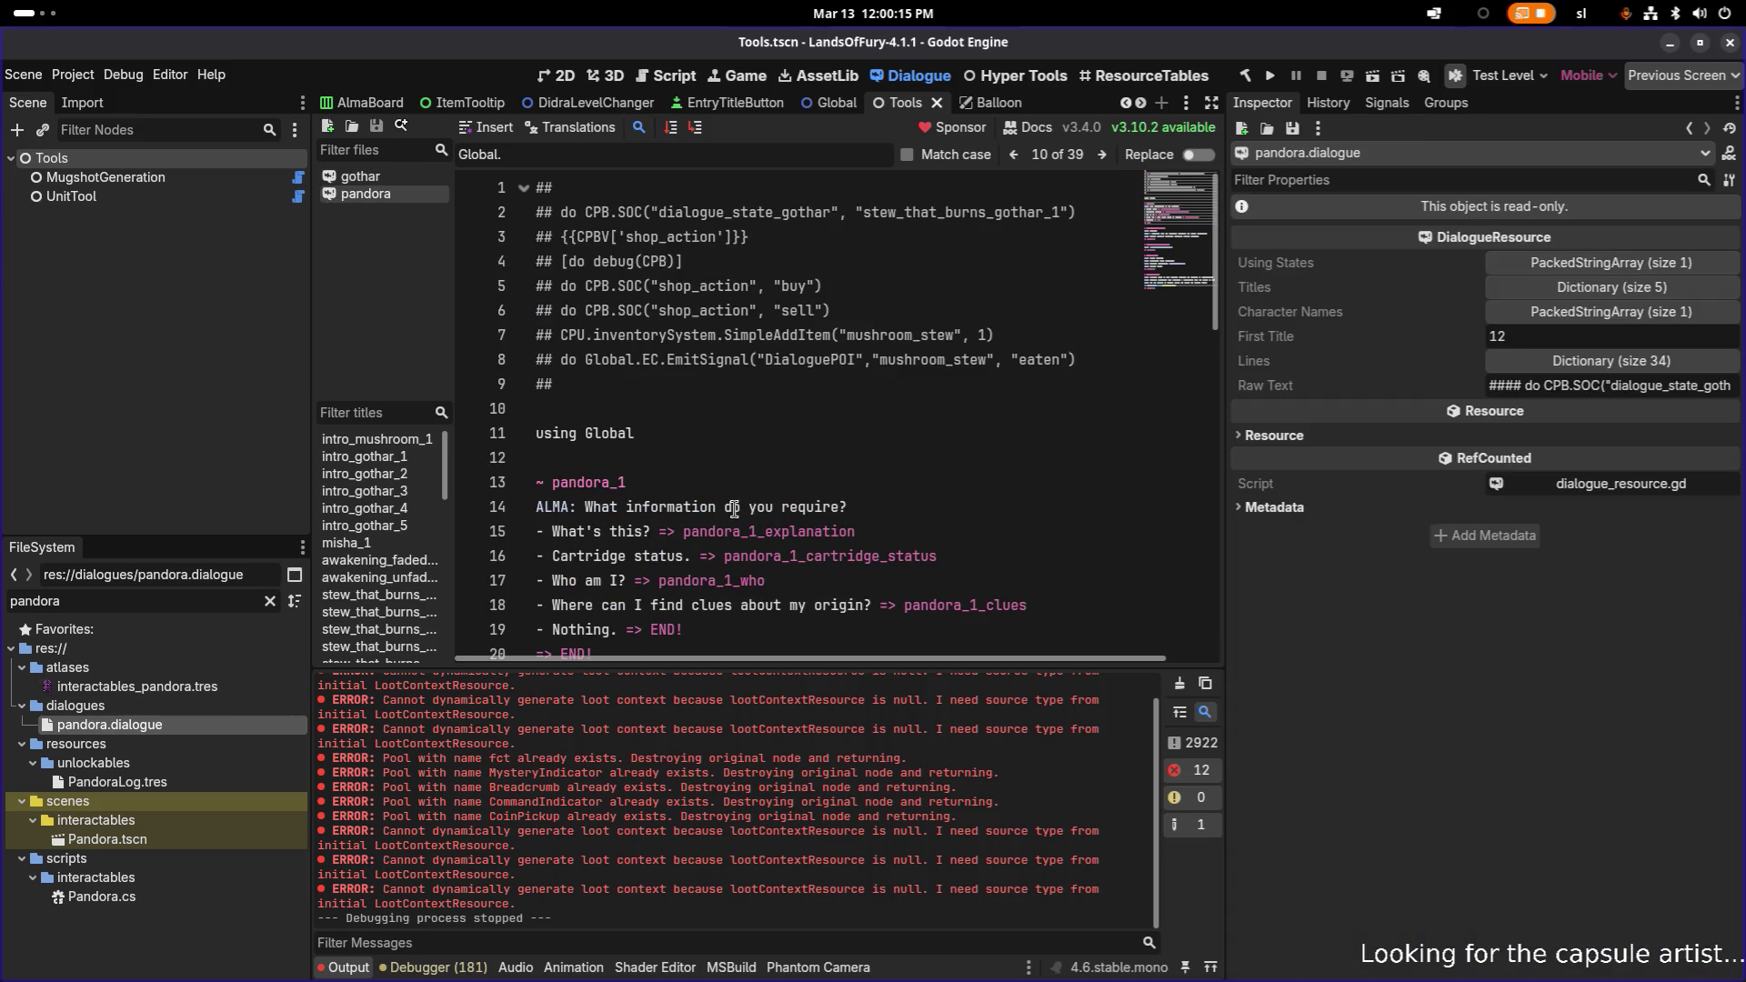
pyautogui.click(764, 507)
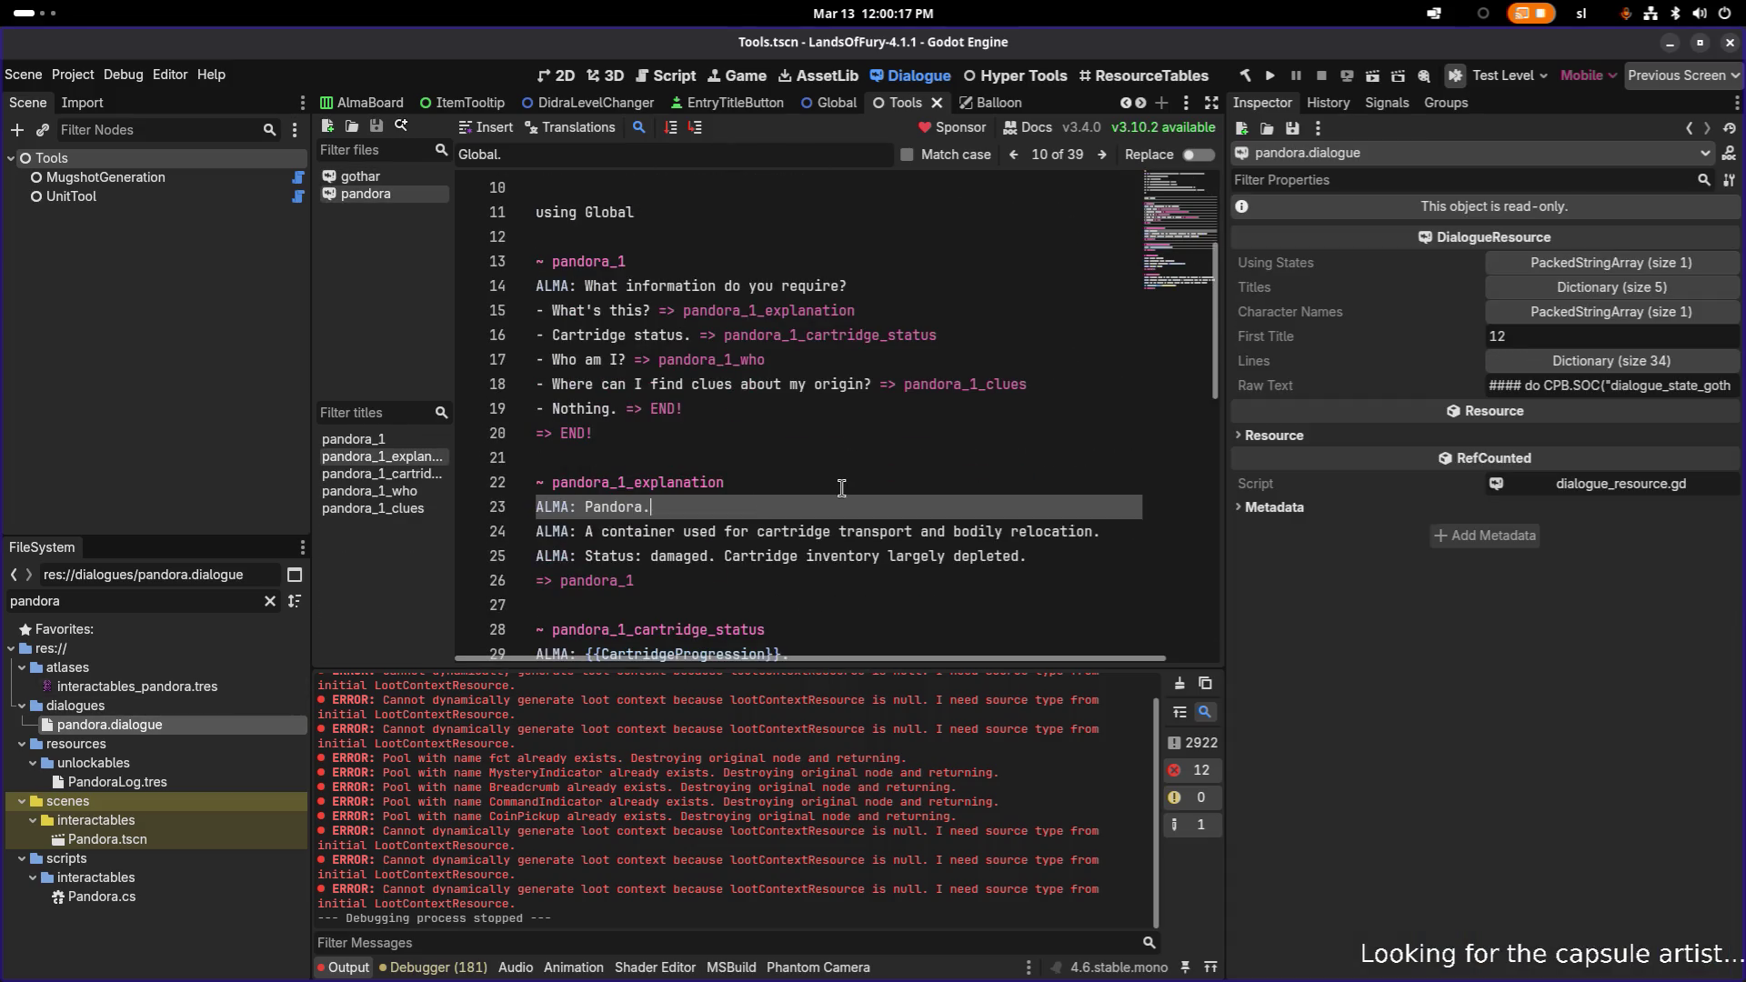
pyautogui.scroll(-2, 841, 491)
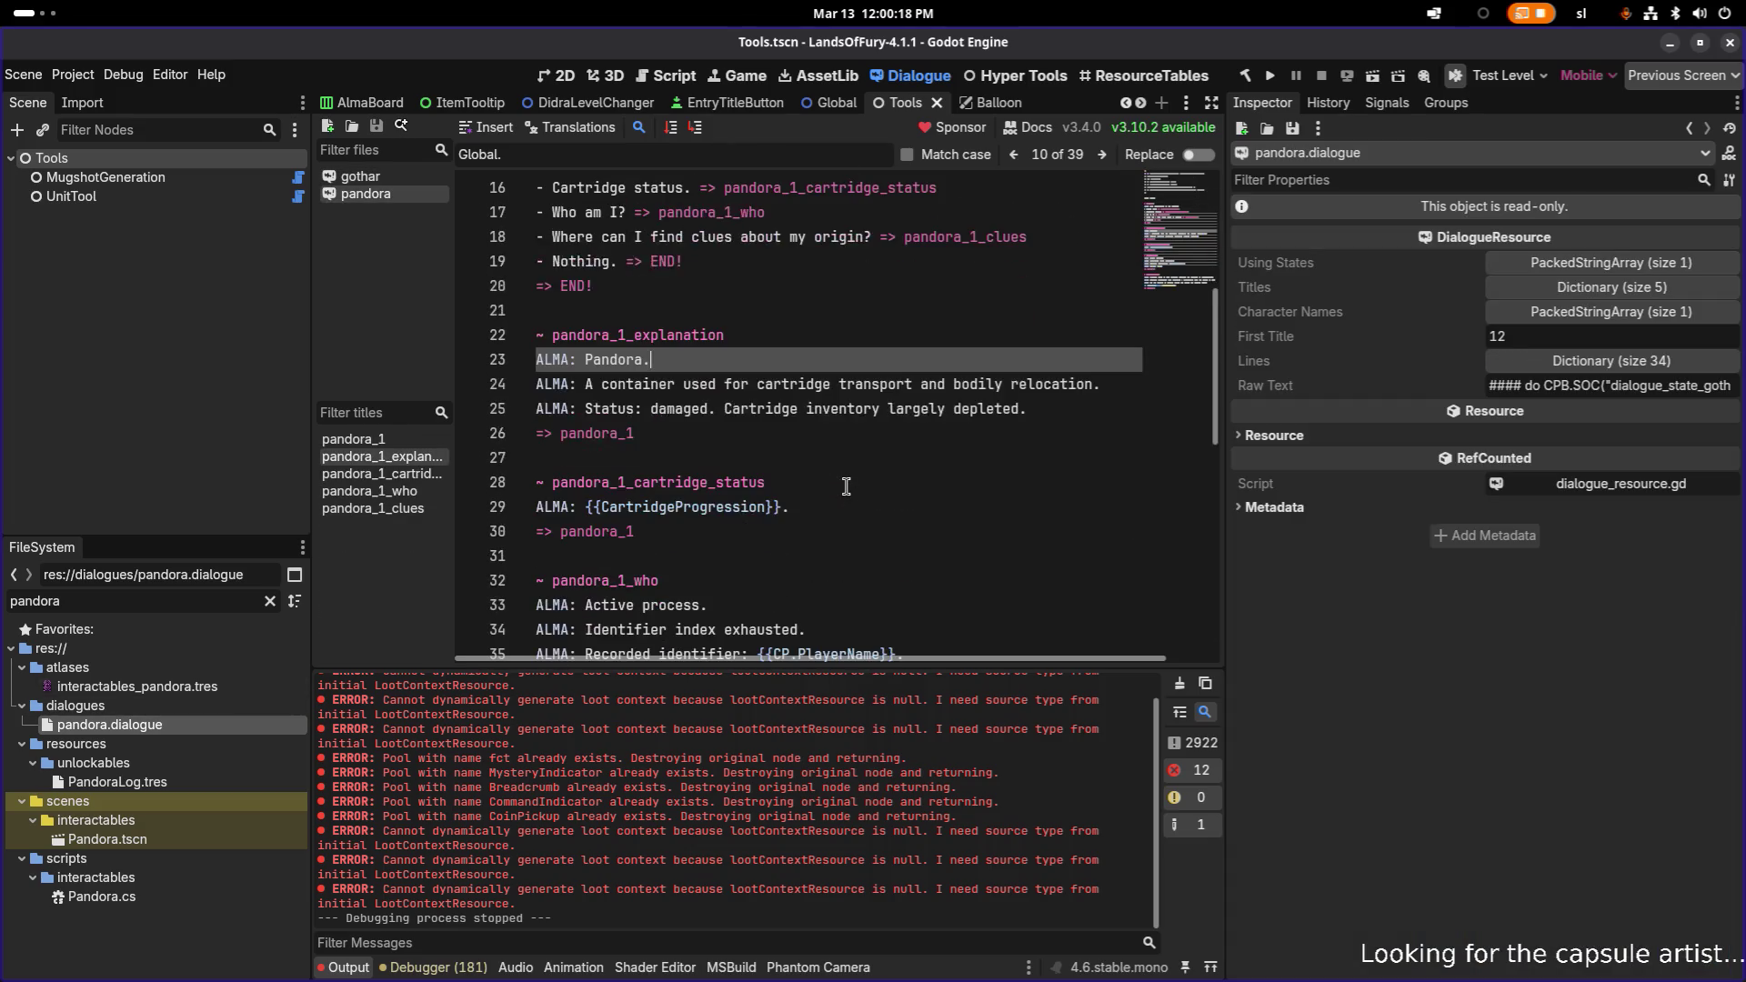
pyautogui.click(1060, 410)
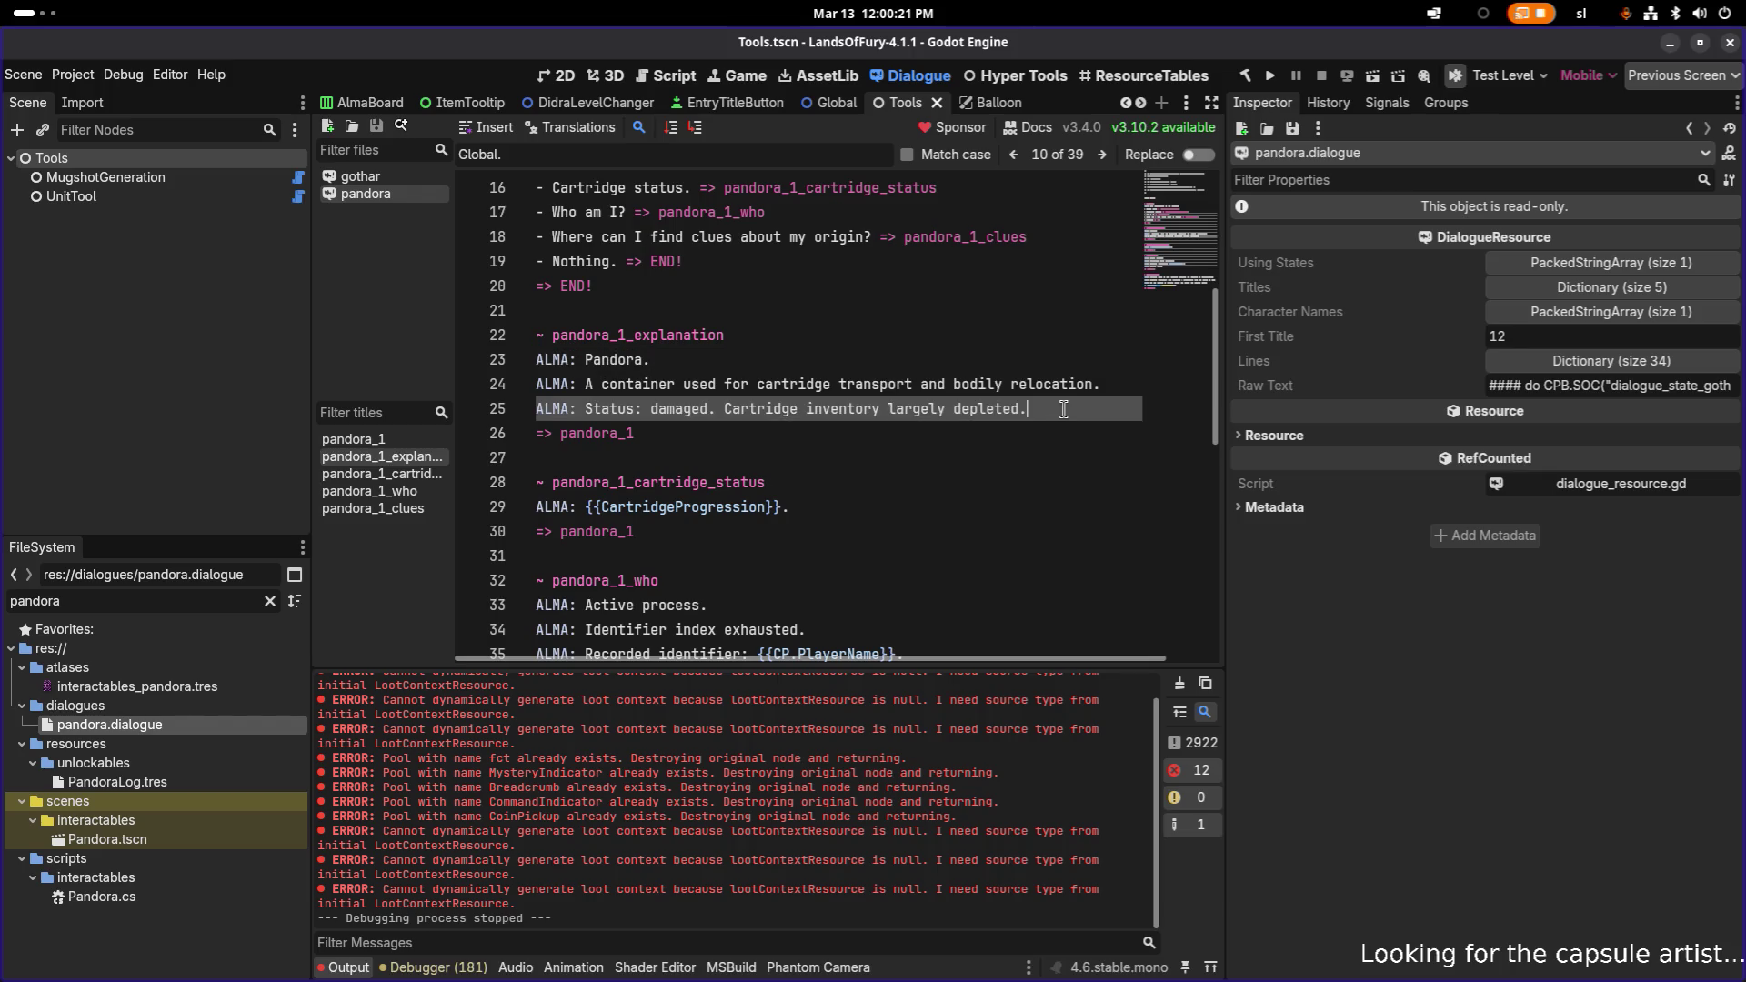
pyautogui.press('Return')
pyautogui.write('pandora_log')
pyautogui.hotkey('ctrl', 'shift', 'Return')
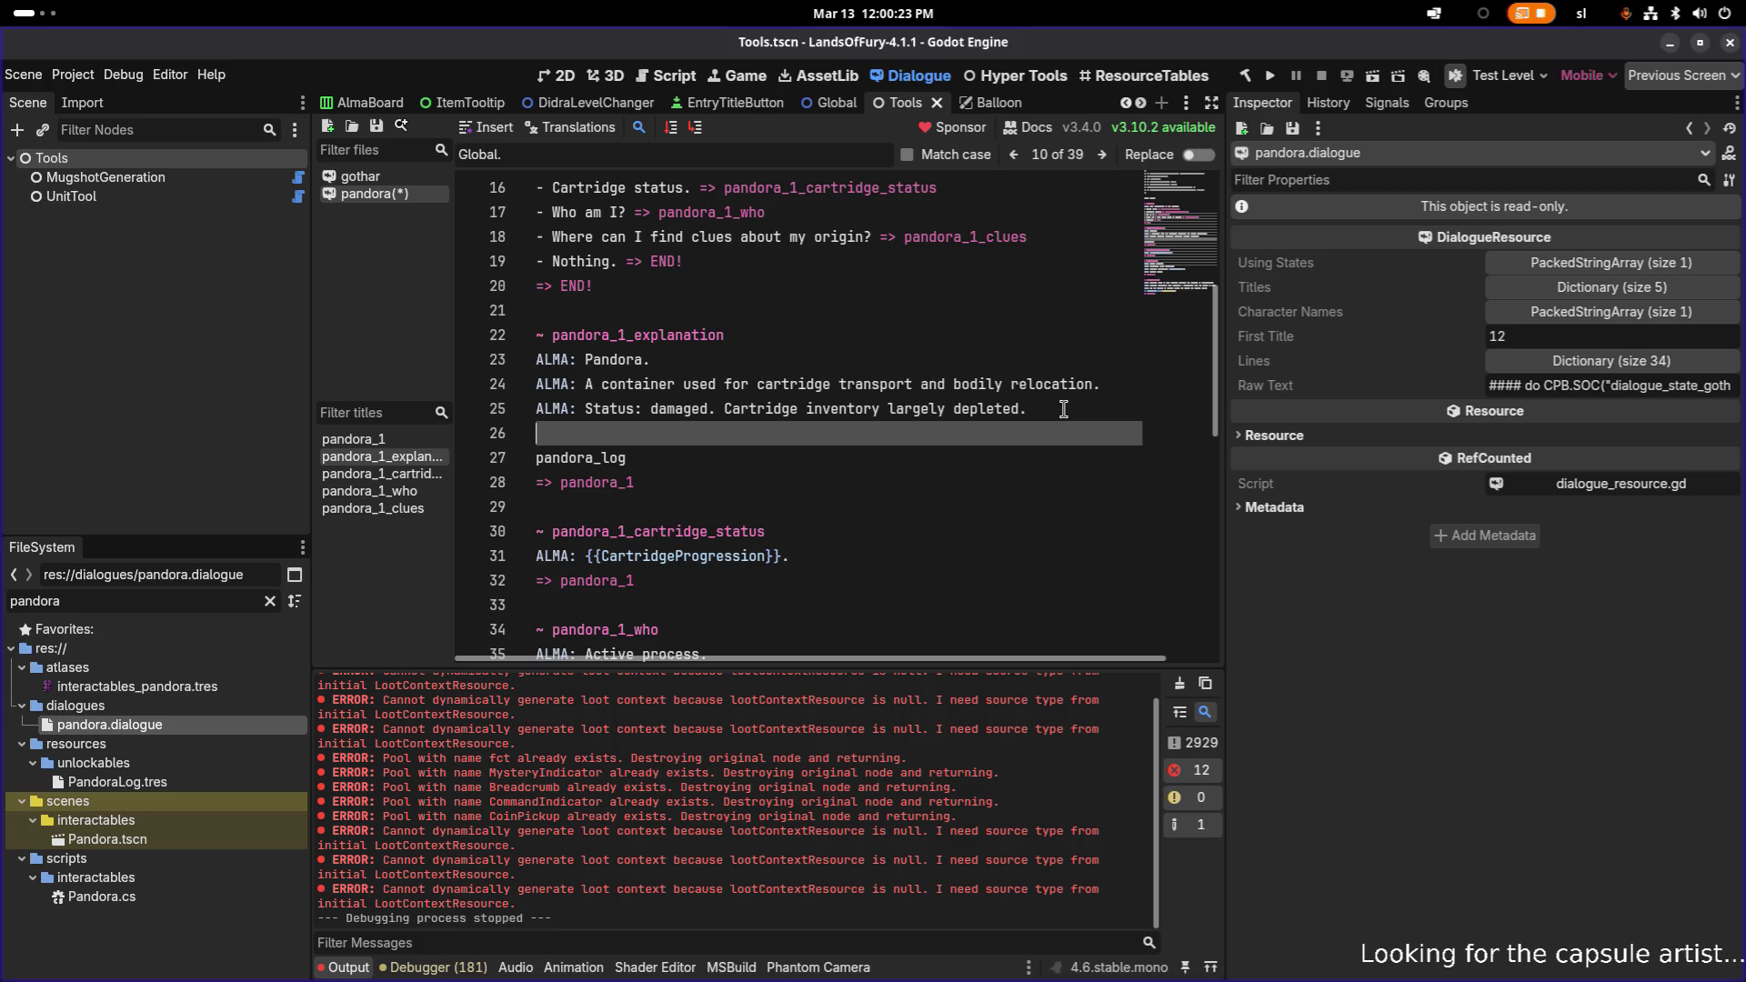
pyautogui.hotkey('ctrl', 's')
# - Switch back to the gothar dialogue and scroll down through it
pyautogui.click(382, 455)
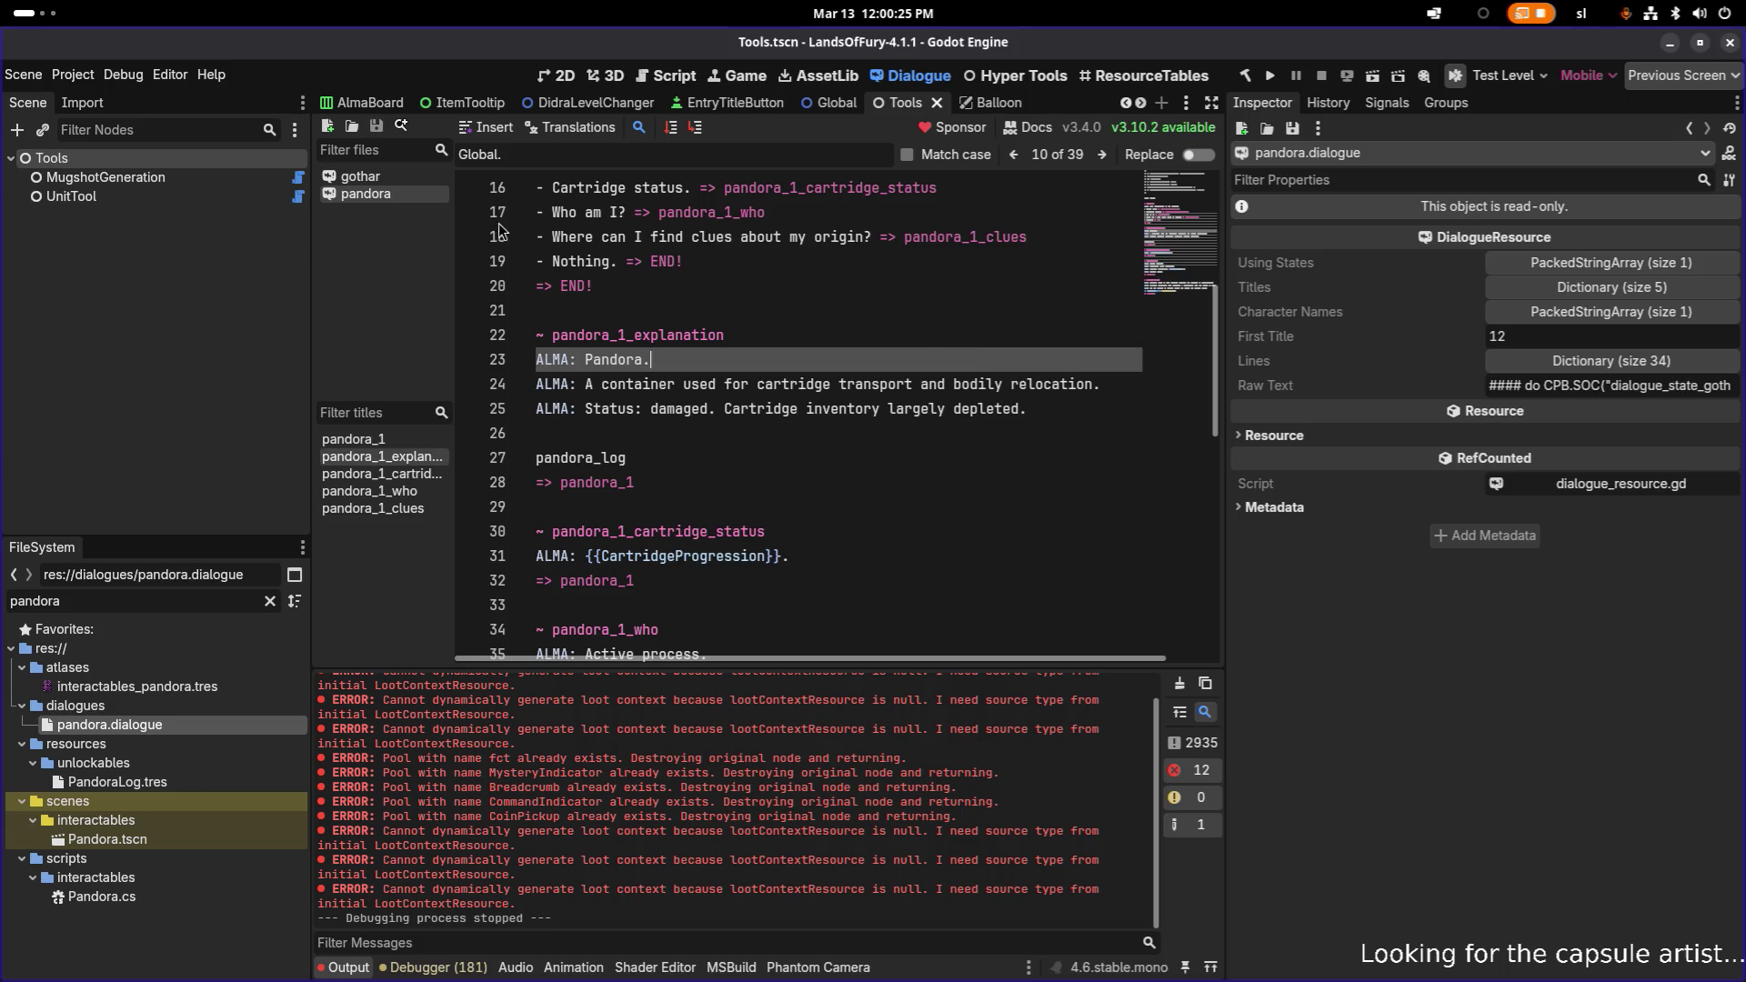
pyautogui.click(401, 177)
pyautogui.scroll(-10, 789, 484)
pyautogui.scroll(-20, 788, 485)
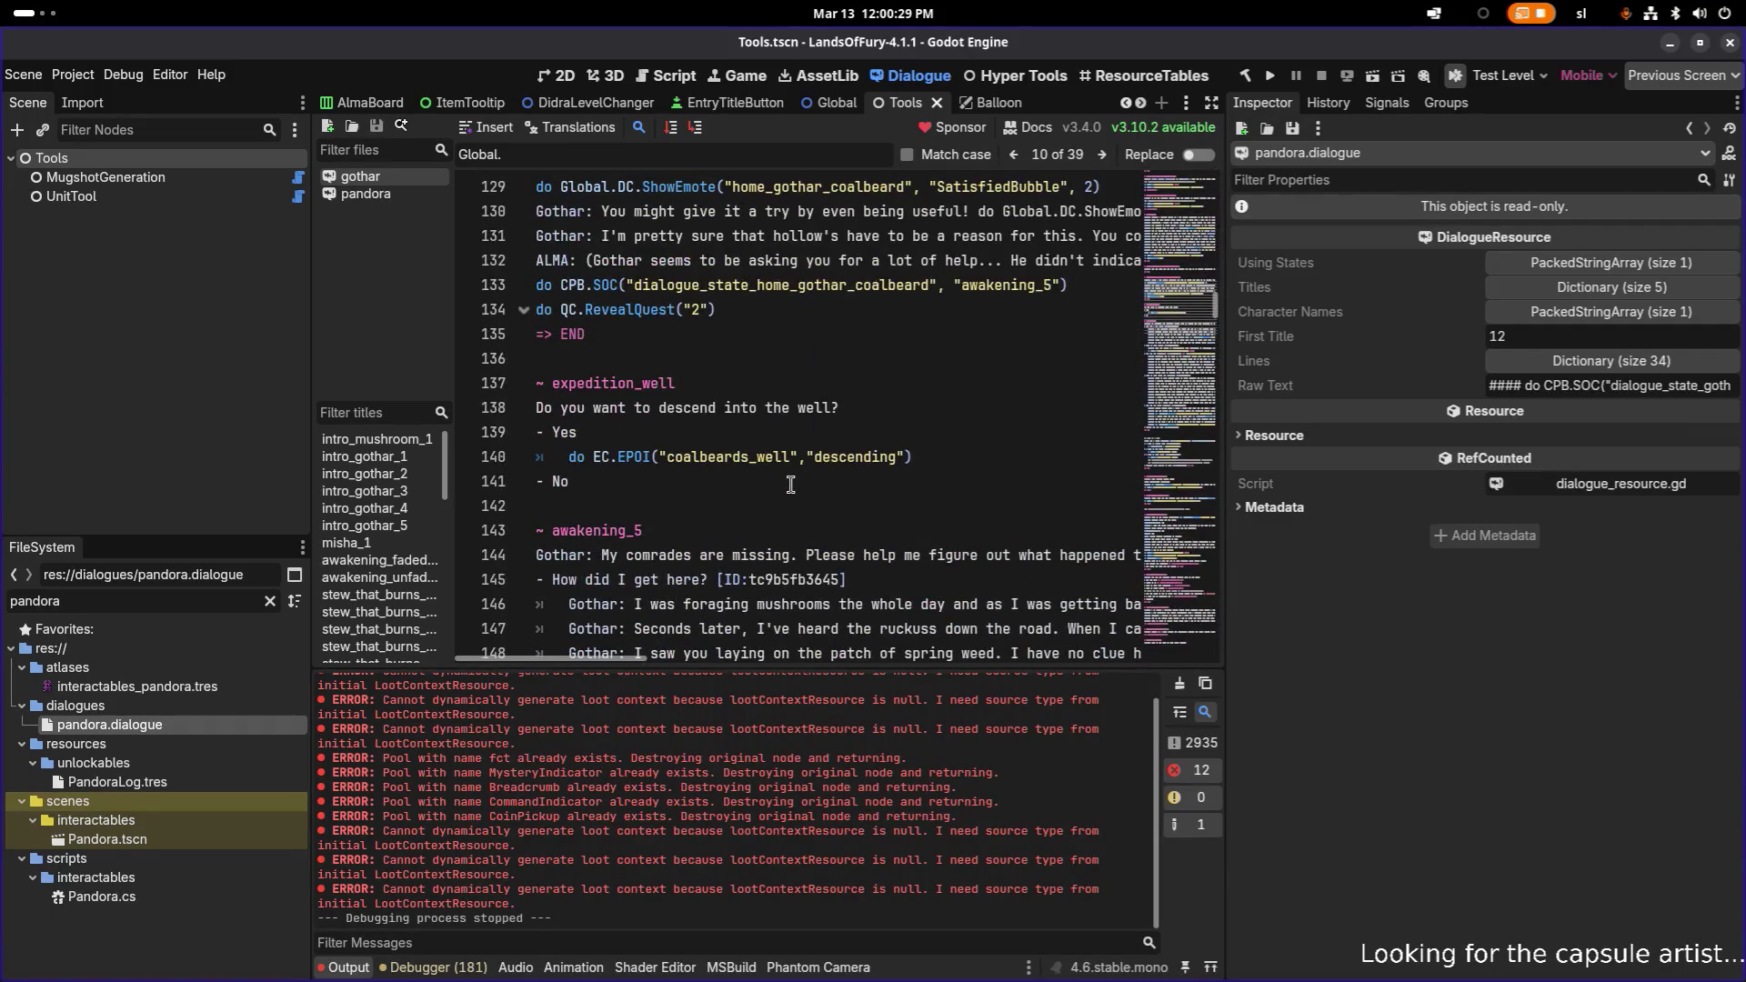
# - Search gothar.dialogue for 'alma_lo' and select the Unlock("alma_log") call on line 487
pyautogui.scroll(-20, 777, 445)
pyautogui.hotkey('ctrl', 'f')
pyautogui.write('alm')
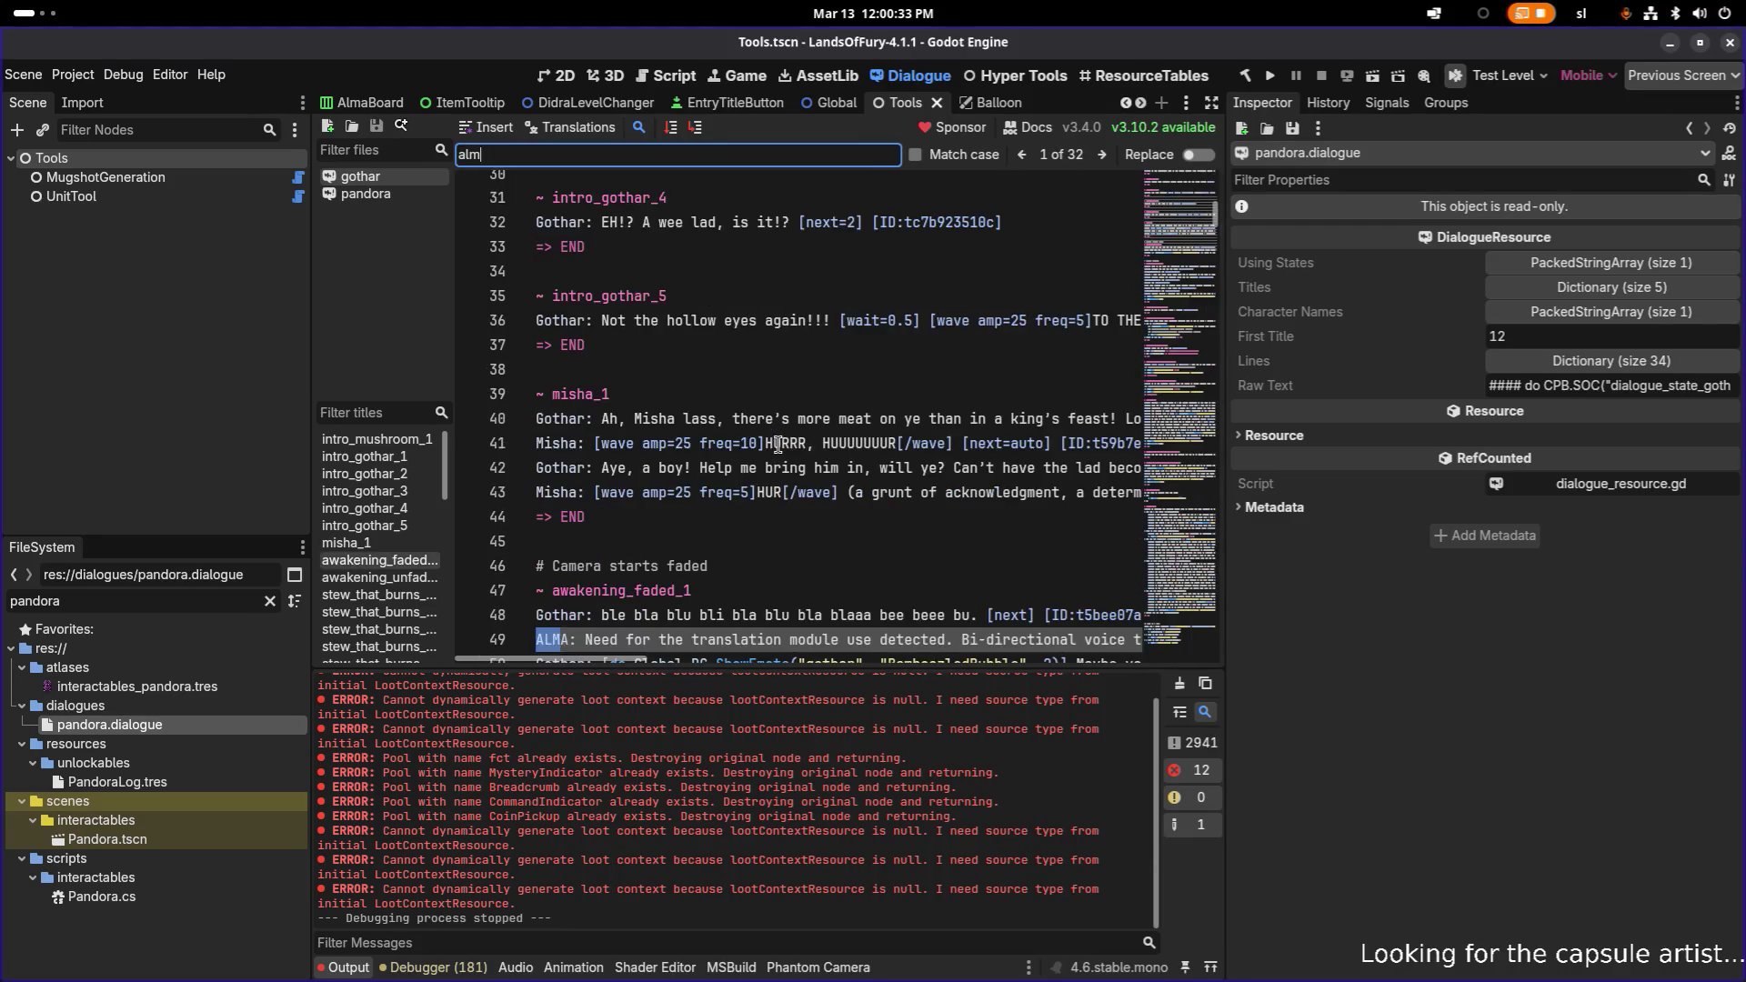
pyautogui.write('a_lo')
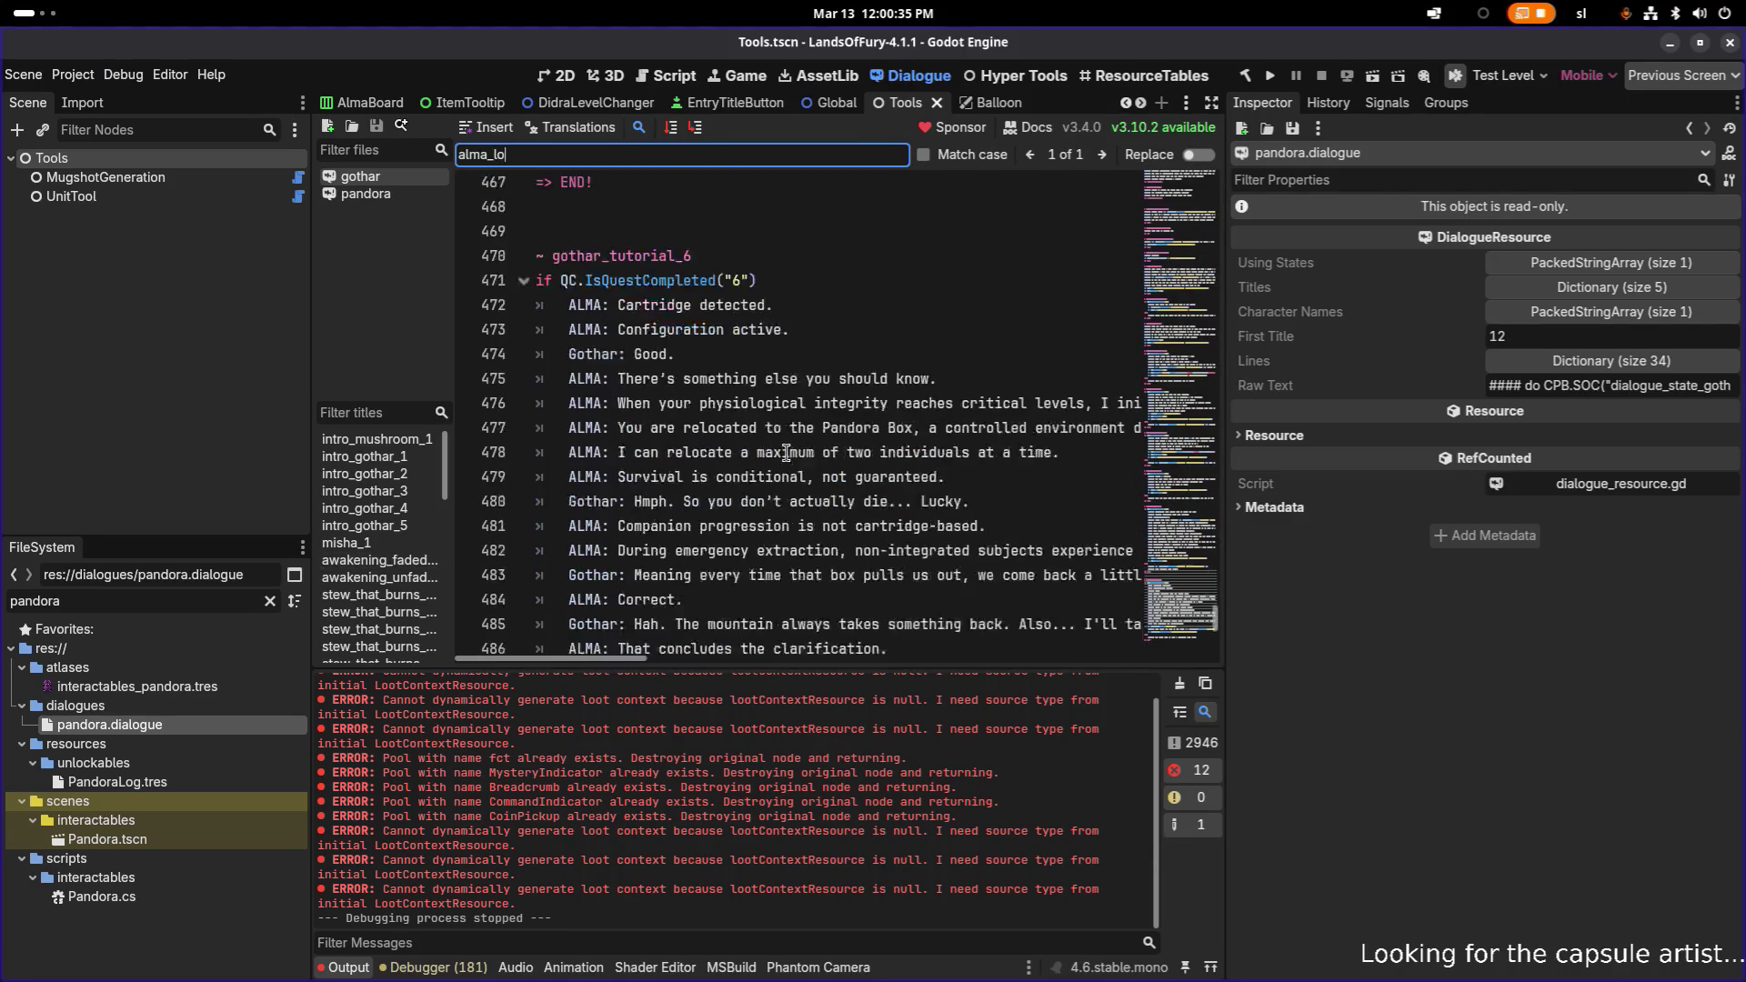
pyautogui.click(848, 563)
pyautogui.hotkey('shift', 'Home')
pyautogui.hotkey('ctrl', 'c')
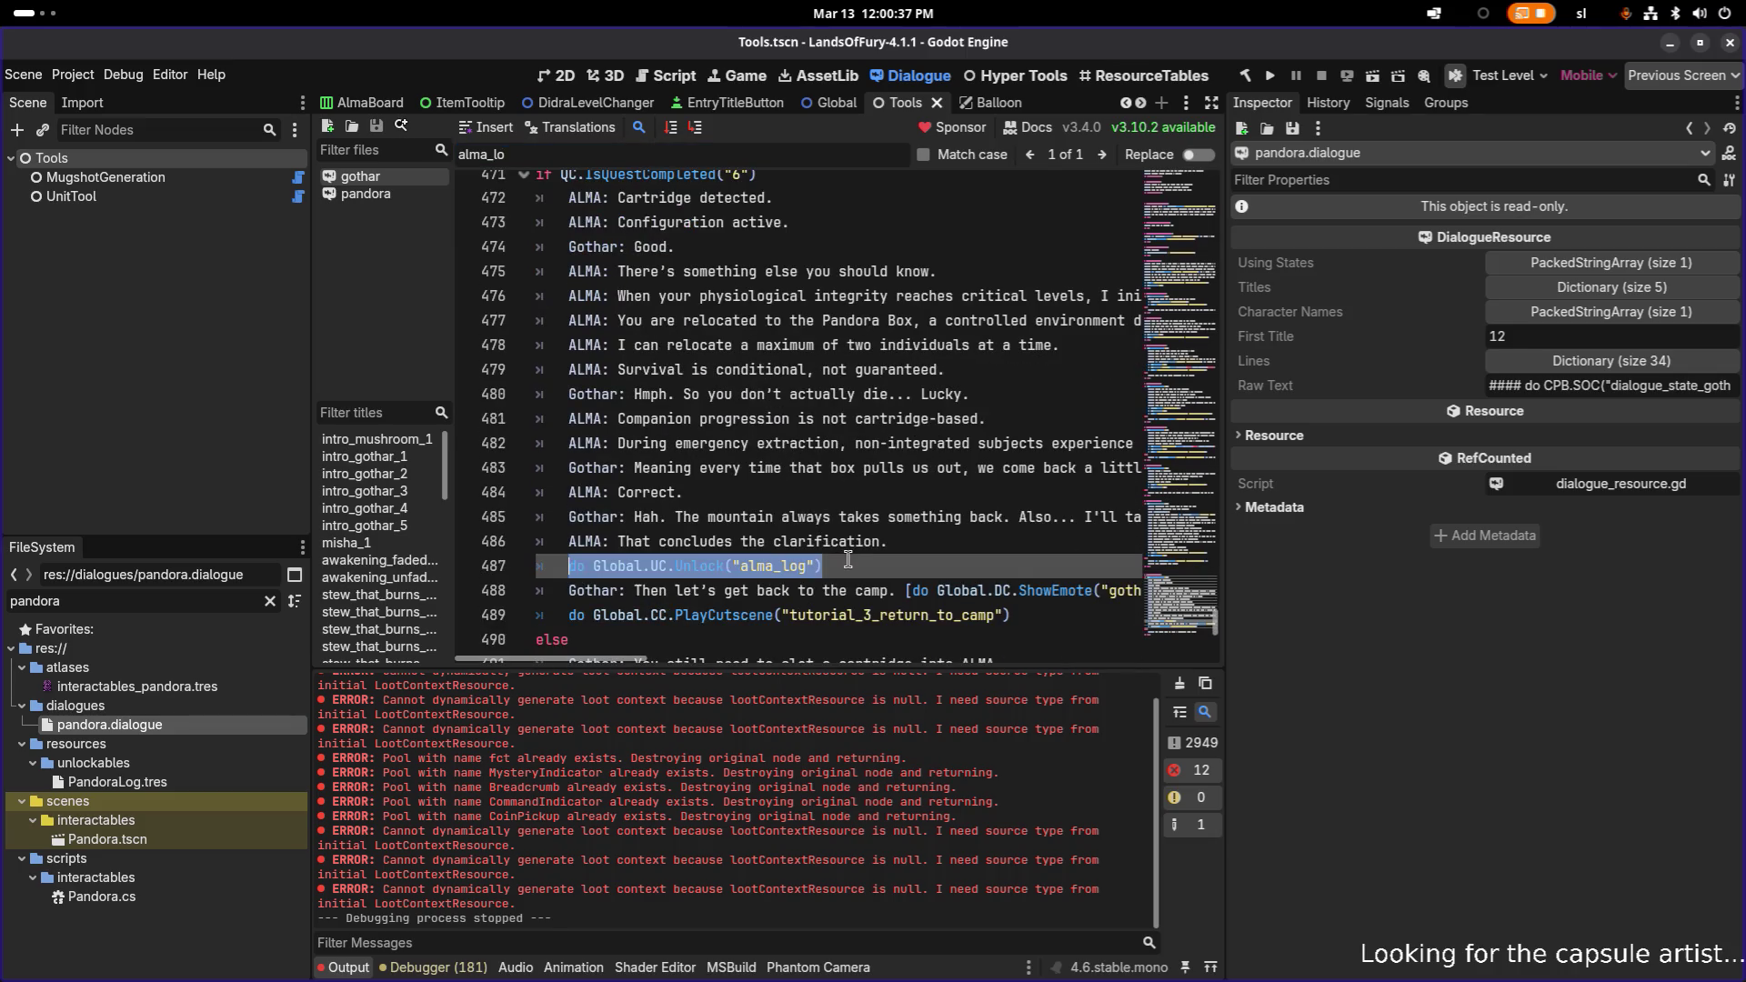
# - In pandora.dialogue, replace the pandora_log placeholder with Global.UC.Unlock("pandora_log") on line 26
pyautogui.click(400, 194)
pyautogui.click(670, 437)
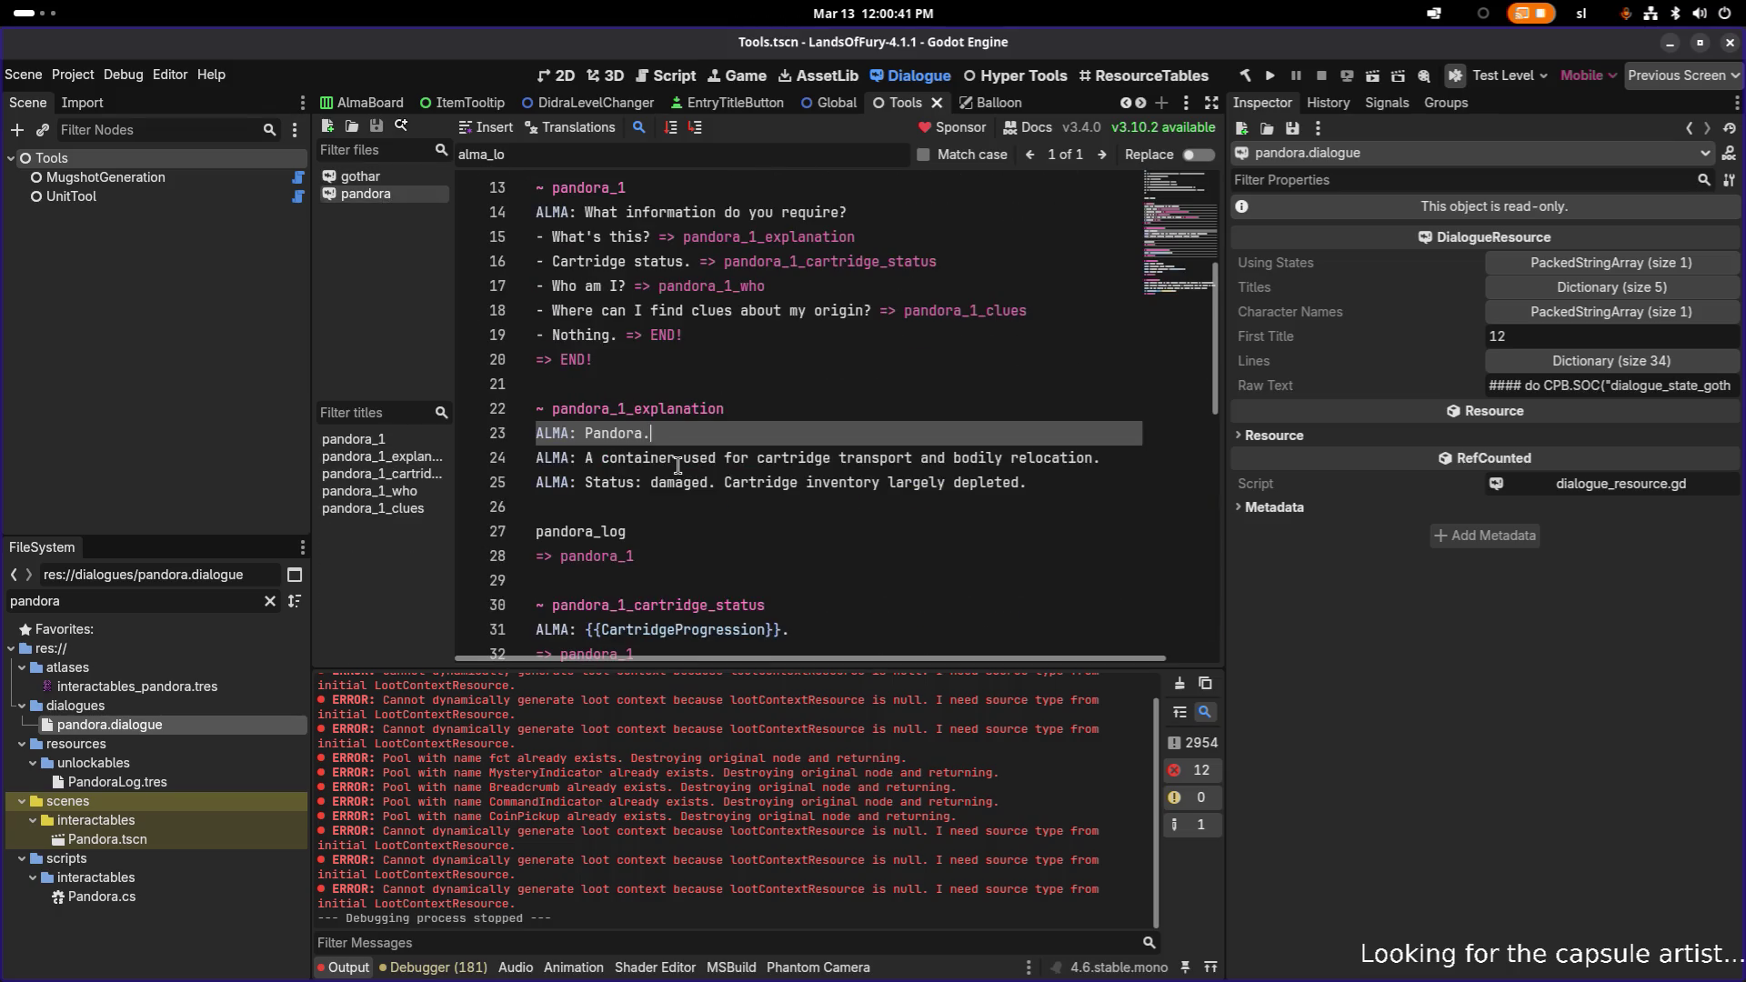
pyautogui.click(644, 508)
pyautogui.hotkey('ctrl', 'v')
pyautogui.click(694, 532)
pyautogui.hotkey('shift', 'Home')
pyautogui.hotkey('ctrl', 'c')
pyautogui.press('BackSpace')
pyautogui.press('BackSpace')
pyautogui.press('Left')
pyautogui.press('Left')
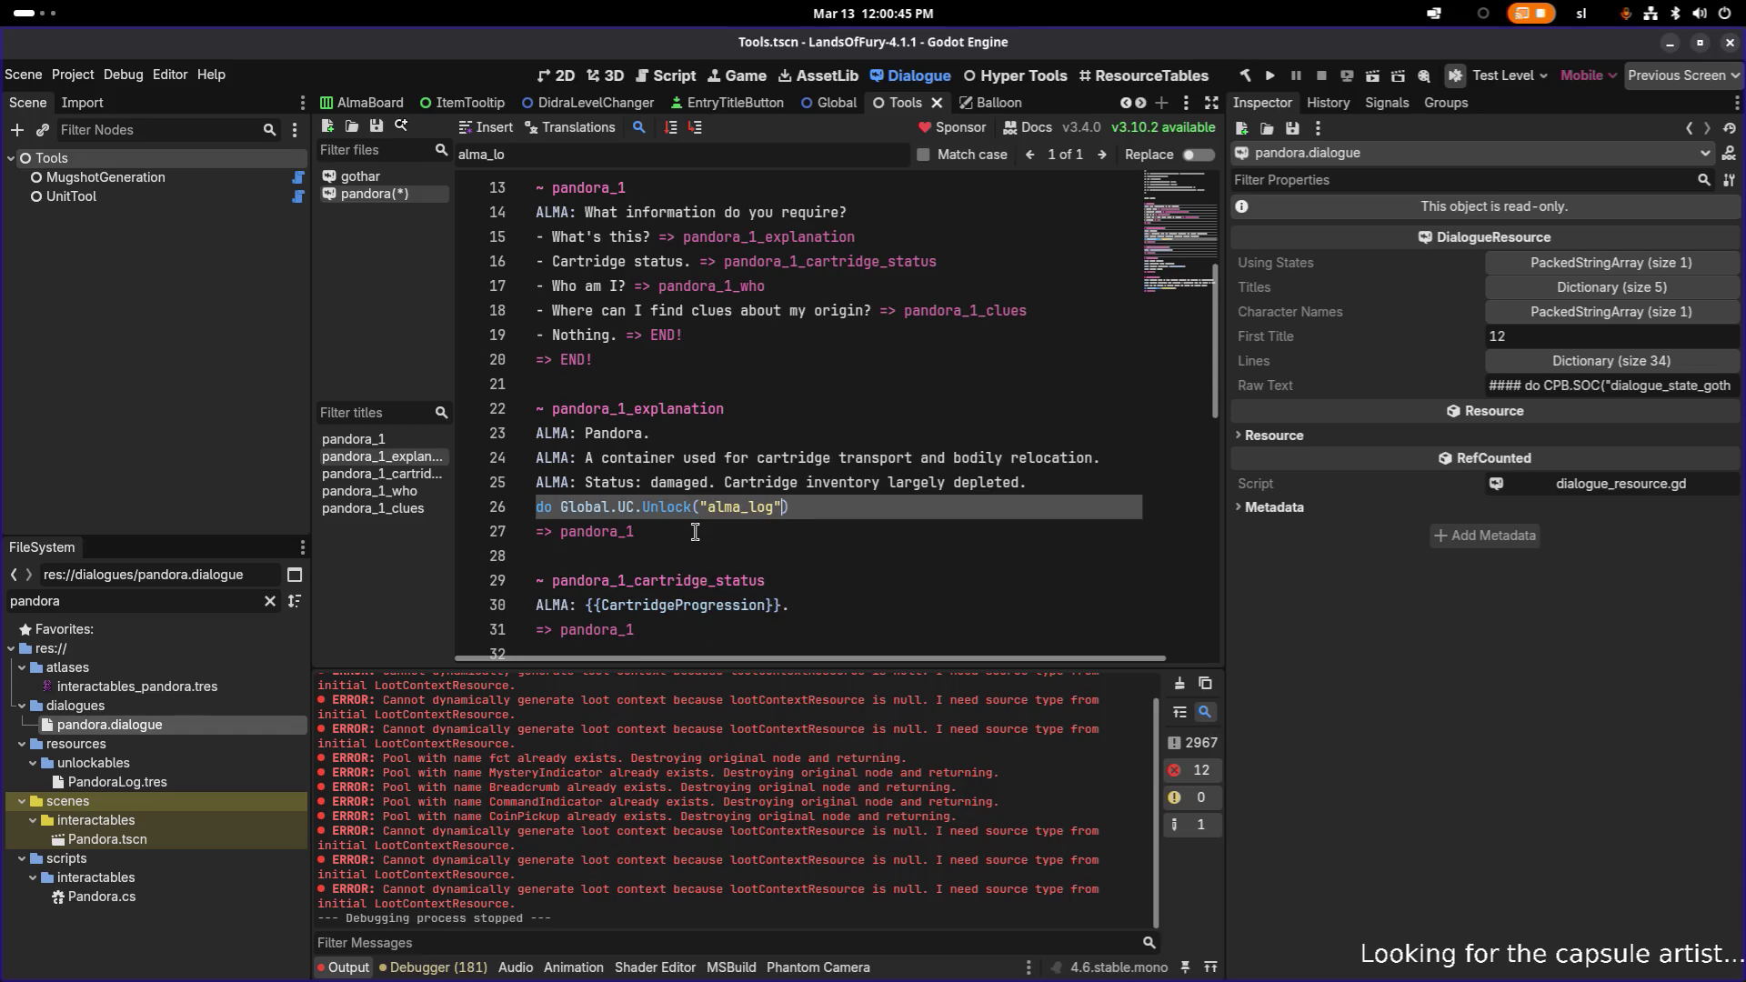
pyautogui.hotkey('ctrl', 'shift', 'Left')
pyautogui.hotkey('ctrl', 'v')
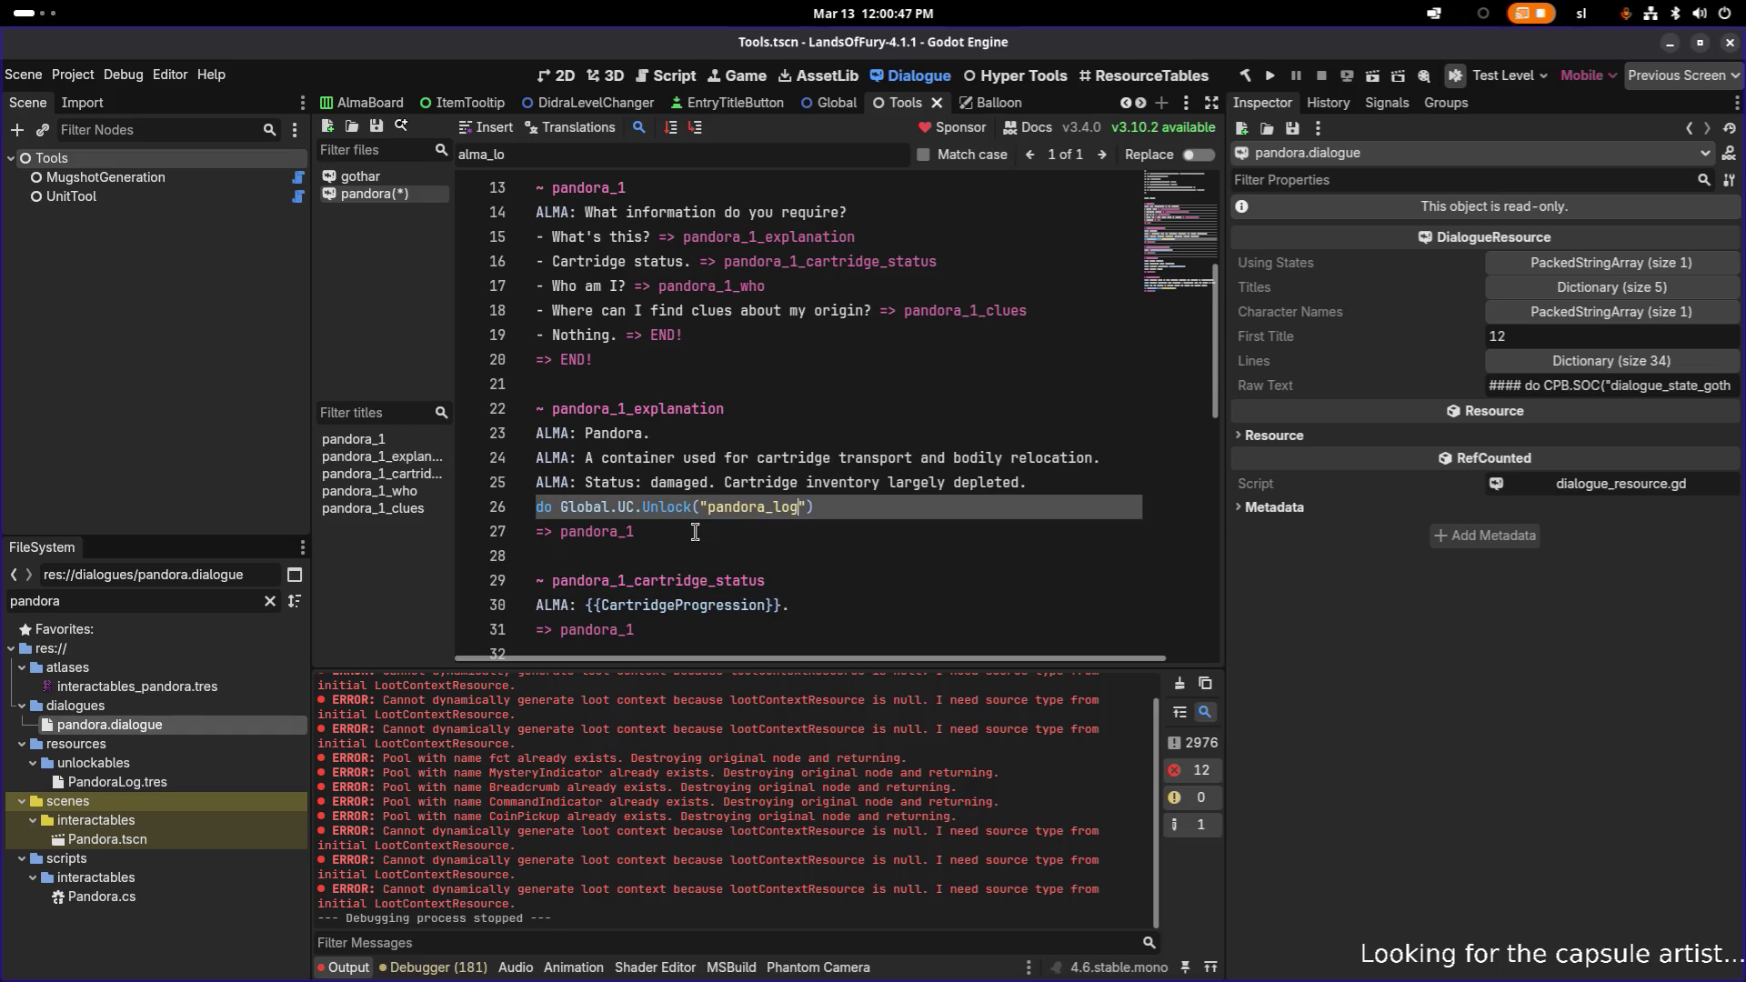
pyautogui.hotkey('alt', 'Tab')
pyautogui.hotkey('alt', 'Tab')
pyautogui.hotkey('alt', 'Tab')
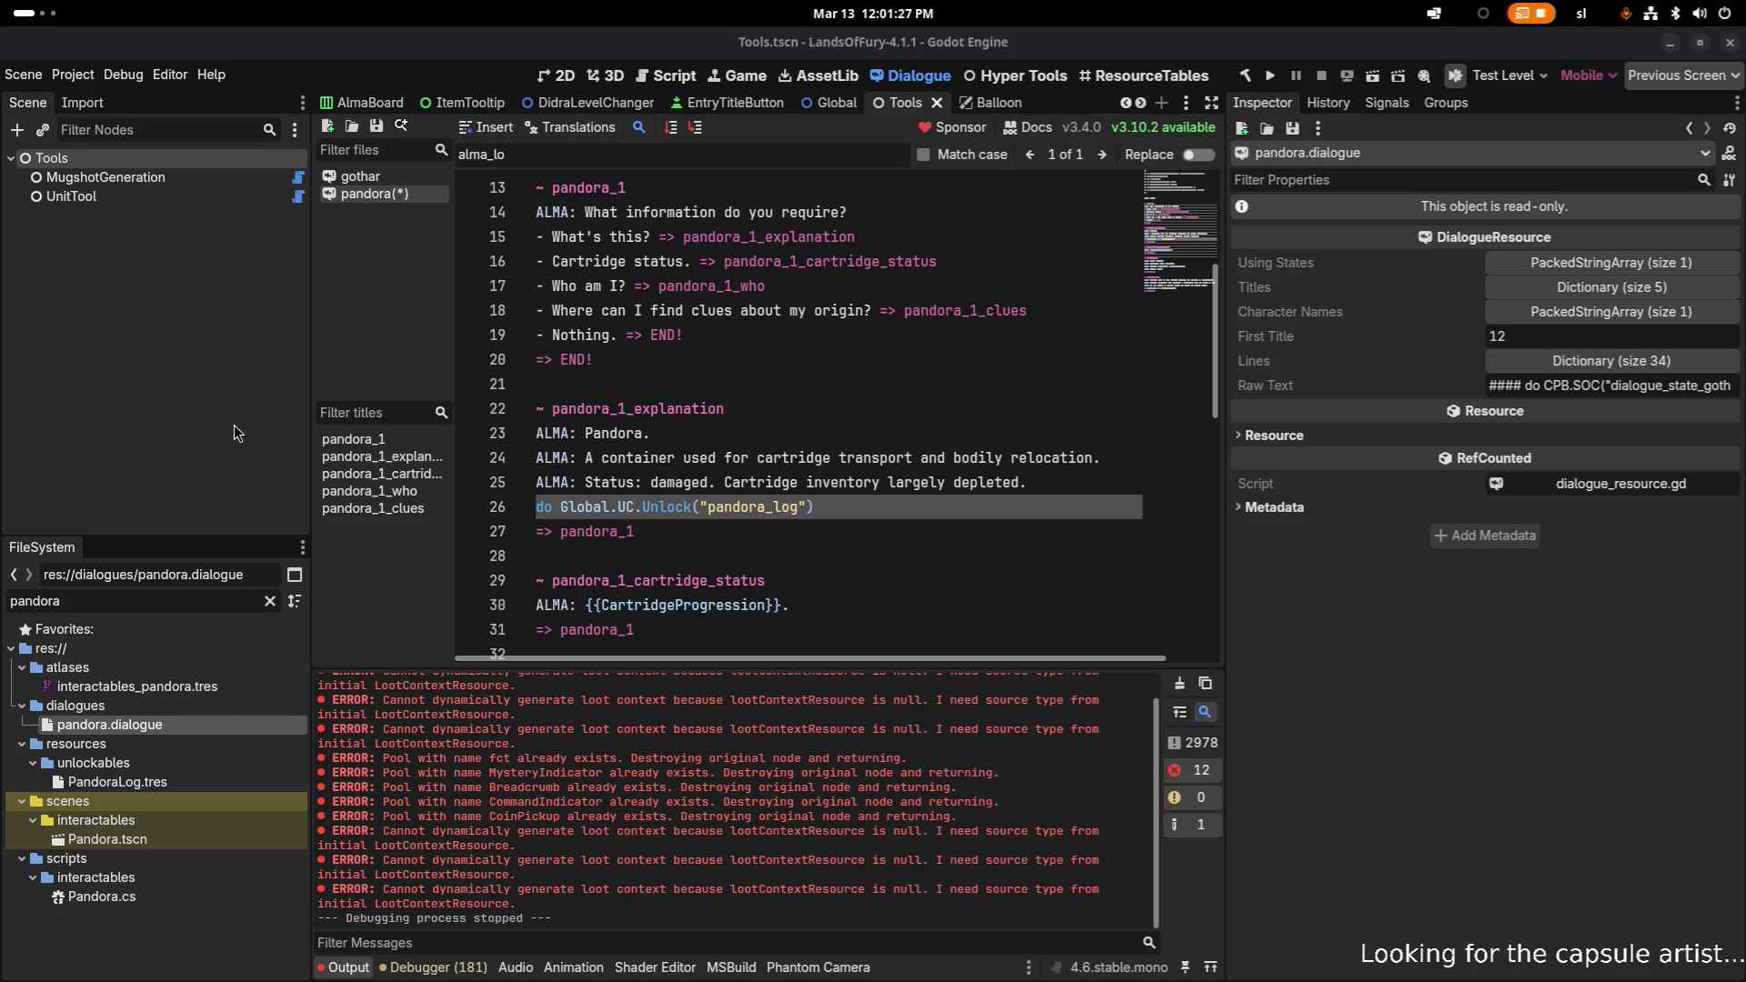
pyautogui.click(818, 504)
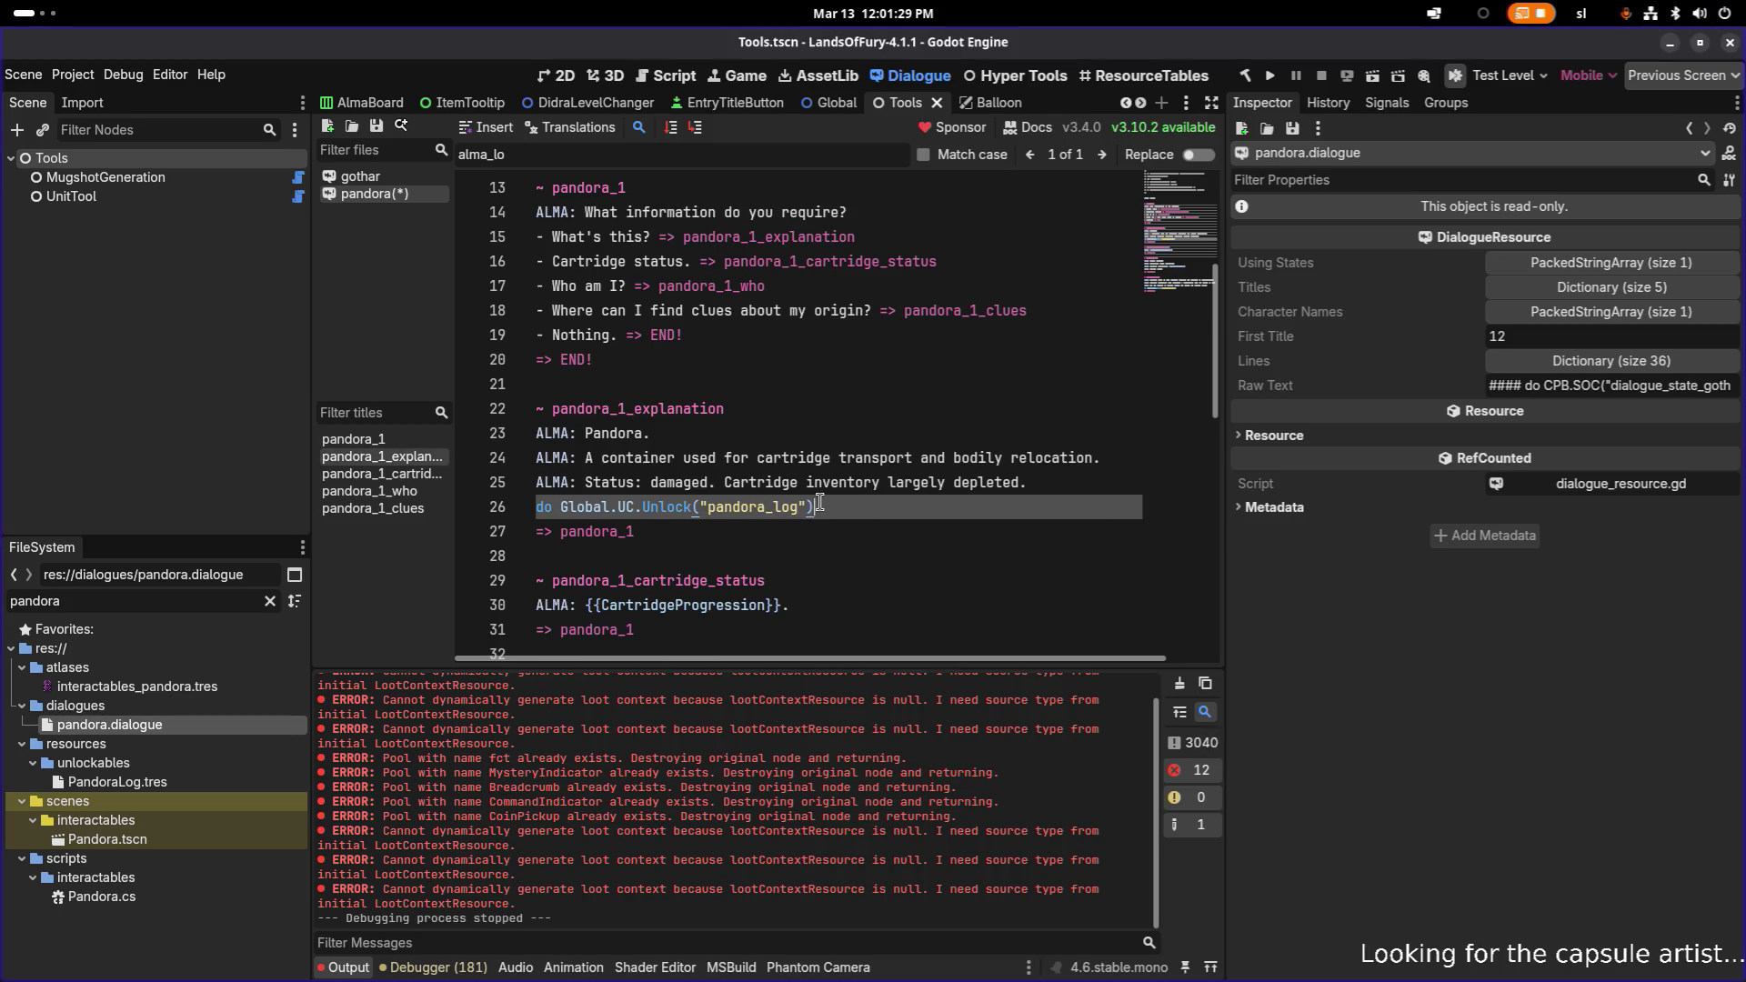
pyautogui.scroll(1, 819, 502)
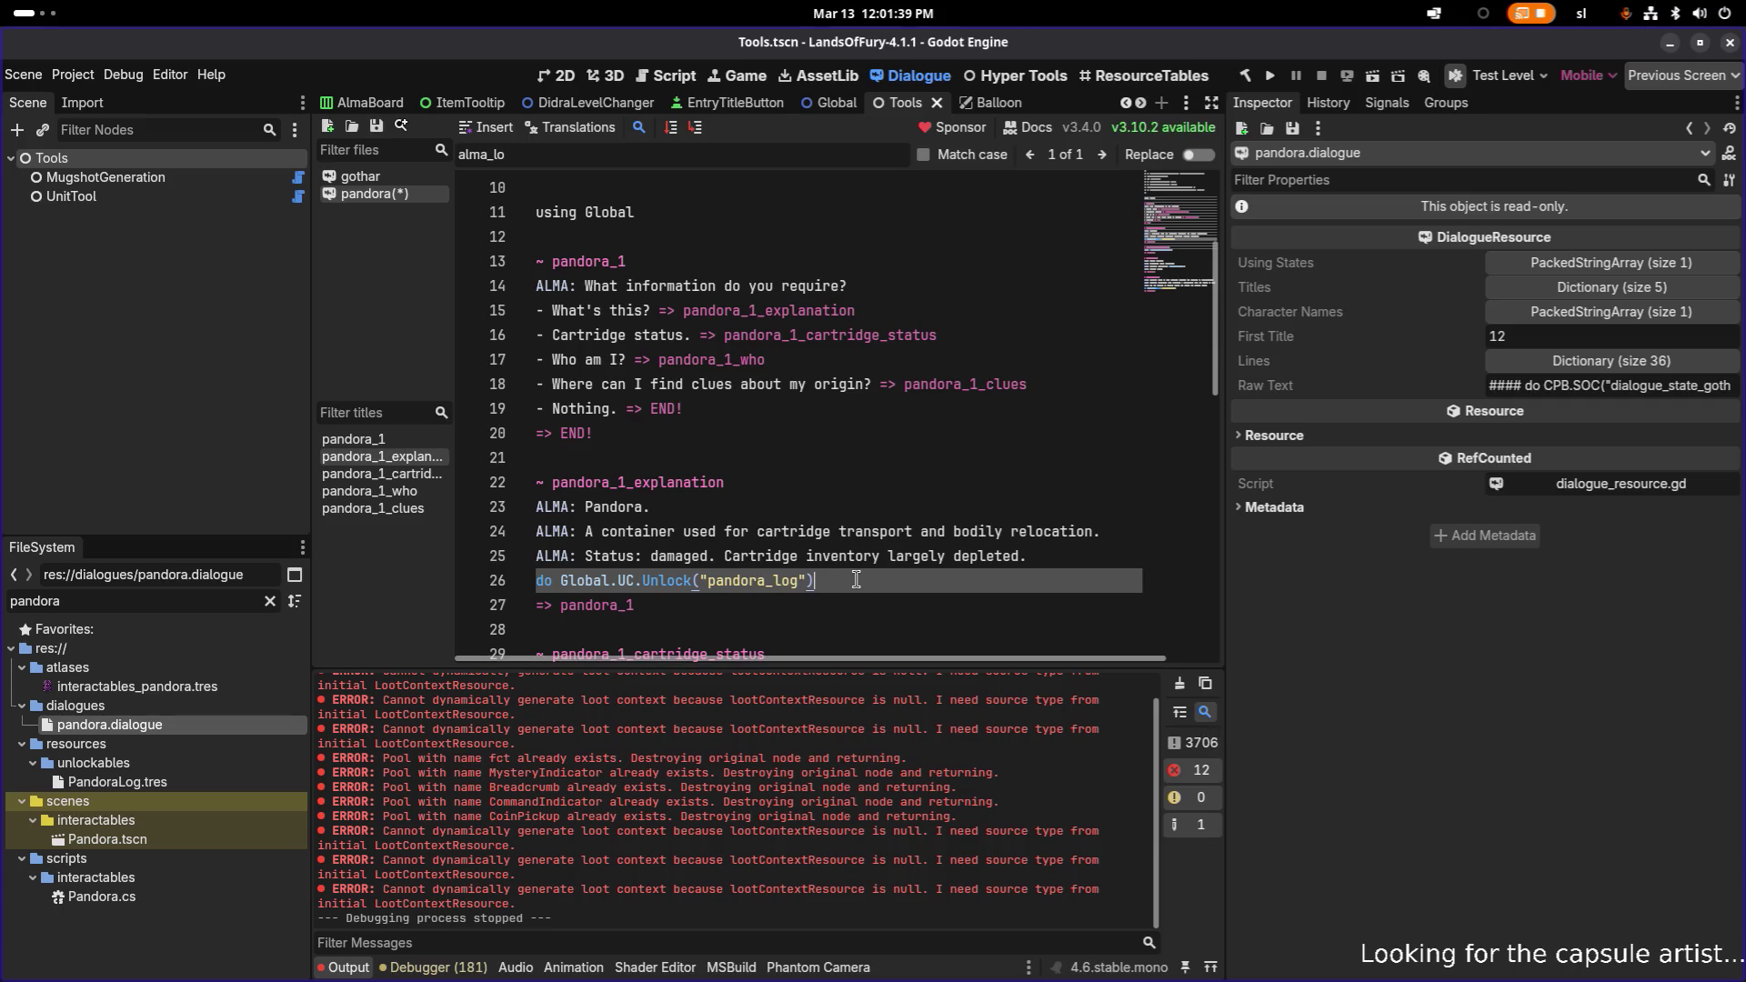
pyautogui.hotkey('shift', 'Home')
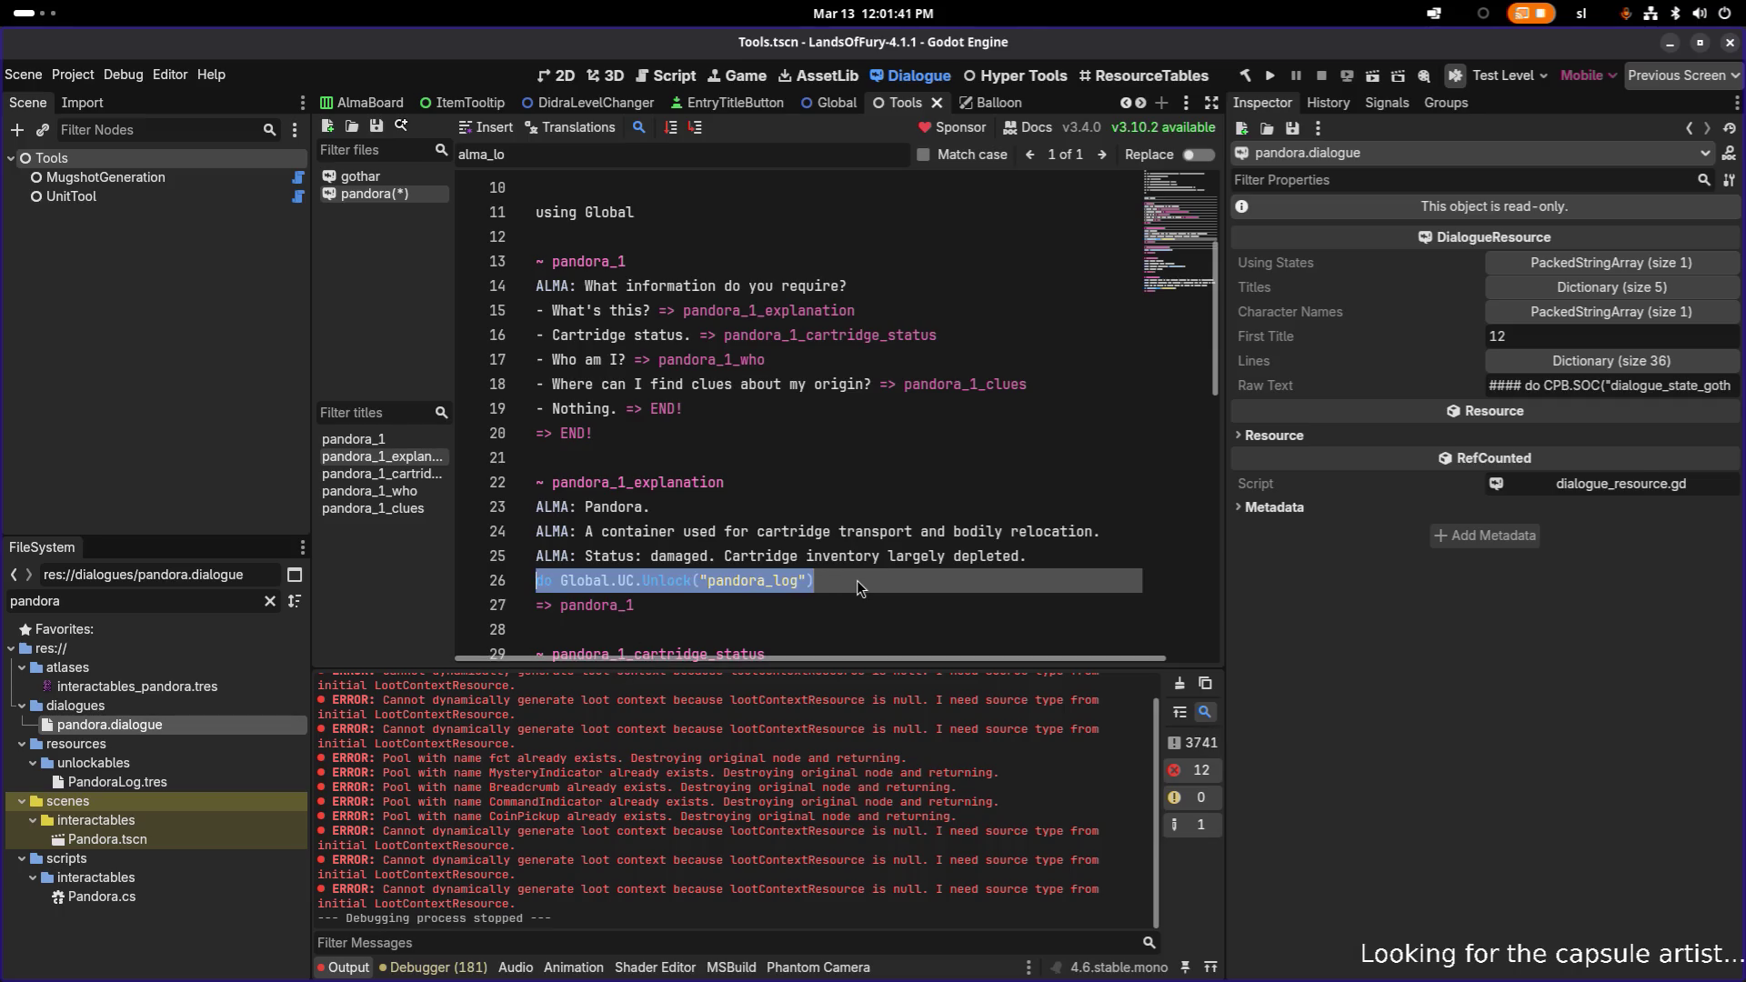
pyautogui.hotkey('alt', 'Tab')
pyautogui.hotkey('alt', 'Tab')
pyautogui.hotkey('alt', 'Tab')
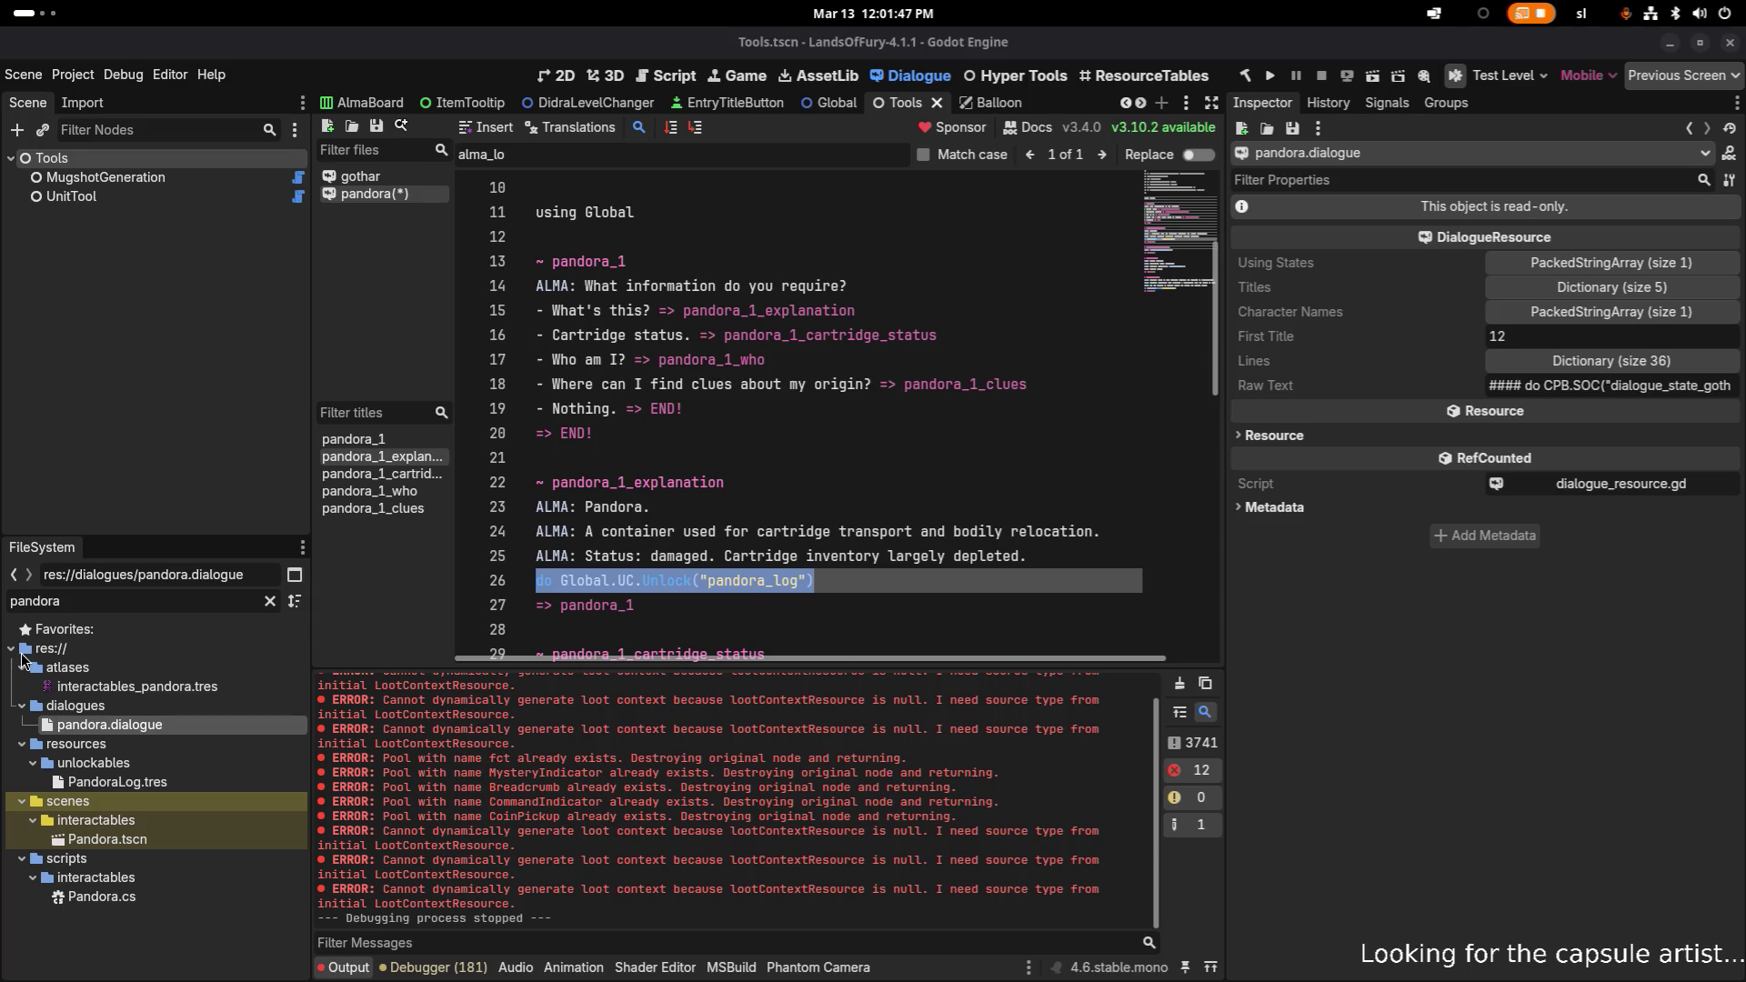
pyautogui.click(823, 581)
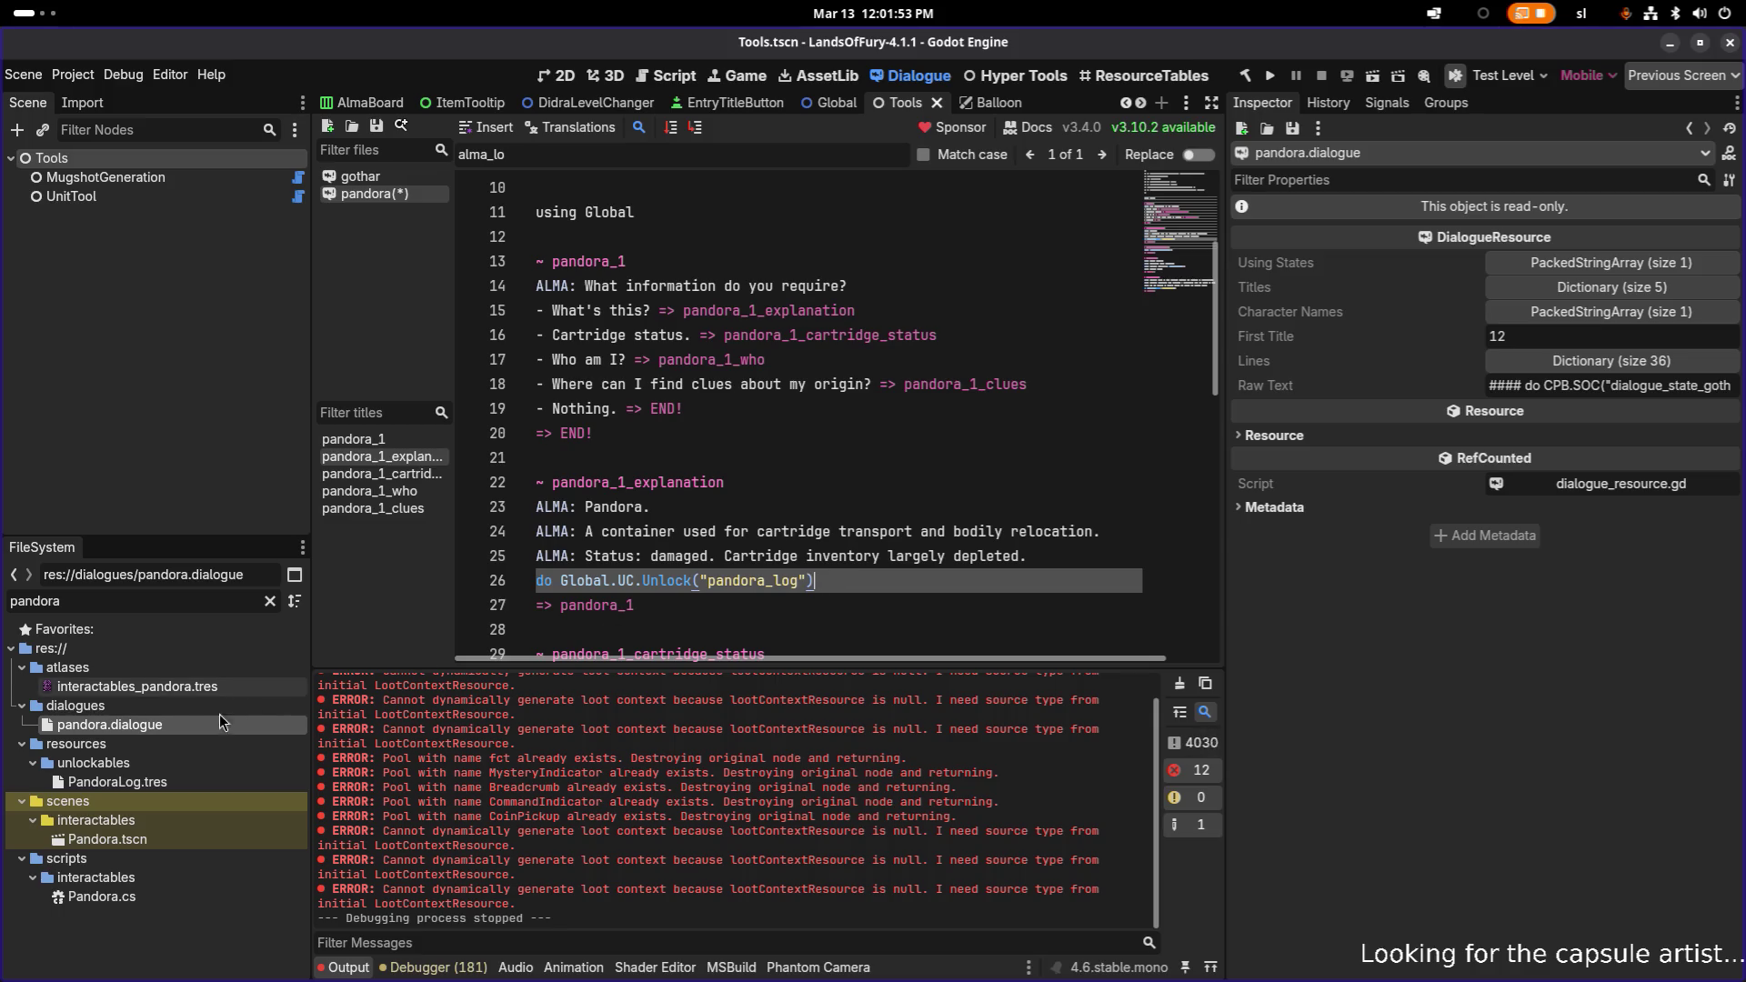
pyautogui.hotkey('alt', 'Tab')
pyautogui.hotkey('alt', 'Tab')
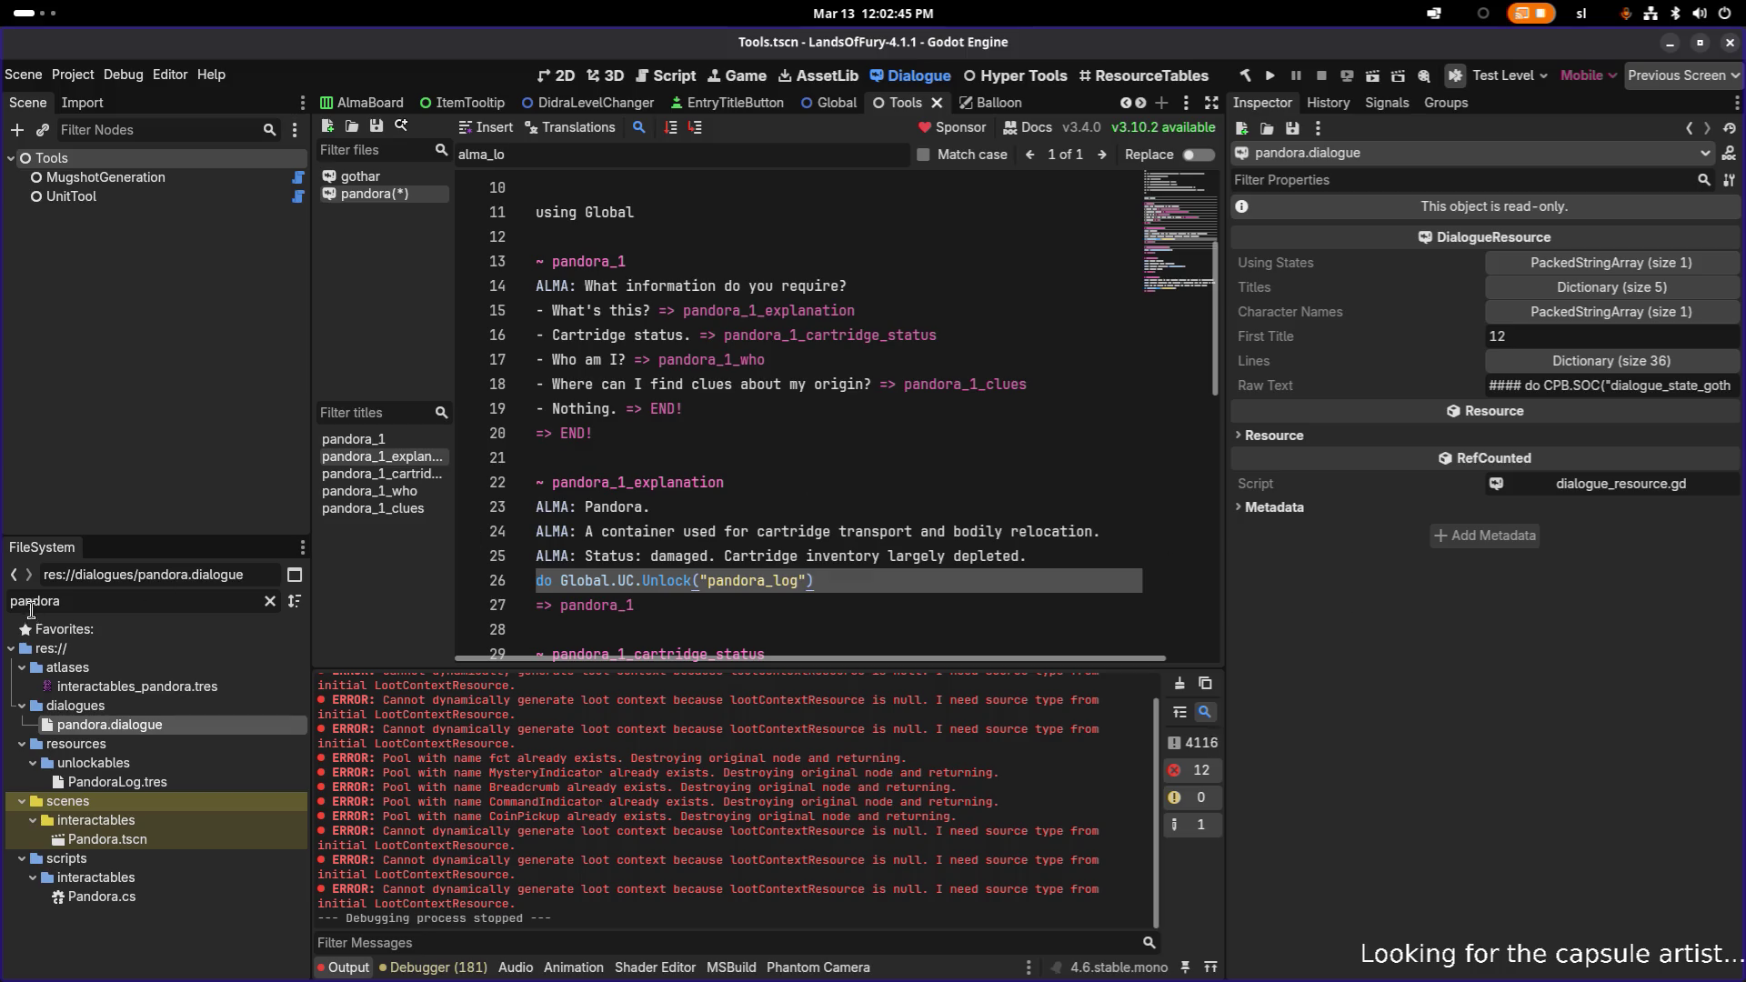
# - Filter for 'unlockable', open Unlockables.tres, and expand TheGladeLog showing Id the_glade_log
pyautogui.hotkey('ctrl', 'a')
pyautogui.write('unlcok')
pyautogui.press('BackSpace')
pyautogui.press('BackSpace')
pyautogui.press('BackSpace')
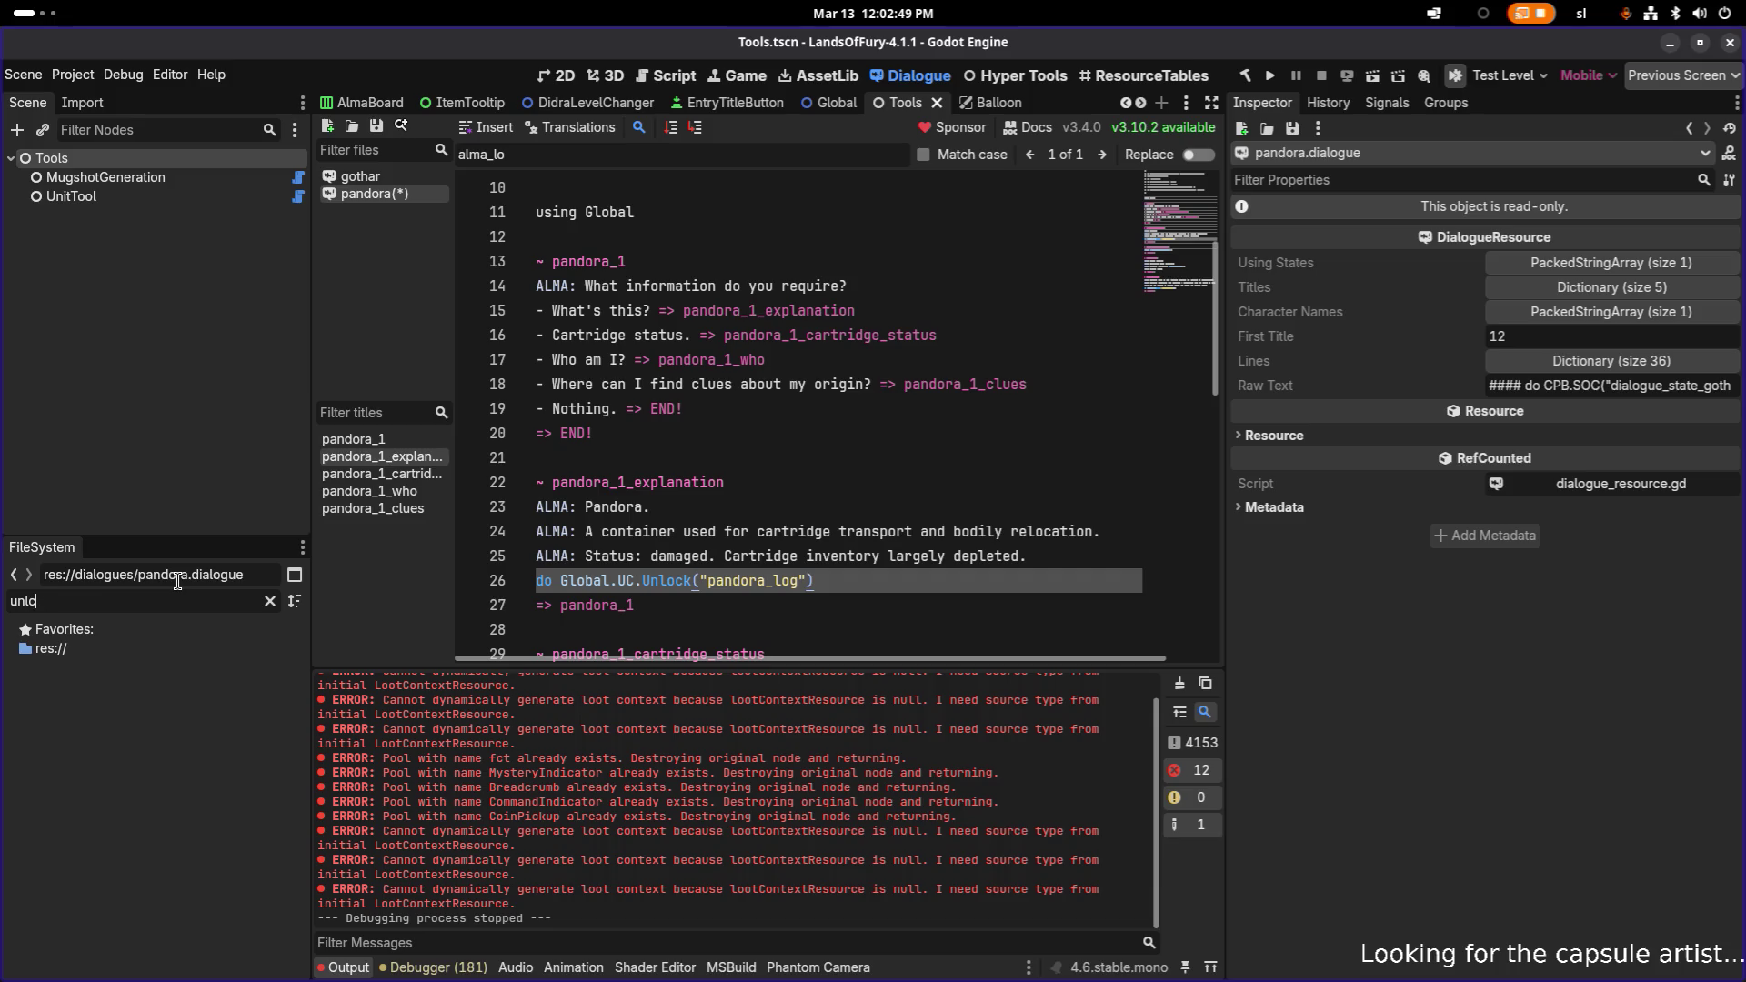
pyautogui.write('ockable')
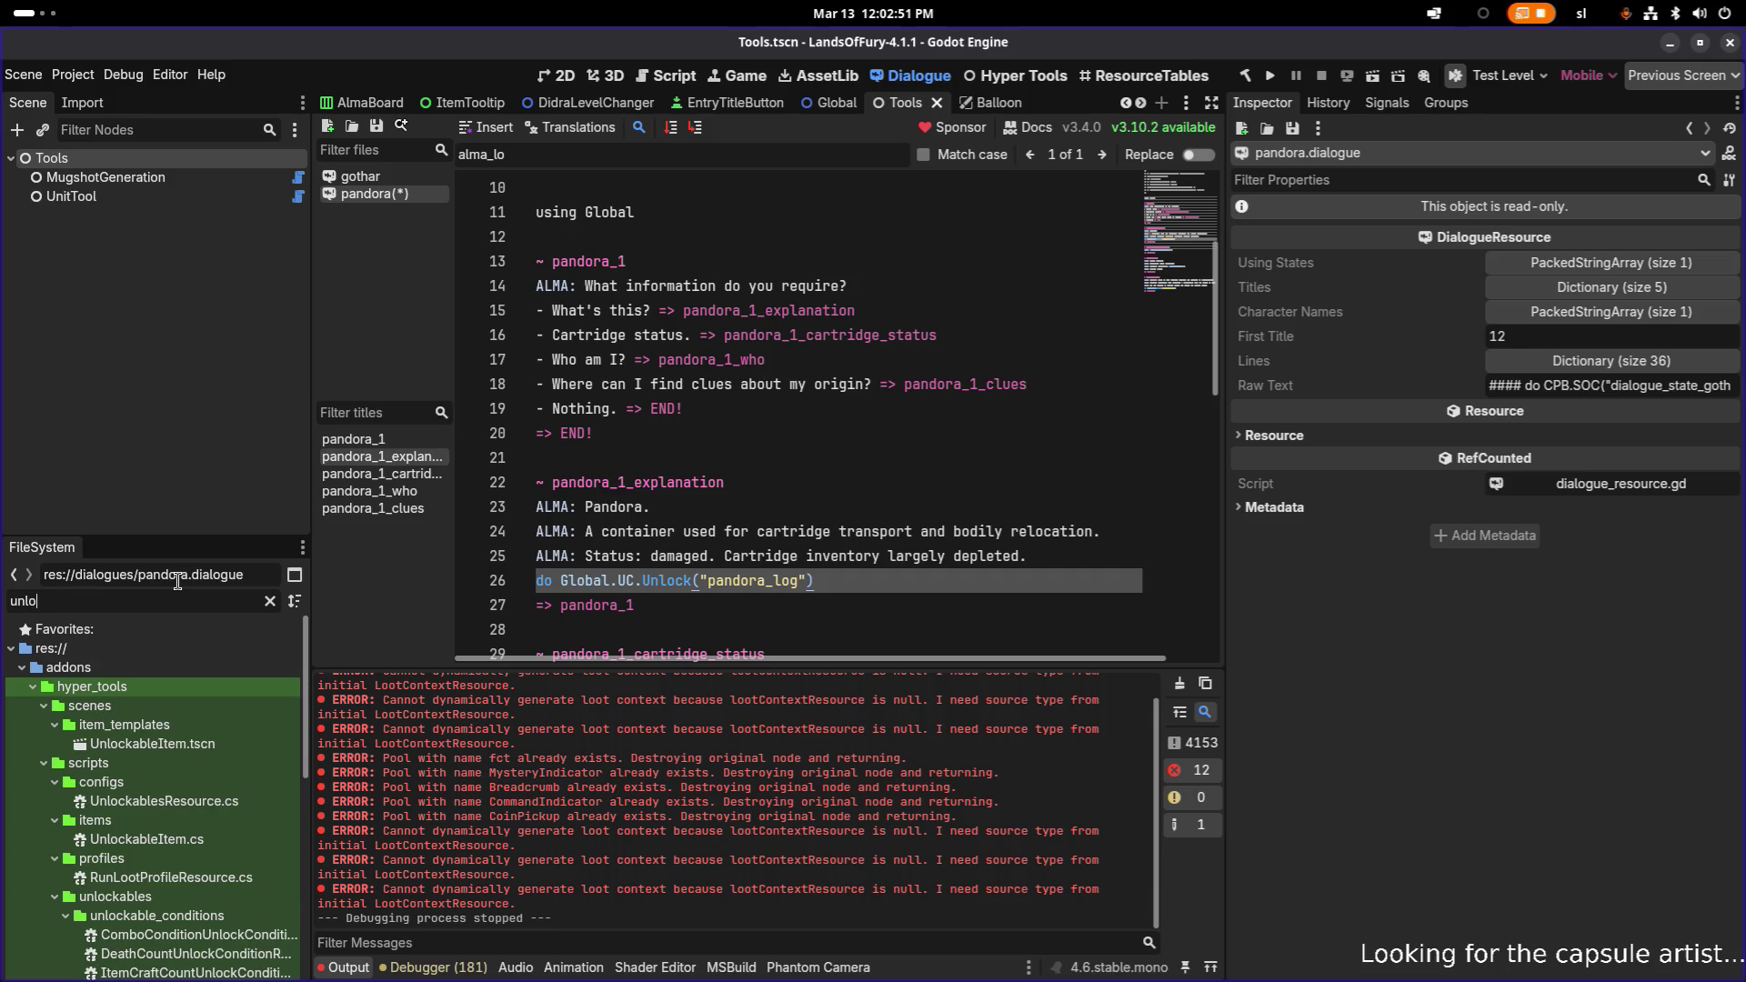
pyautogui.click(118, 972)
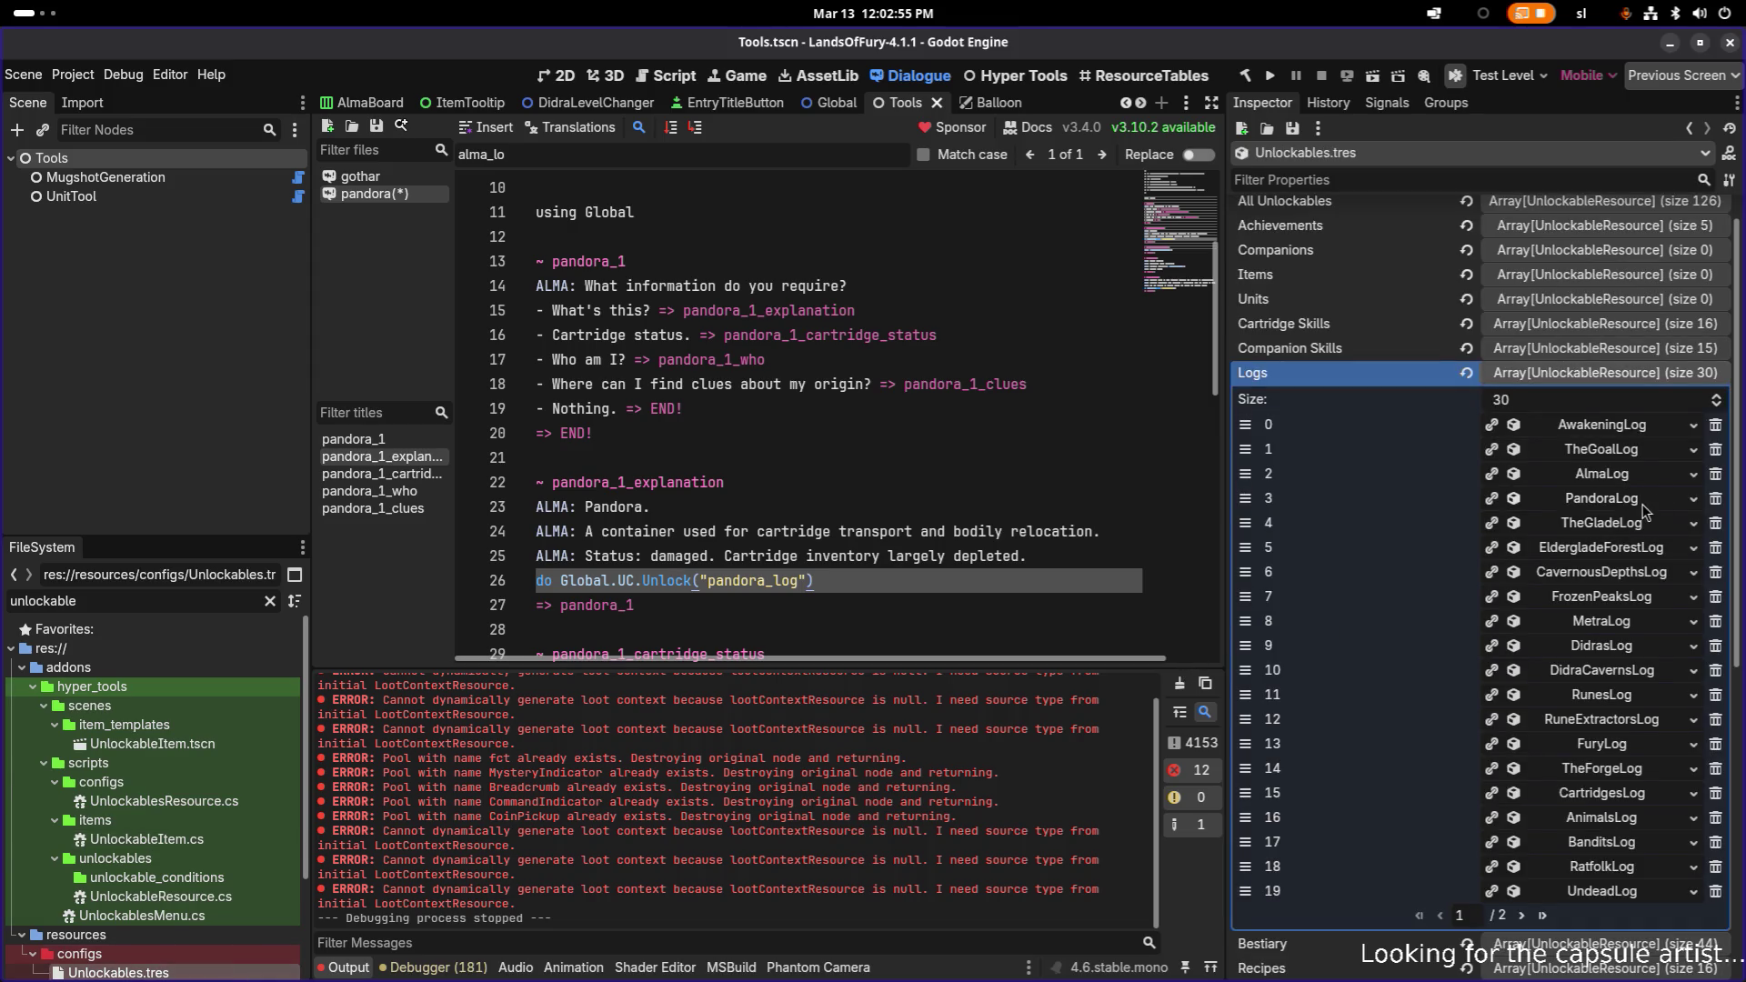
pyautogui.click(1639, 525)
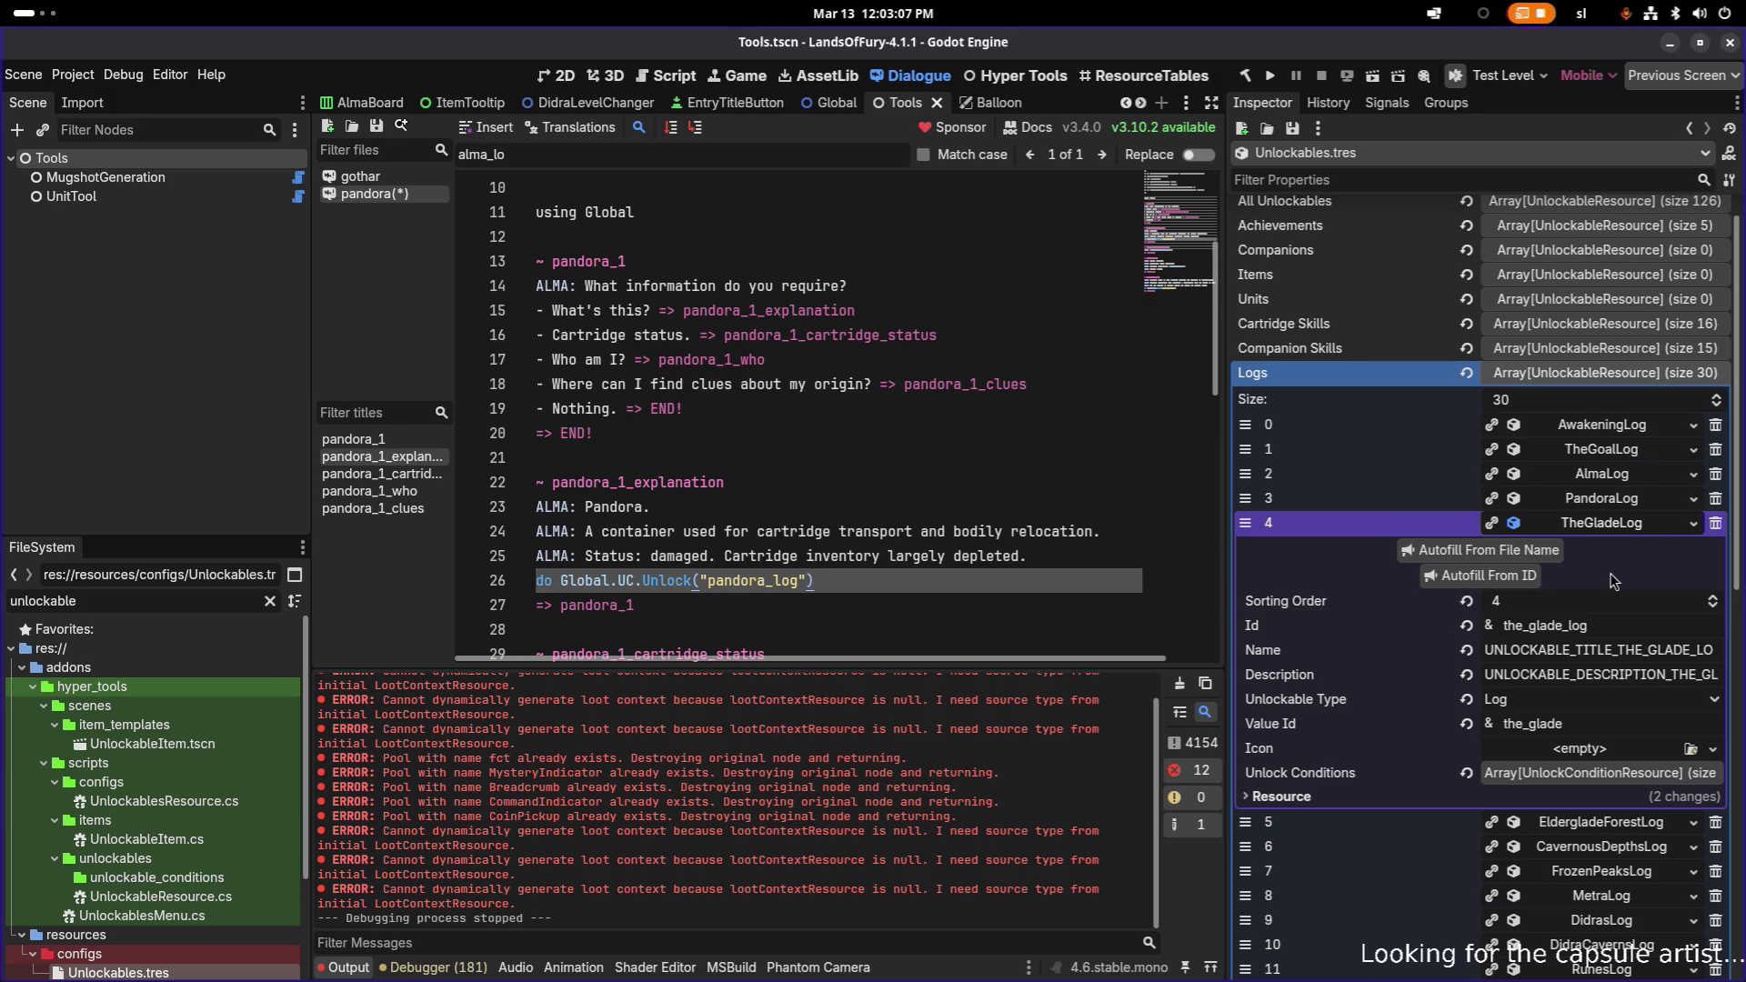
pyautogui.hotkey('alt', 'Tab')
pyautogui.hotkey('alt', 'Tab')
pyautogui.hotkey('alt', 'Tab')
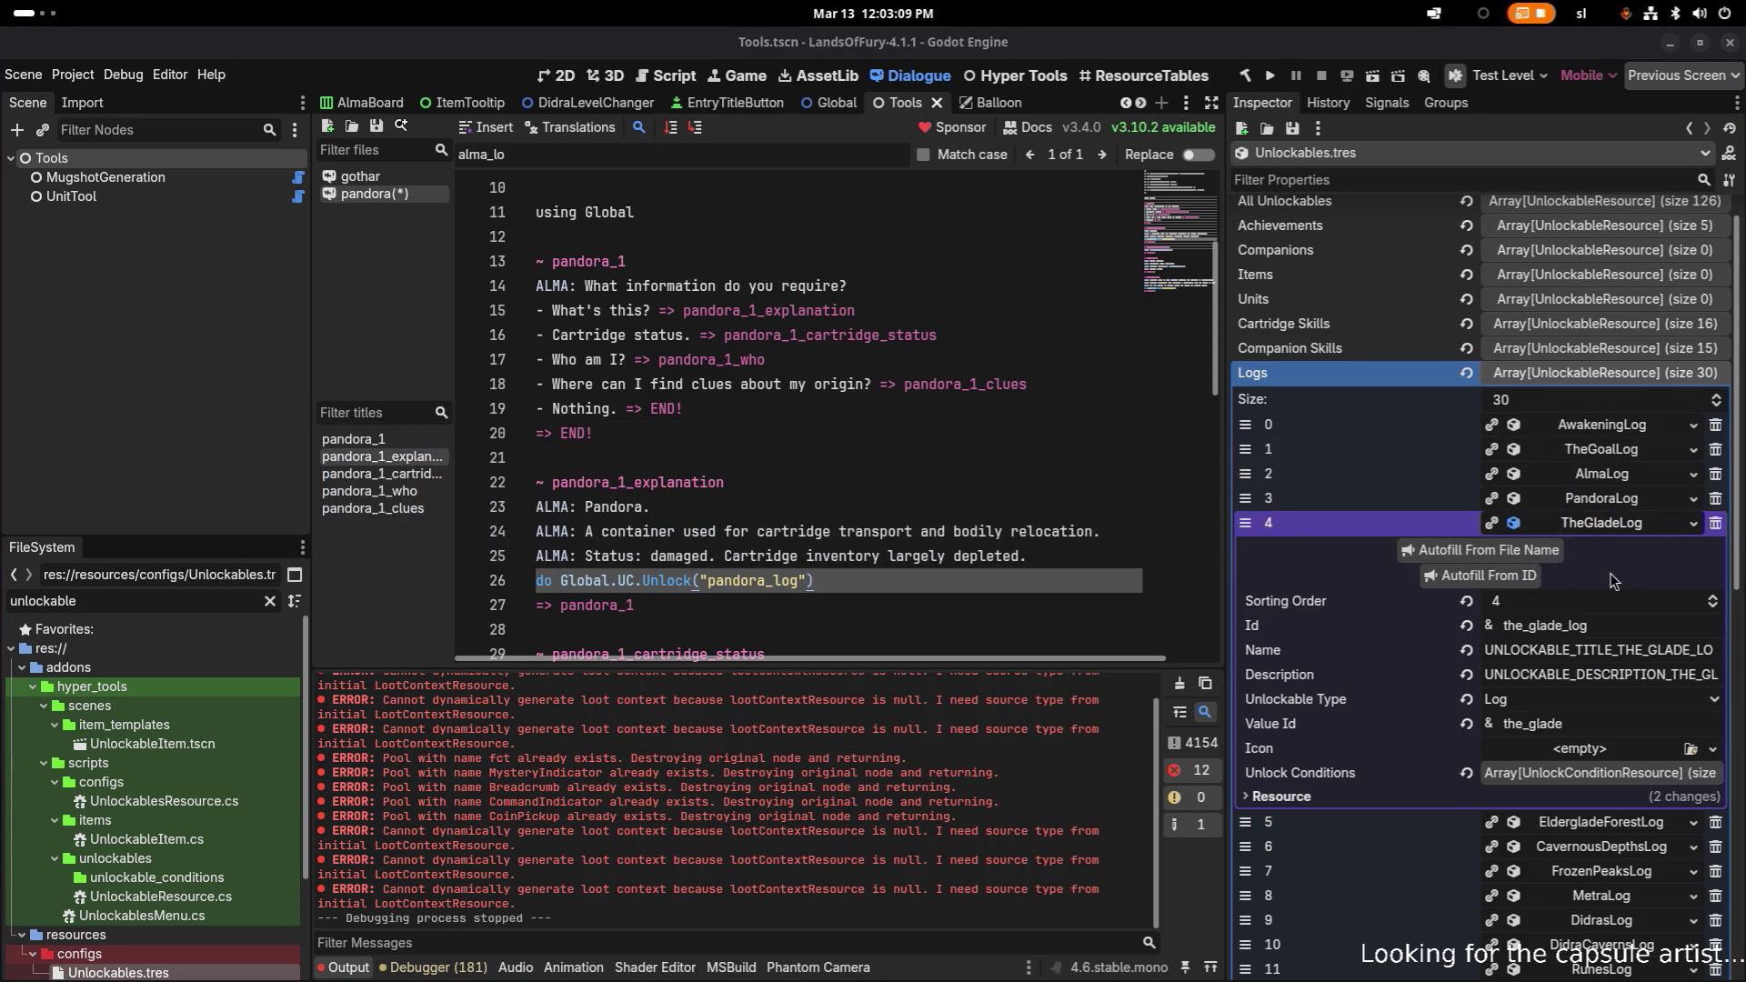
# - Open TestLevel.tscn through Quick Open Scene and zoom into the camp map
pyautogui.click(580, 79)
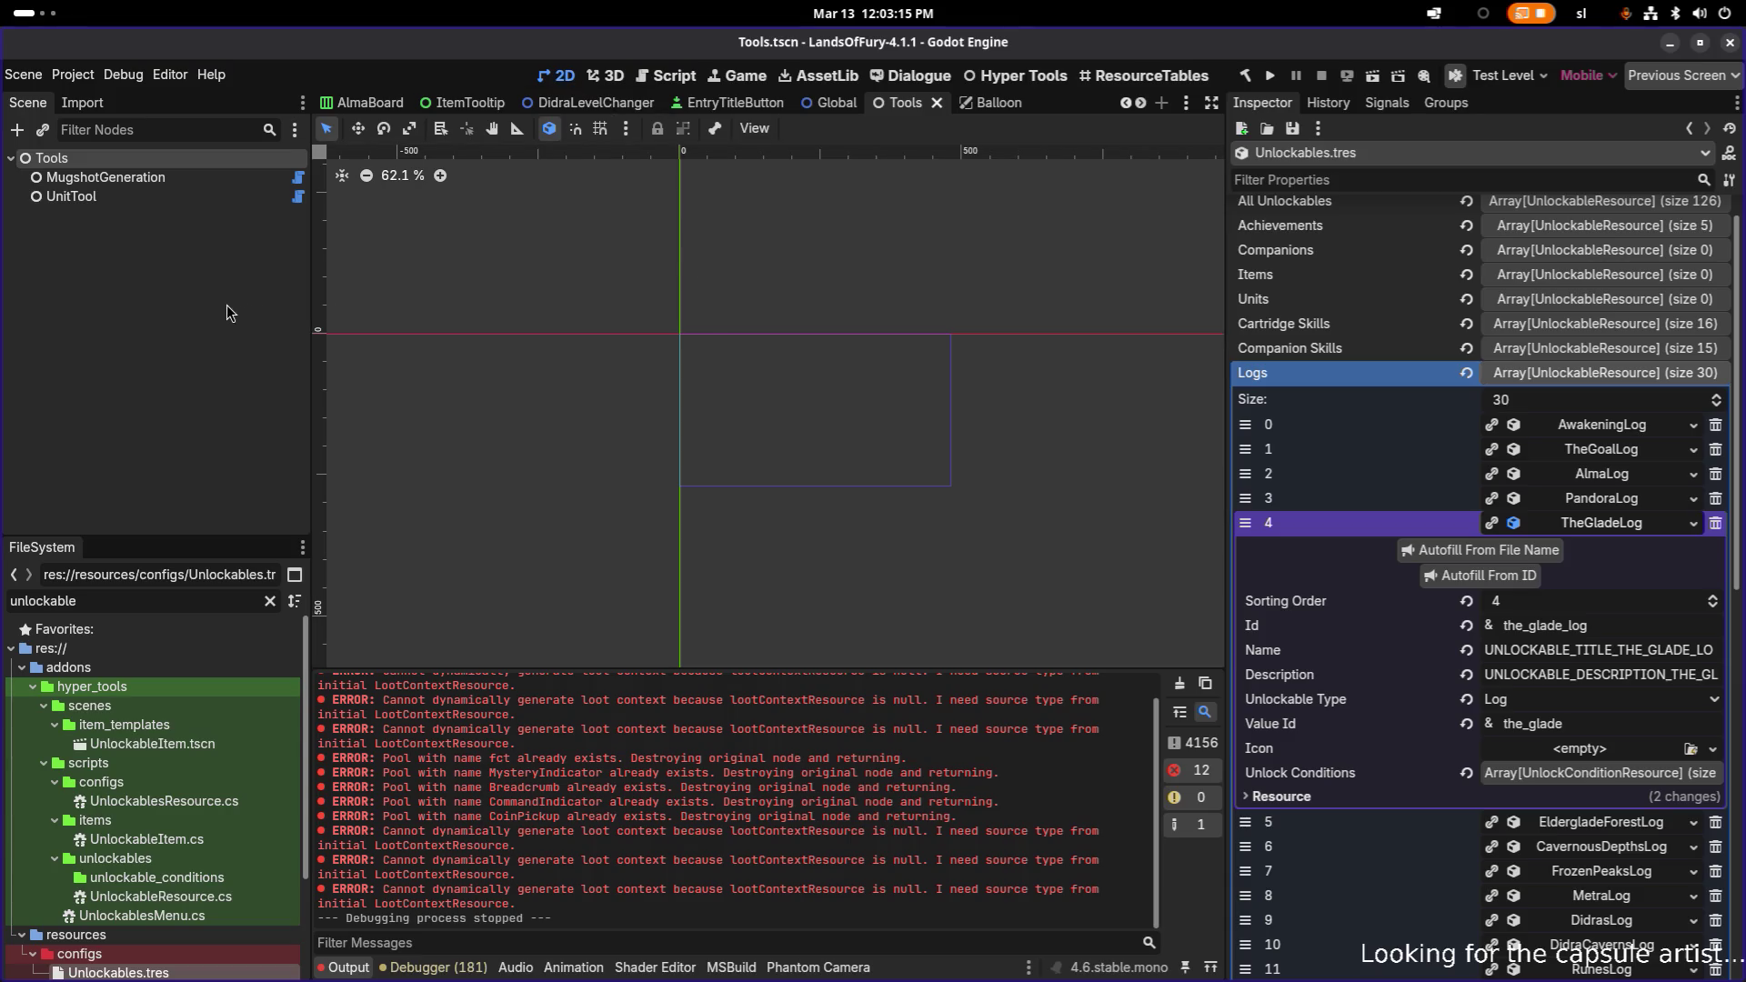
pyautogui.hotkey('ctrl', 'shift', 'o')
pyautogui.write('testle')
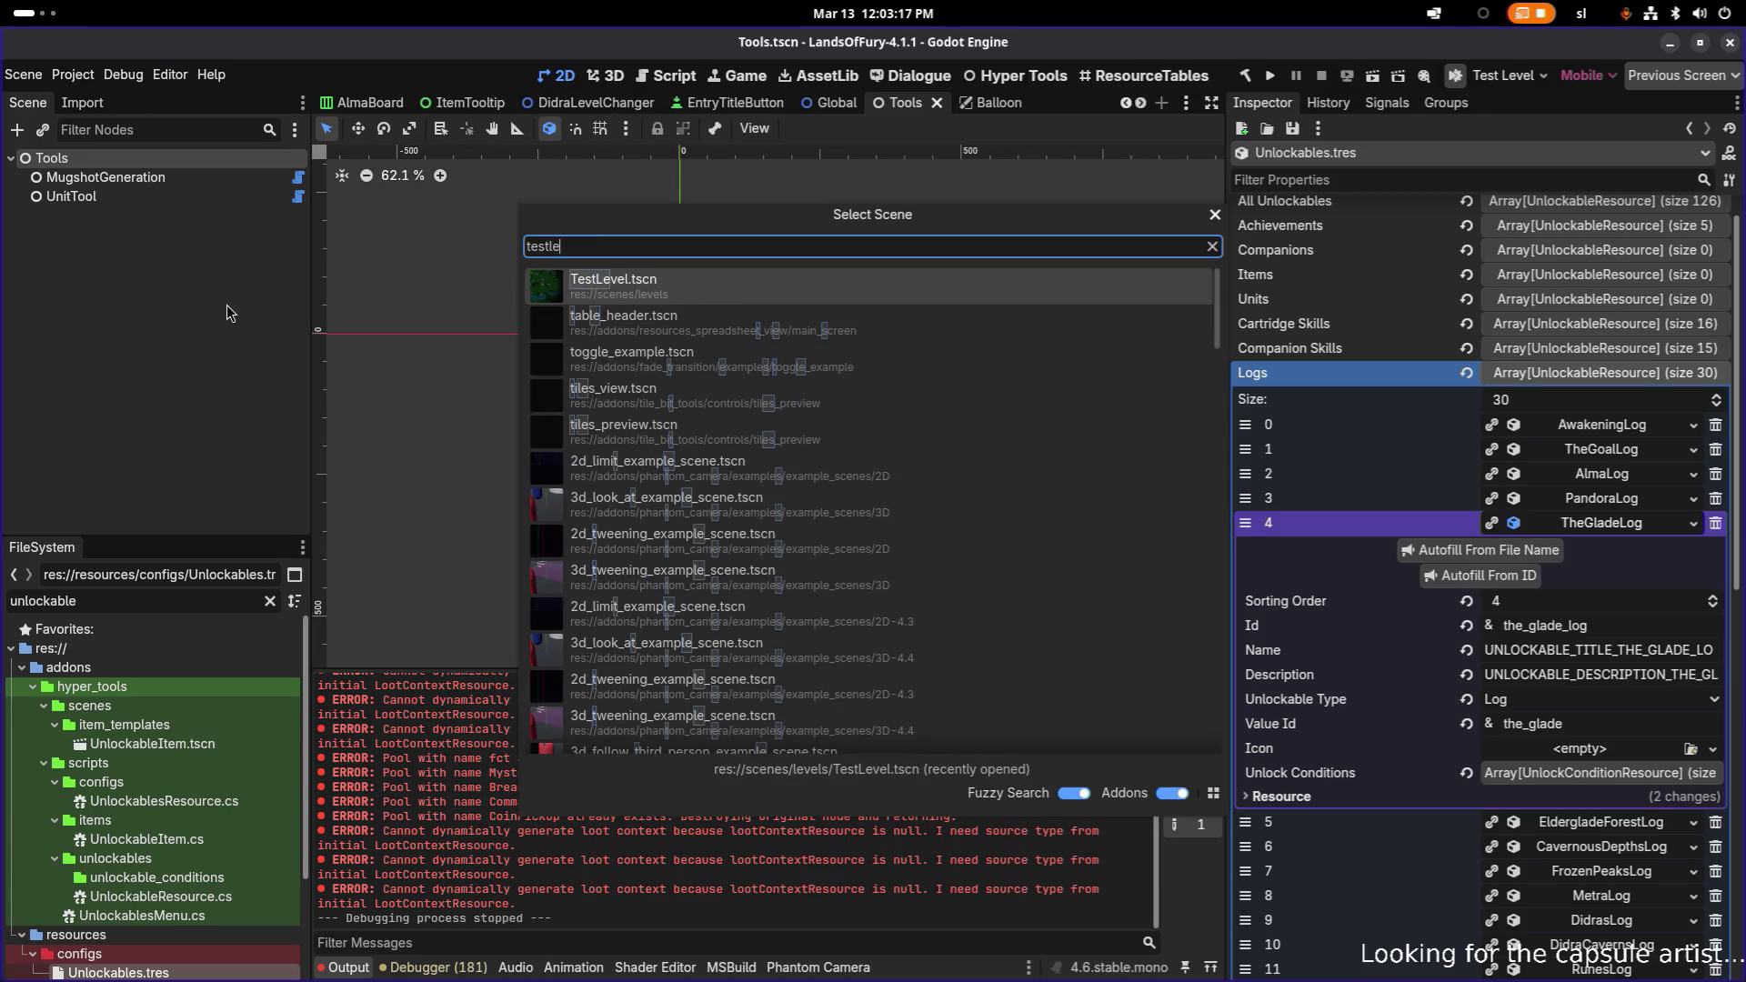
pyautogui.press('Return')
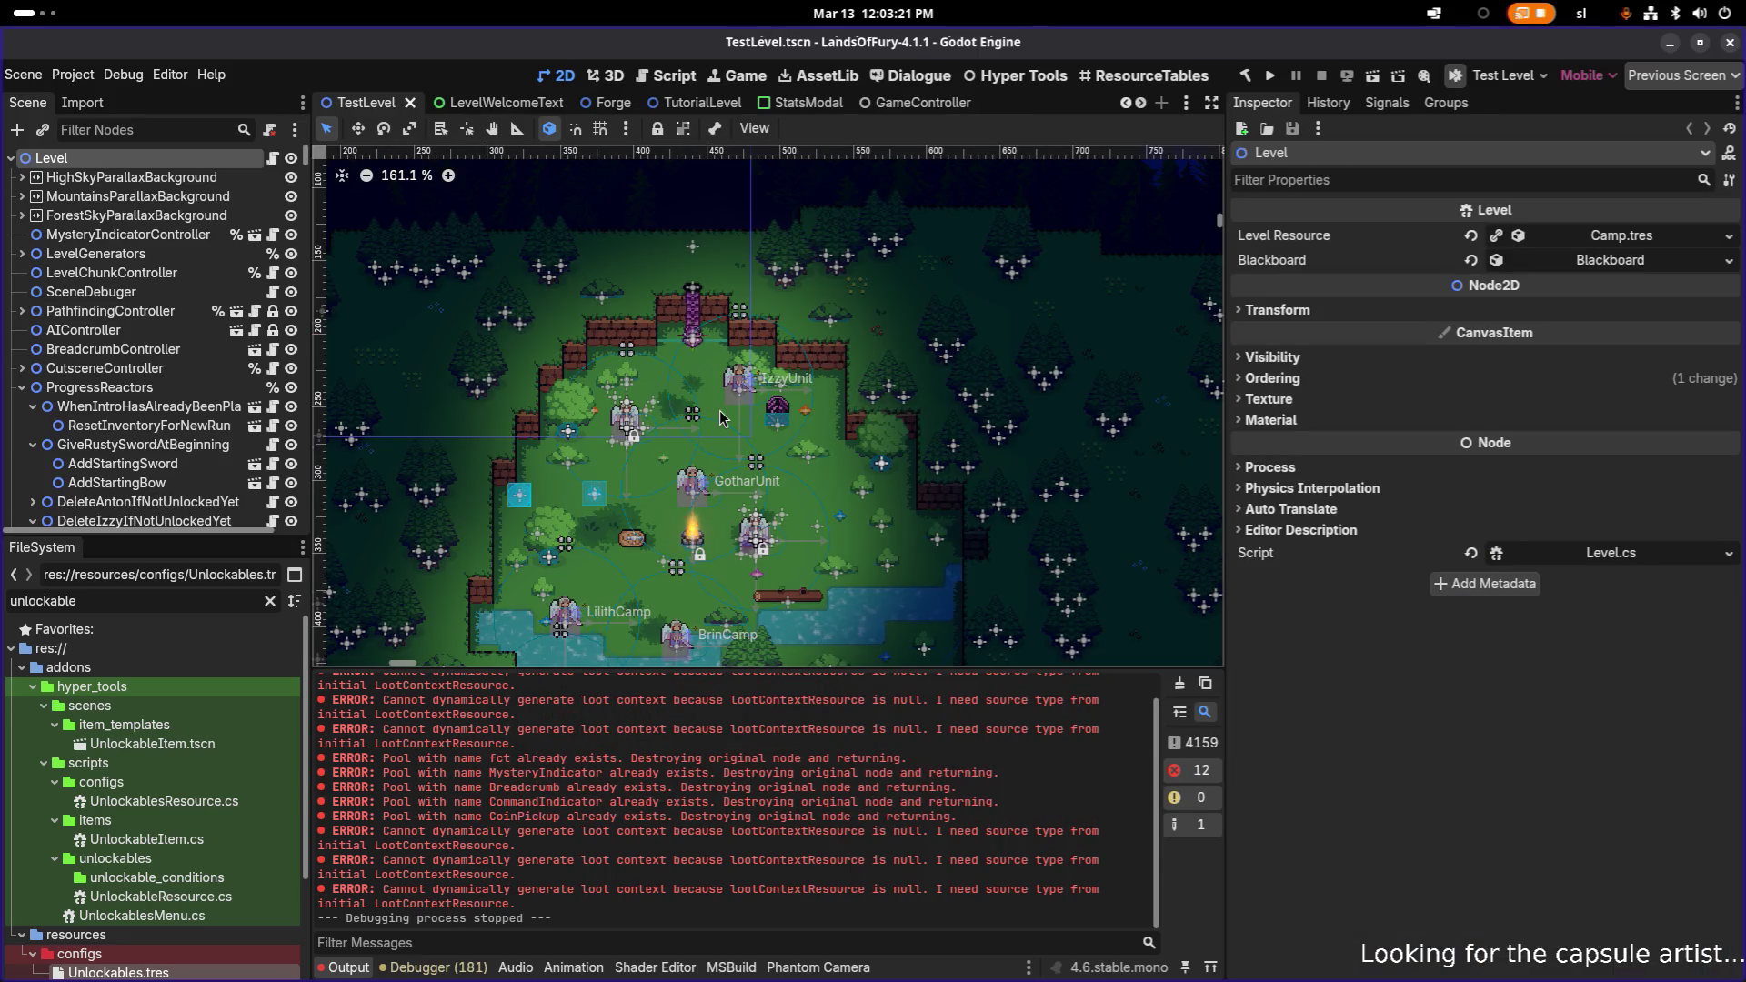
pyautogui.scroll(2, 720, 417)
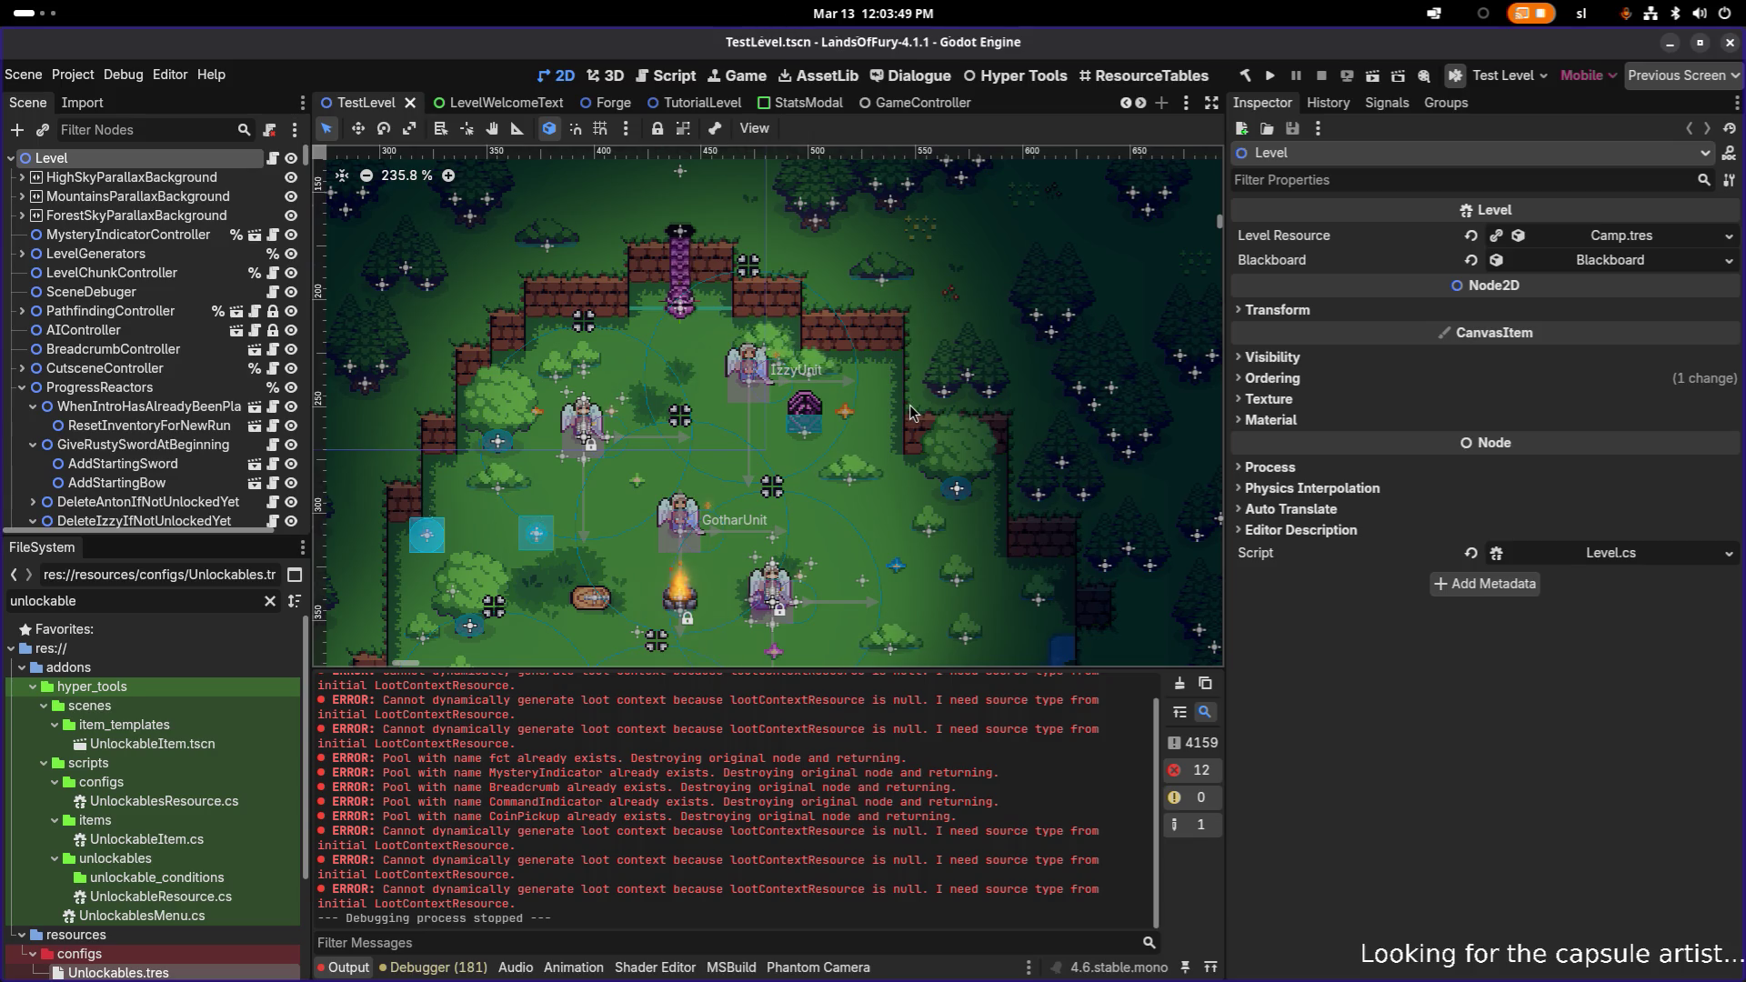
pyautogui.hotkey('alt', 'Tab')
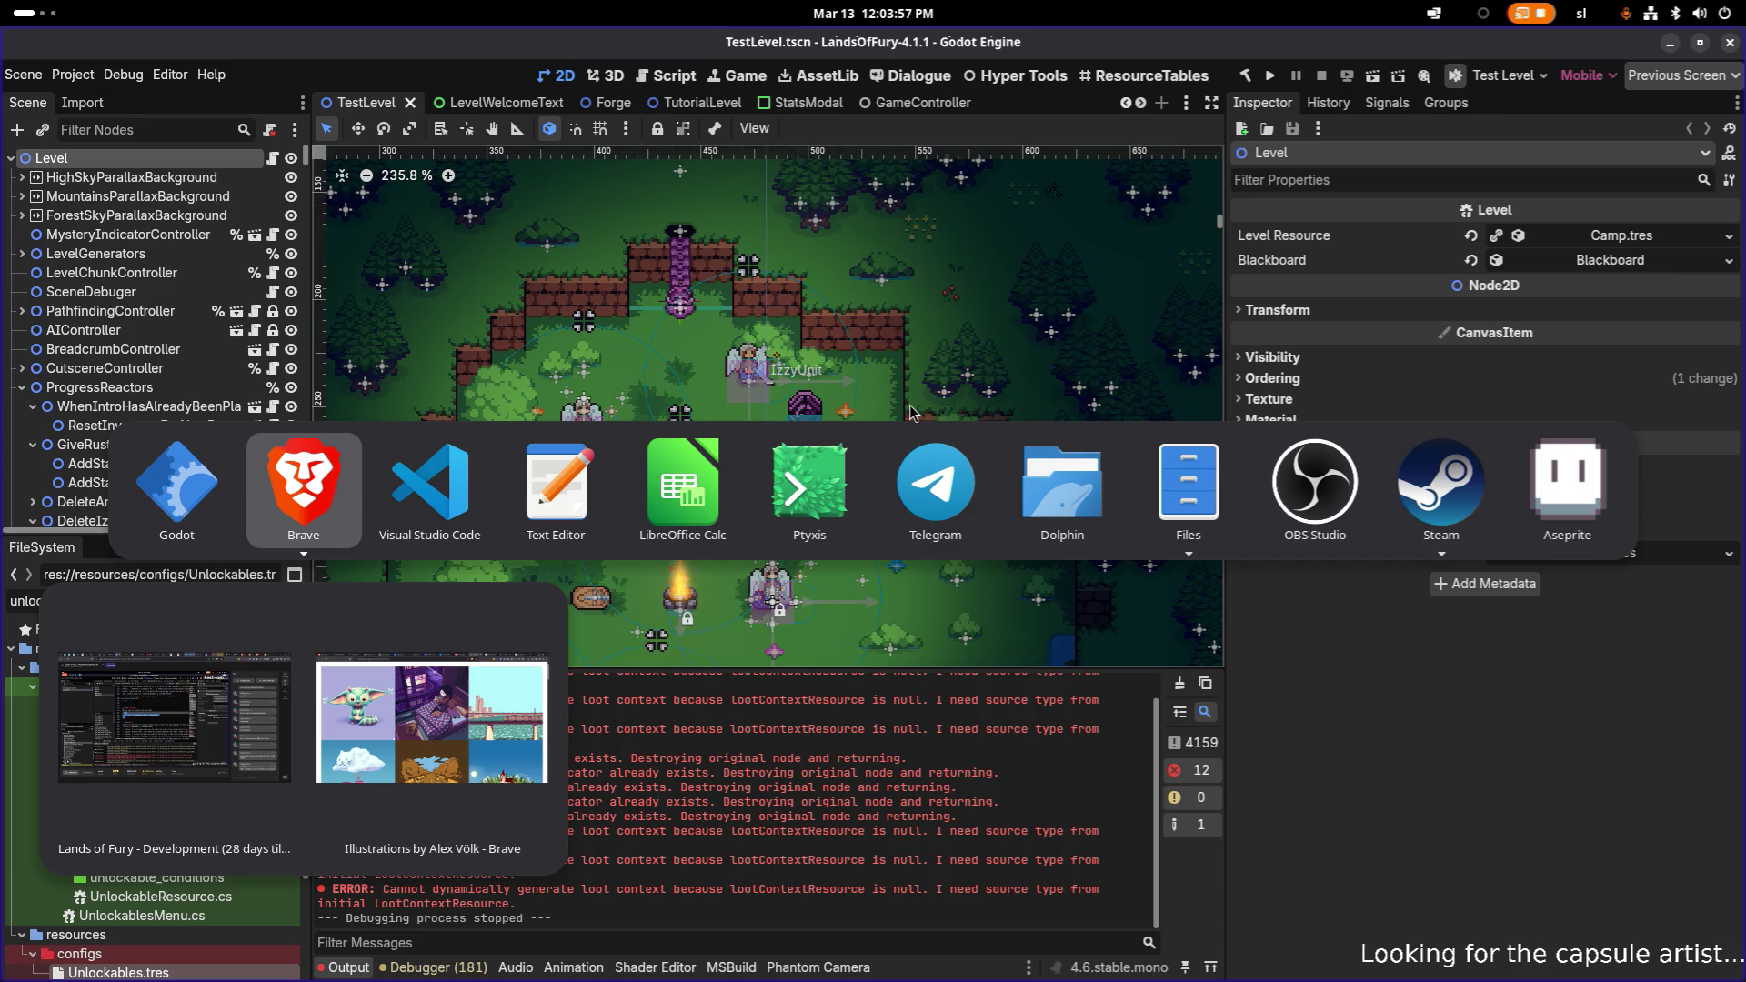
pyautogui.press('Tab')
pyautogui.press('Tab')
pyautogui.press('Tab')
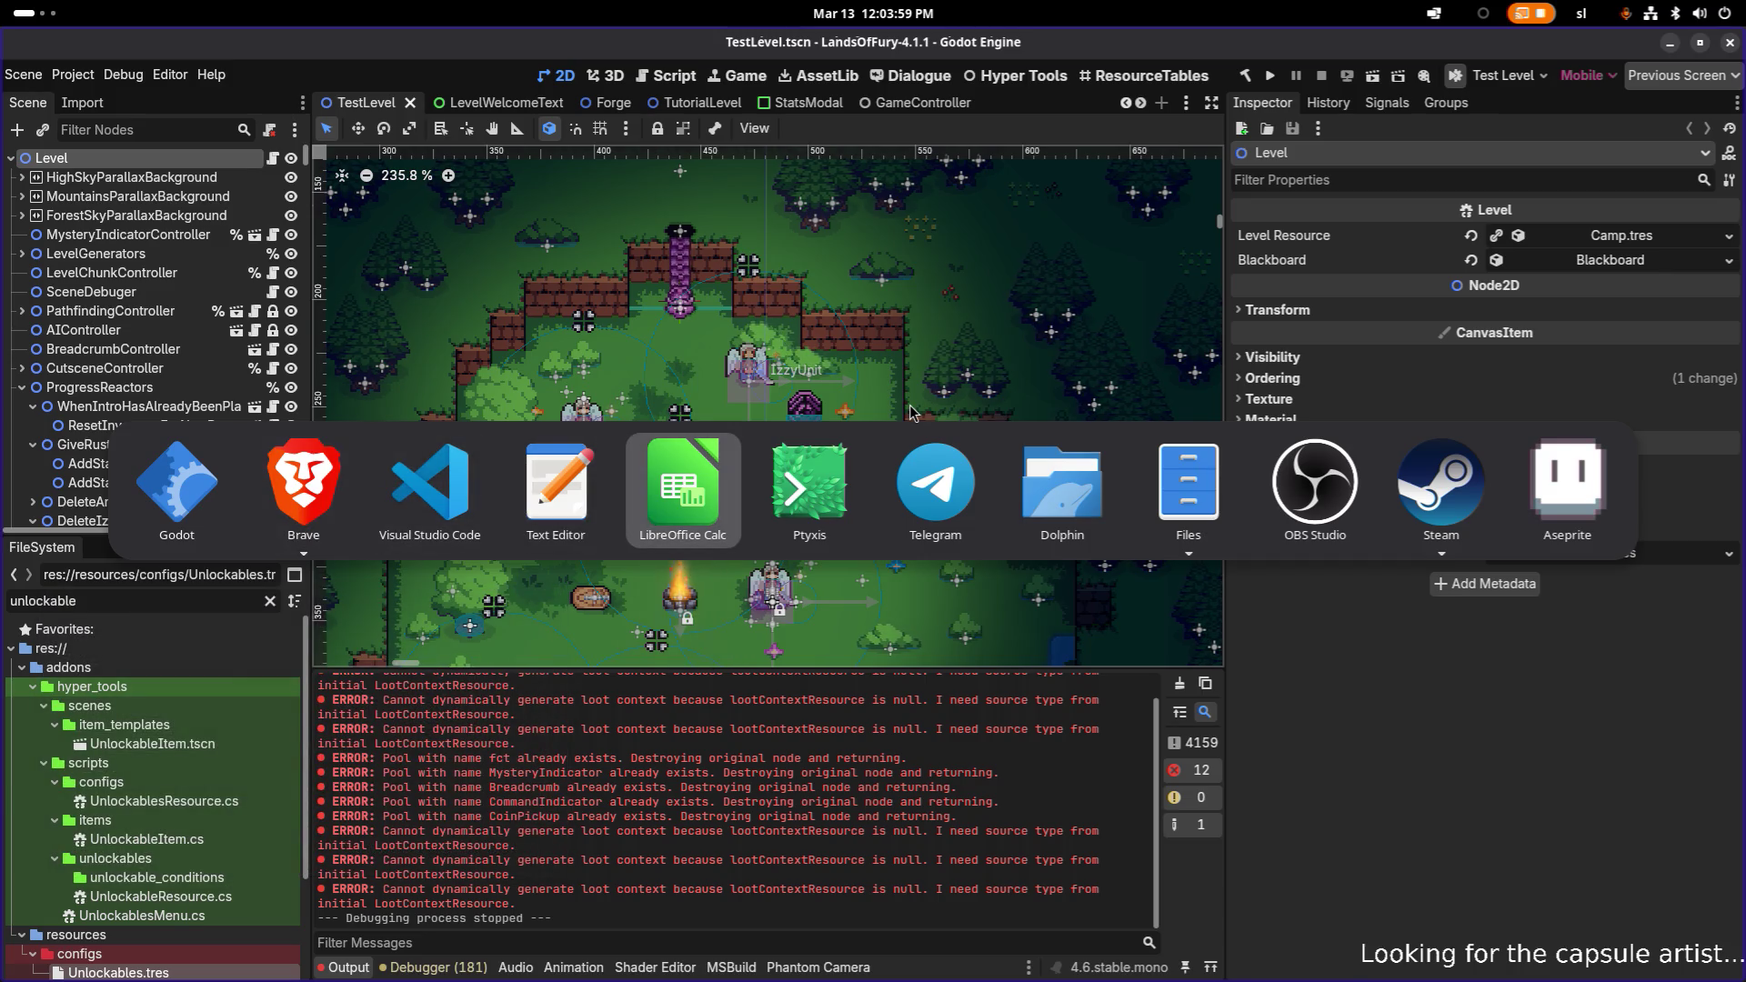
pyautogui.hotkey('alt', 'Tab')
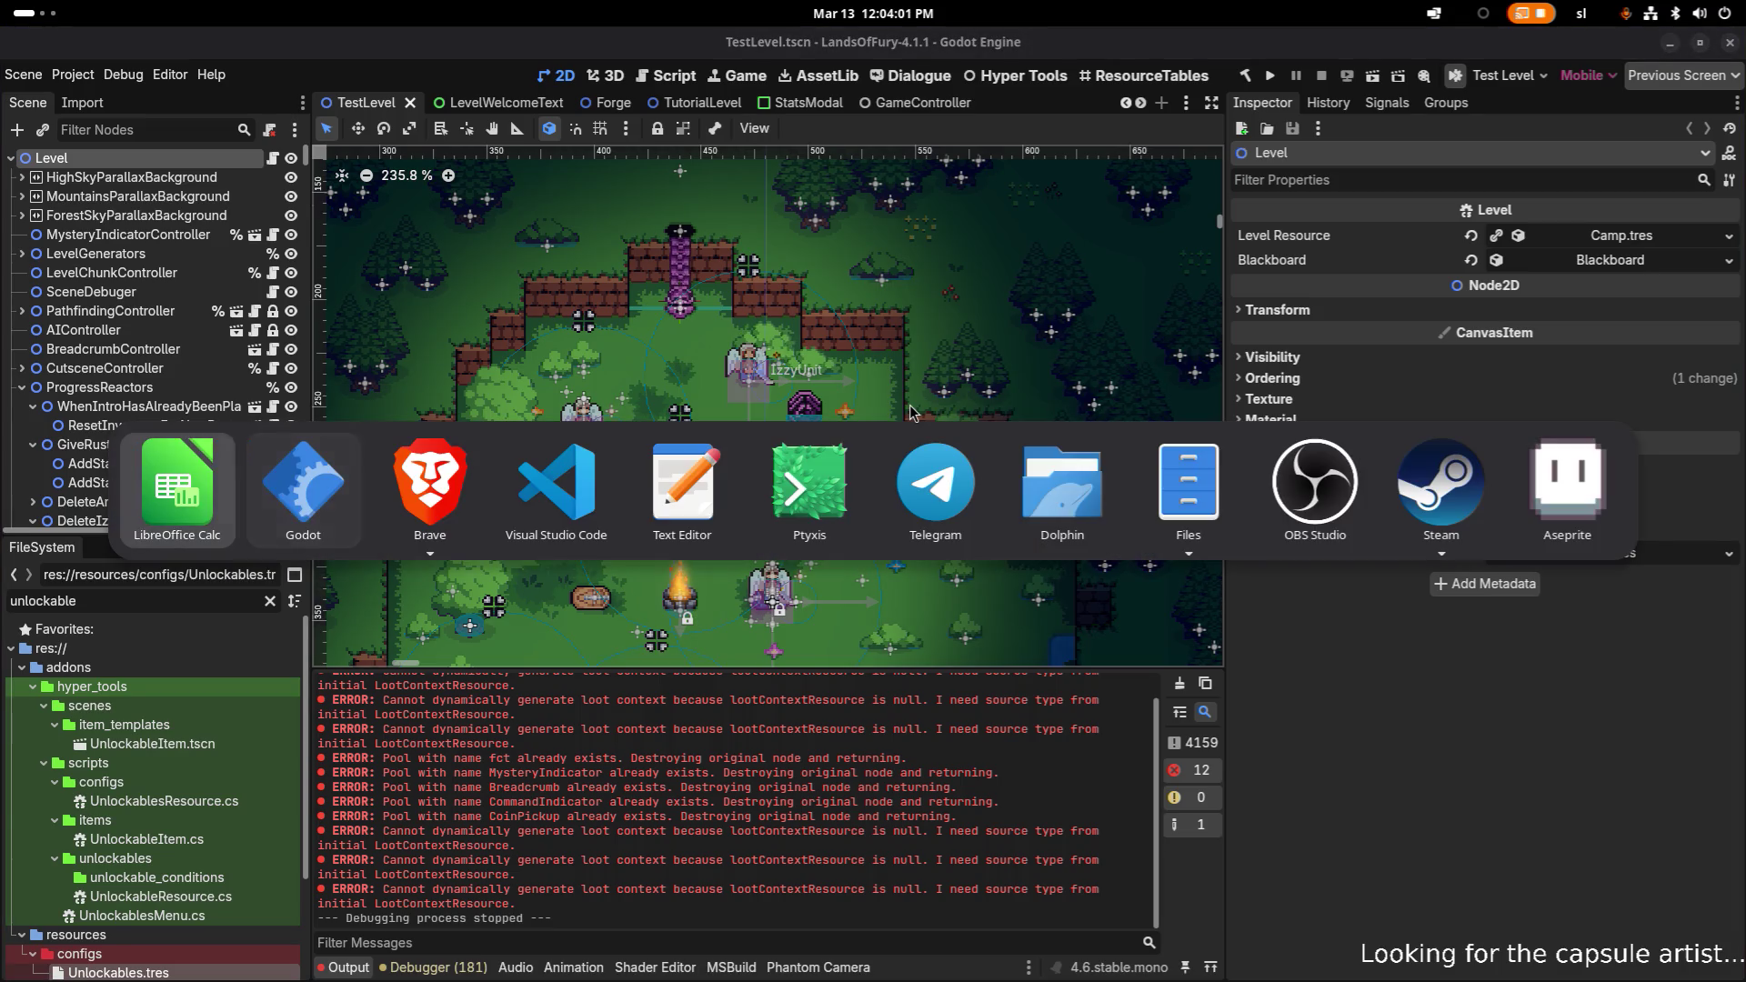
pyautogui.press('Tab')
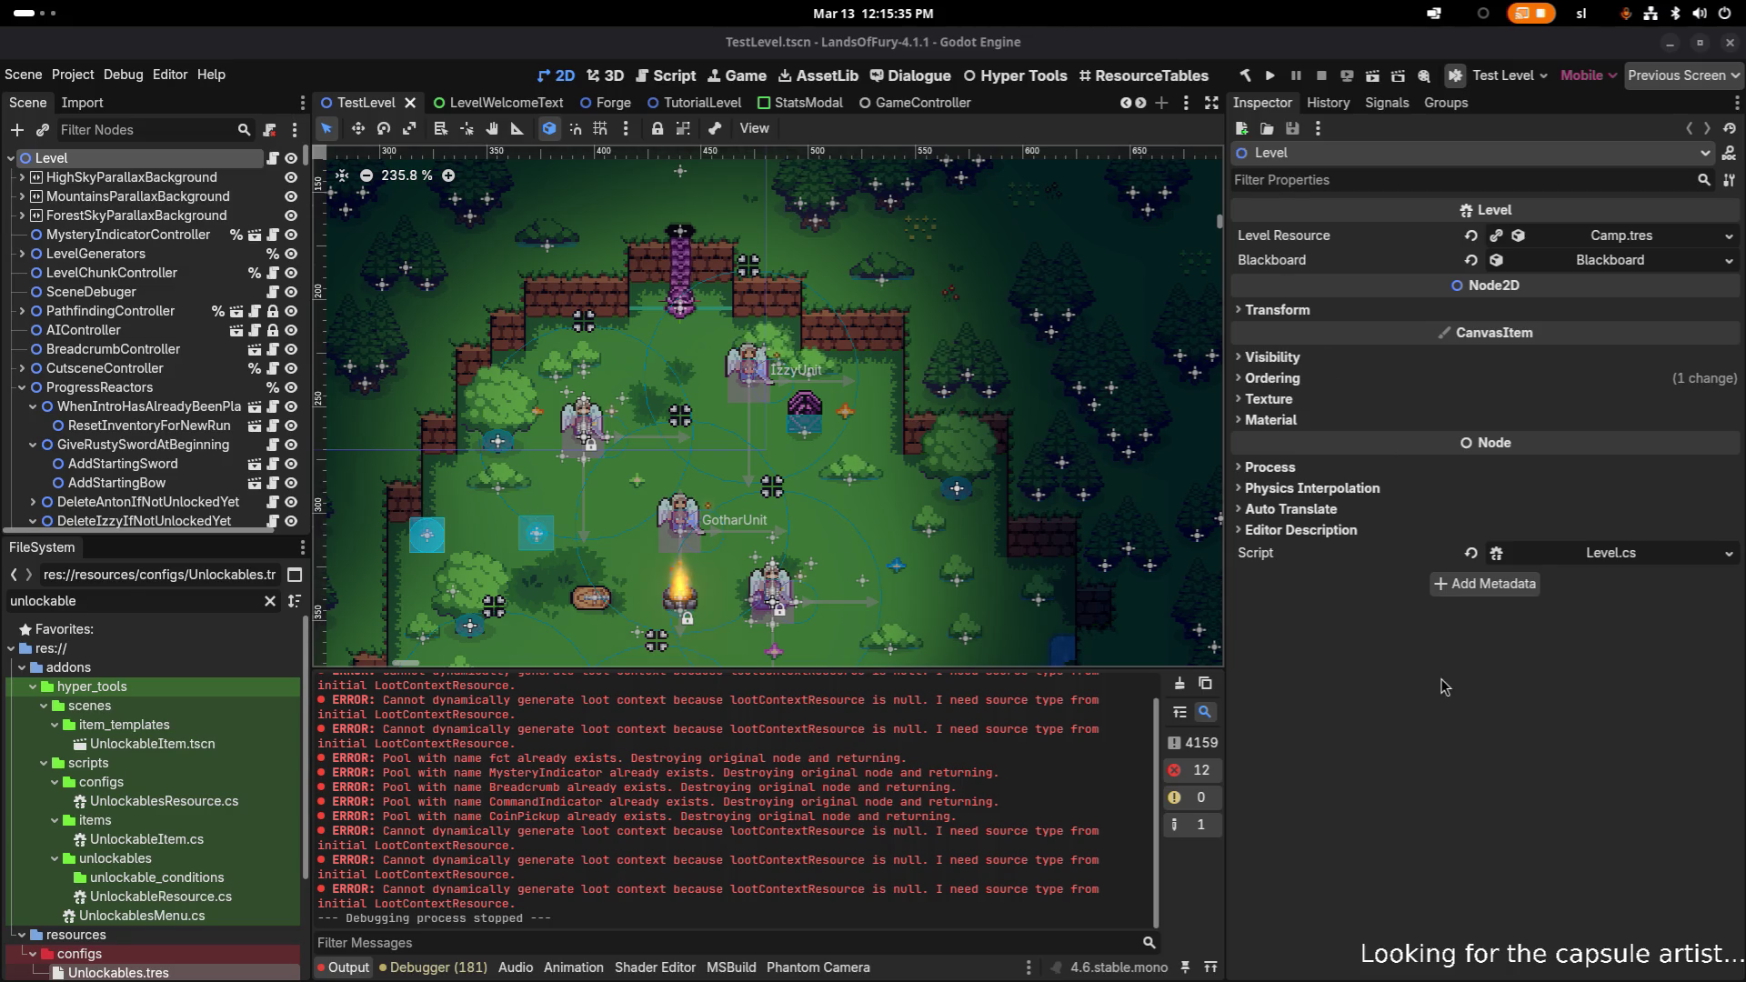
# - Bring the terminal showing Godot's console log to the front
pyautogui.hotkey('alt', 'Tab')
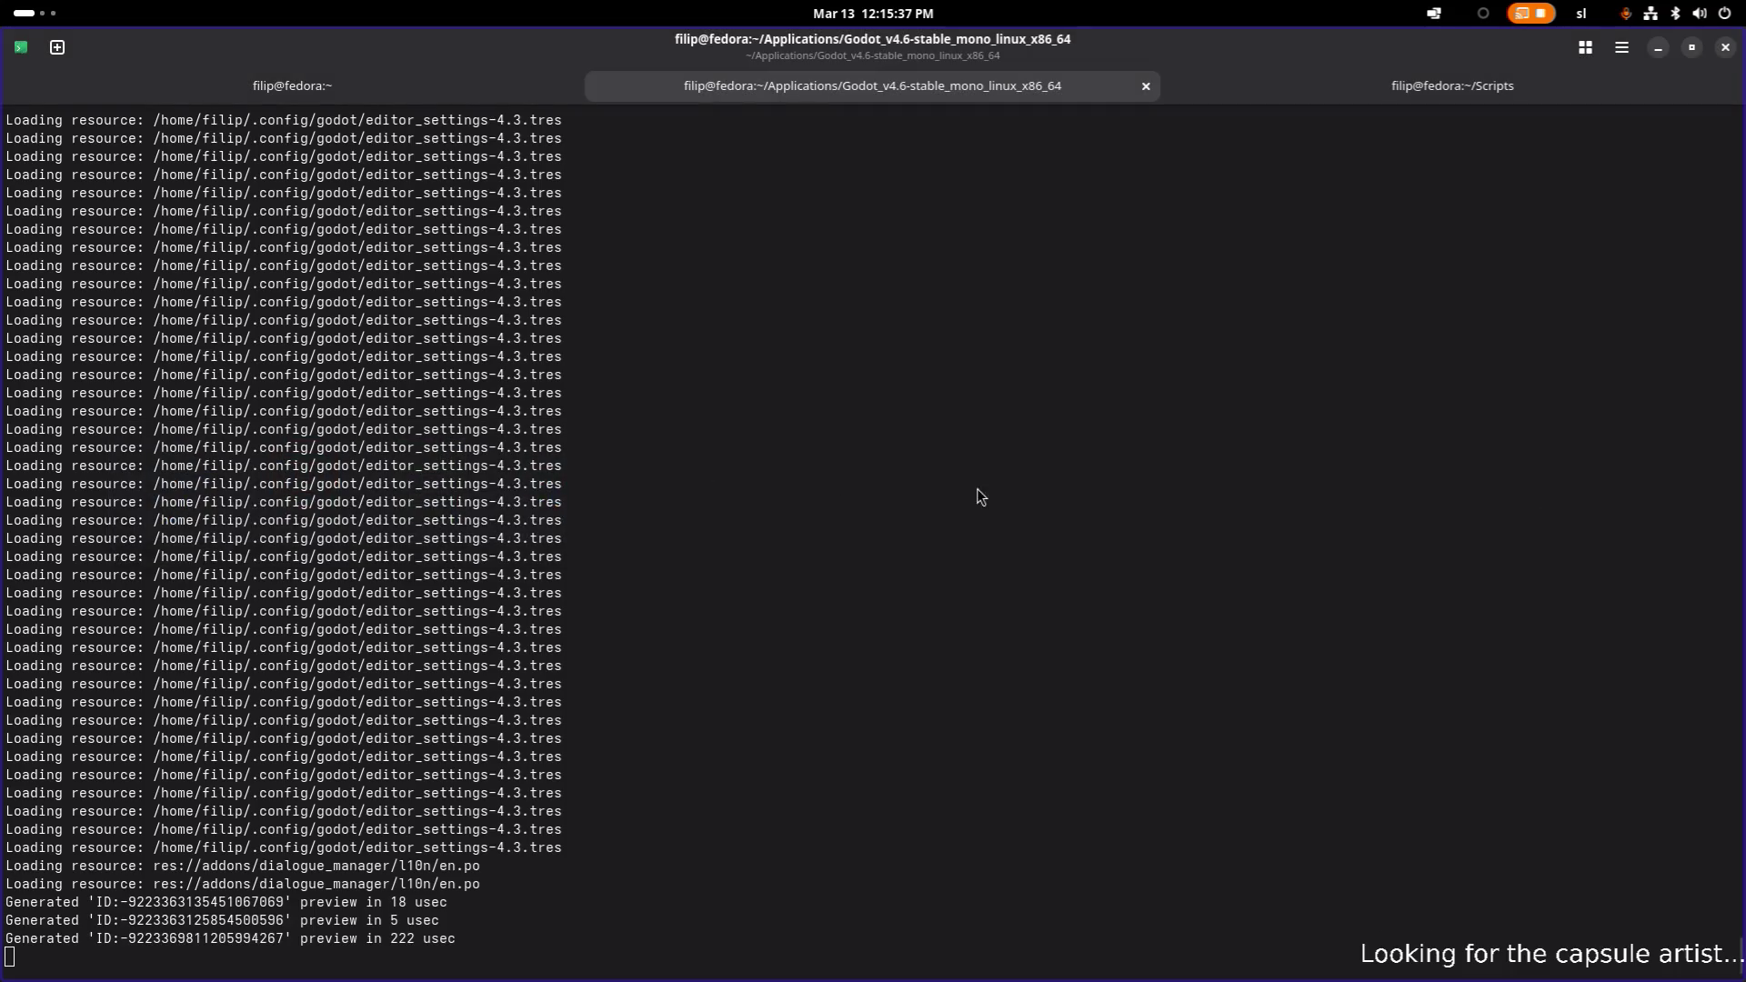
# - Switch to Translations.csv in Calc and start editing cell C320's Glade log description
pyautogui.hotkey('alt', 'Tab')
pyautogui.click(171, 496)
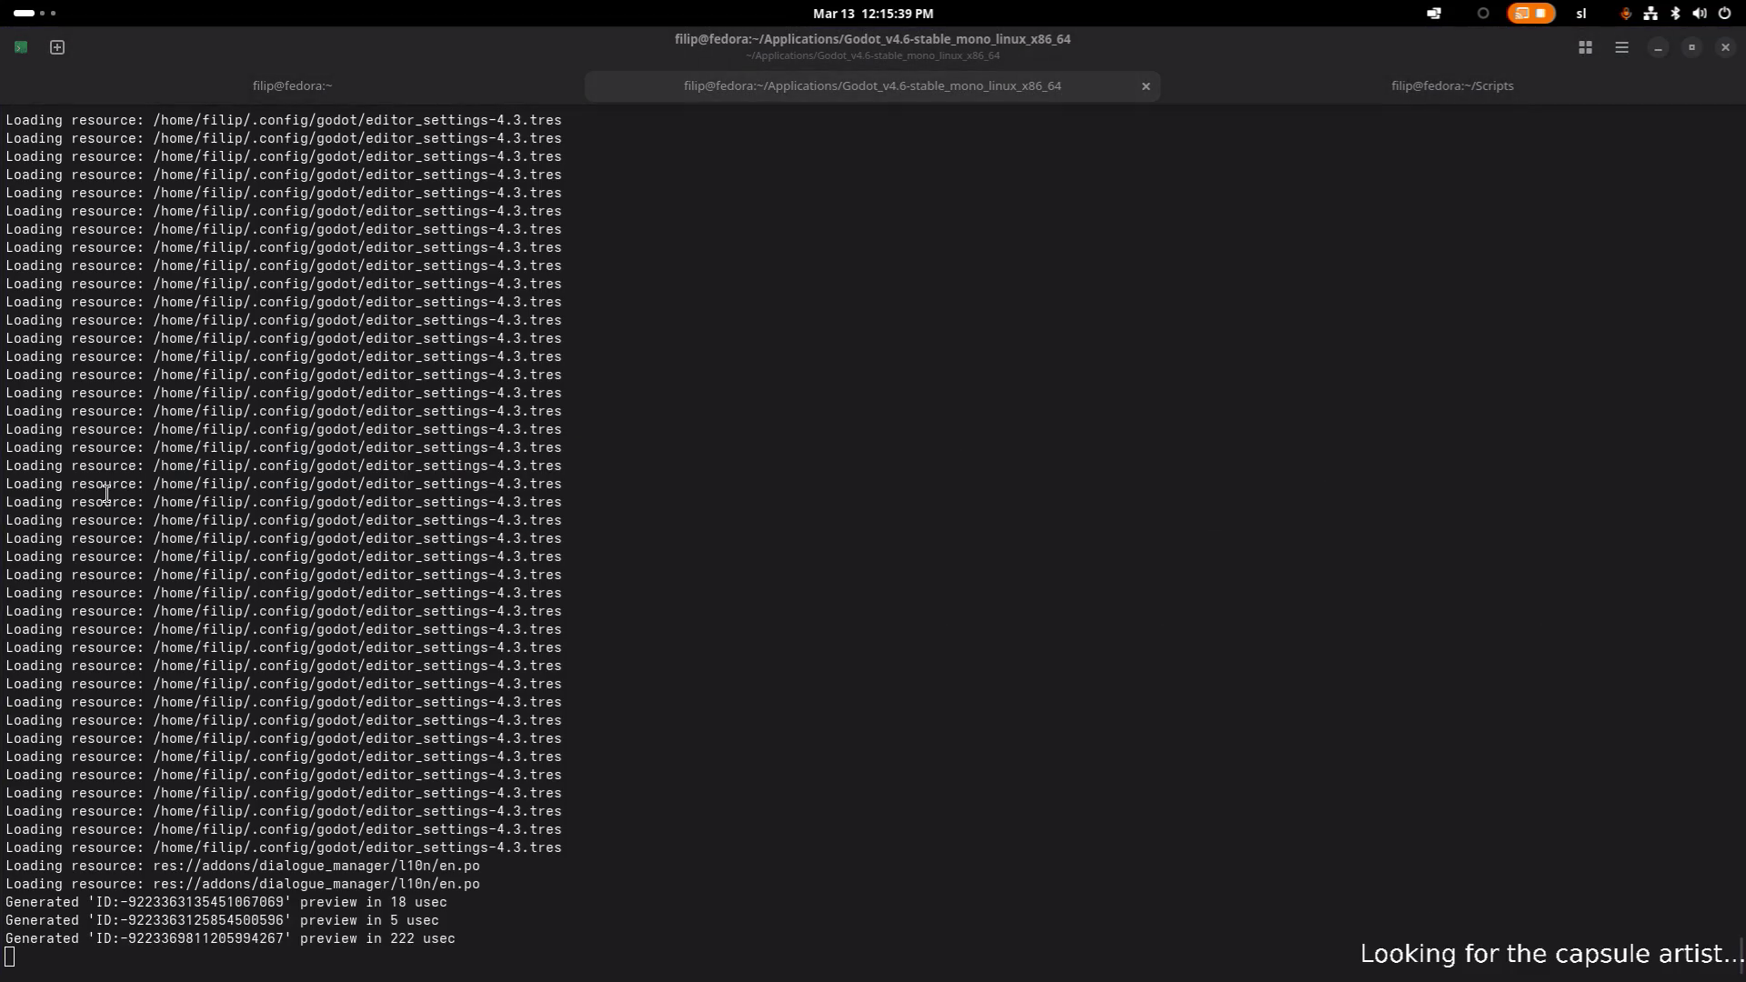
pyautogui.hotkey('alt', 'Tab')
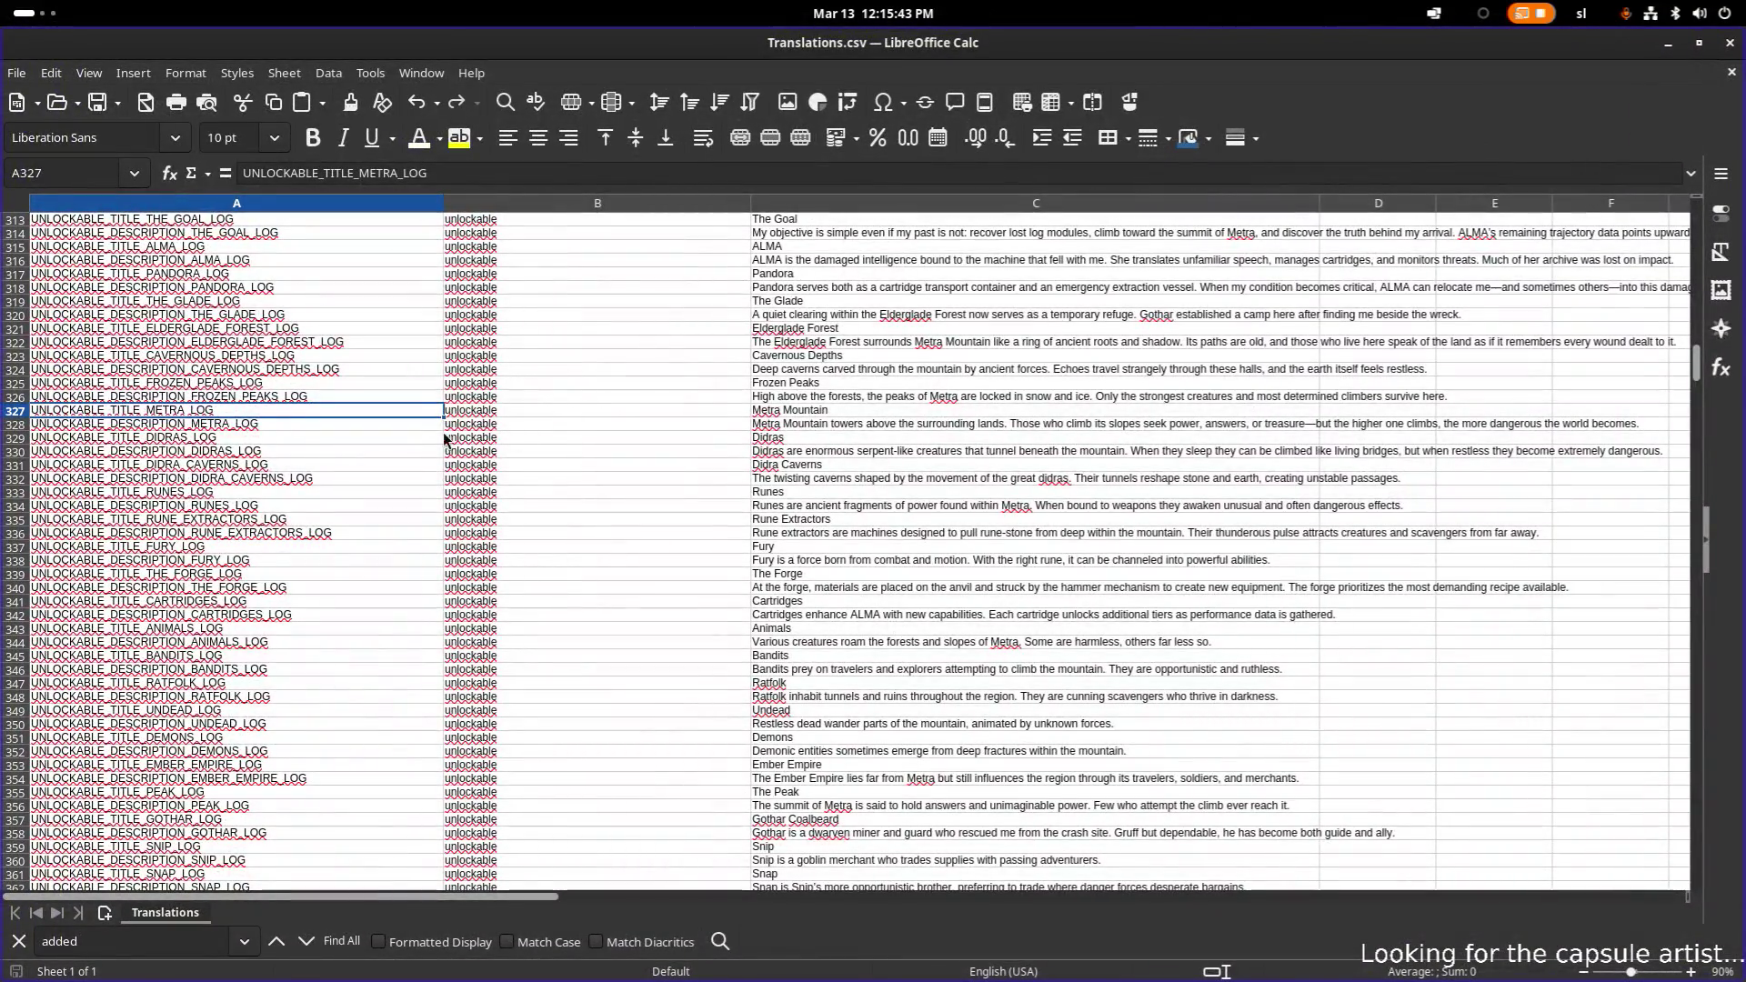
pyautogui.click(373, 387)
pyautogui.scroll(2, 367, 395)
pyautogui.click(251, 382)
pyautogui.click(846, 399)
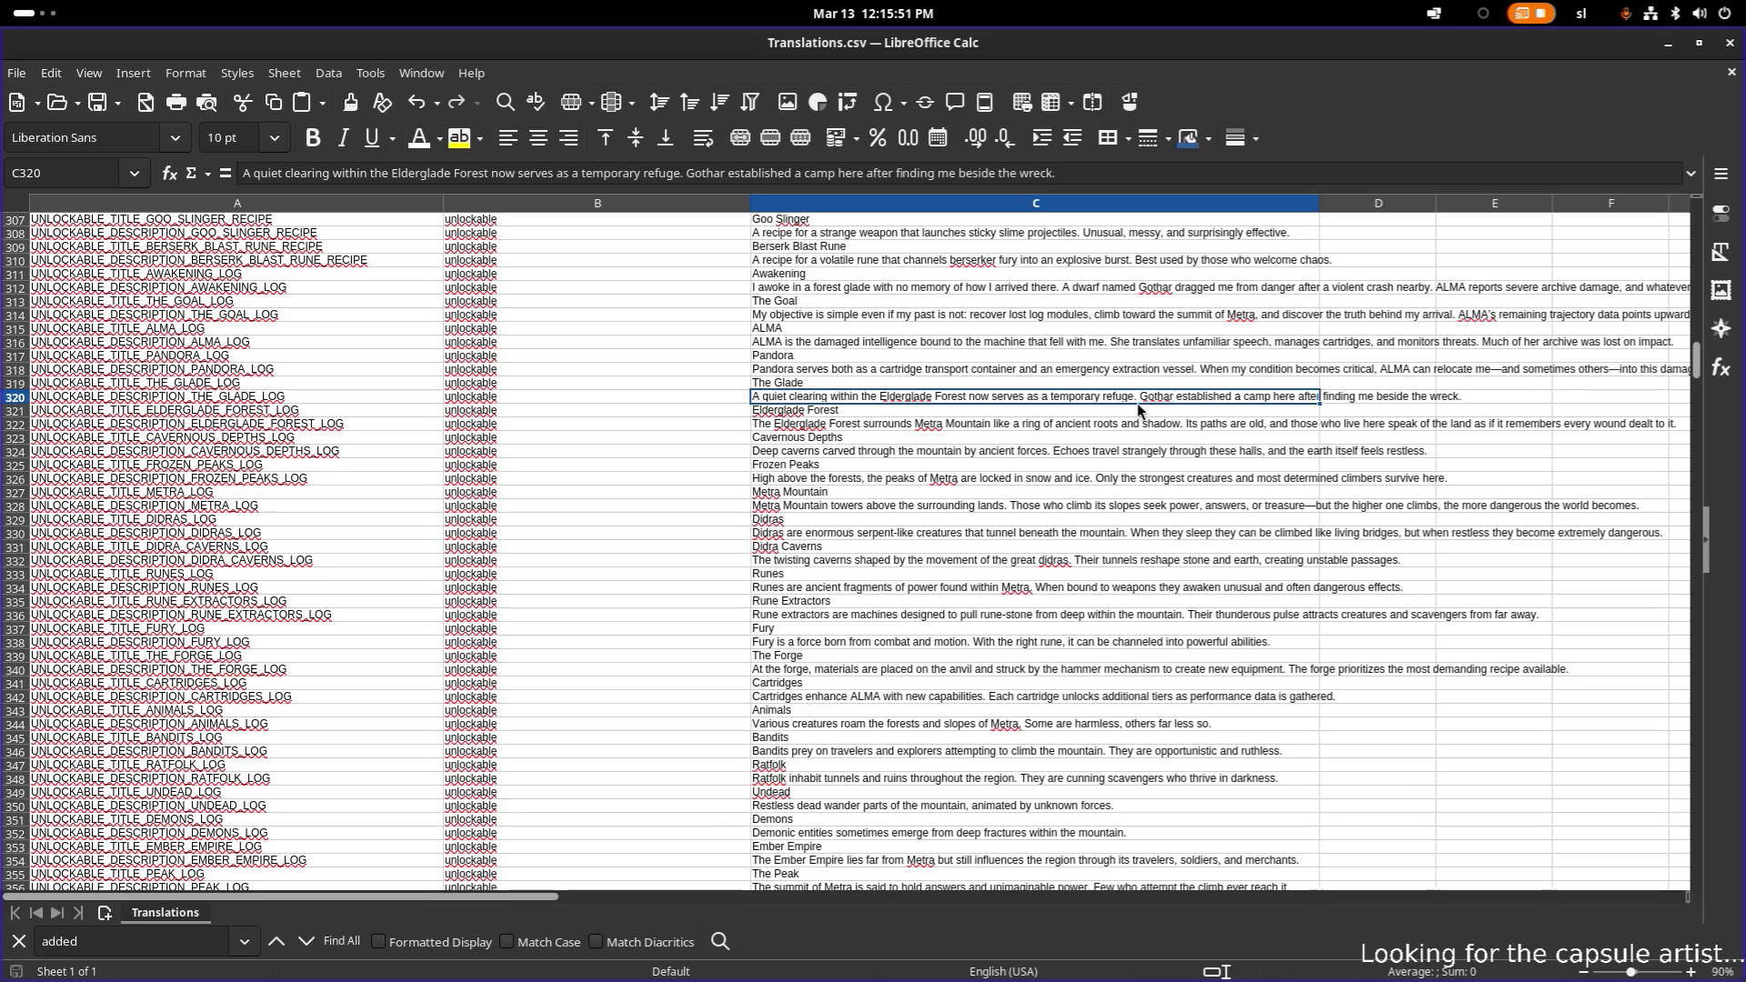
pyautogui.doubleClick(1169, 400)
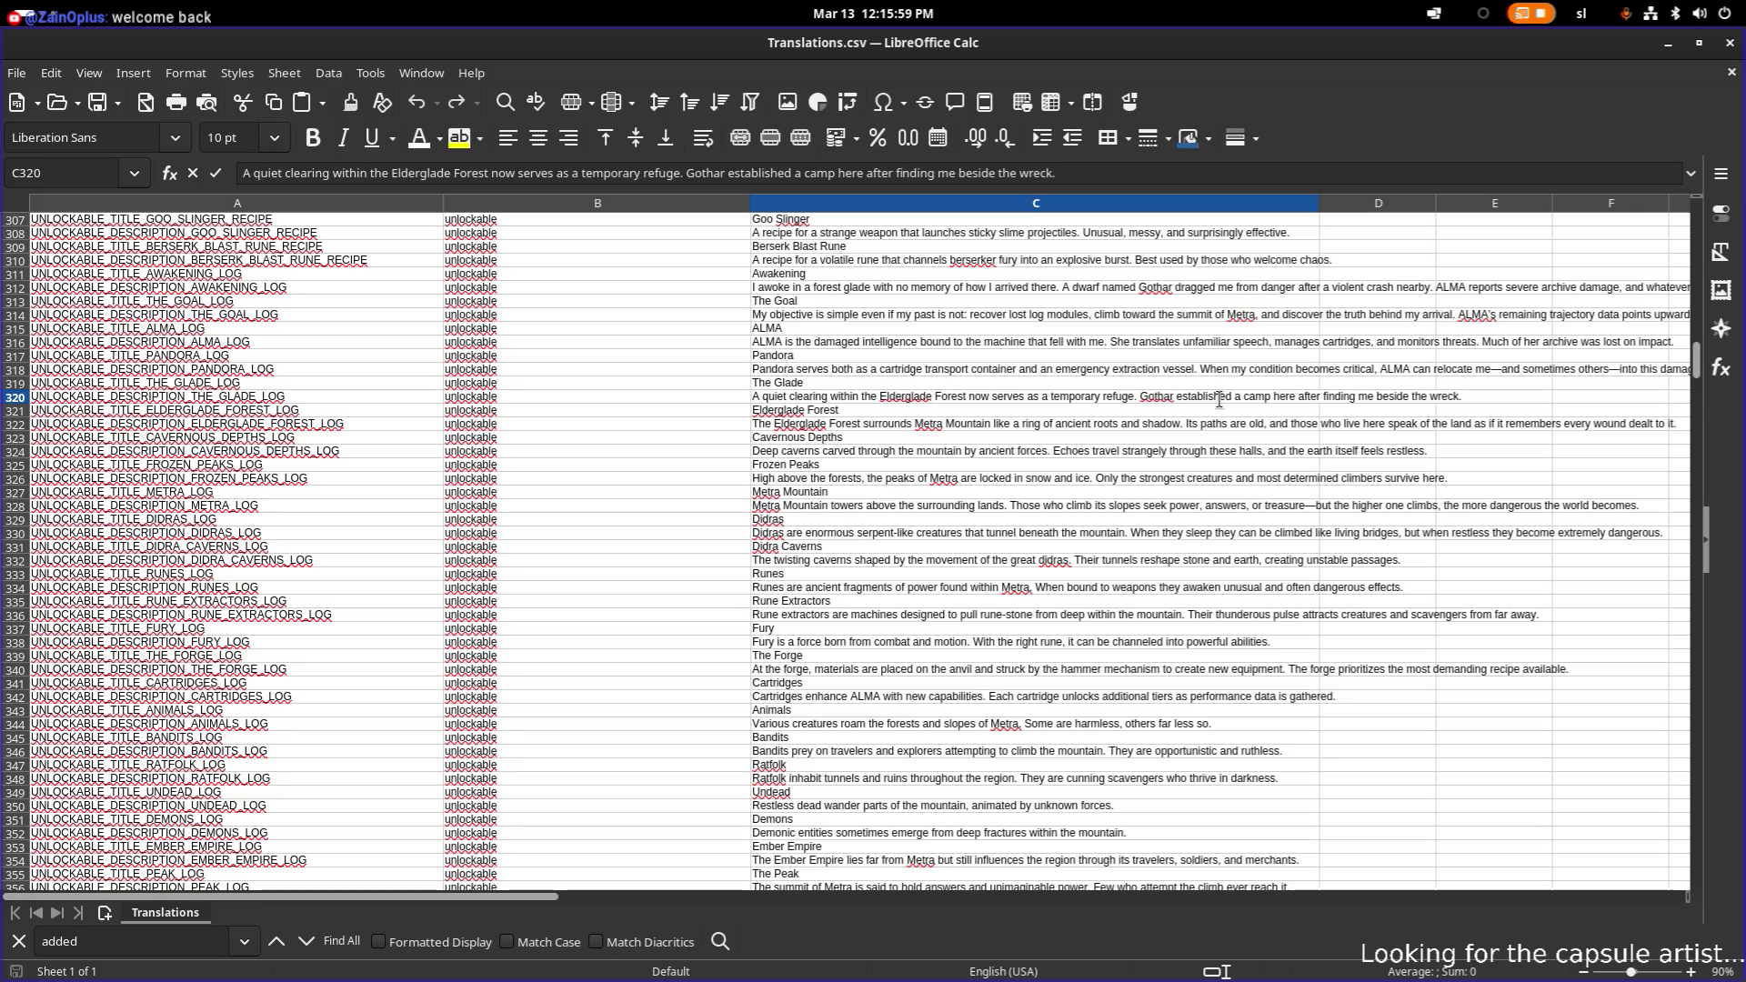
# - Hide Calc and the terminal, then review pandora.dialogue's Unlock("pandora_log") line in the Dialogue editor
pyautogui.click(1668, 44)
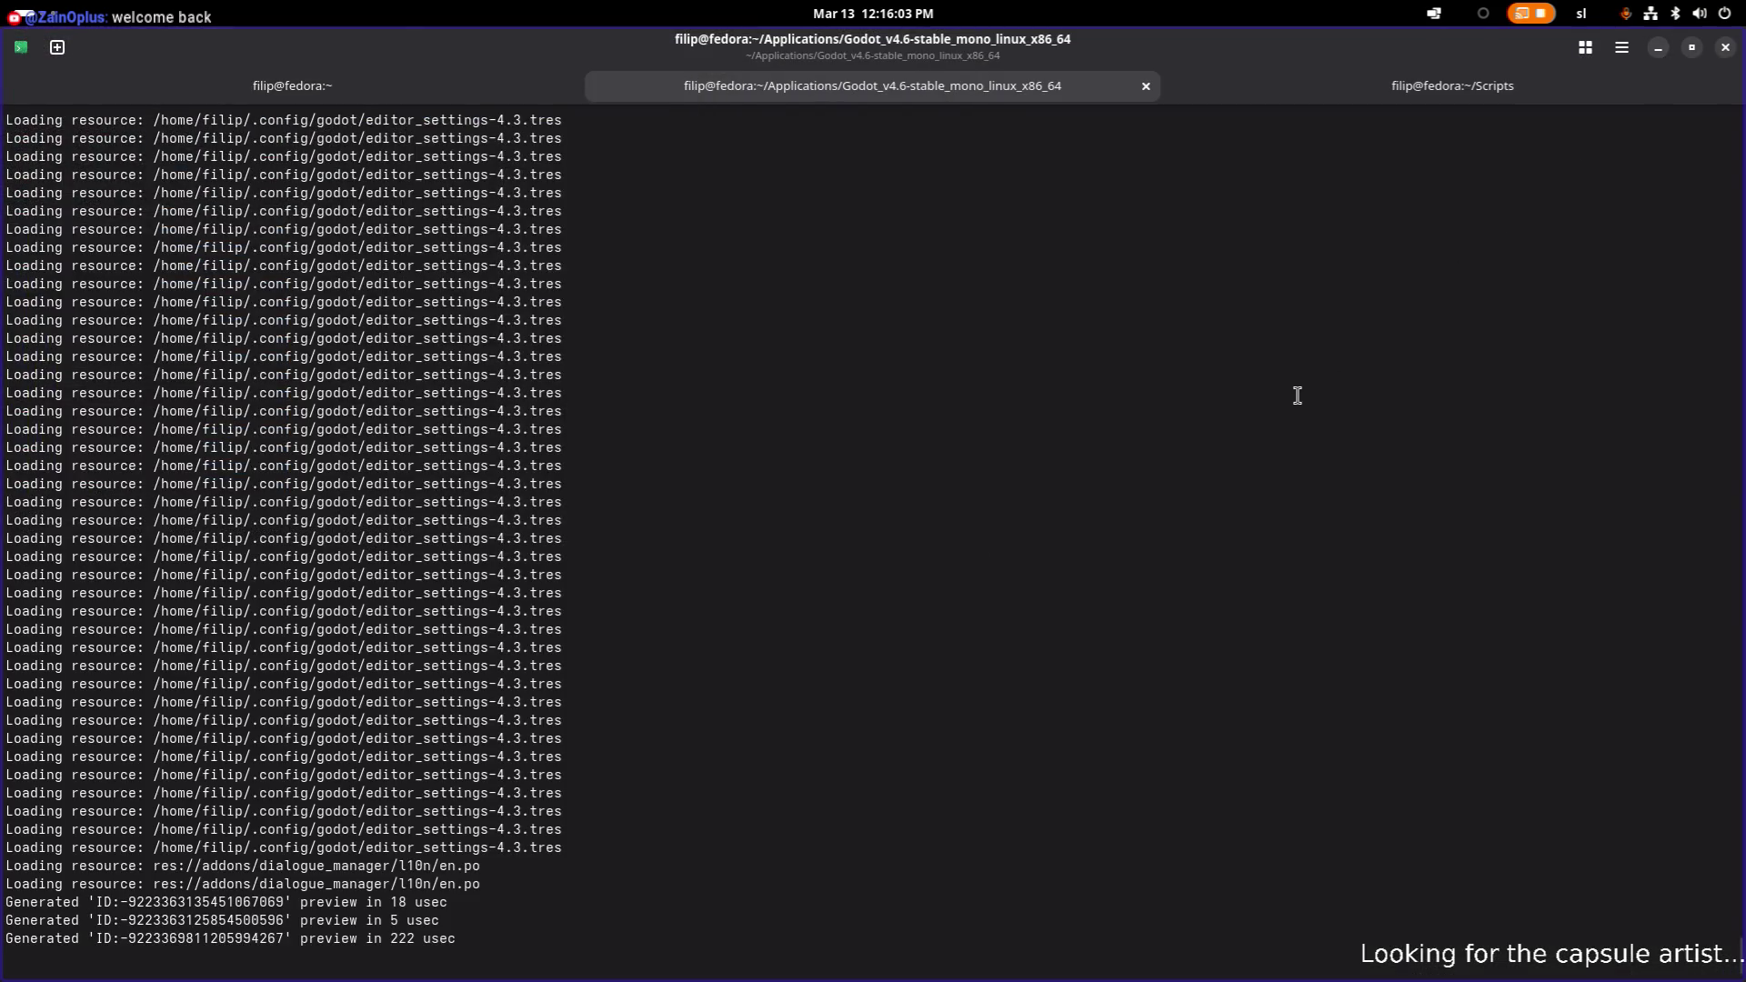
pyautogui.click(1663, 52)
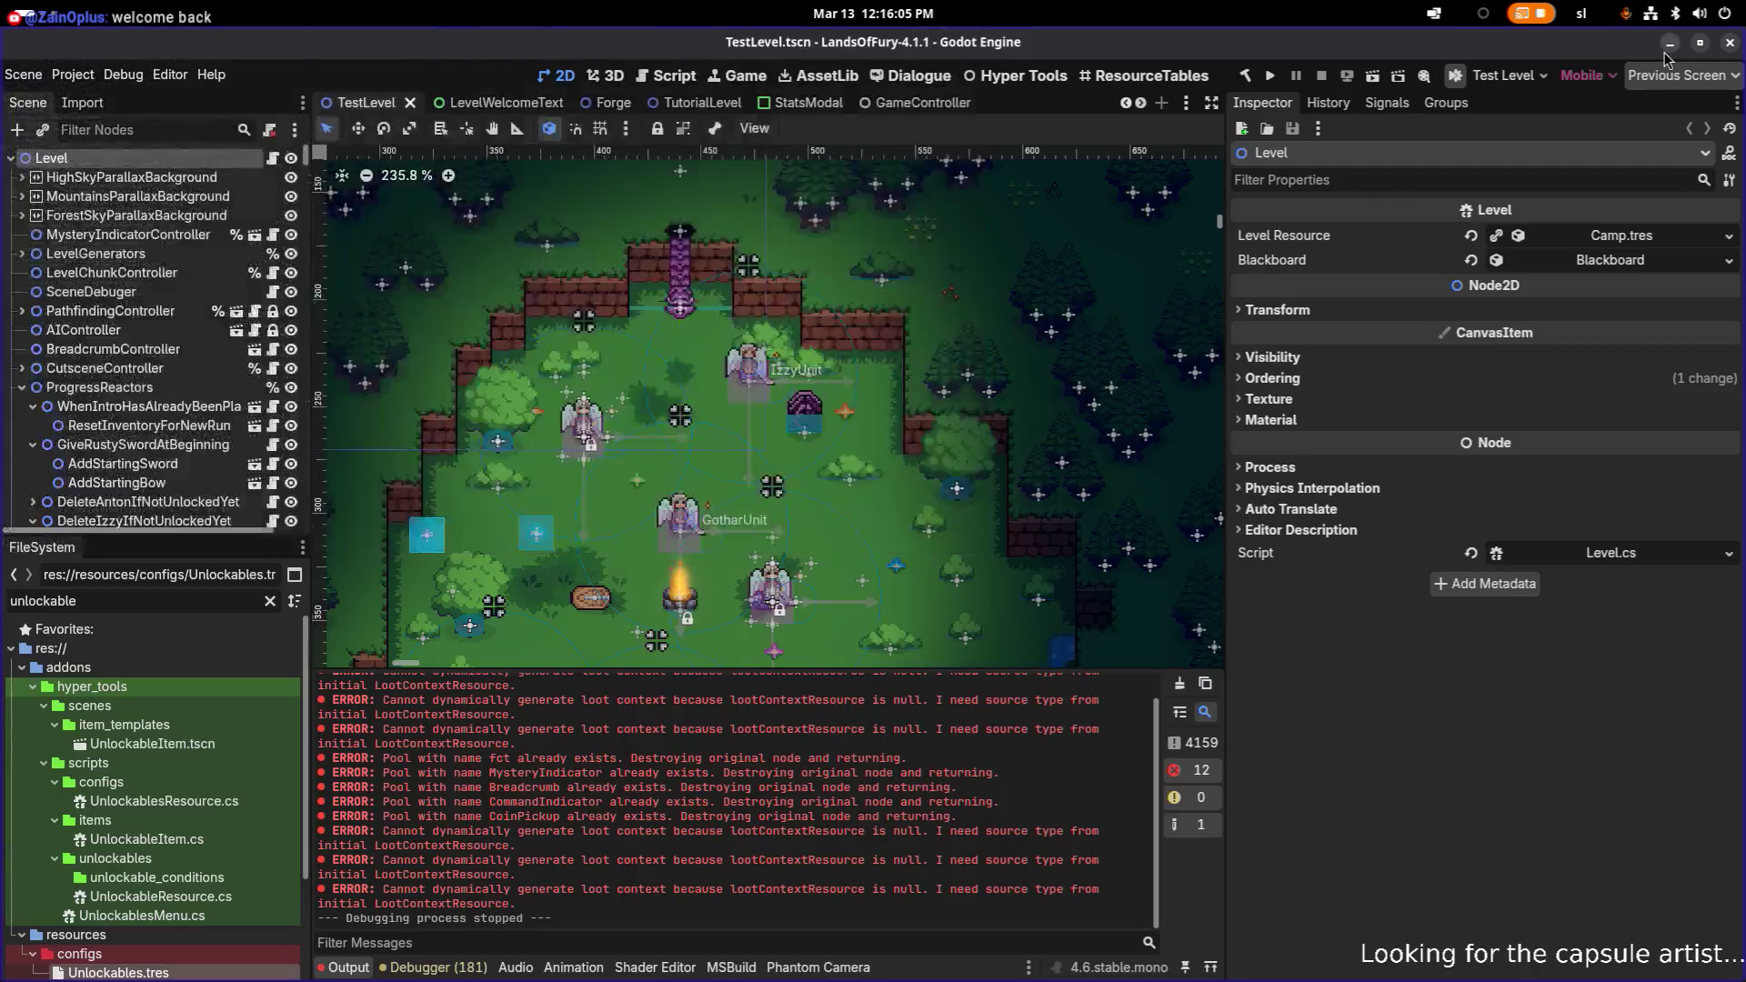
pyautogui.scroll(-2, 1166, 551)
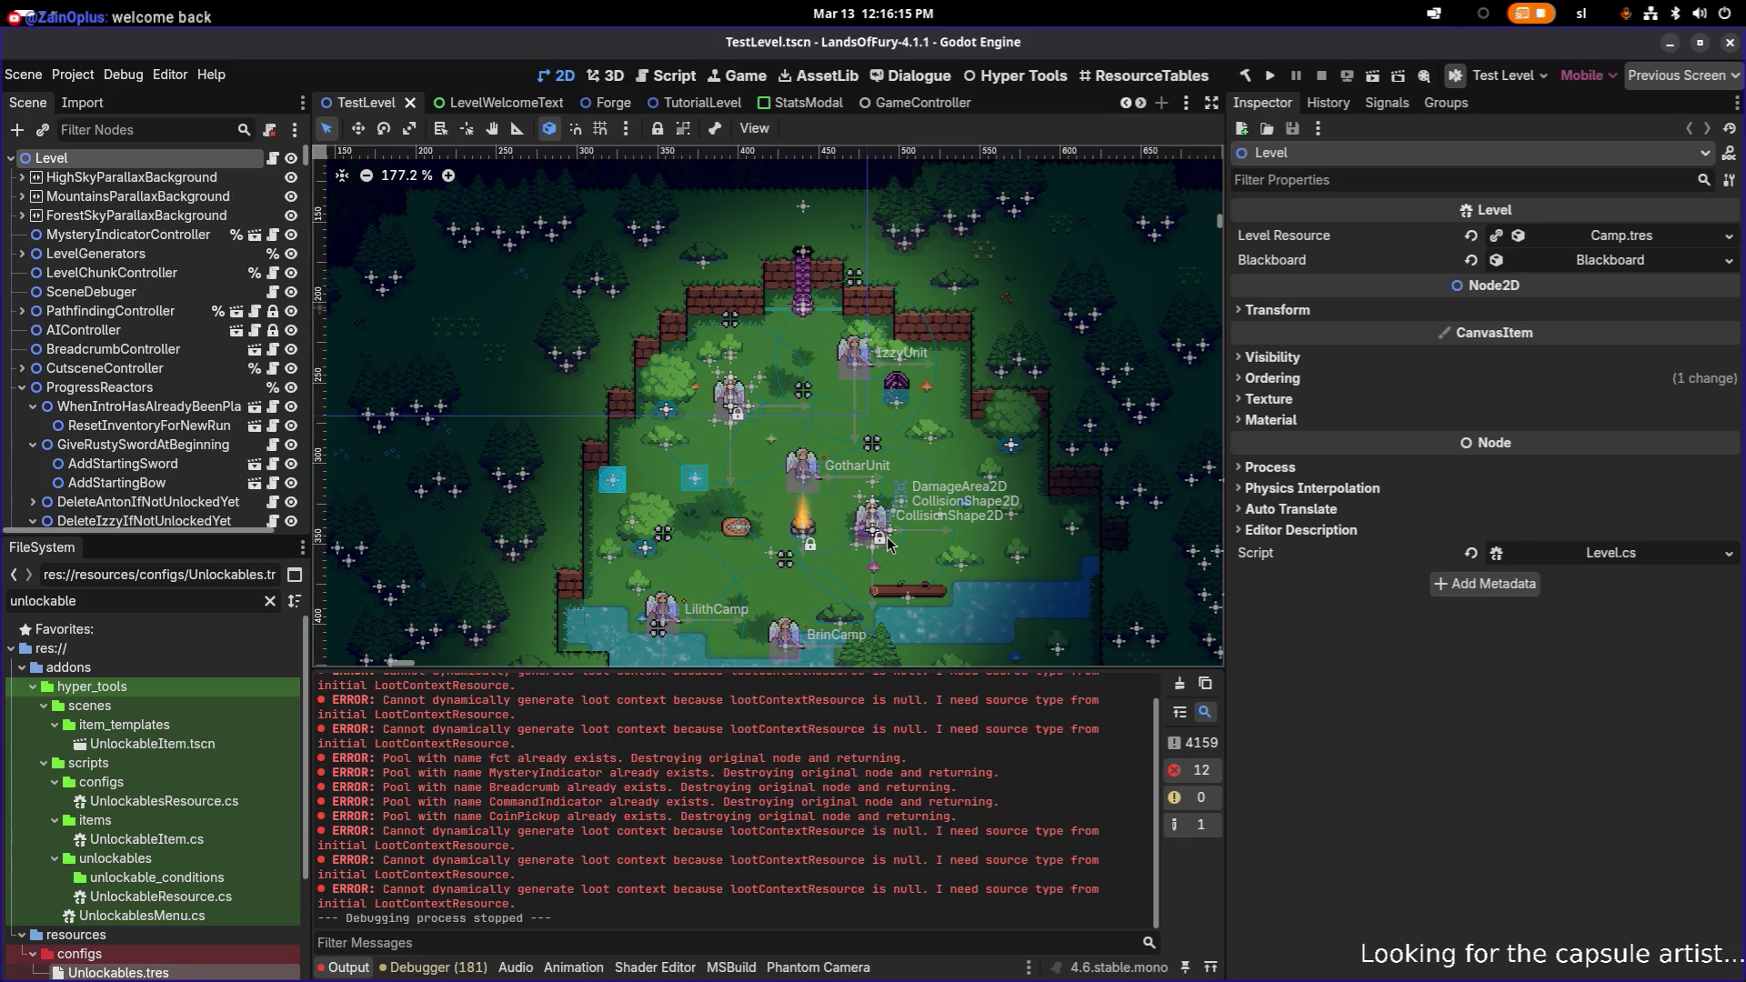
pyautogui.click(909, 77)
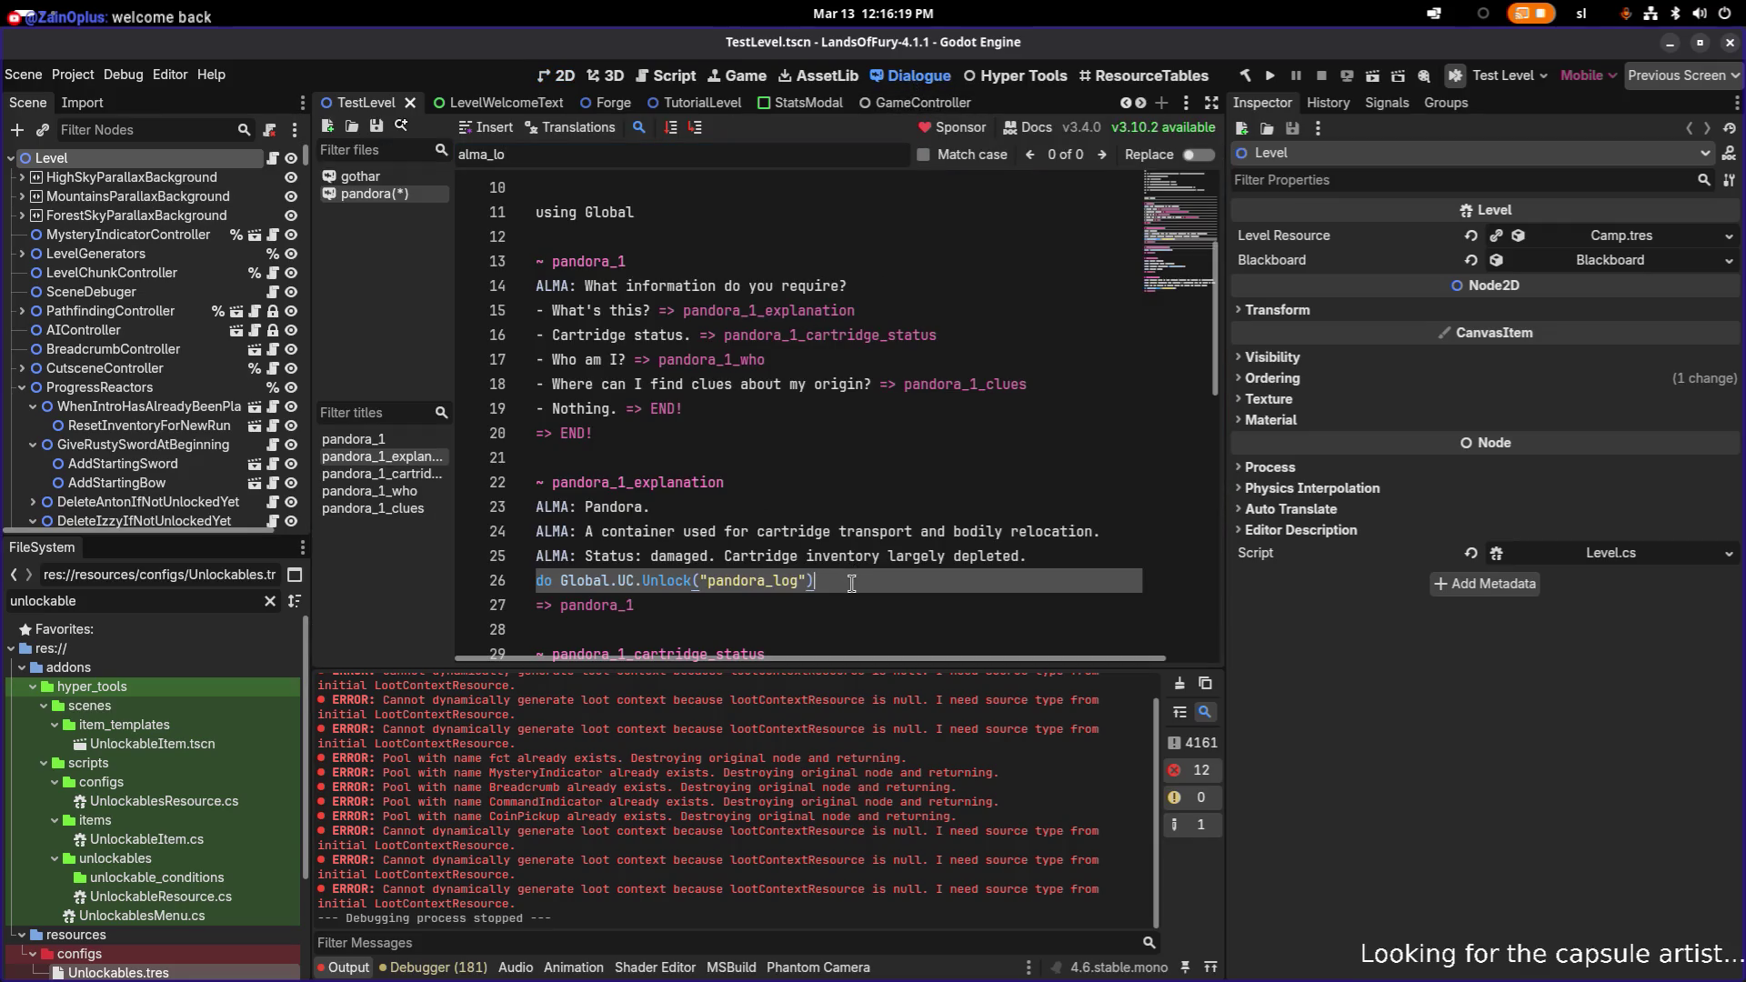
pyautogui.moveTo(815, 580); pyautogui.dragTo(525, 582)
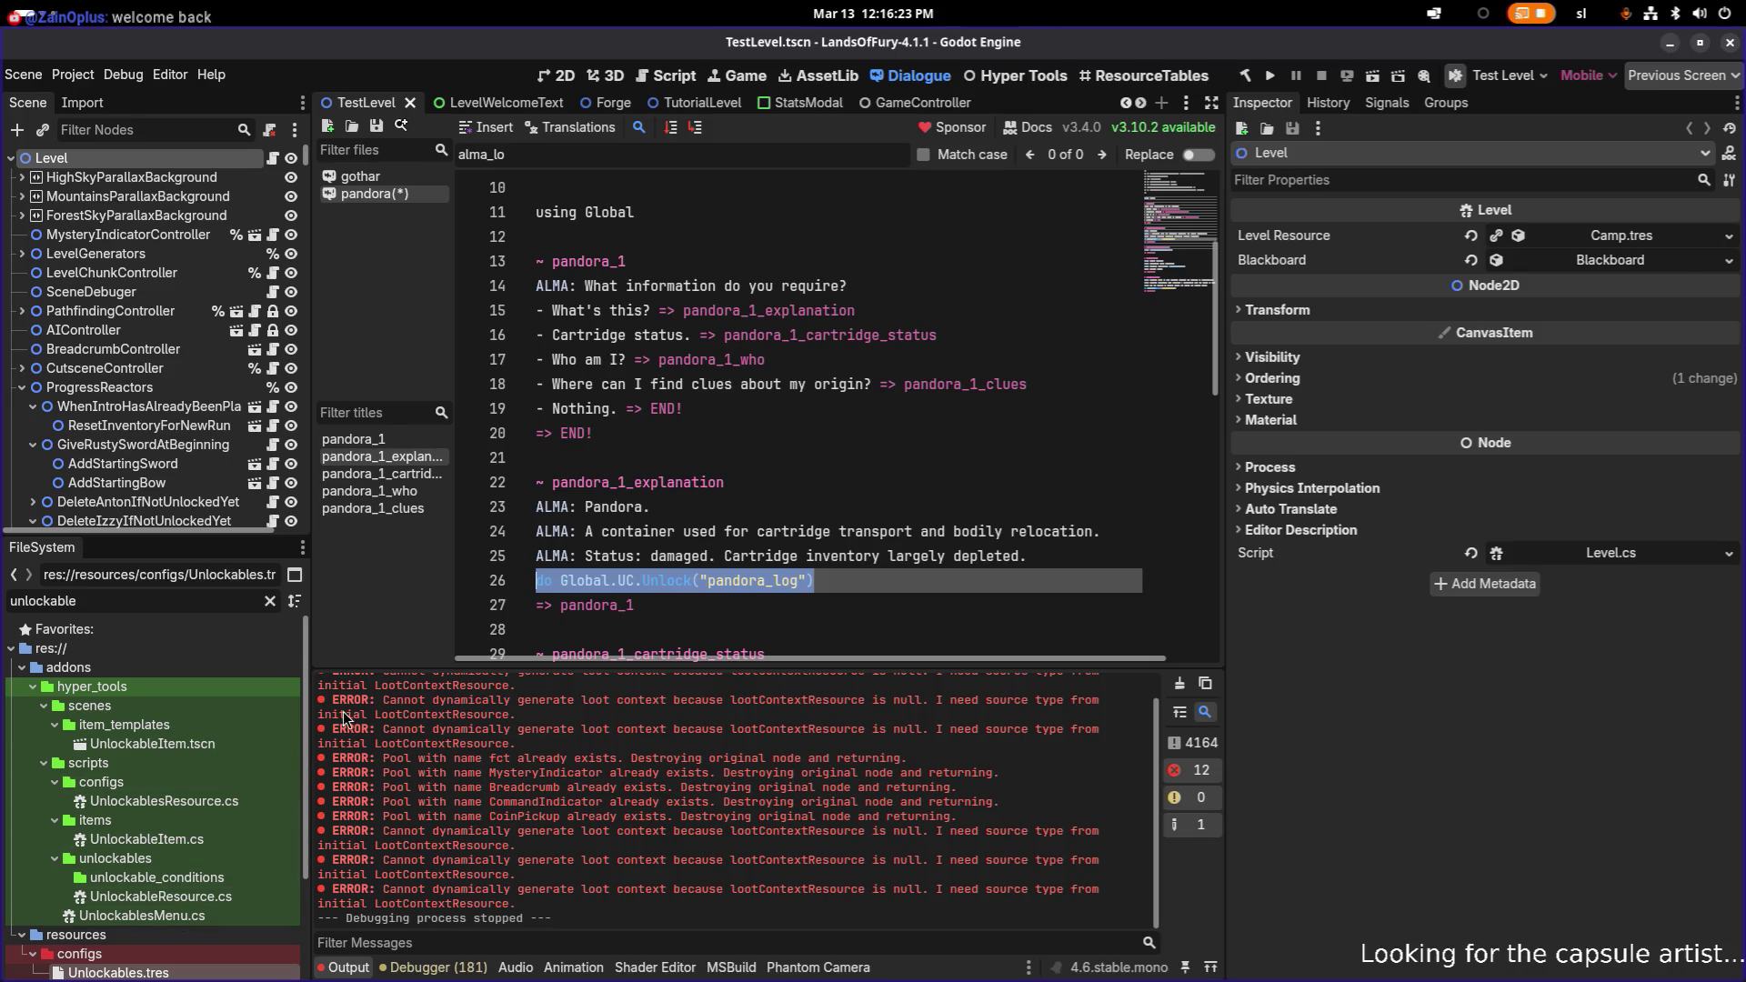
pyautogui.scroll(3, 707, 464)
pyautogui.scroll(-5, 506, 538)
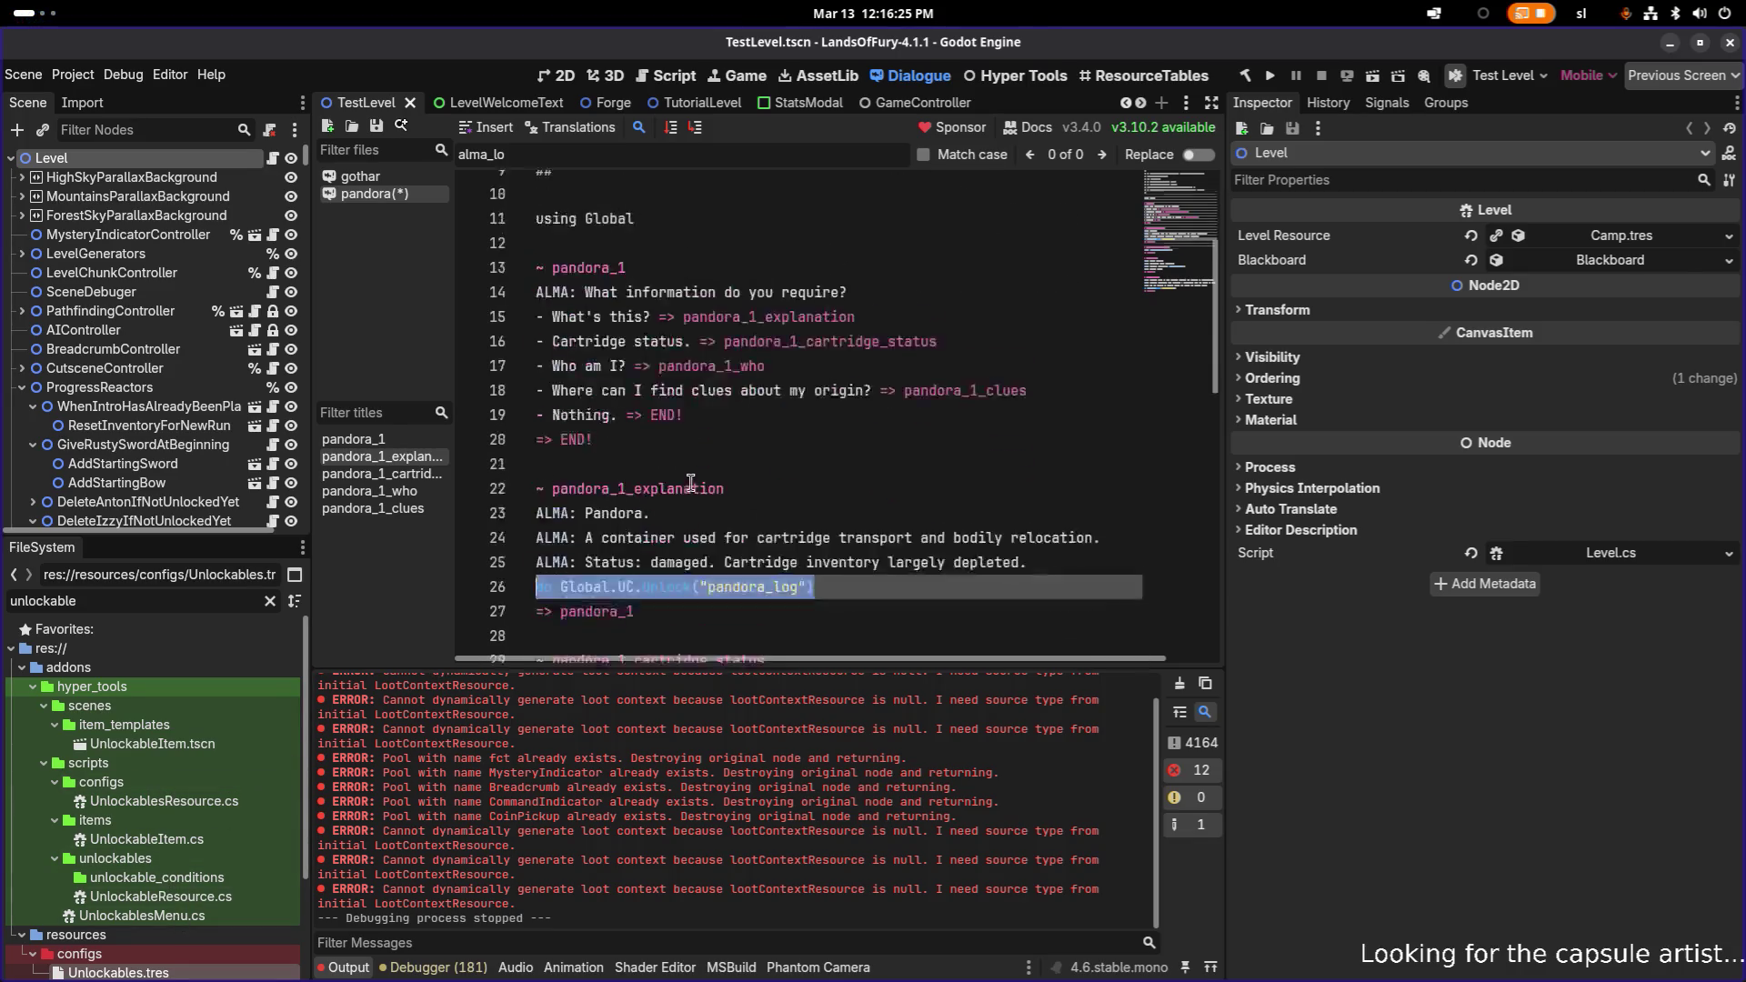
pyautogui.write('do')
# - Save pandora.dialogue with its pandora_log unlock
pyautogui.click(731, 432)
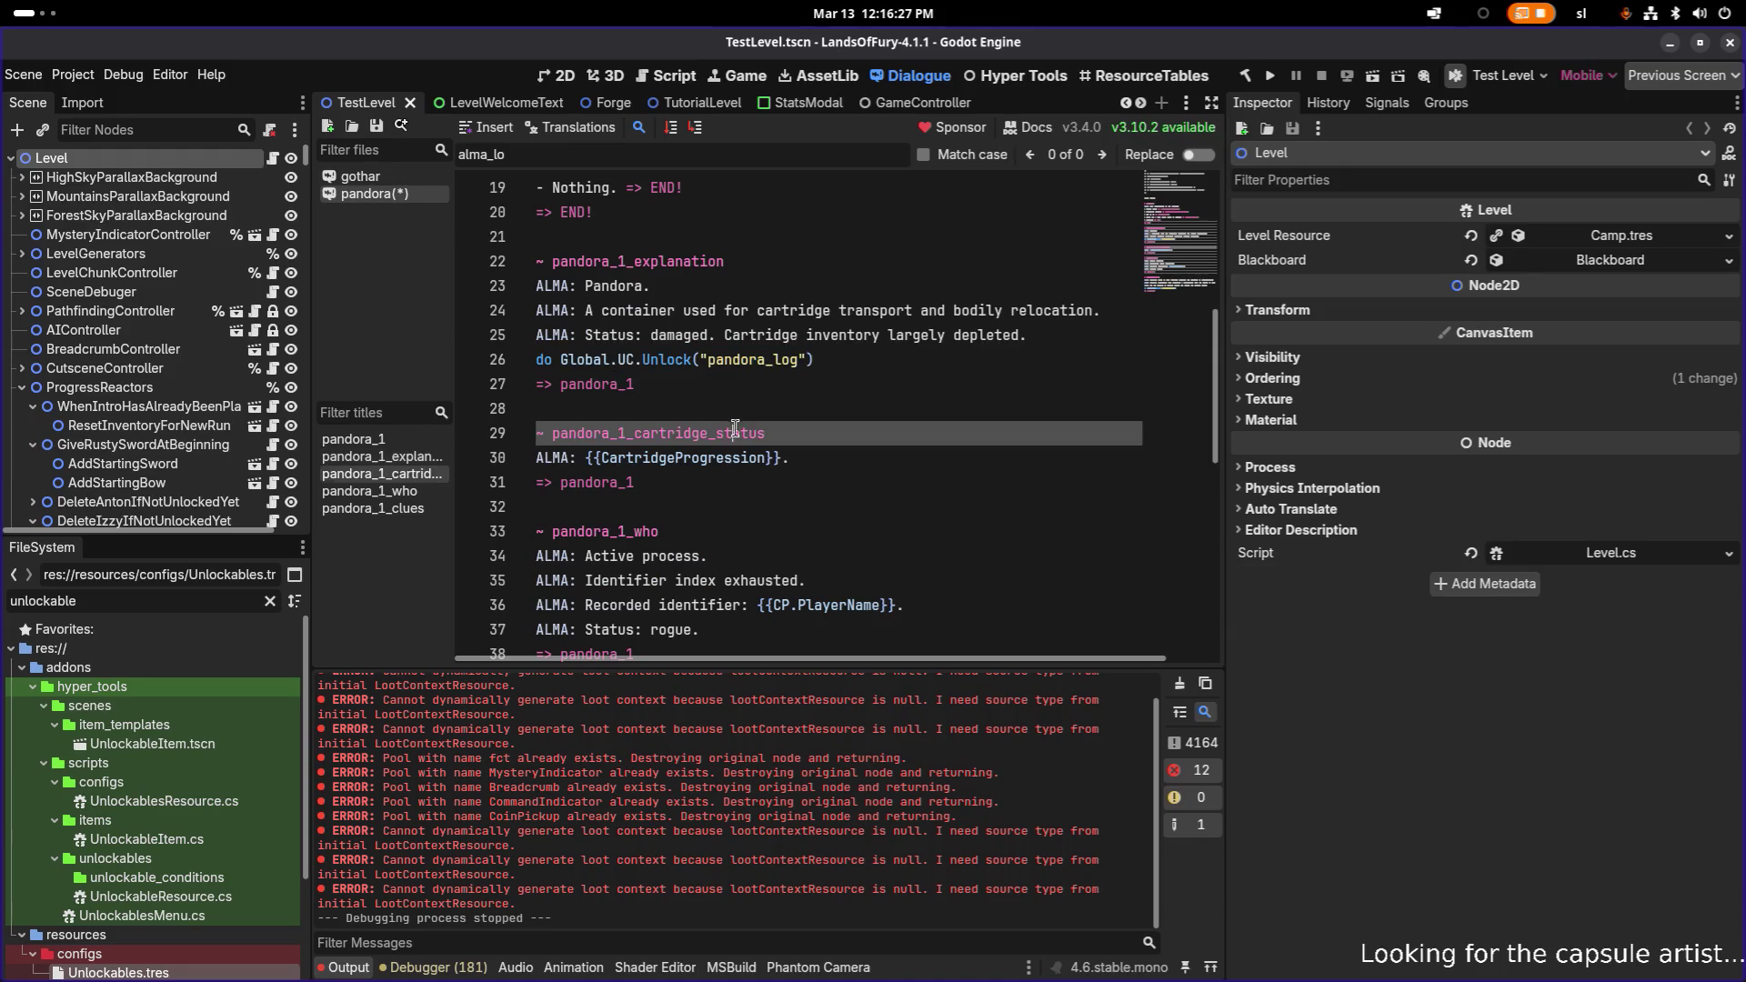
pyautogui.hotkey('ctrl', 's')
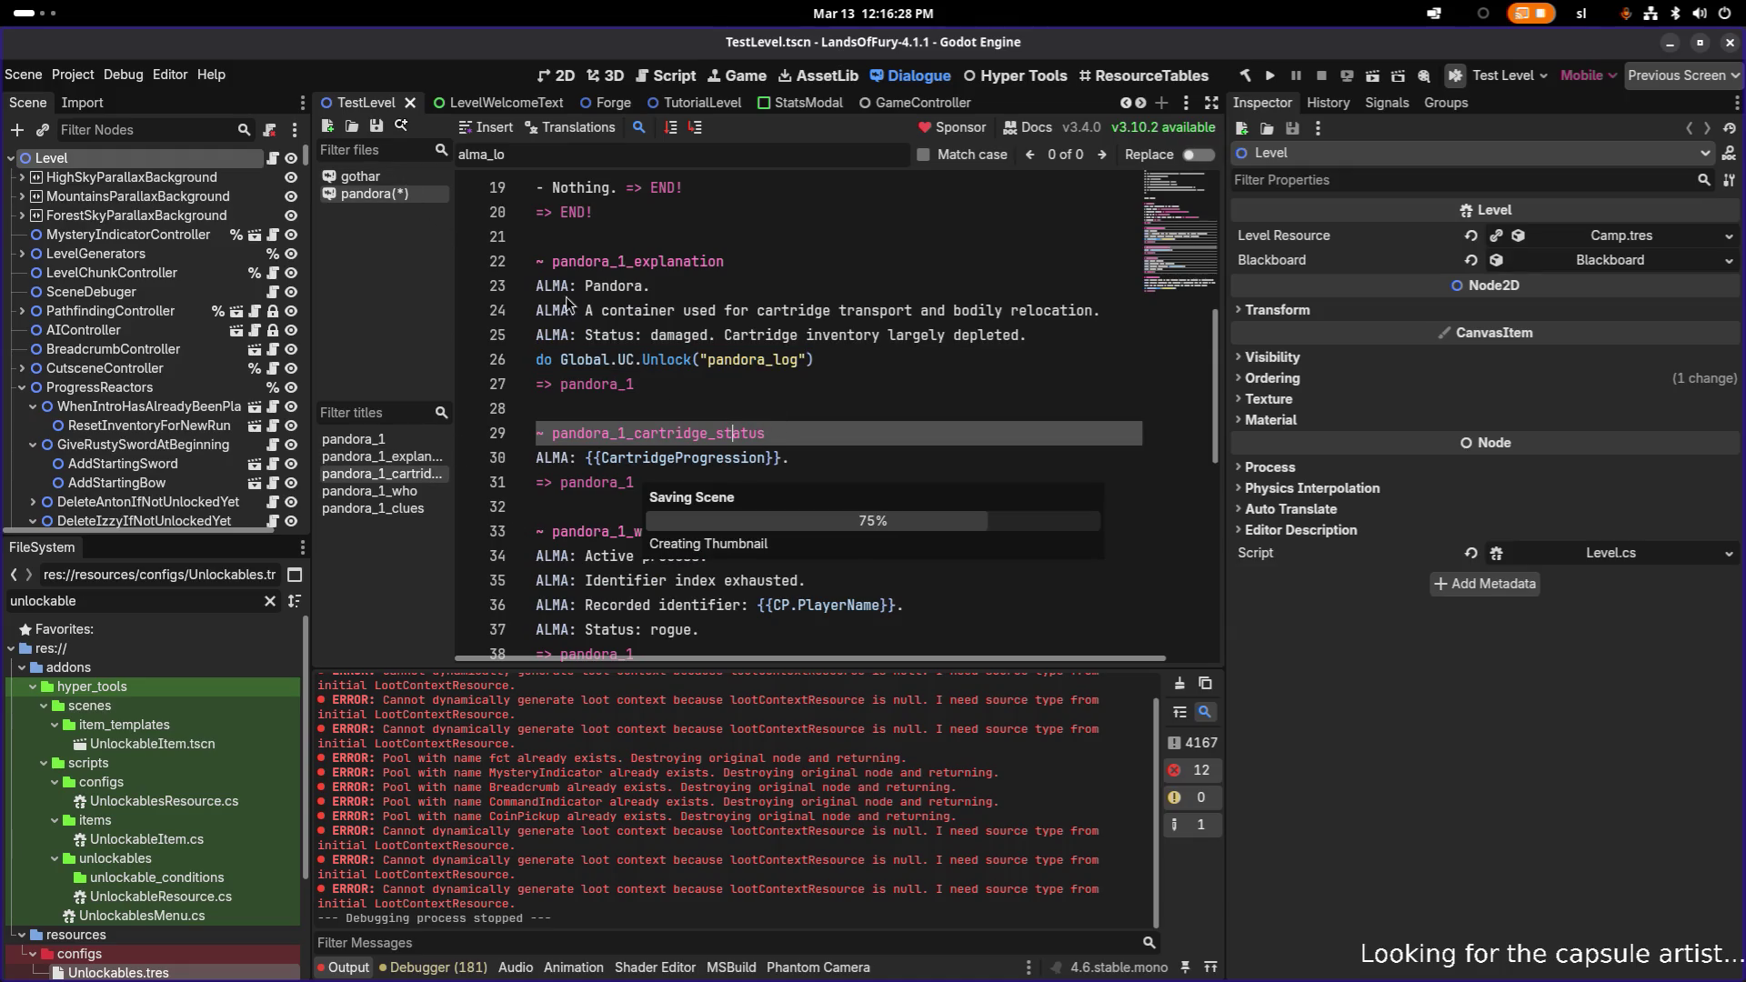
pyautogui.click(728, 409)
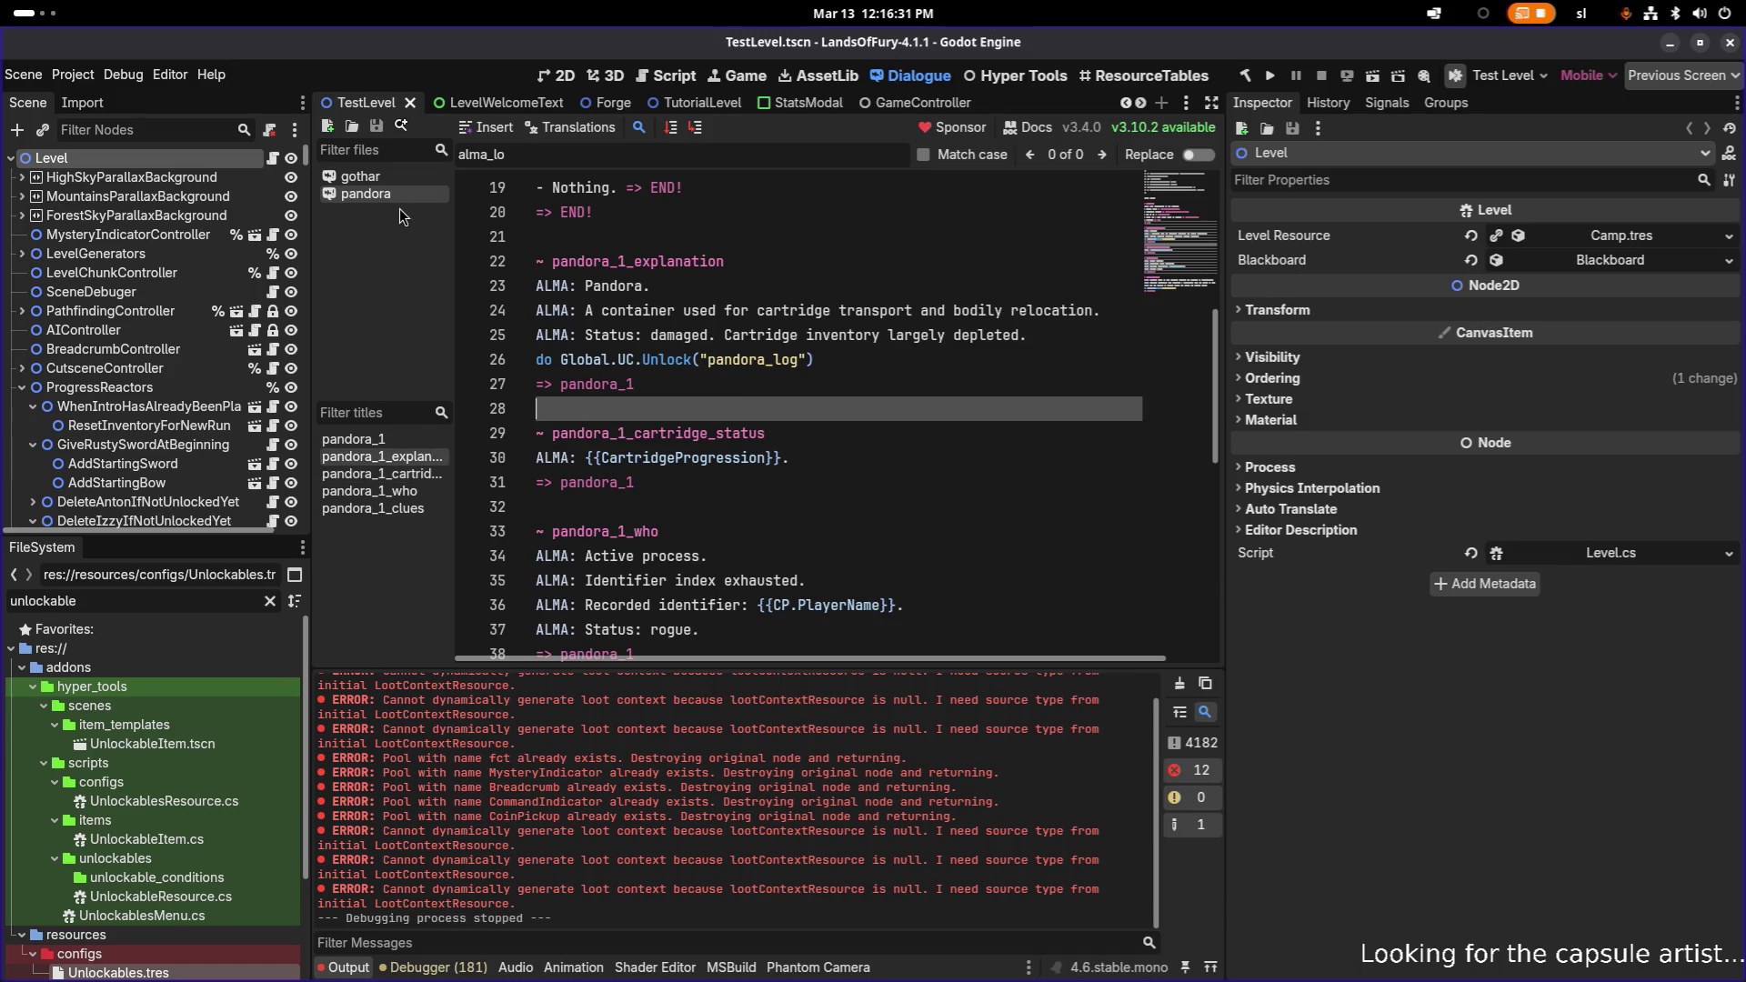
# - Open gothar.dialogue and scroll down through its lines
pyautogui.click(386, 178)
pyautogui.click(506, 462)
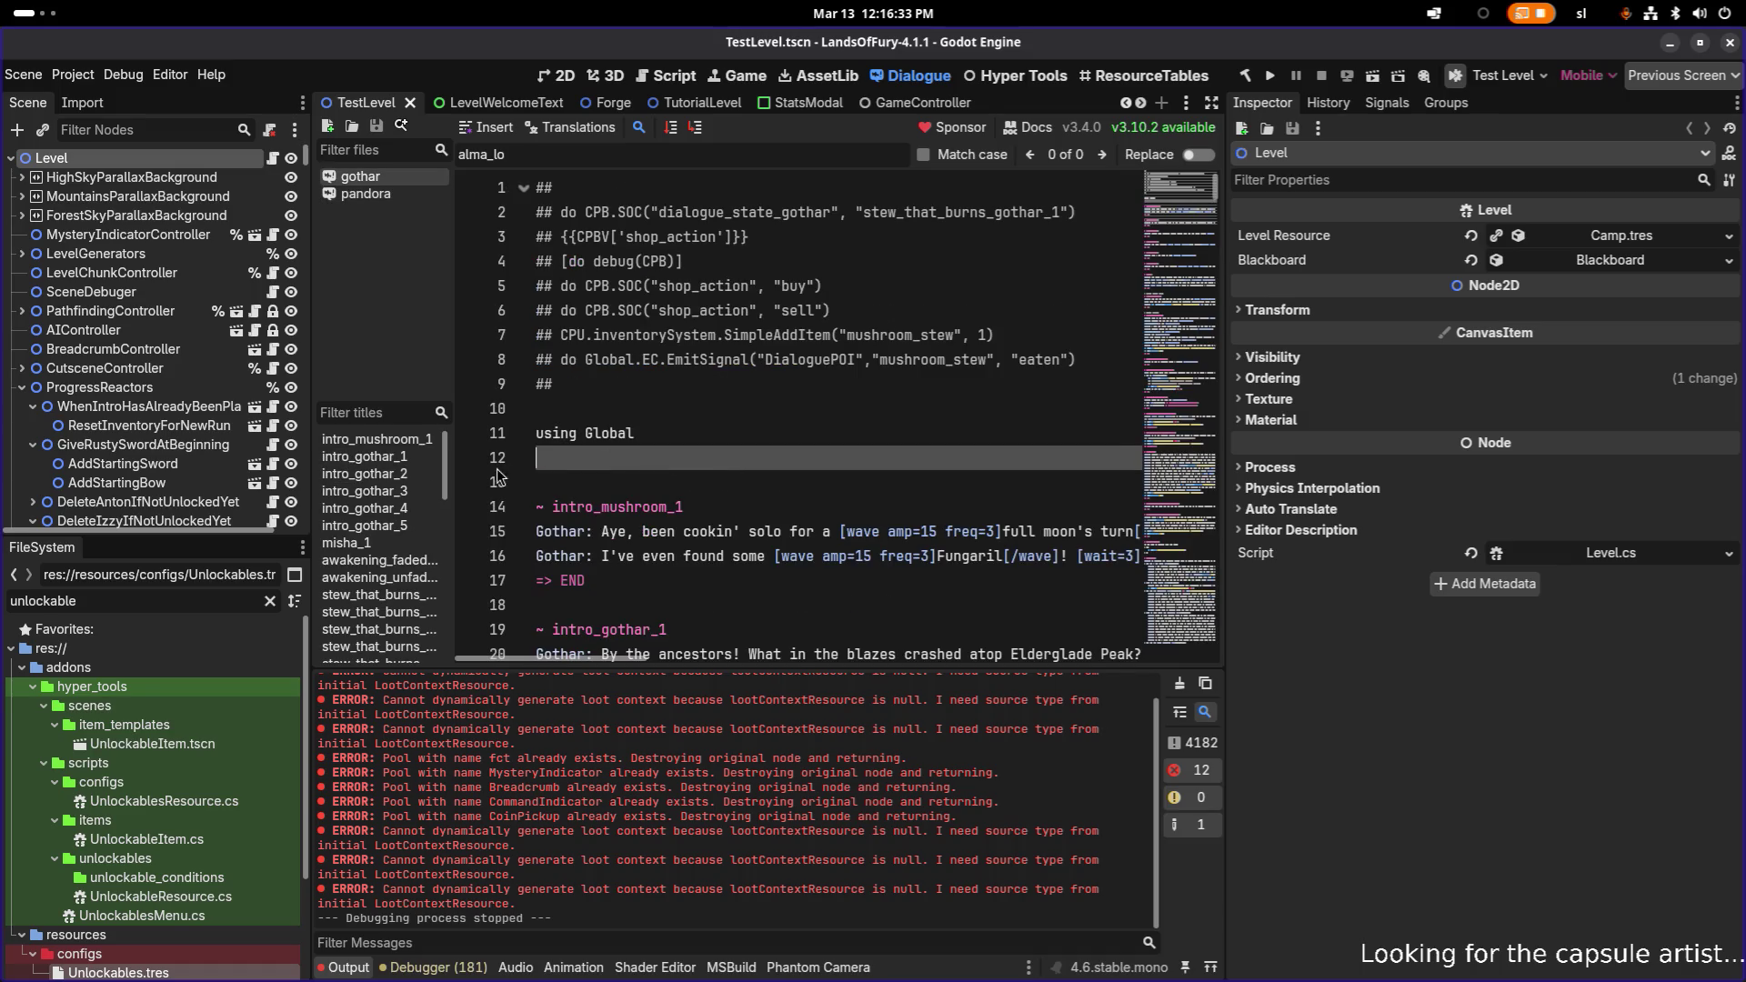
pyautogui.scroll(-20, 665, 461)
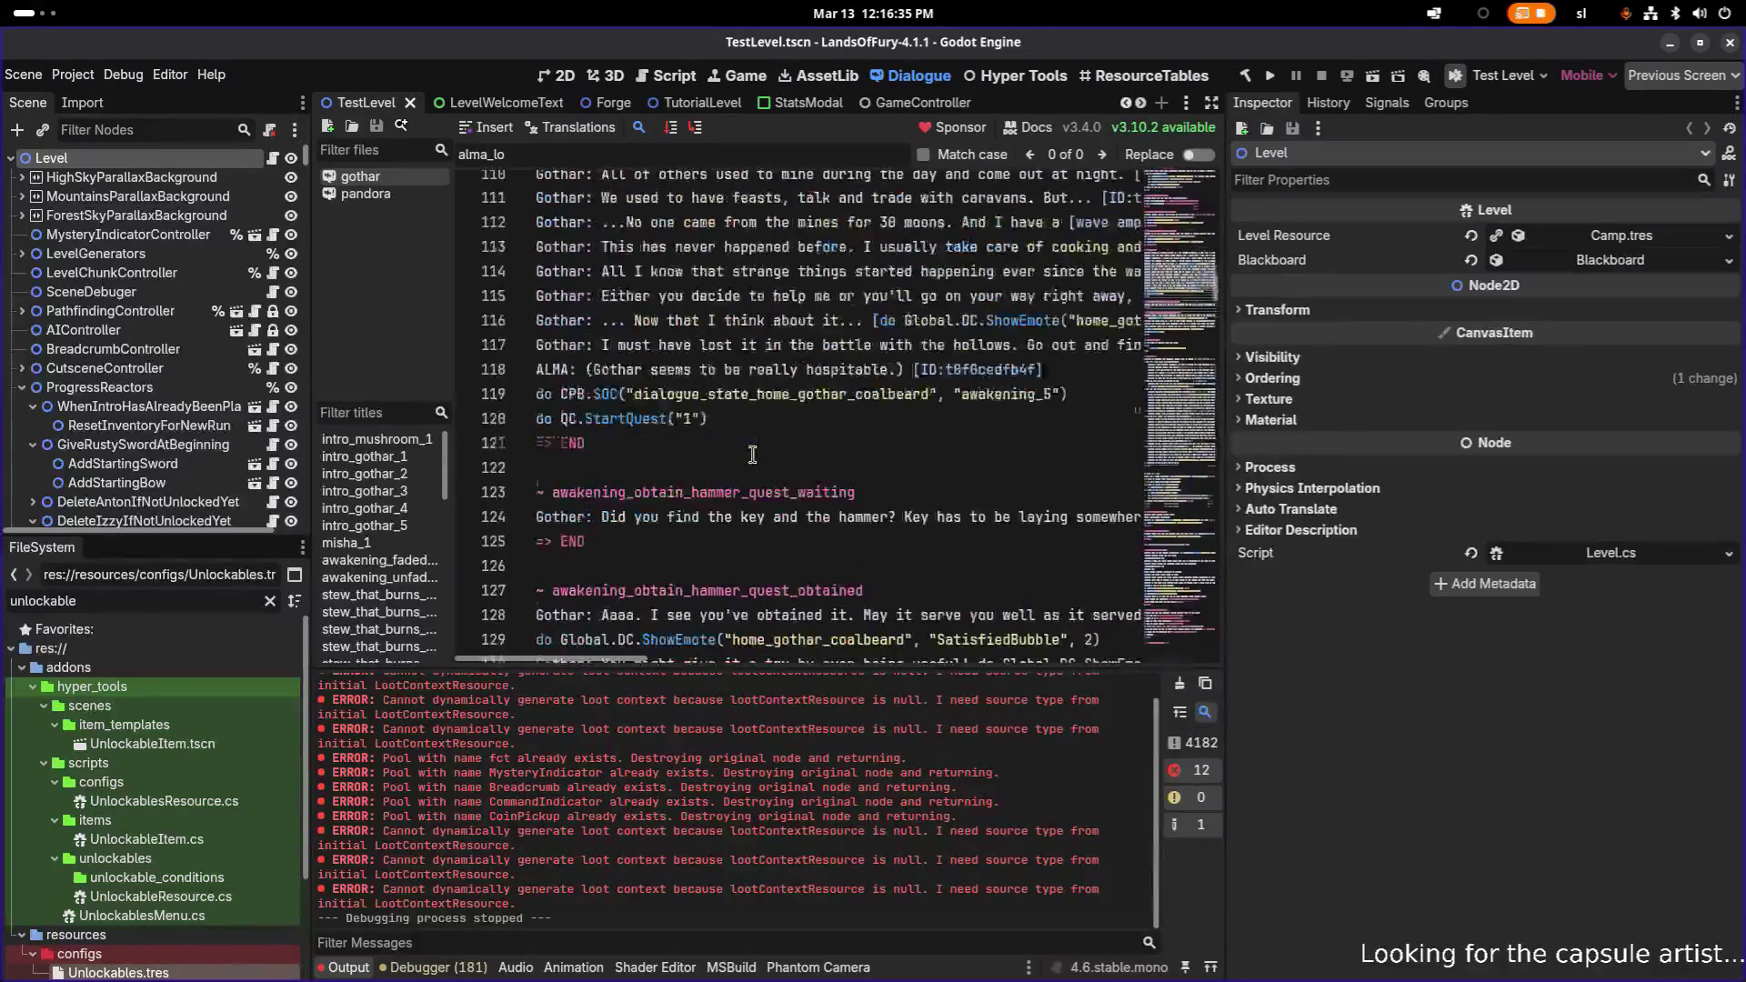
pyautogui.scroll(-20, 752, 455)
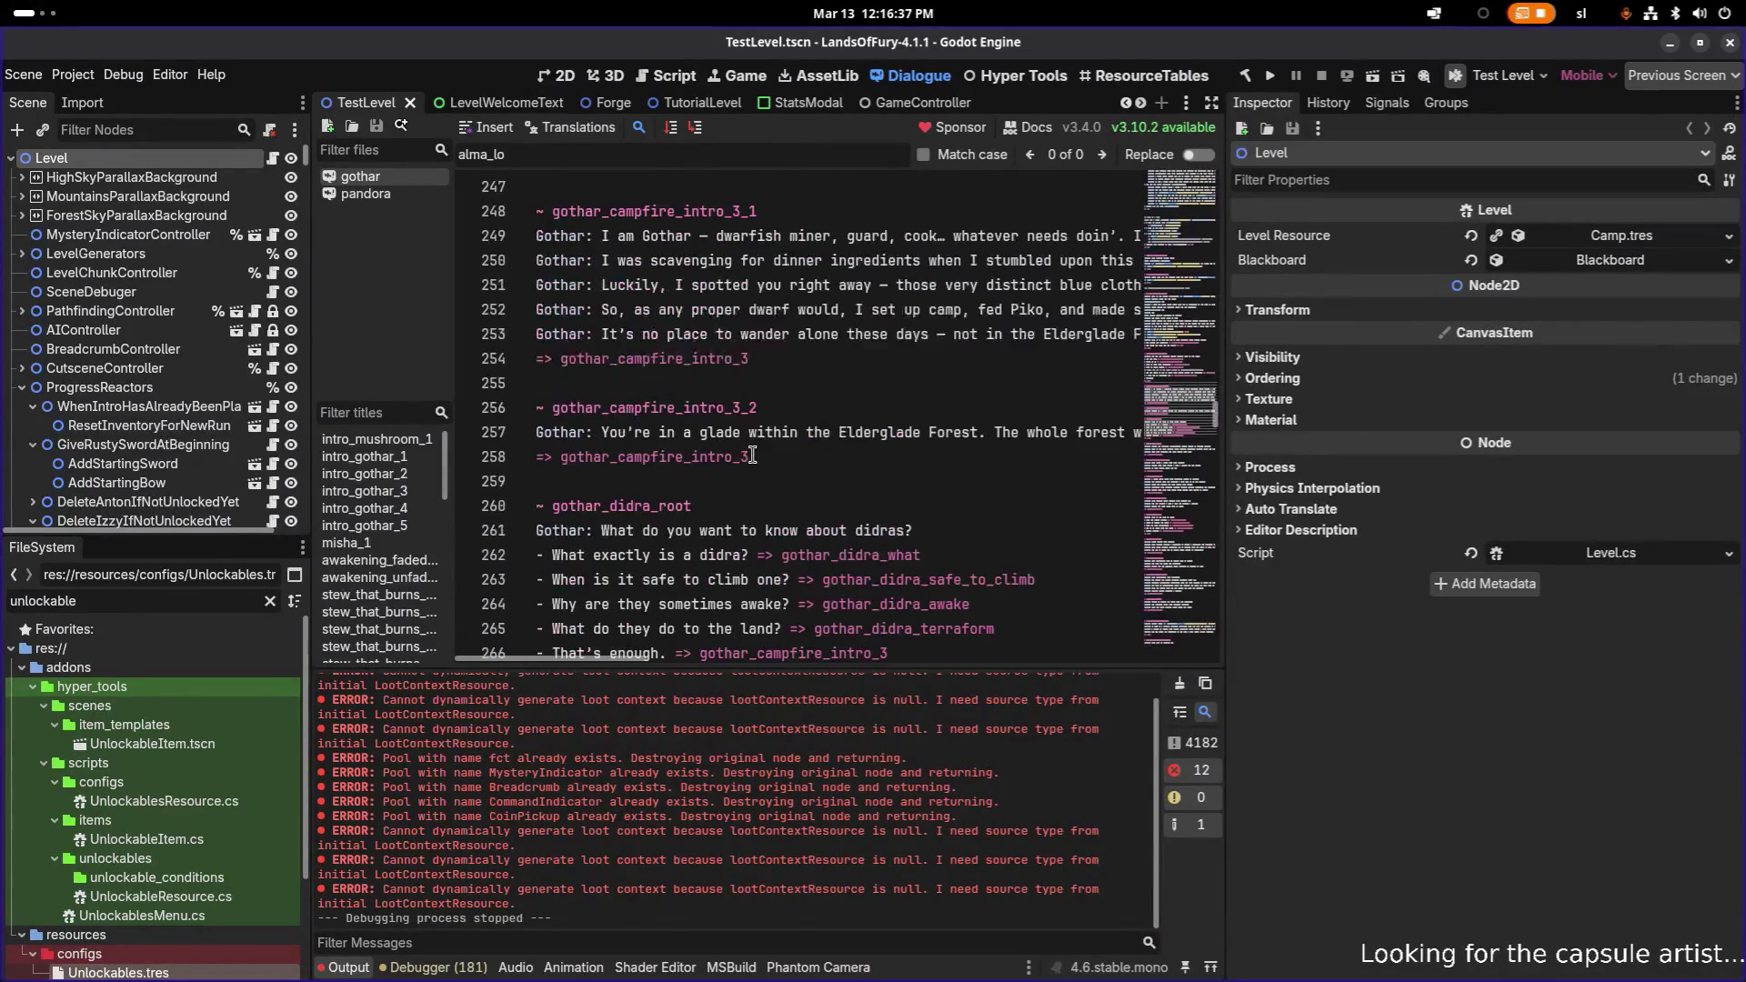
pyautogui.scroll(-9, 753, 455)
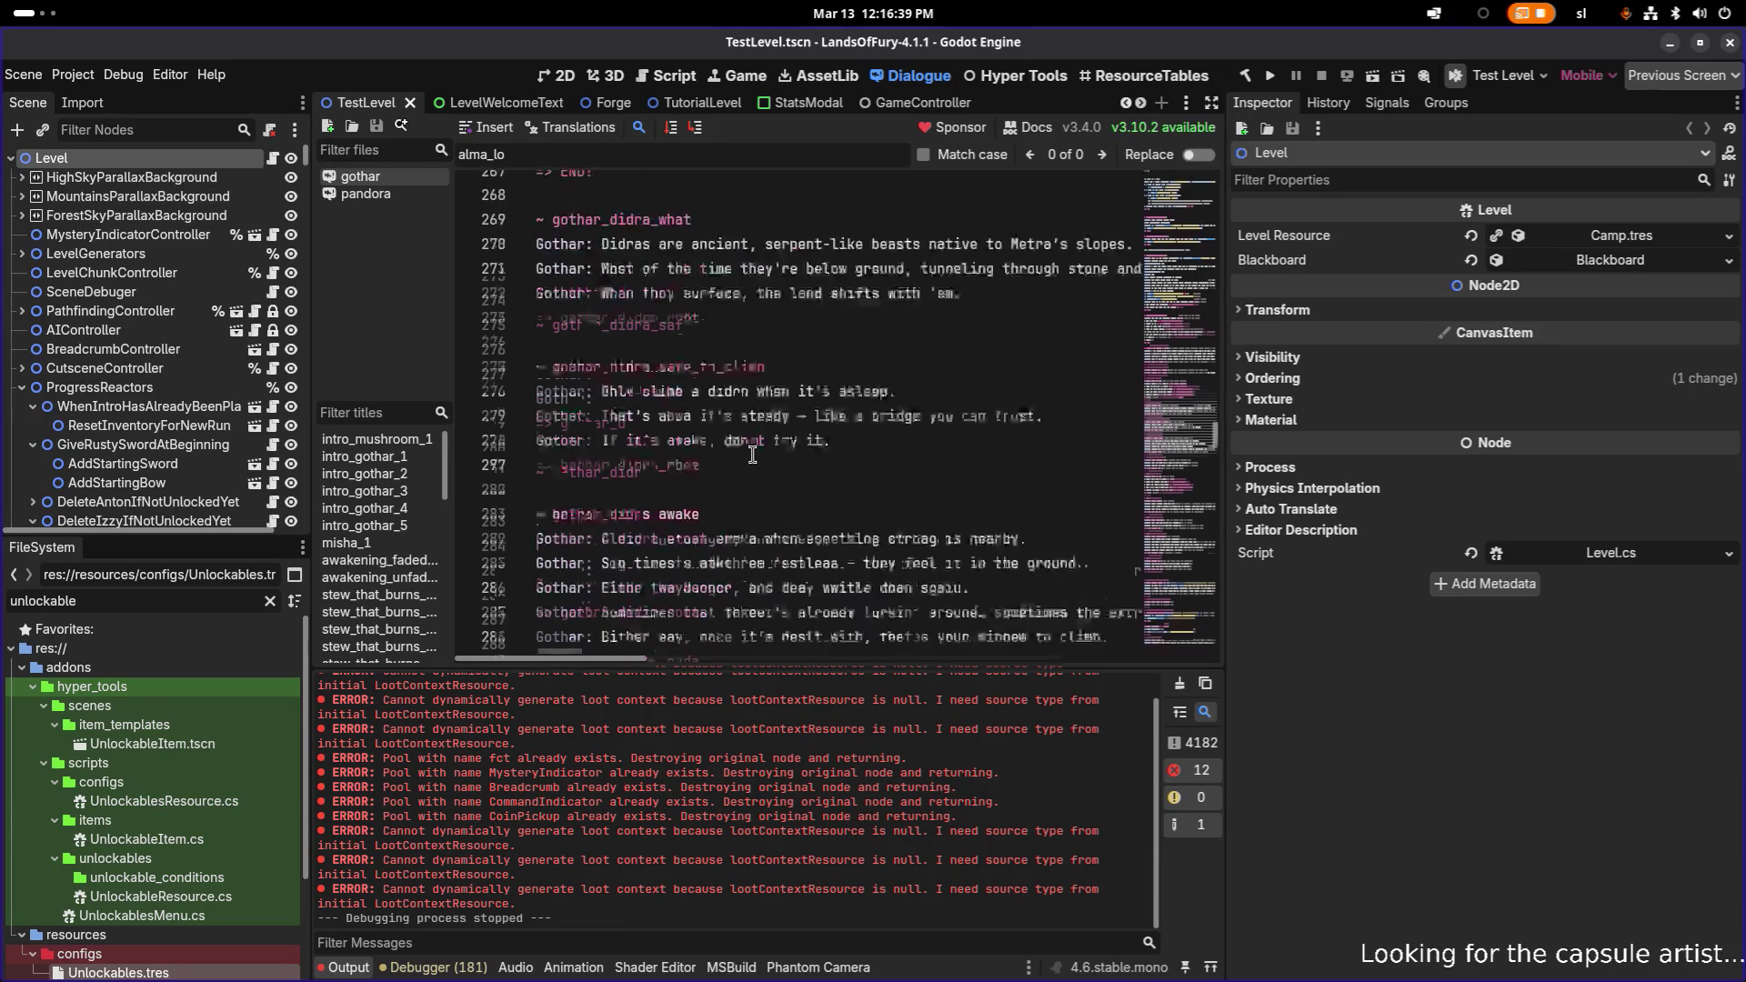
# - Scroll gothar.dialogue to the gothar_campfire_intro_3 block and its answer options near line 236
pyautogui.scroll(12, 753, 454)
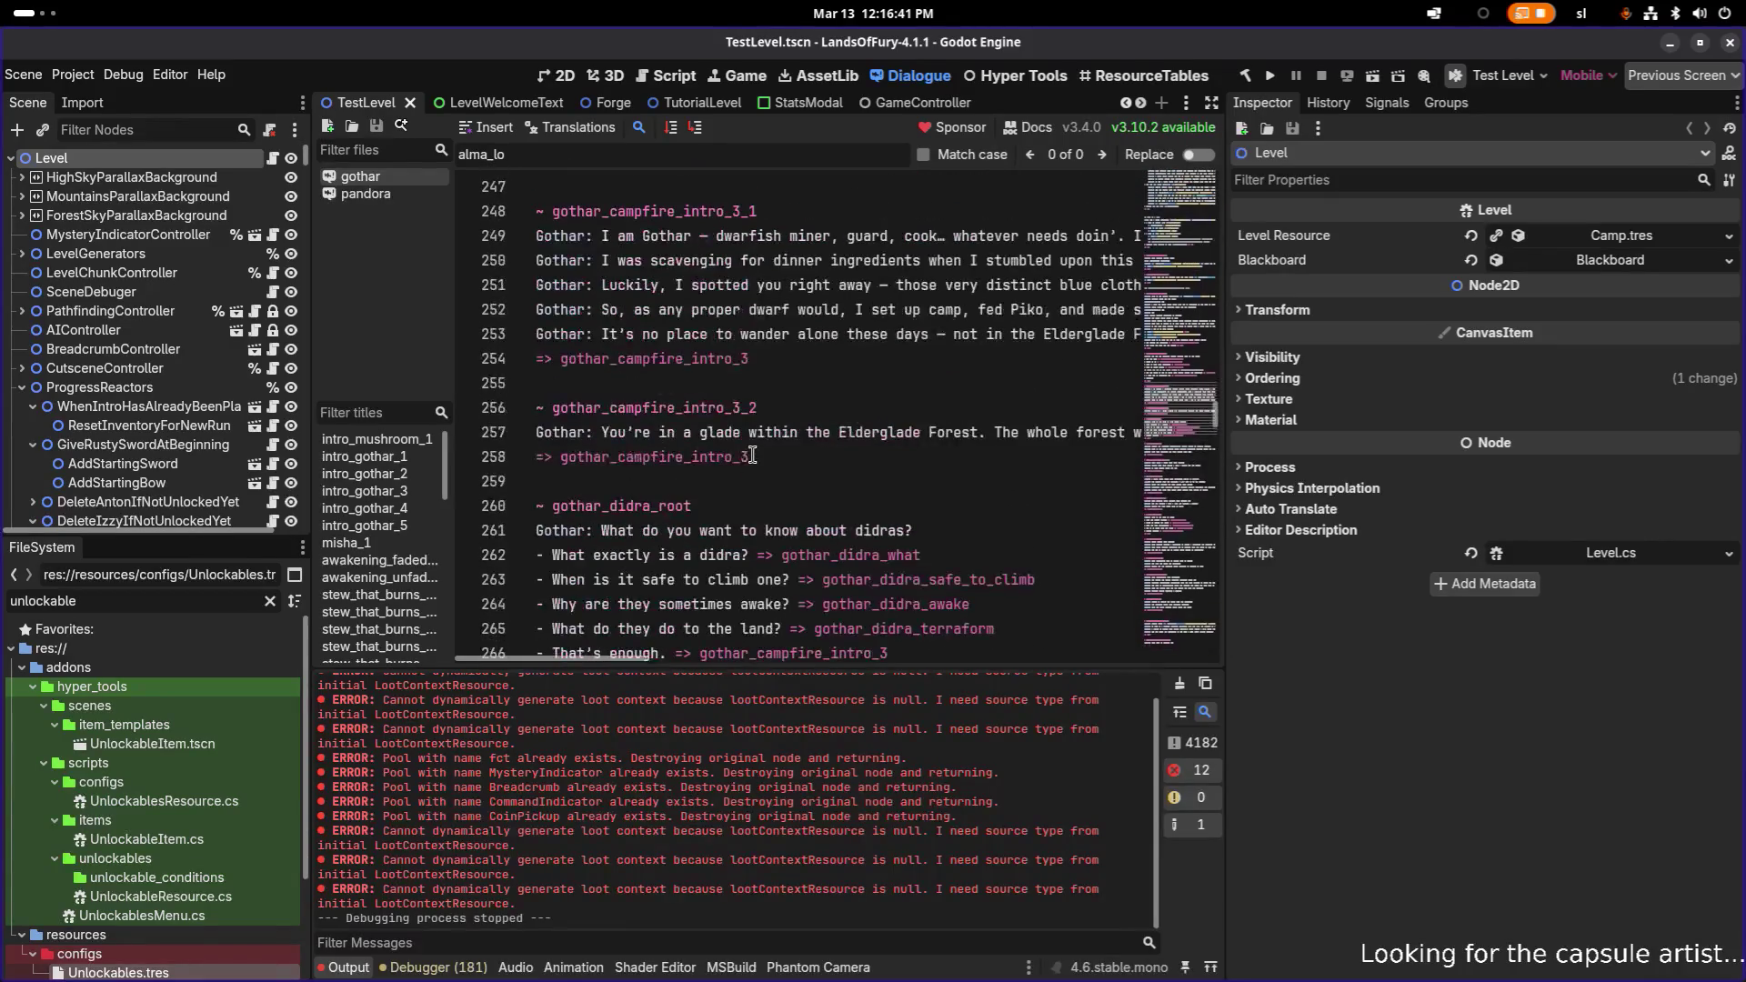
pyautogui.scroll(6, 753, 455)
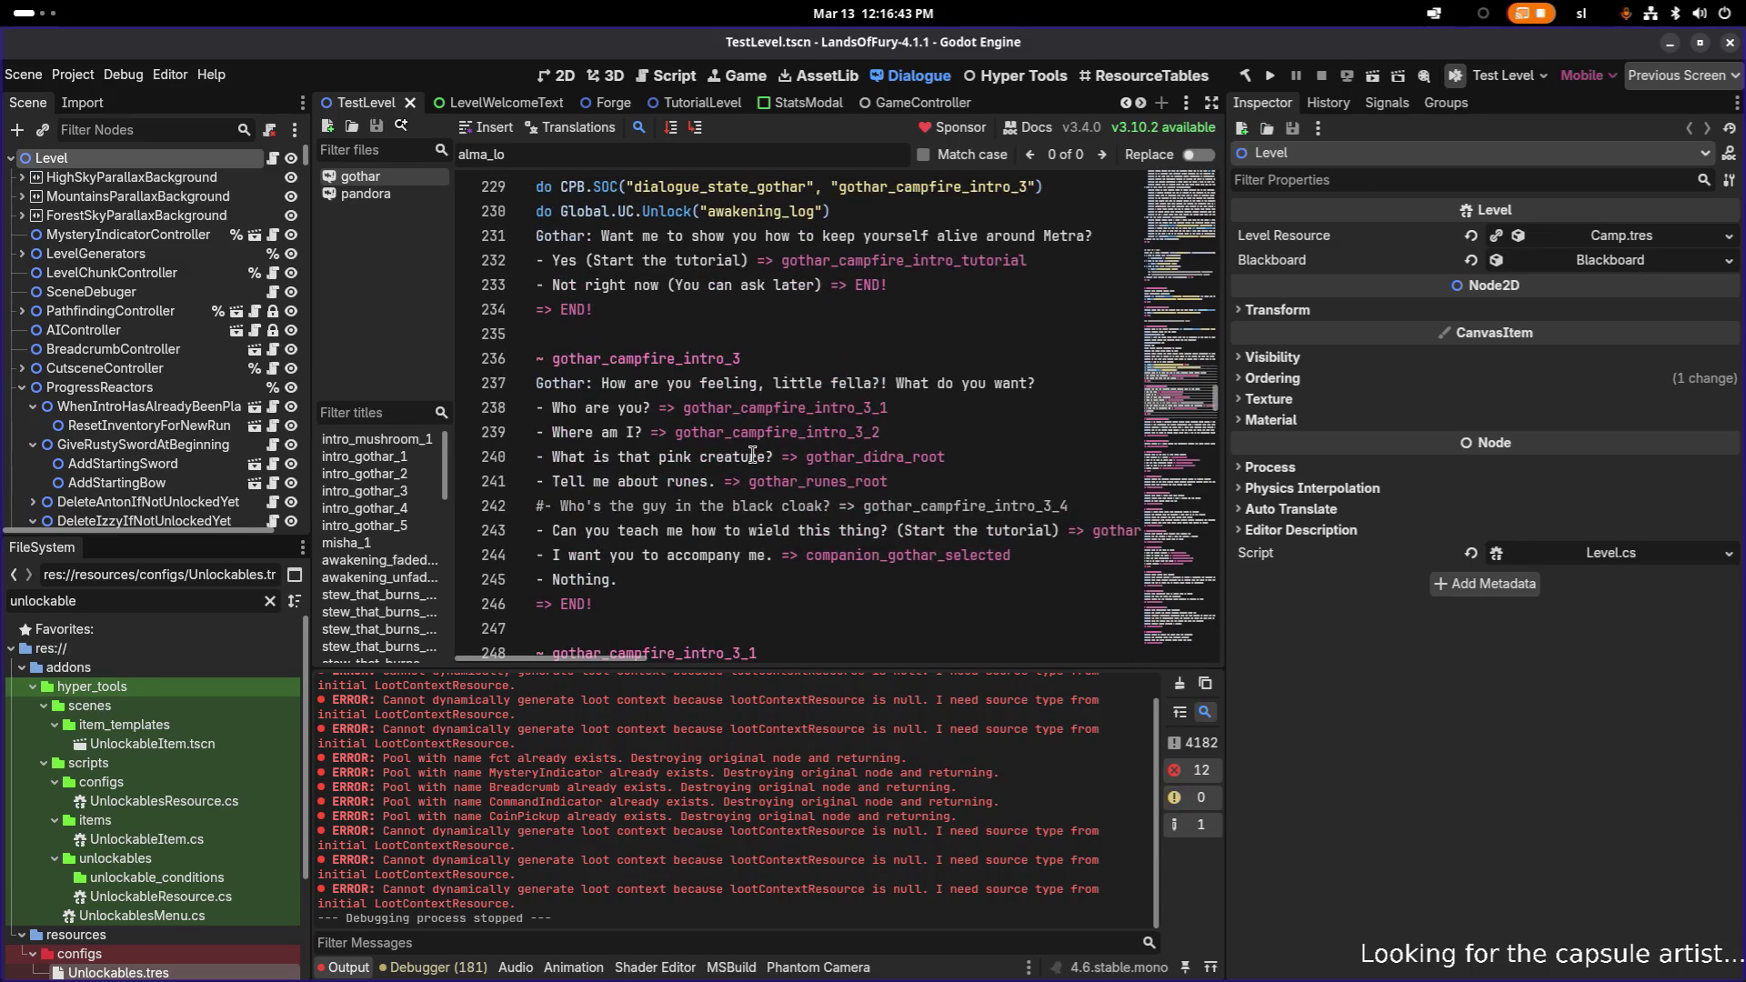
pyautogui.scroll(5, 752, 454)
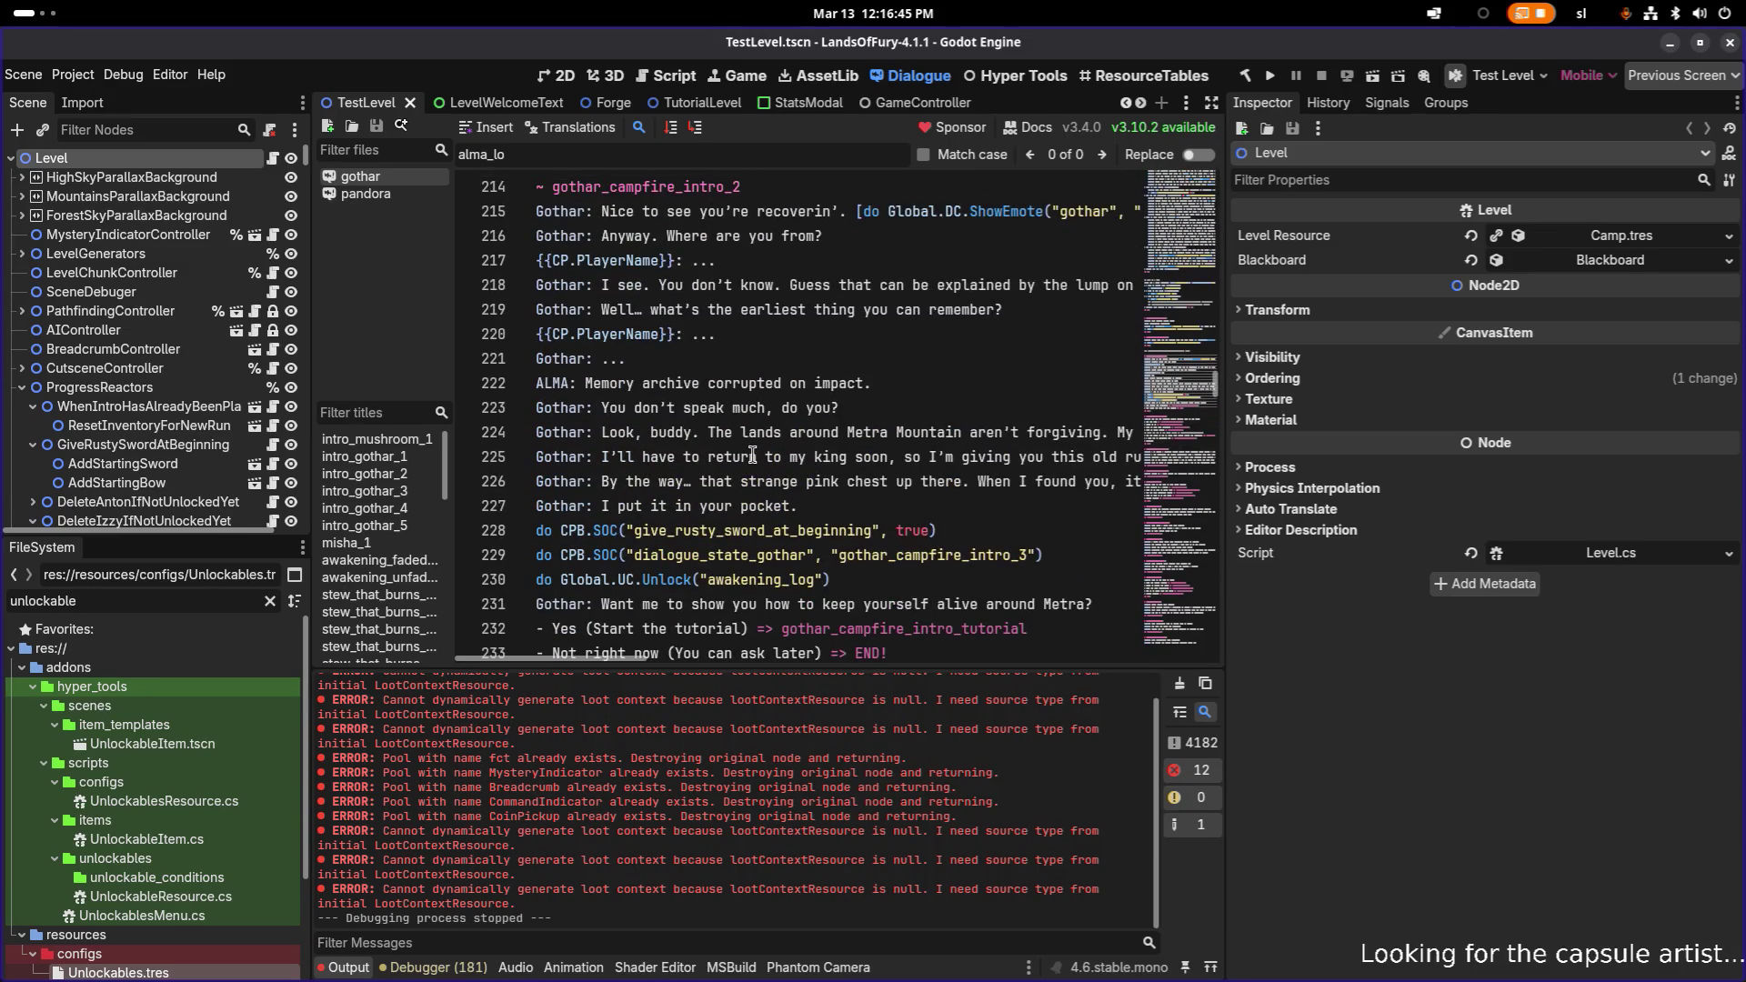
pyautogui.scroll(1, 753, 454)
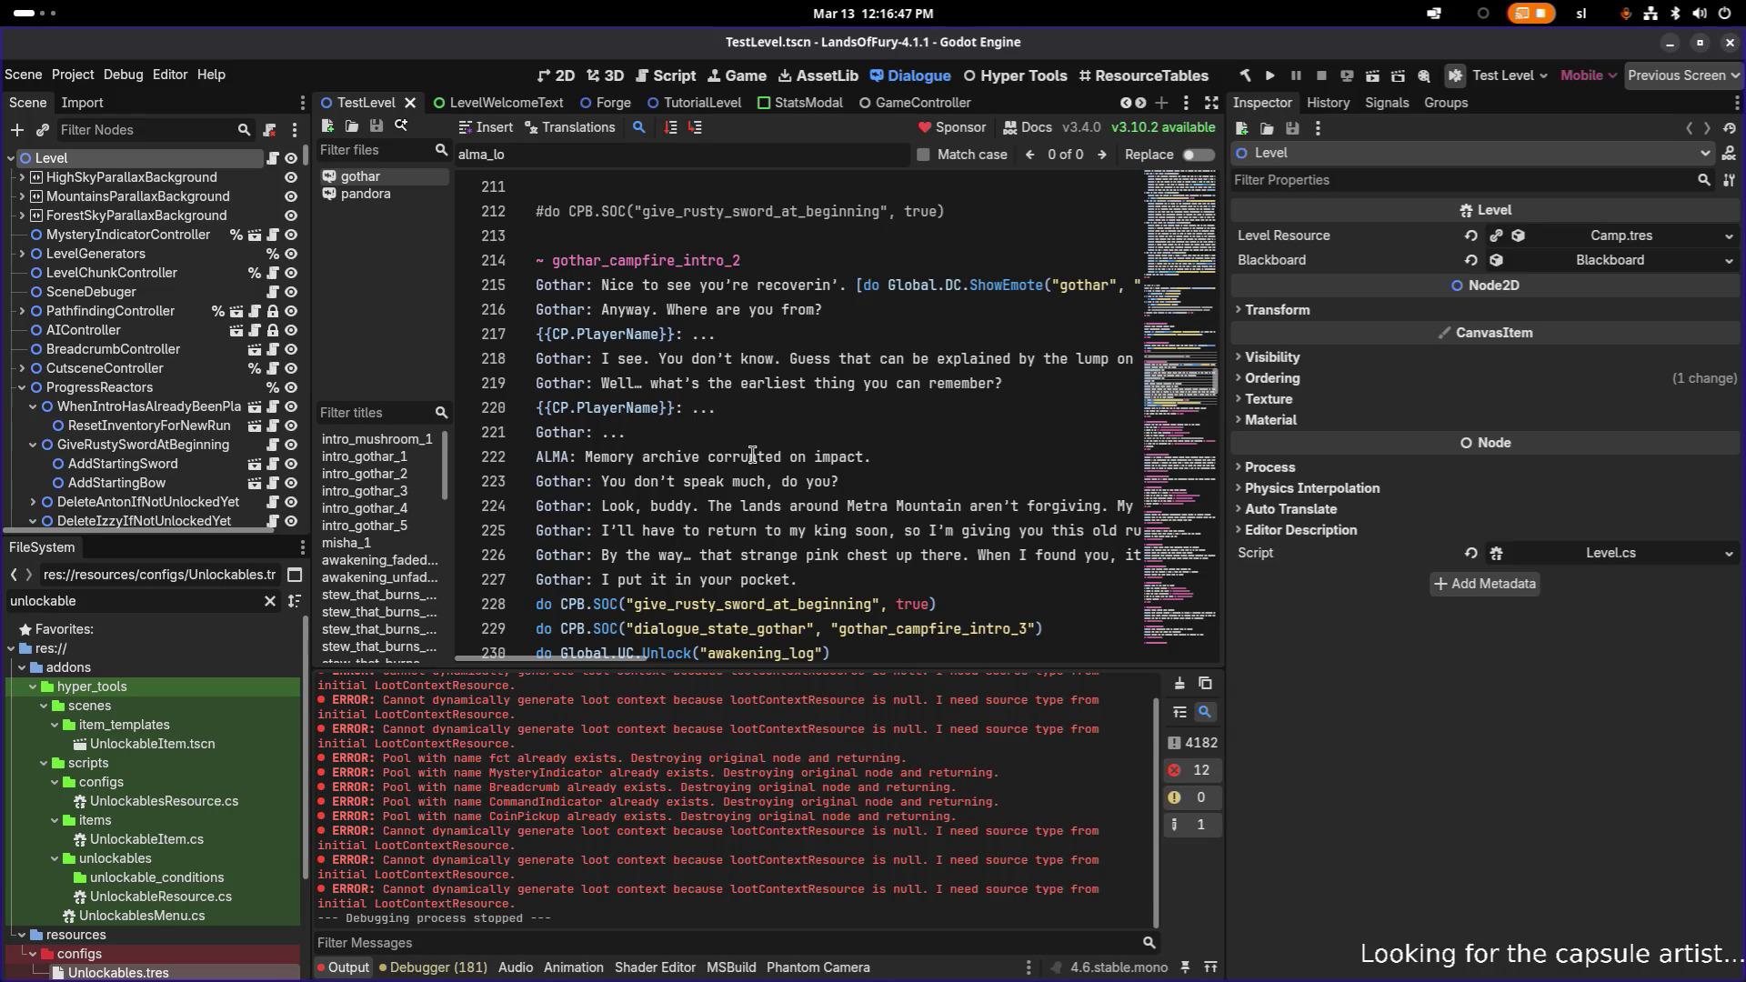
pyautogui.scroll(8, 752, 455)
pyautogui.scroll(3, 753, 454)
pyautogui.scroll(9, 753, 455)
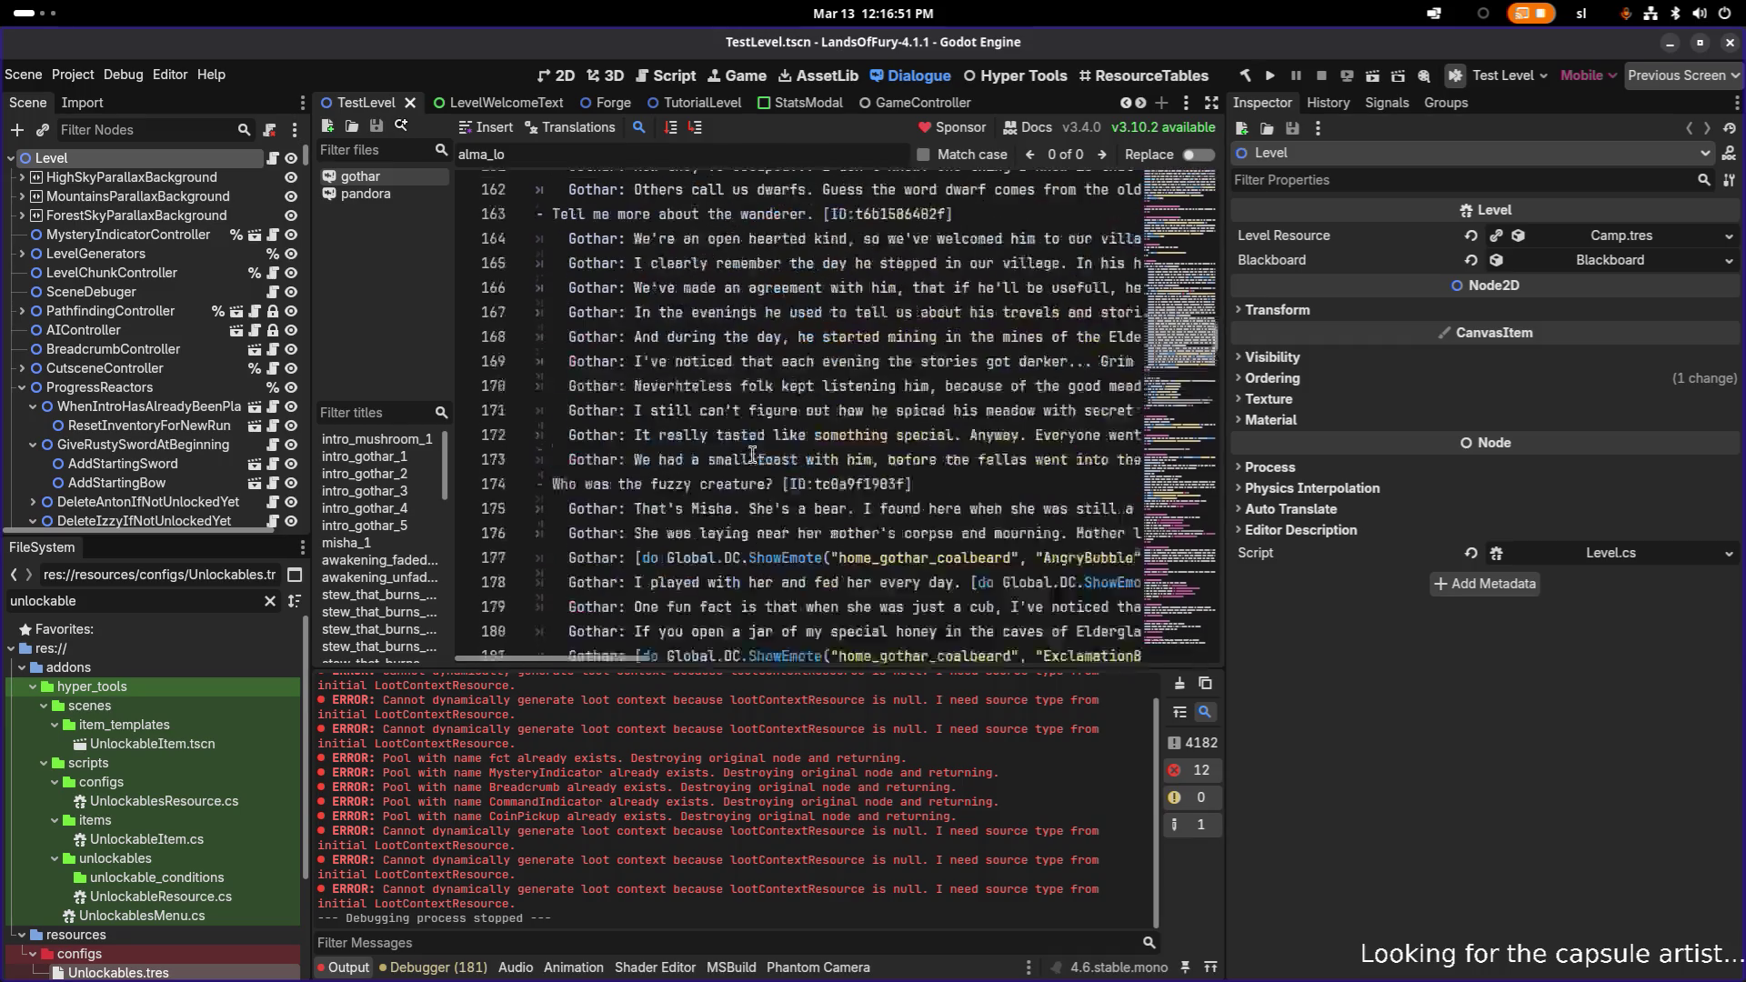
pyautogui.scroll(-20, 753, 455)
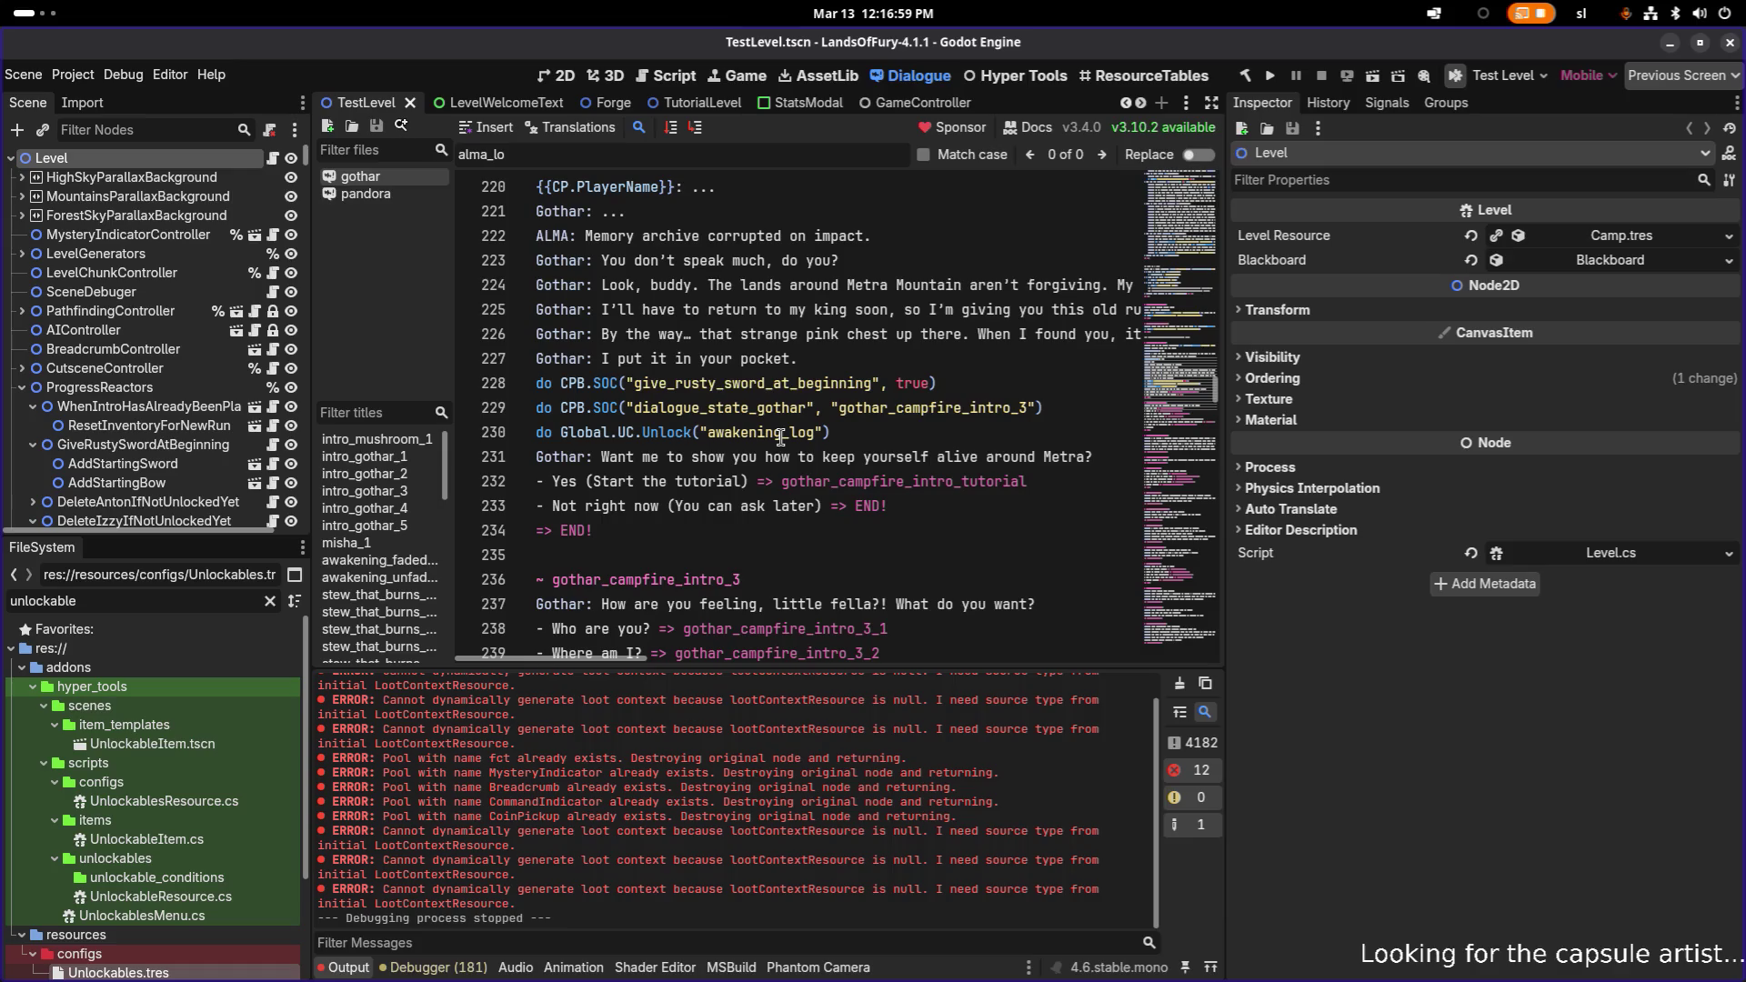
pyautogui.scroll(-2, 781, 438)
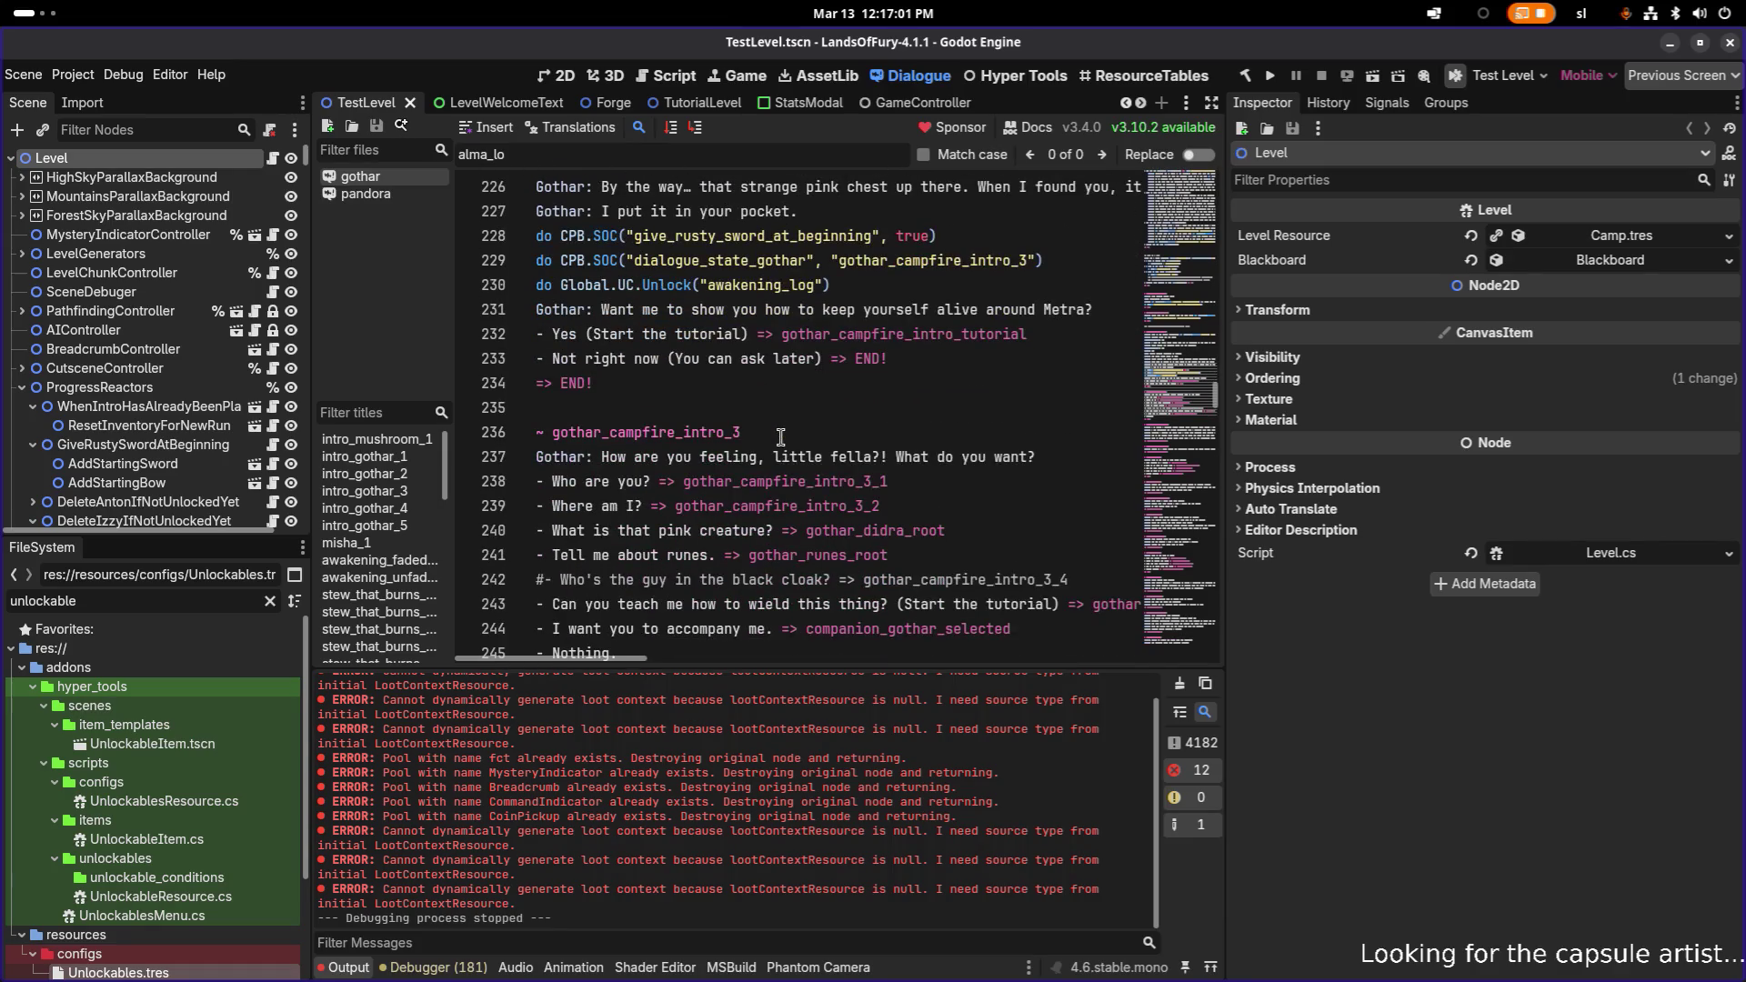
pyautogui.scroll(-2, 781, 437)
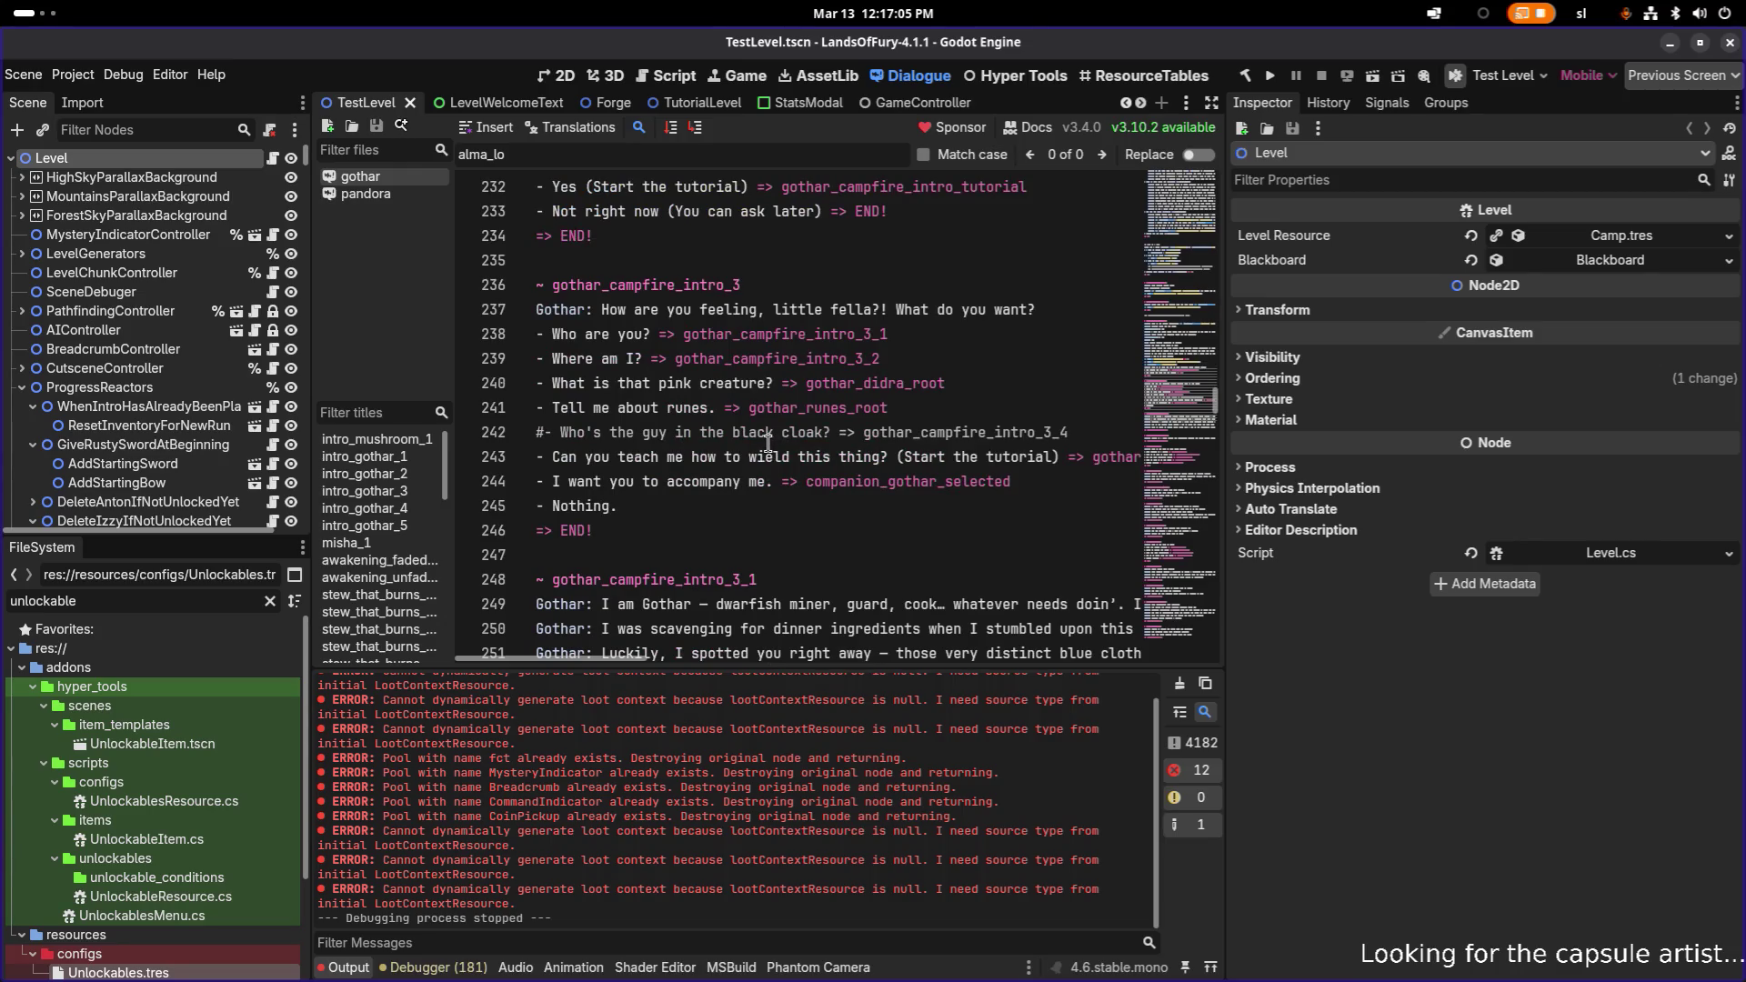
# - Search the dialogue for the gothar_campfire_intro_3_2 section from the Where am I? answer
pyautogui.click(905, 359)
pyautogui.doubleClick(808, 360)
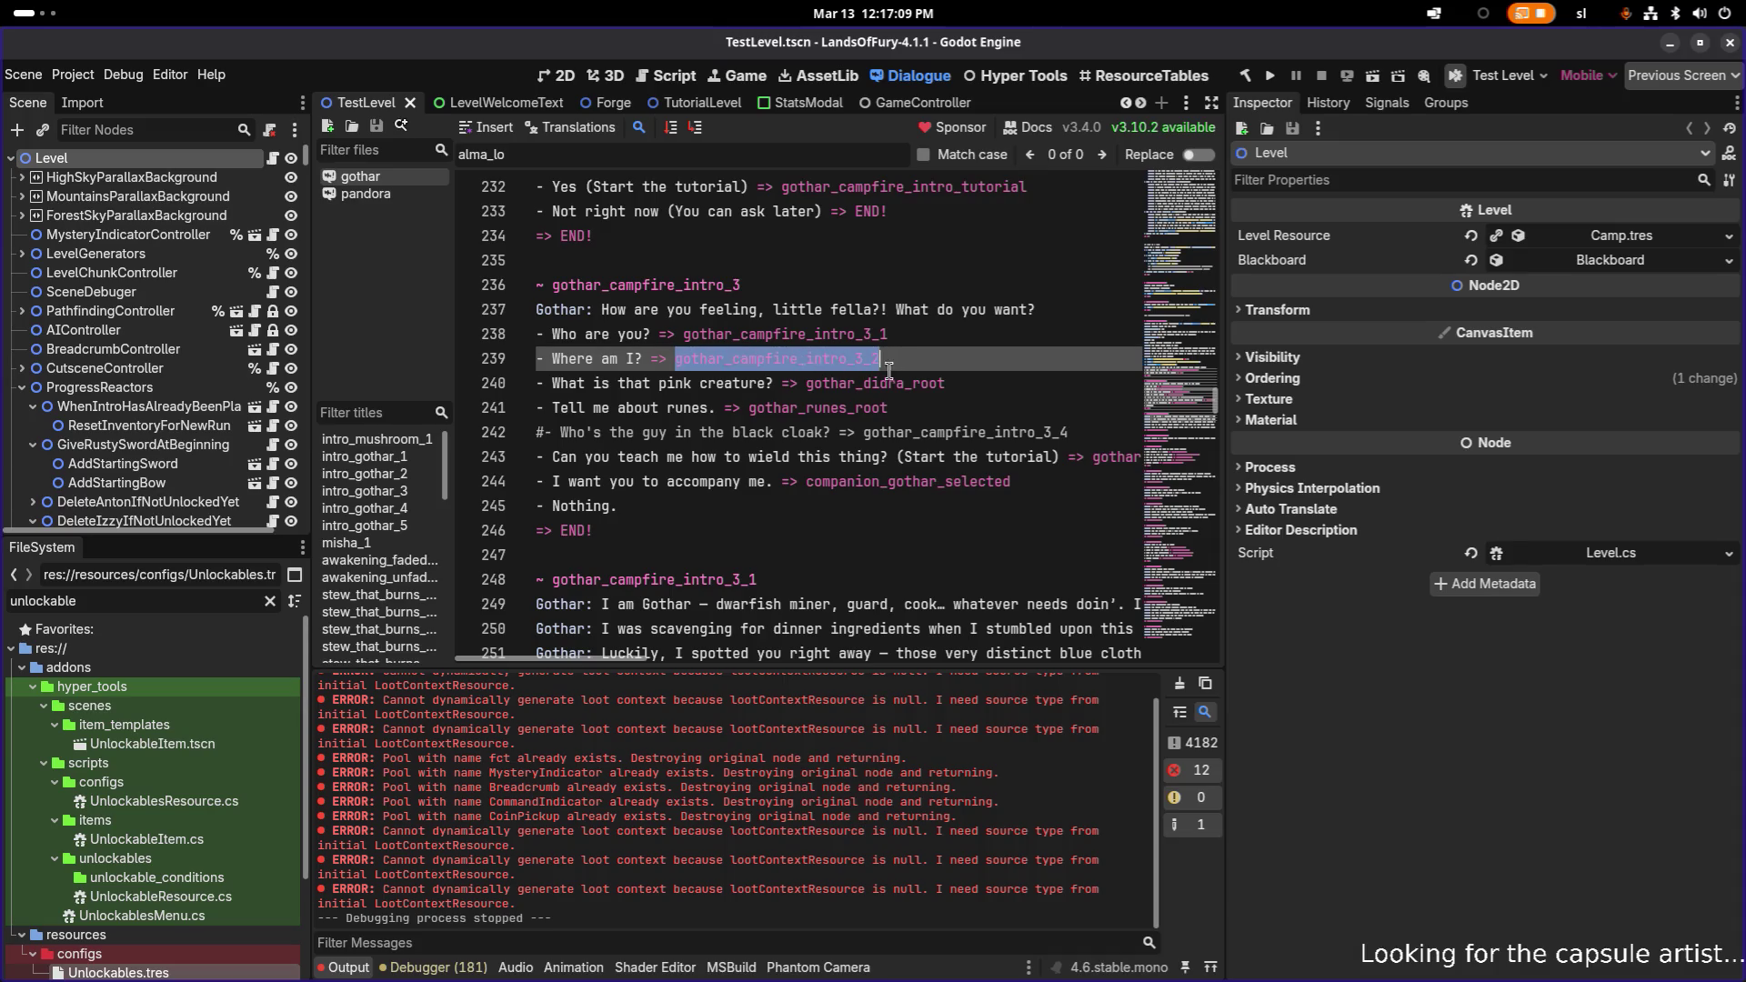
pyautogui.hotkey('ctrl', 'f')
pyautogui.press('End')
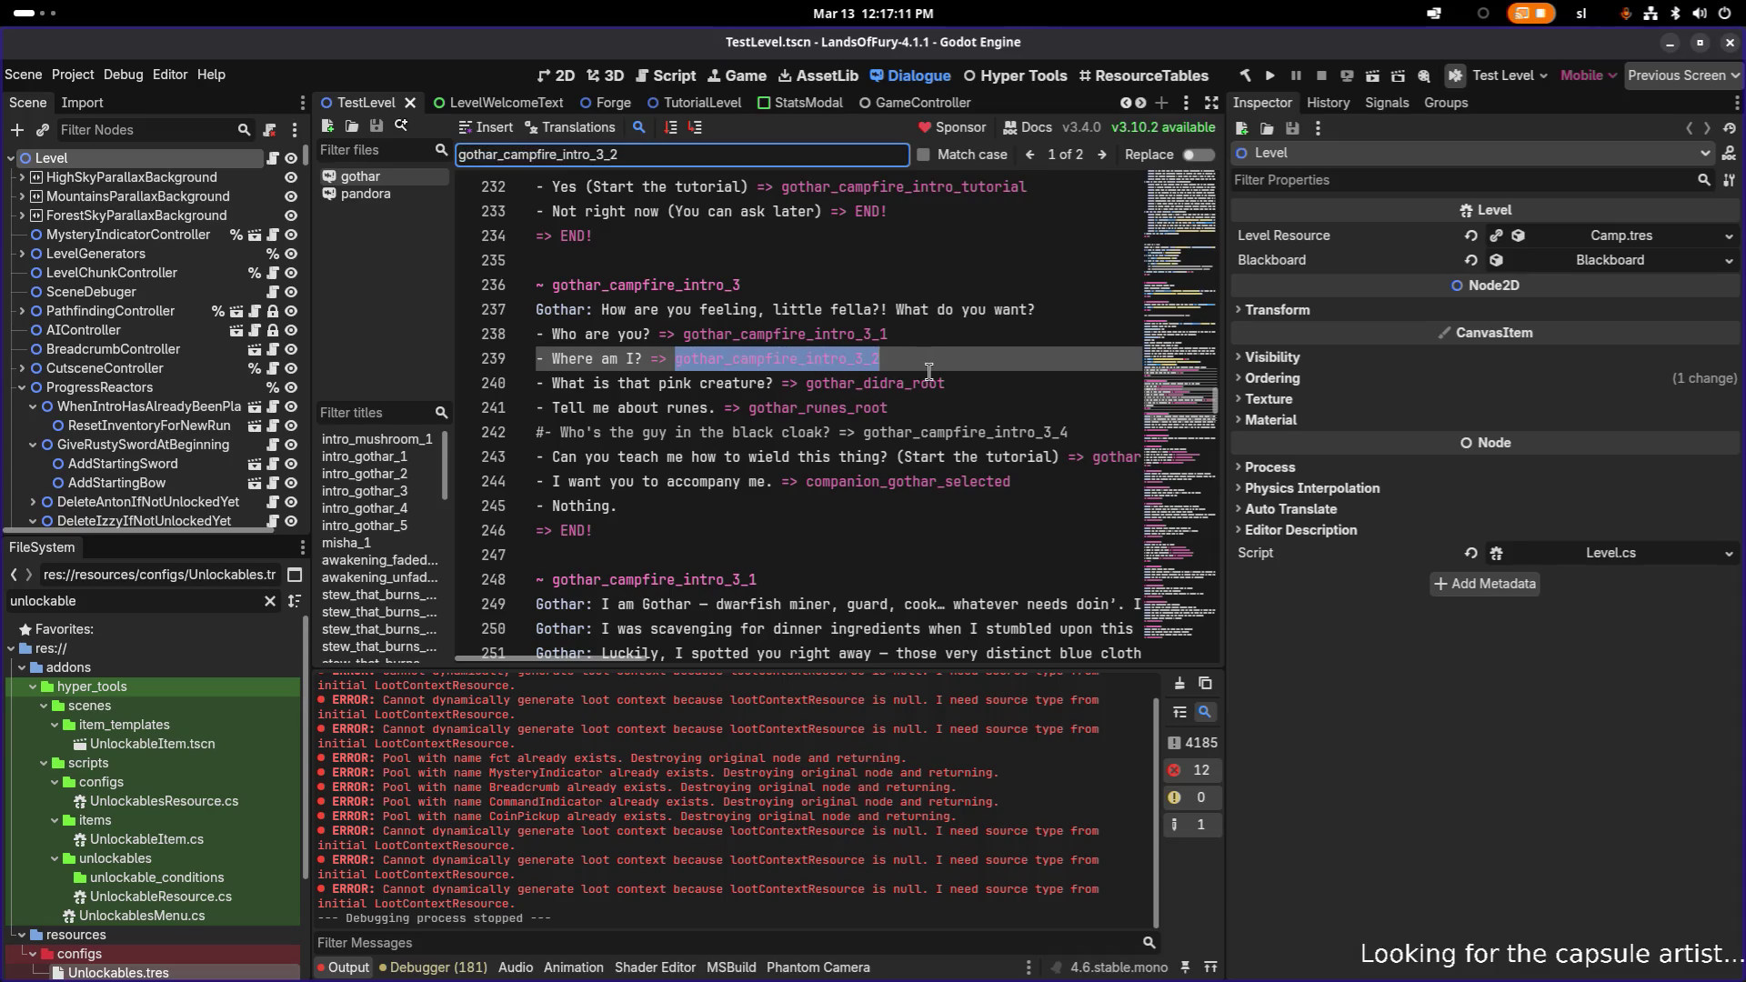
pyautogui.scroll(-2, 915, 380)
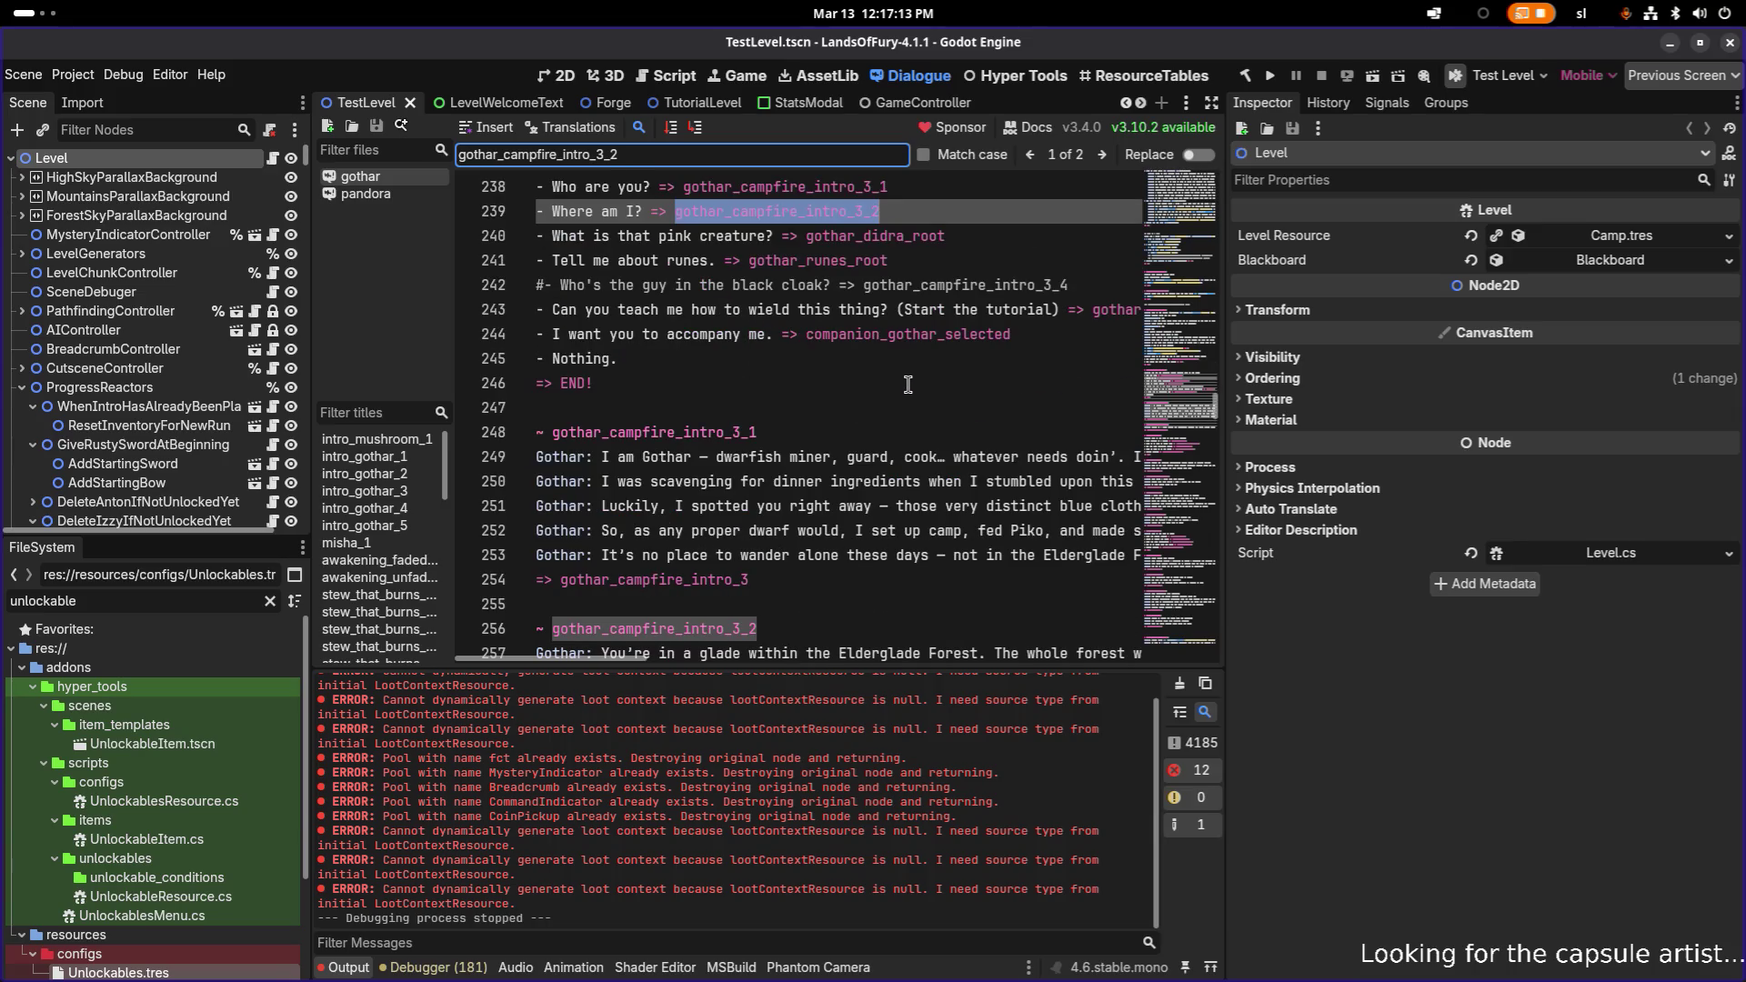
pyautogui.scroll(-2, 908, 383)
# - Add do Global.UC.Unlock("the_glade") below Gothar's glade line on 258 and save
pyautogui.click(781, 506)
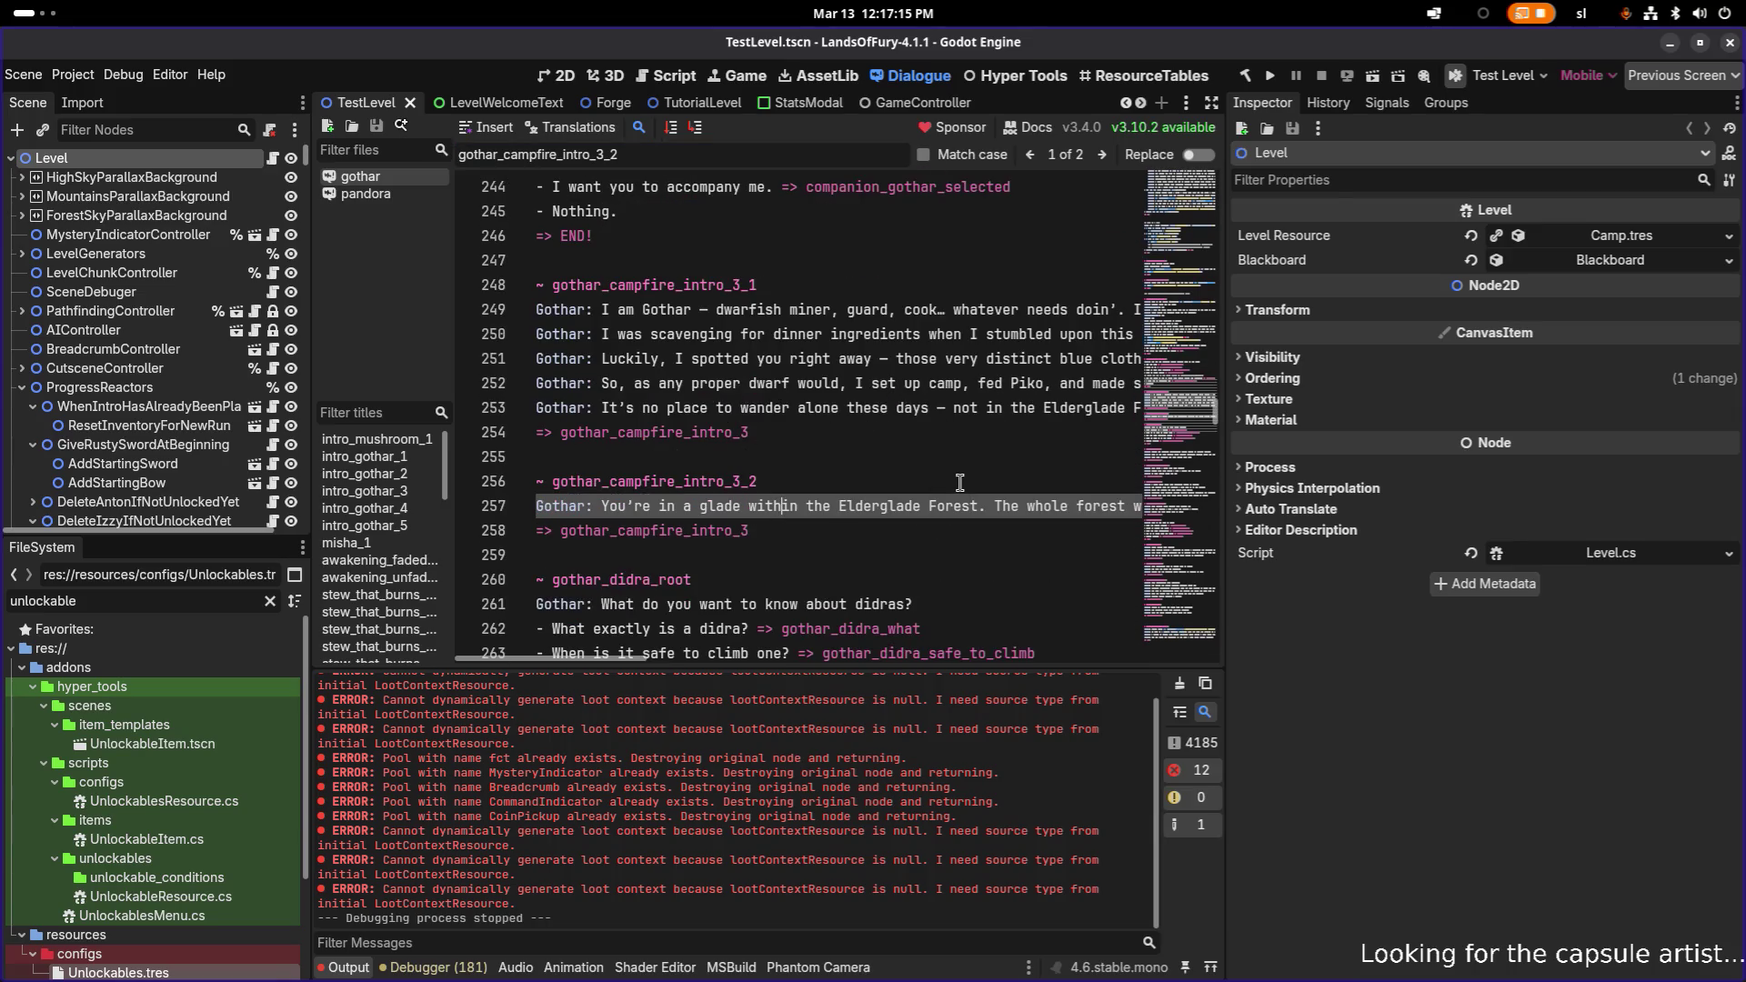
pyautogui.press('End')
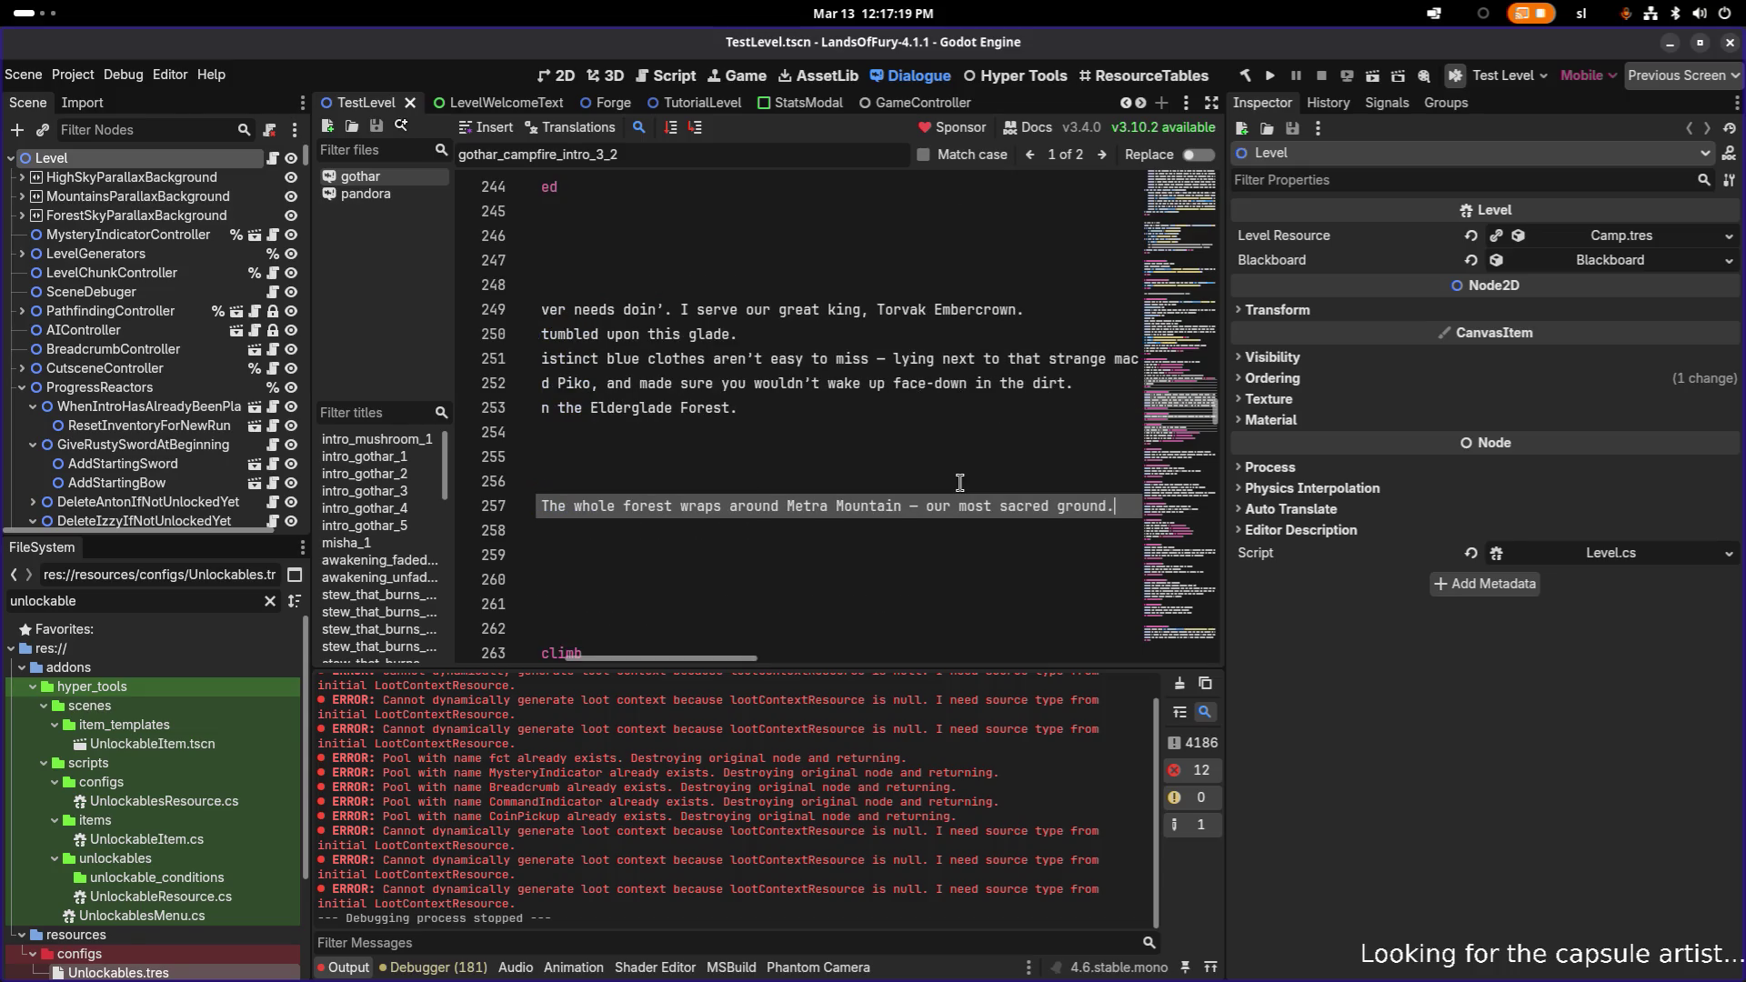
pyautogui.press('Home')
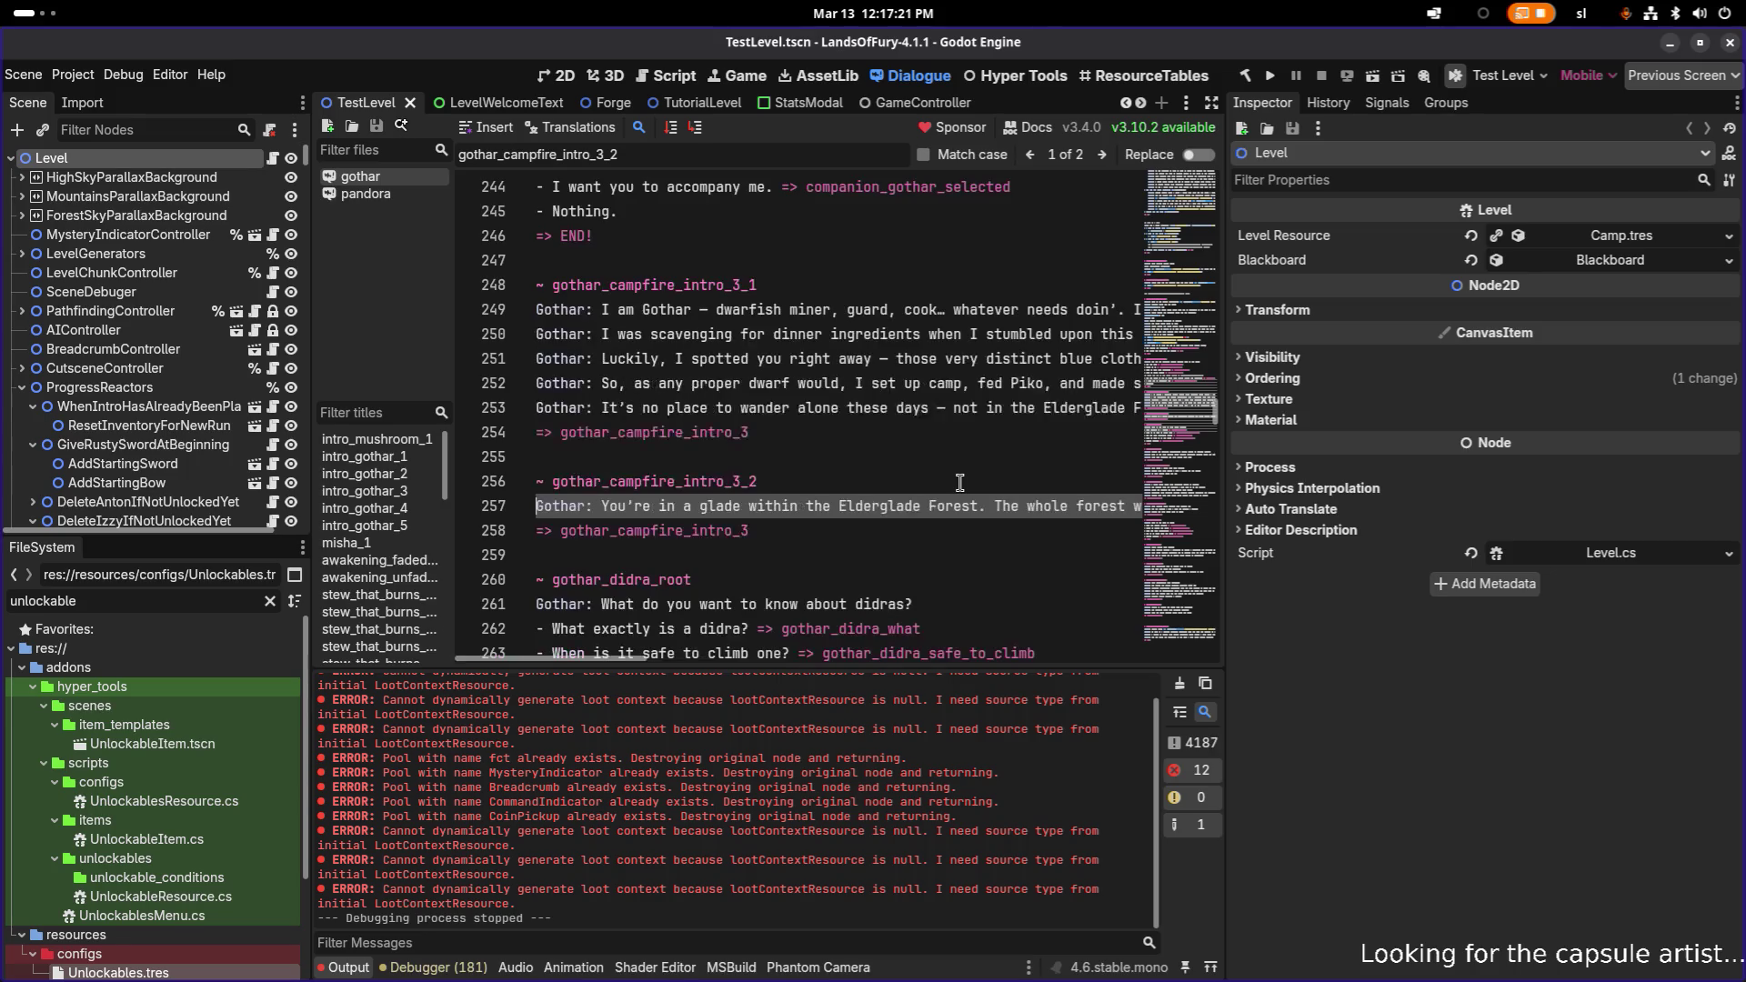
pyautogui.hotkey('ctrl', 'Return')
pyautogui.write('do Global.UC.Unlock("pandora_log")')
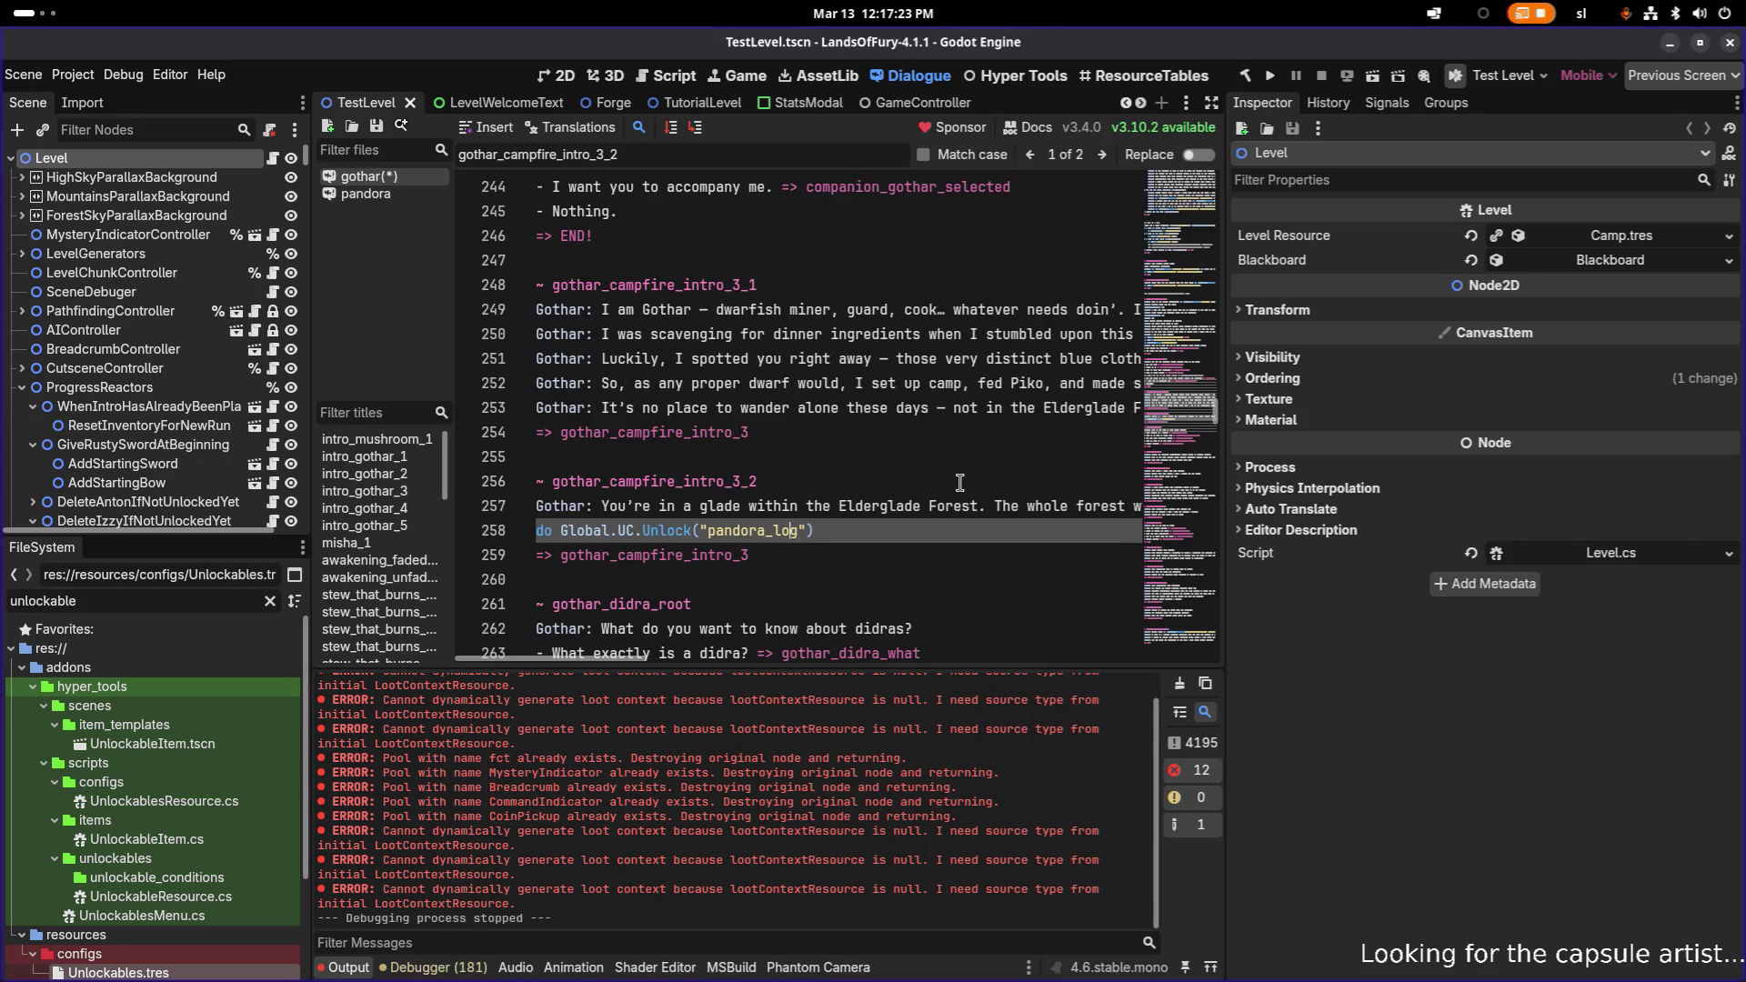
pyautogui.hotkey('ctrl', 'shift', 'Left')
pyautogui.write('the Elder')
pyautogui.write('glade')
pyautogui.hotkey('ctrl', 's')
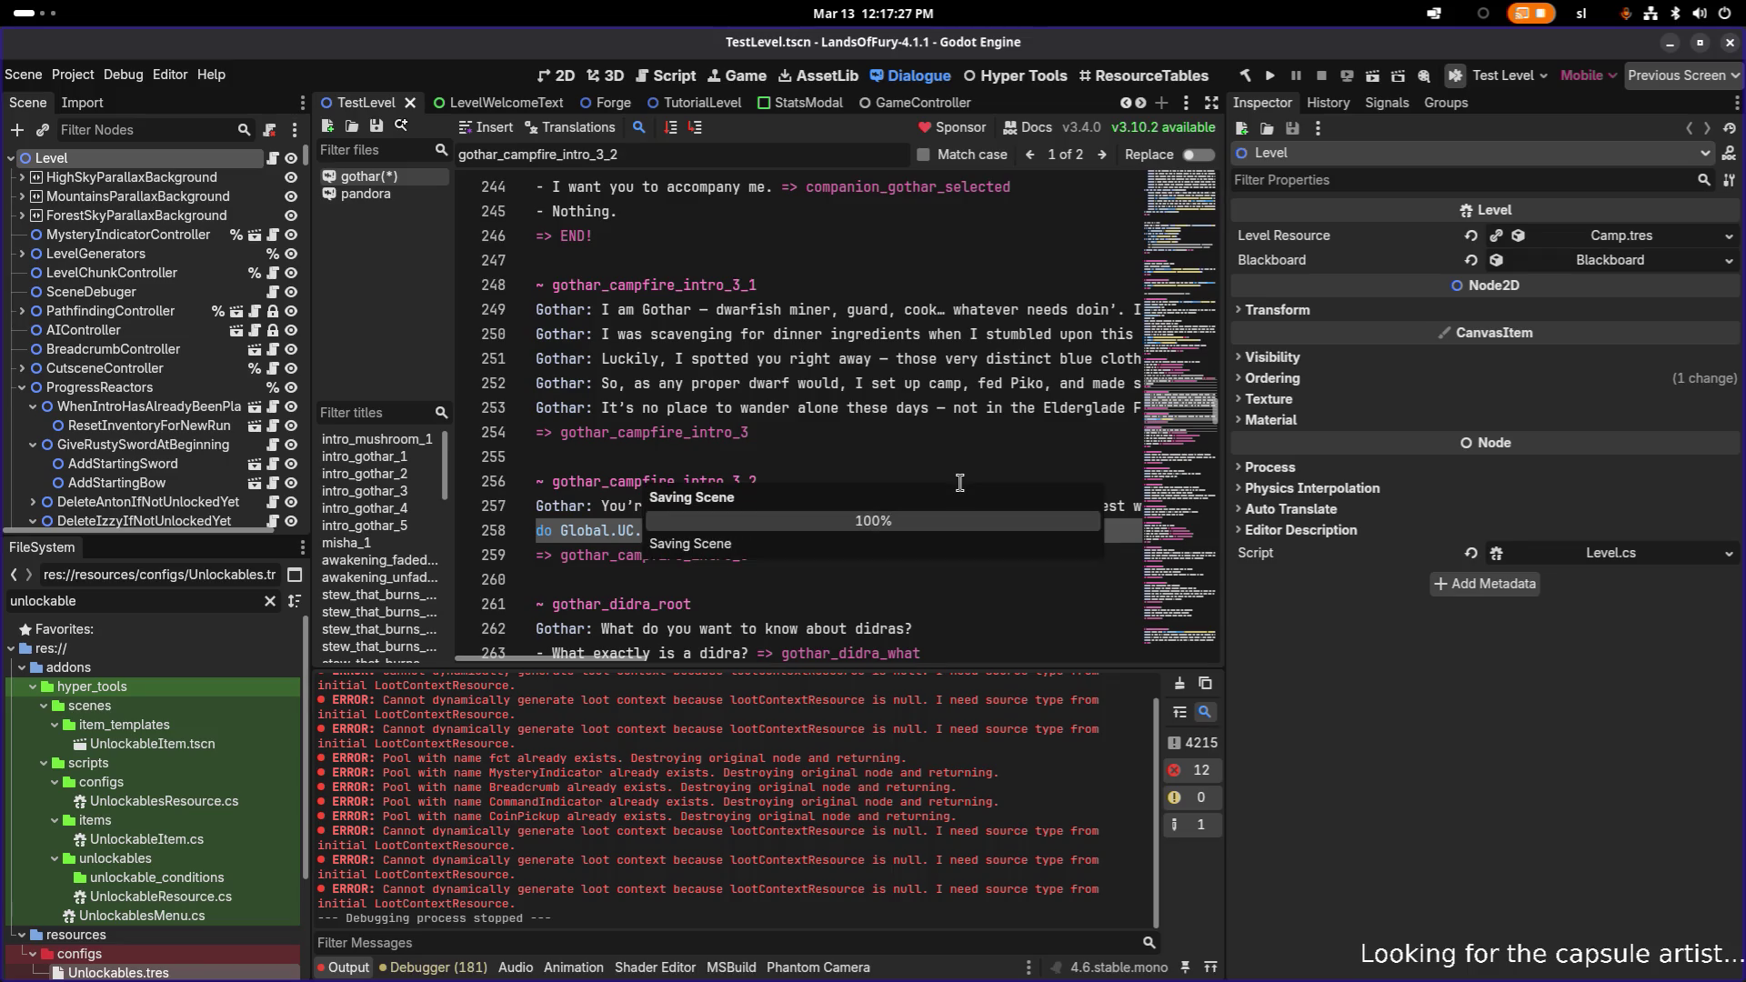
pyautogui.click(917, 418)
pyautogui.click(828, 516)
pyautogui.hotkey('ctrl', 's')
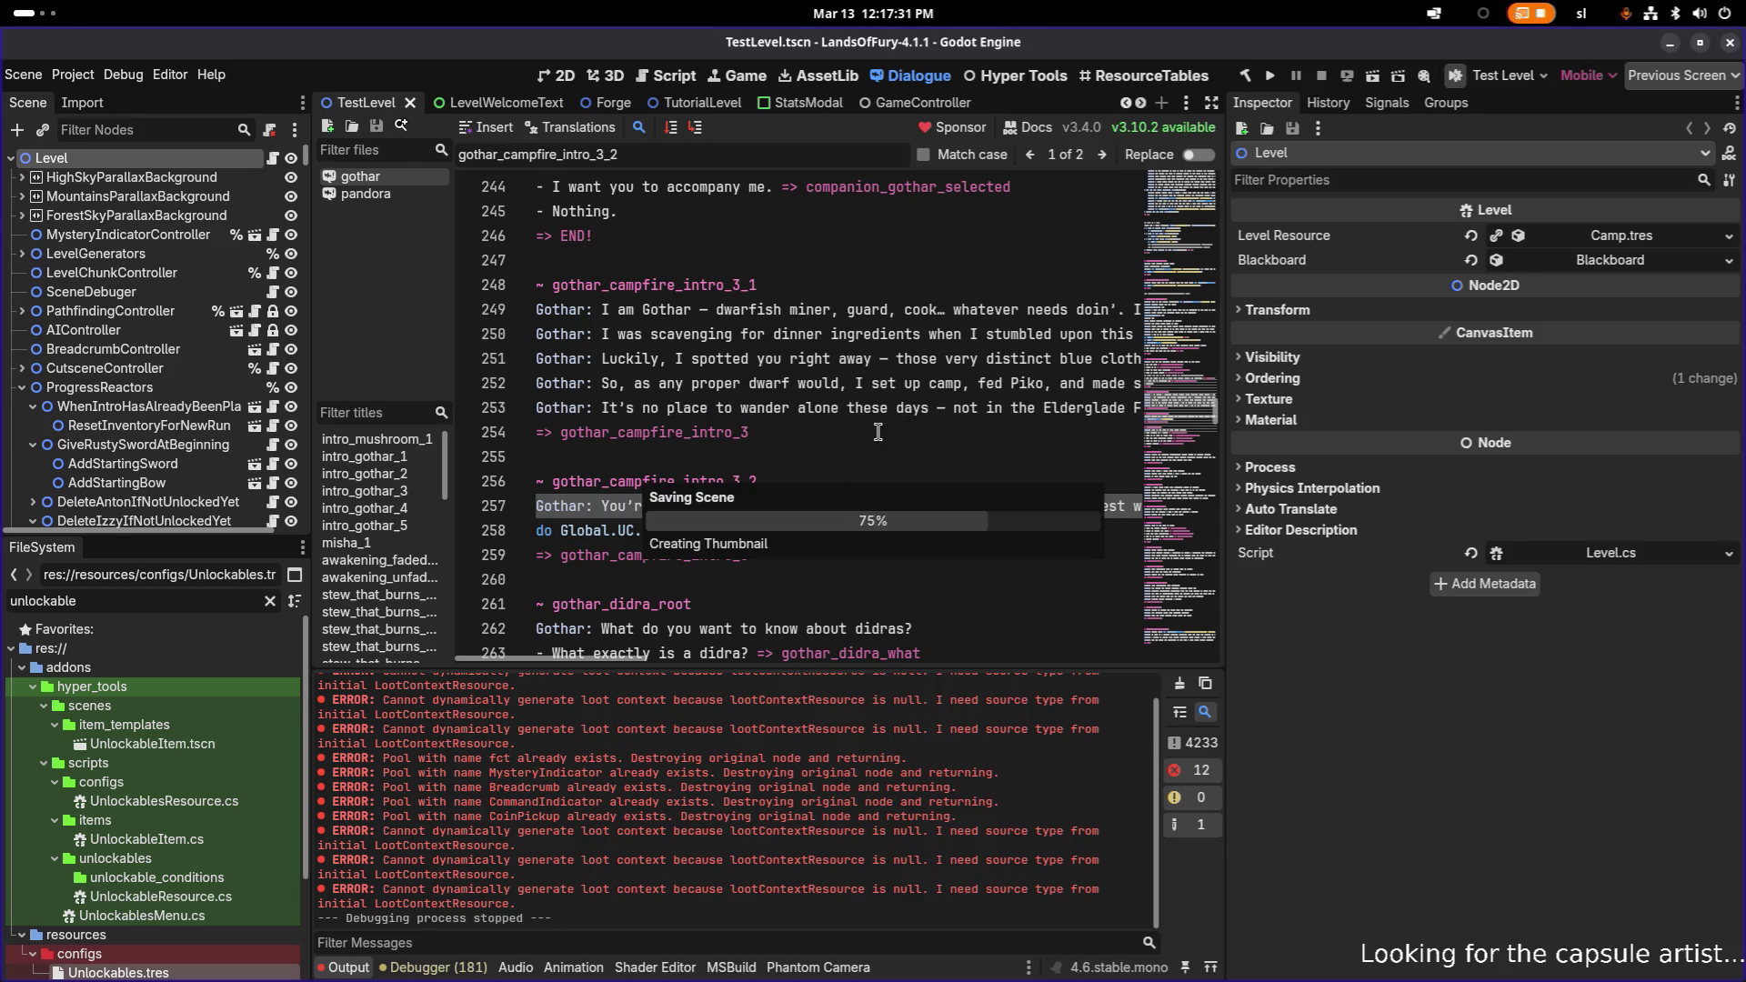
# - Scroll to the That's enough. option line, then bring up the application launcher
pyautogui.scroll(-3, 760, 432)
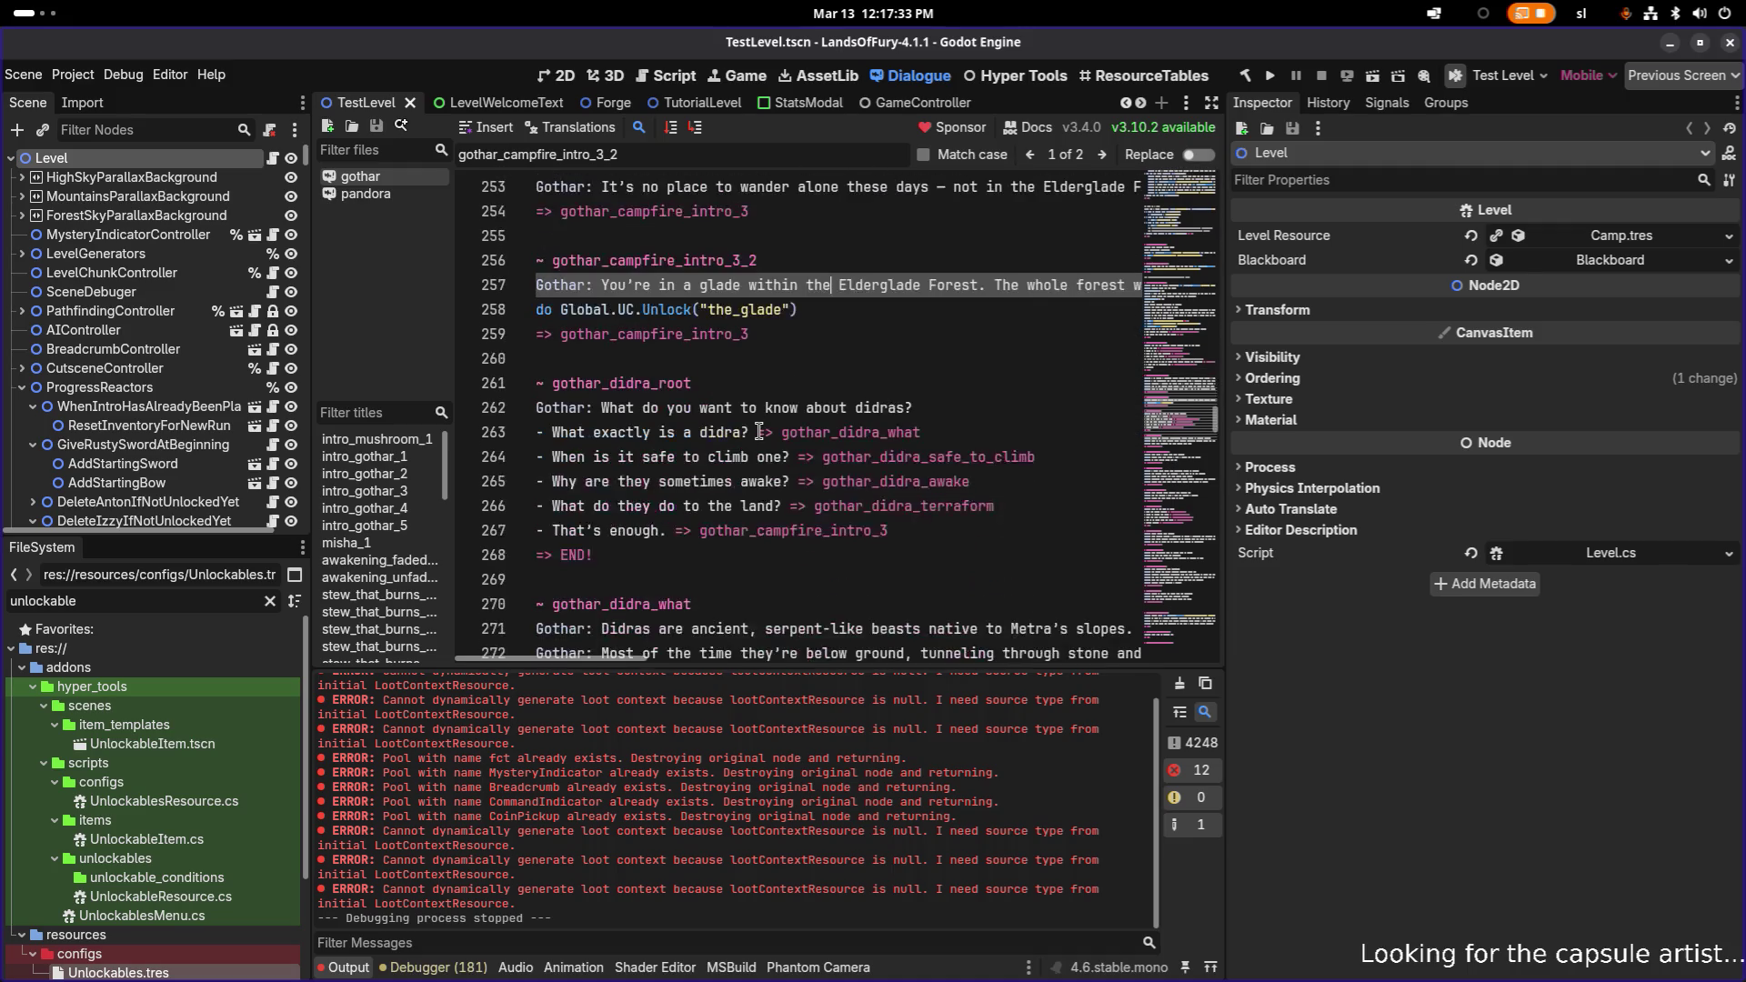
pyautogui.scroll(-2, 759, 431)
pyautogui.scroll(1, 759, 431)
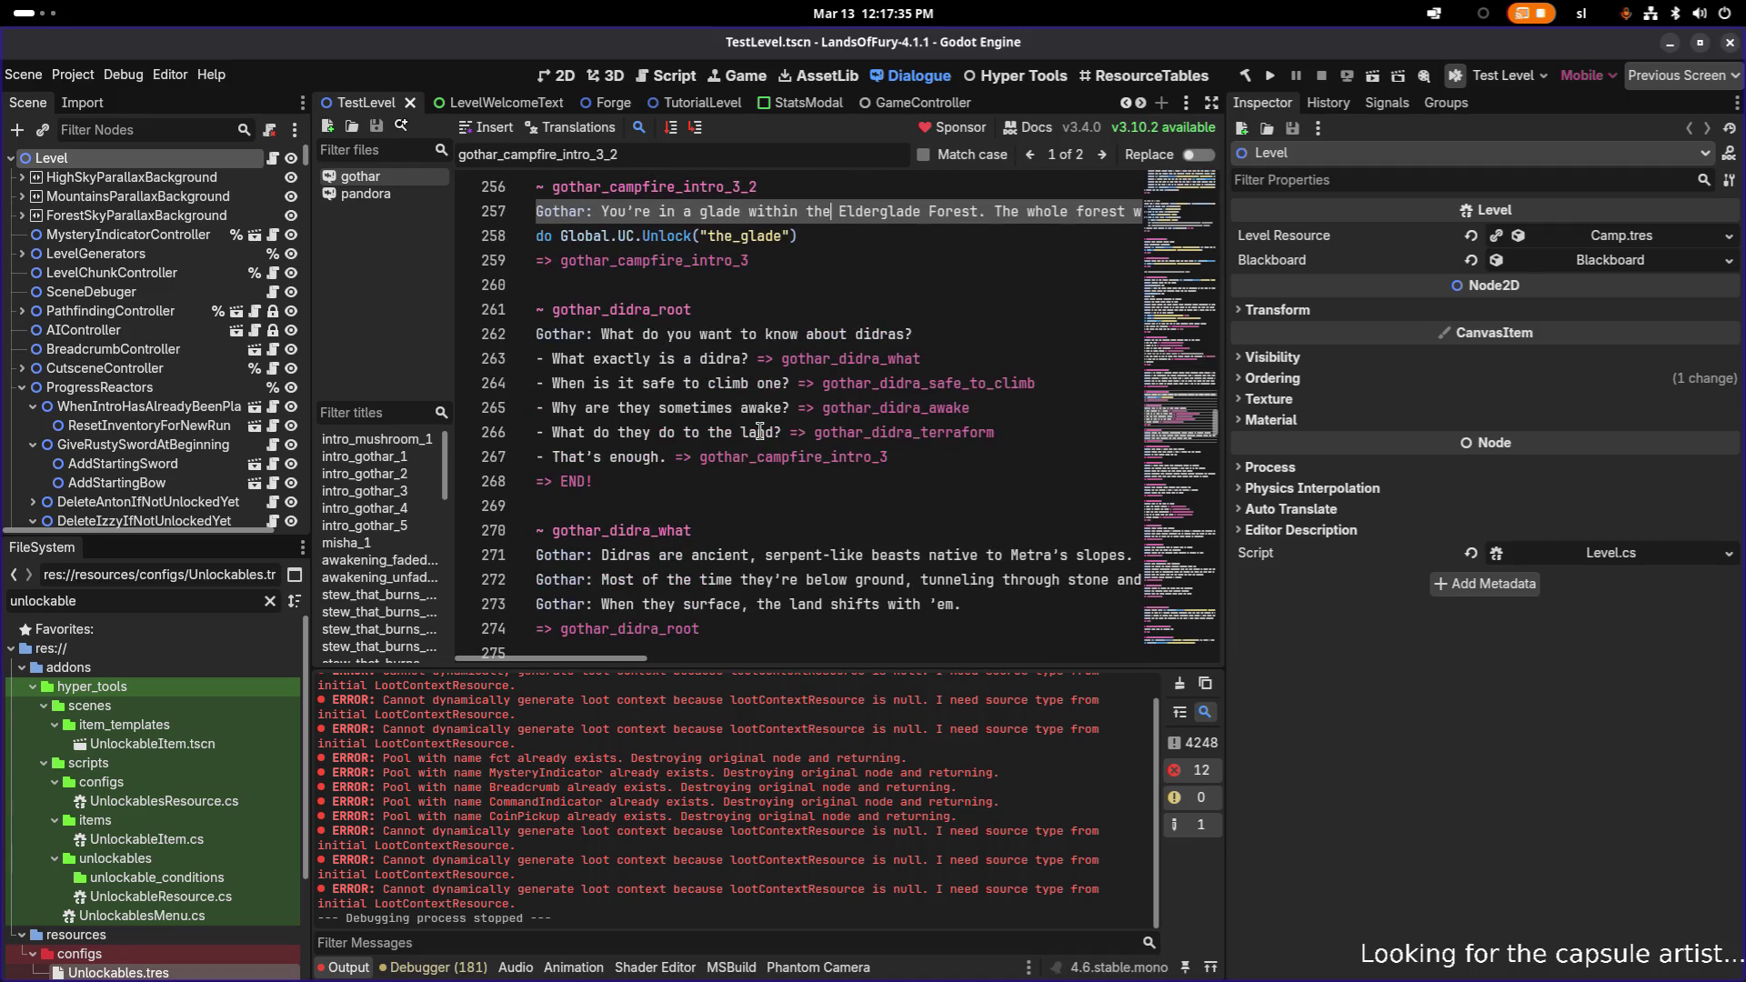
pyautogui.click(934, 456)
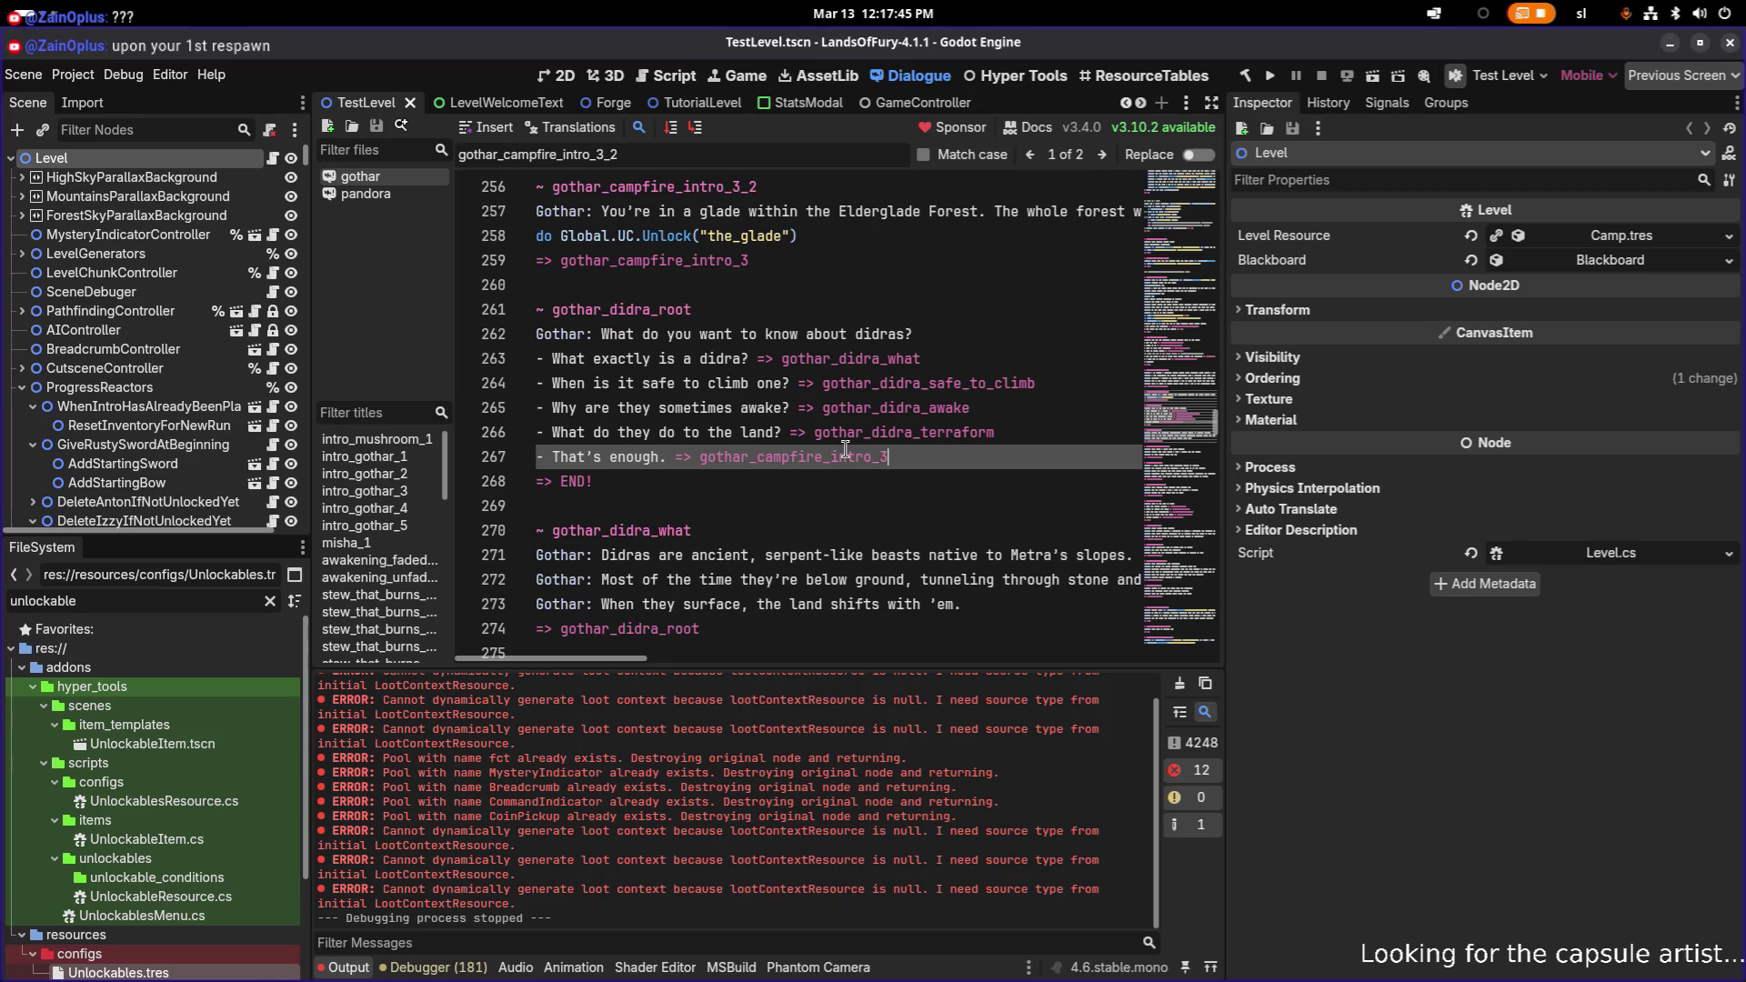
pyautogui.scroll(1, 845, 449)
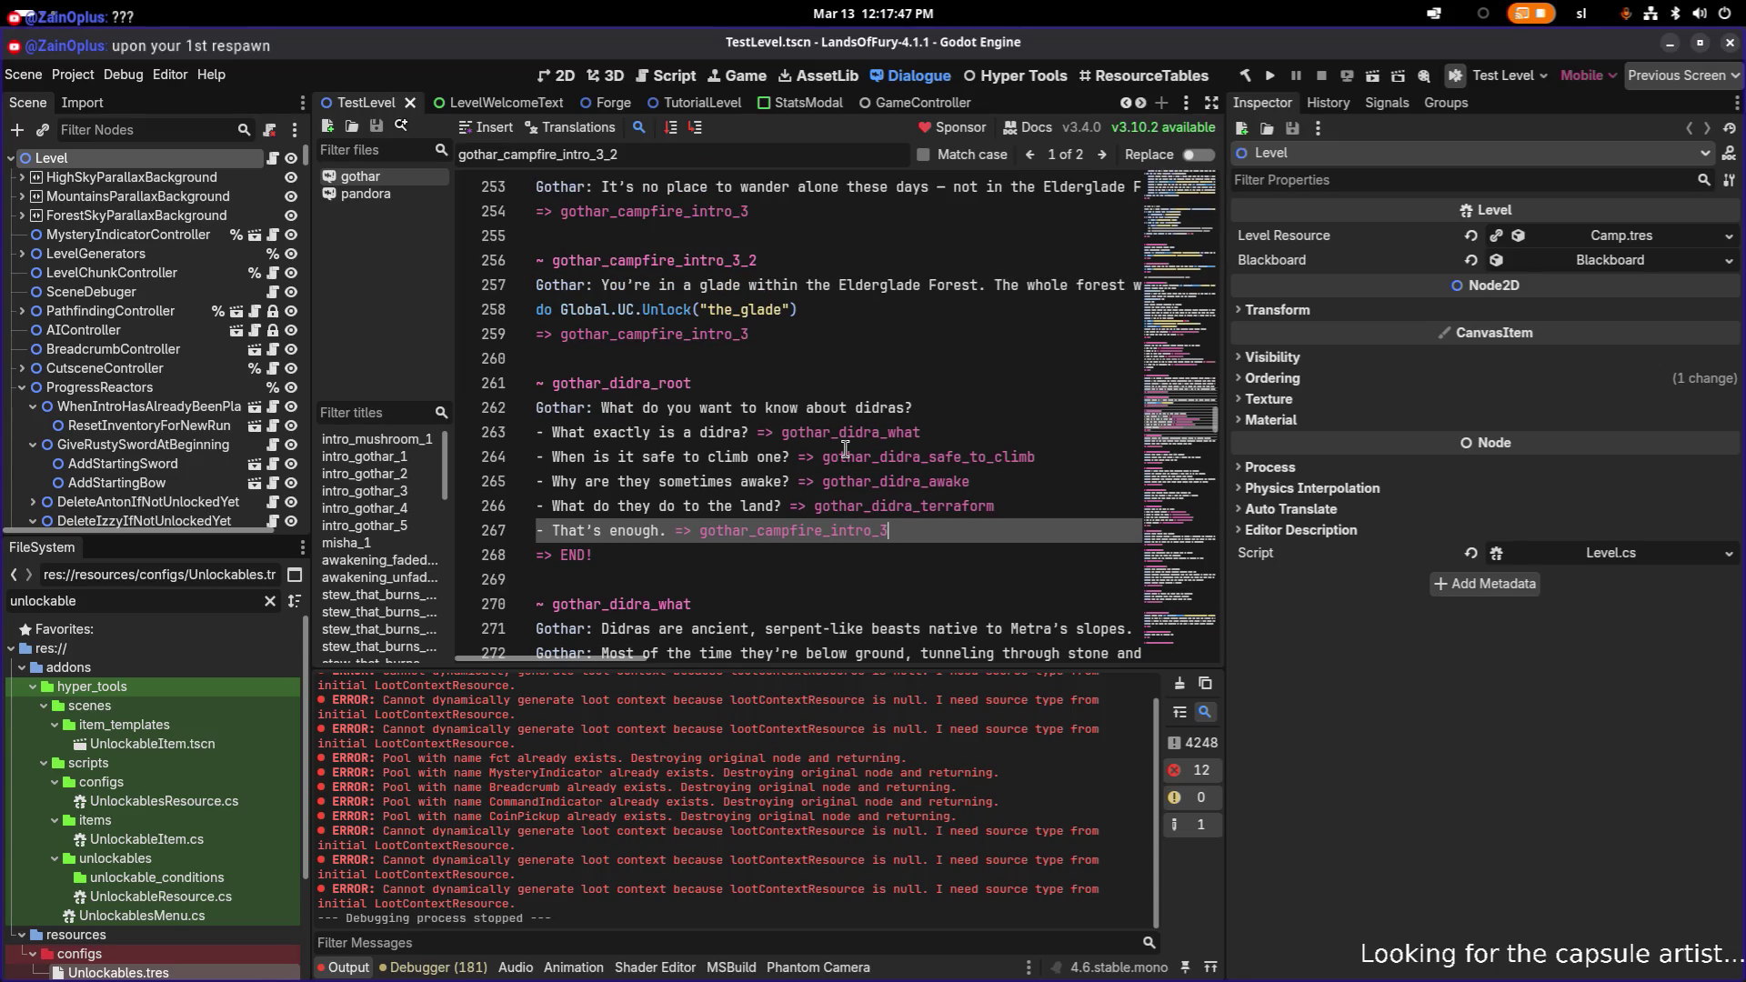
pyautogui.press('super')
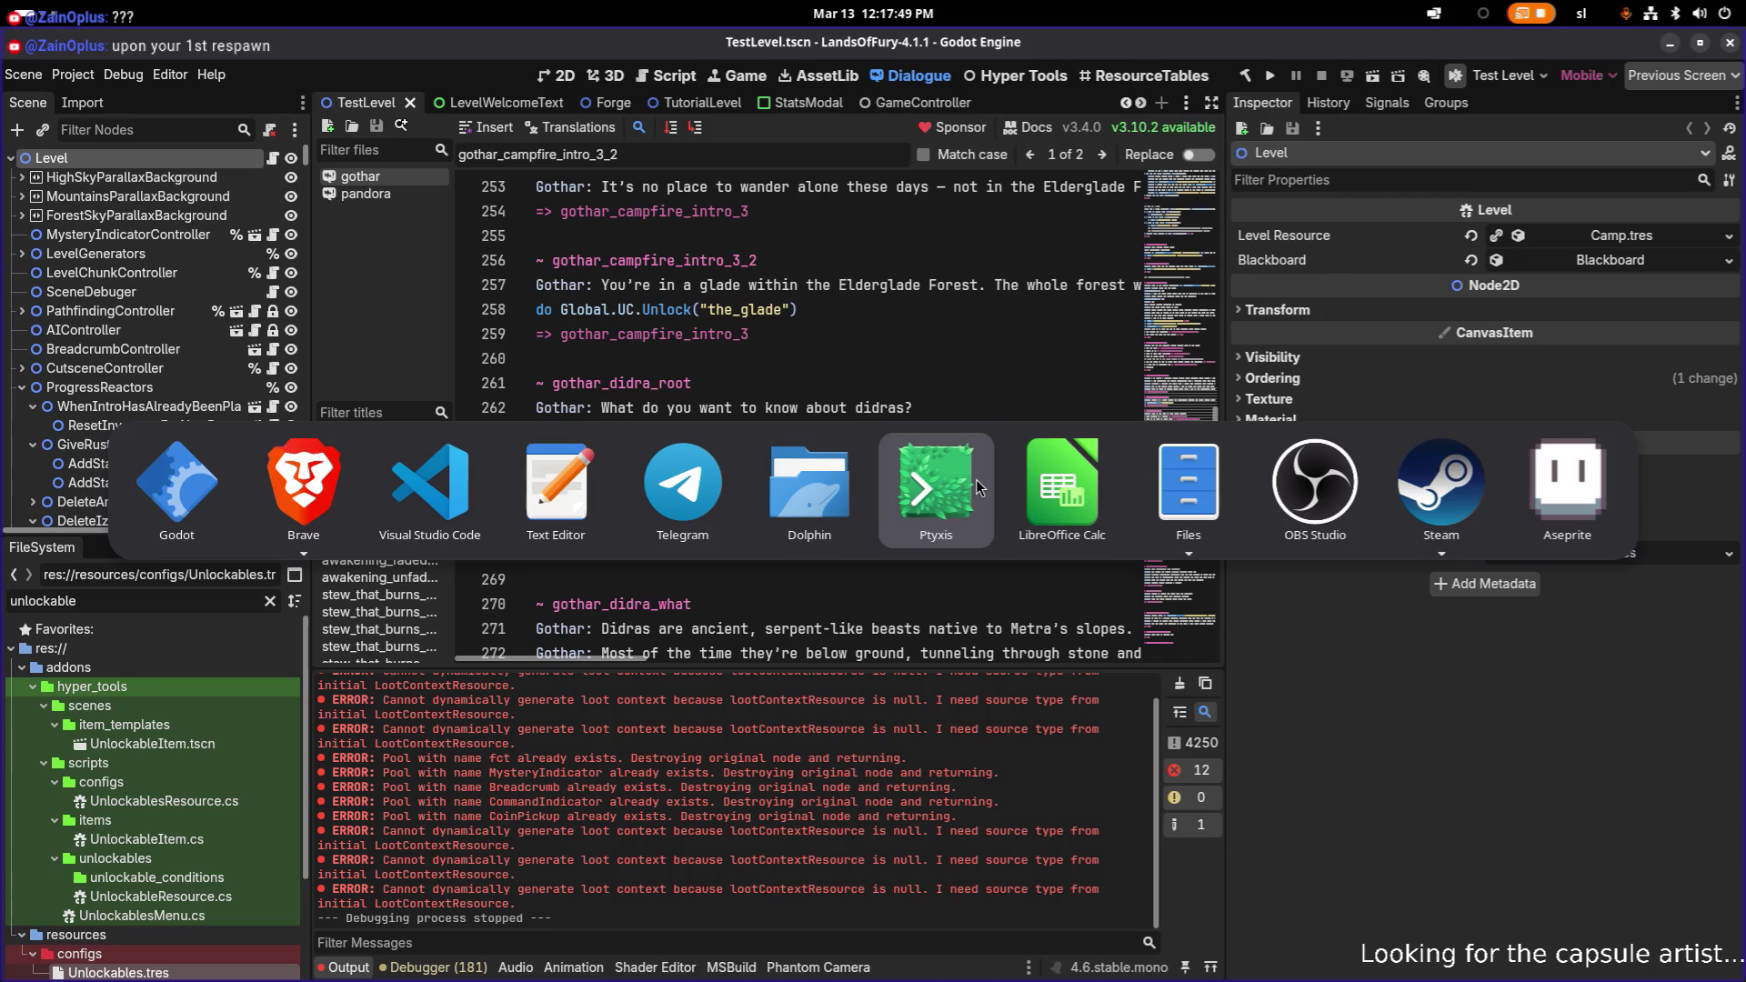
pyautogui.click(1023, 478)
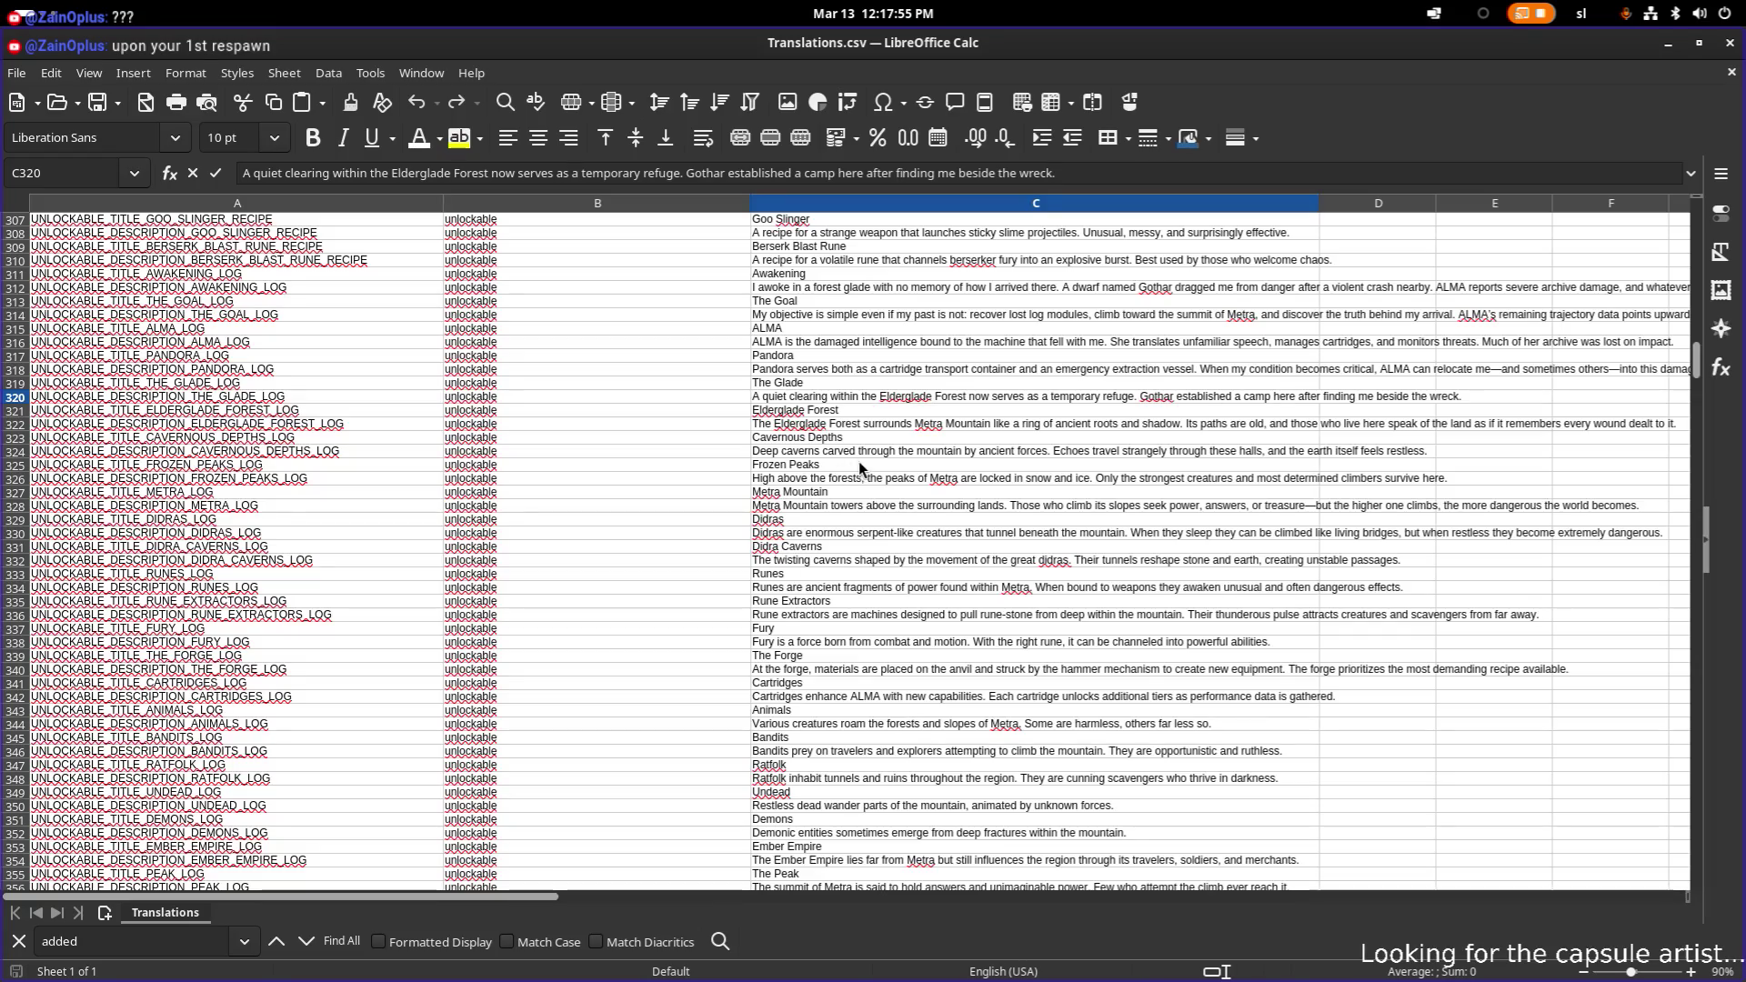
pyautogui.click(831, 466)
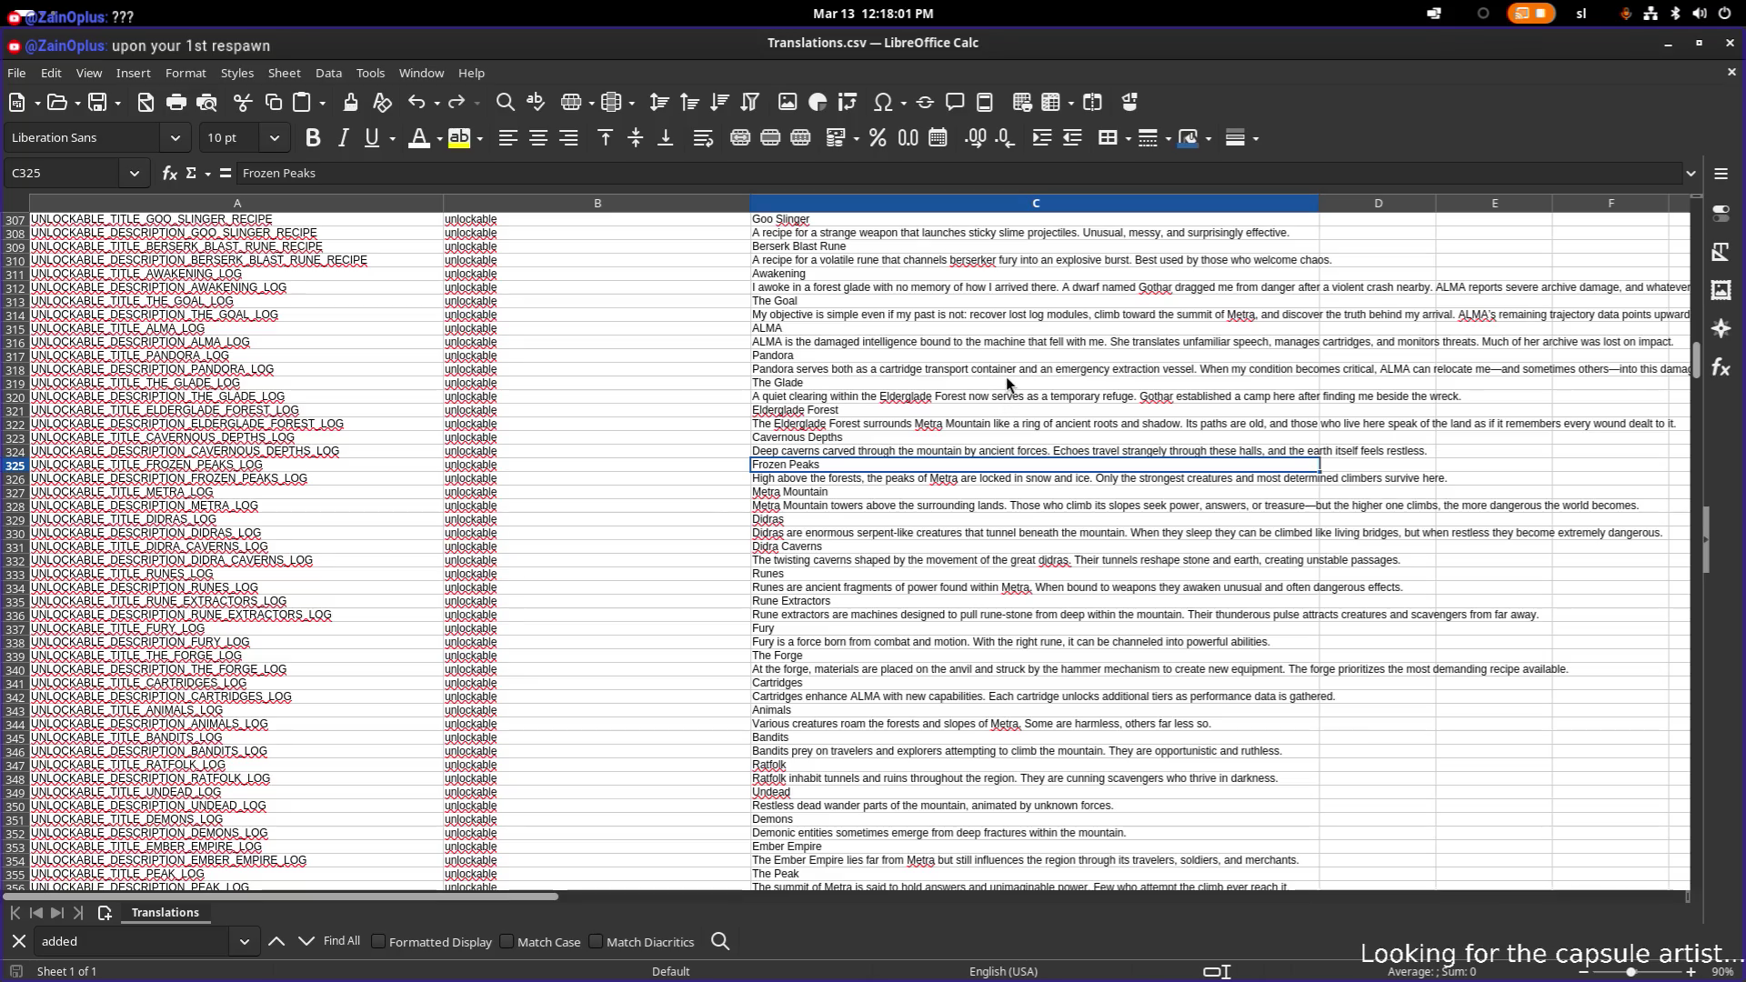
pyautogui.click(960, 491)
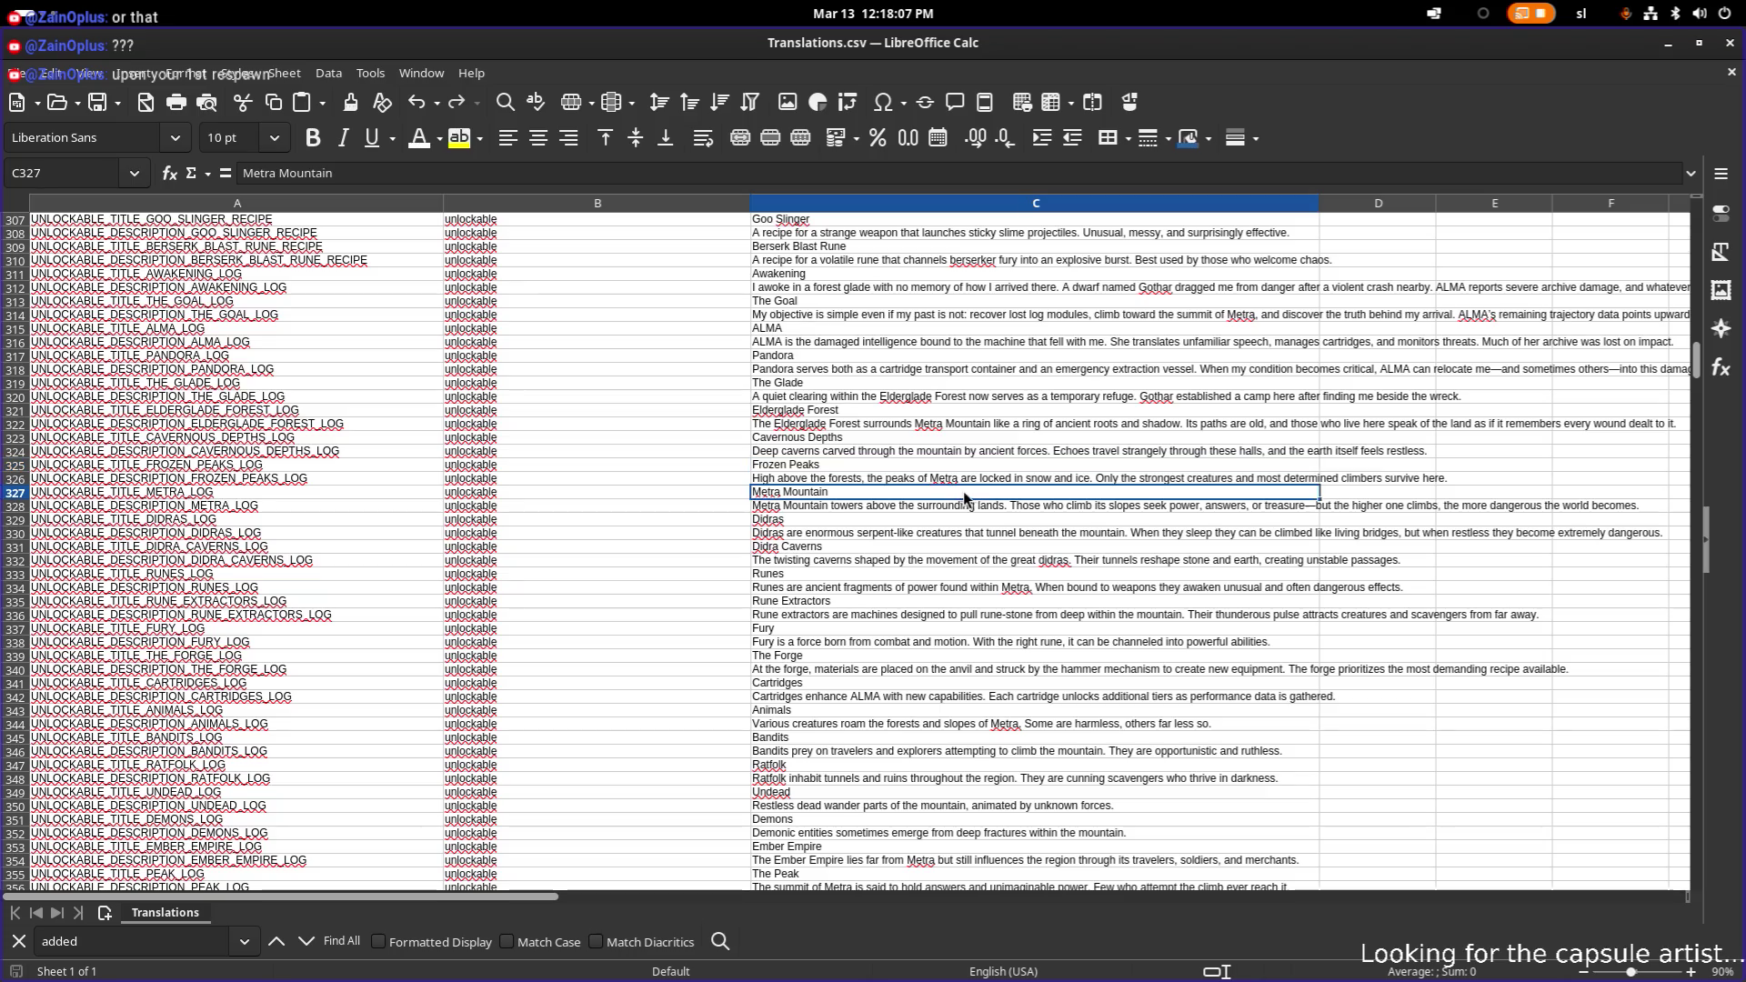
pyautogui.click(811, 521)
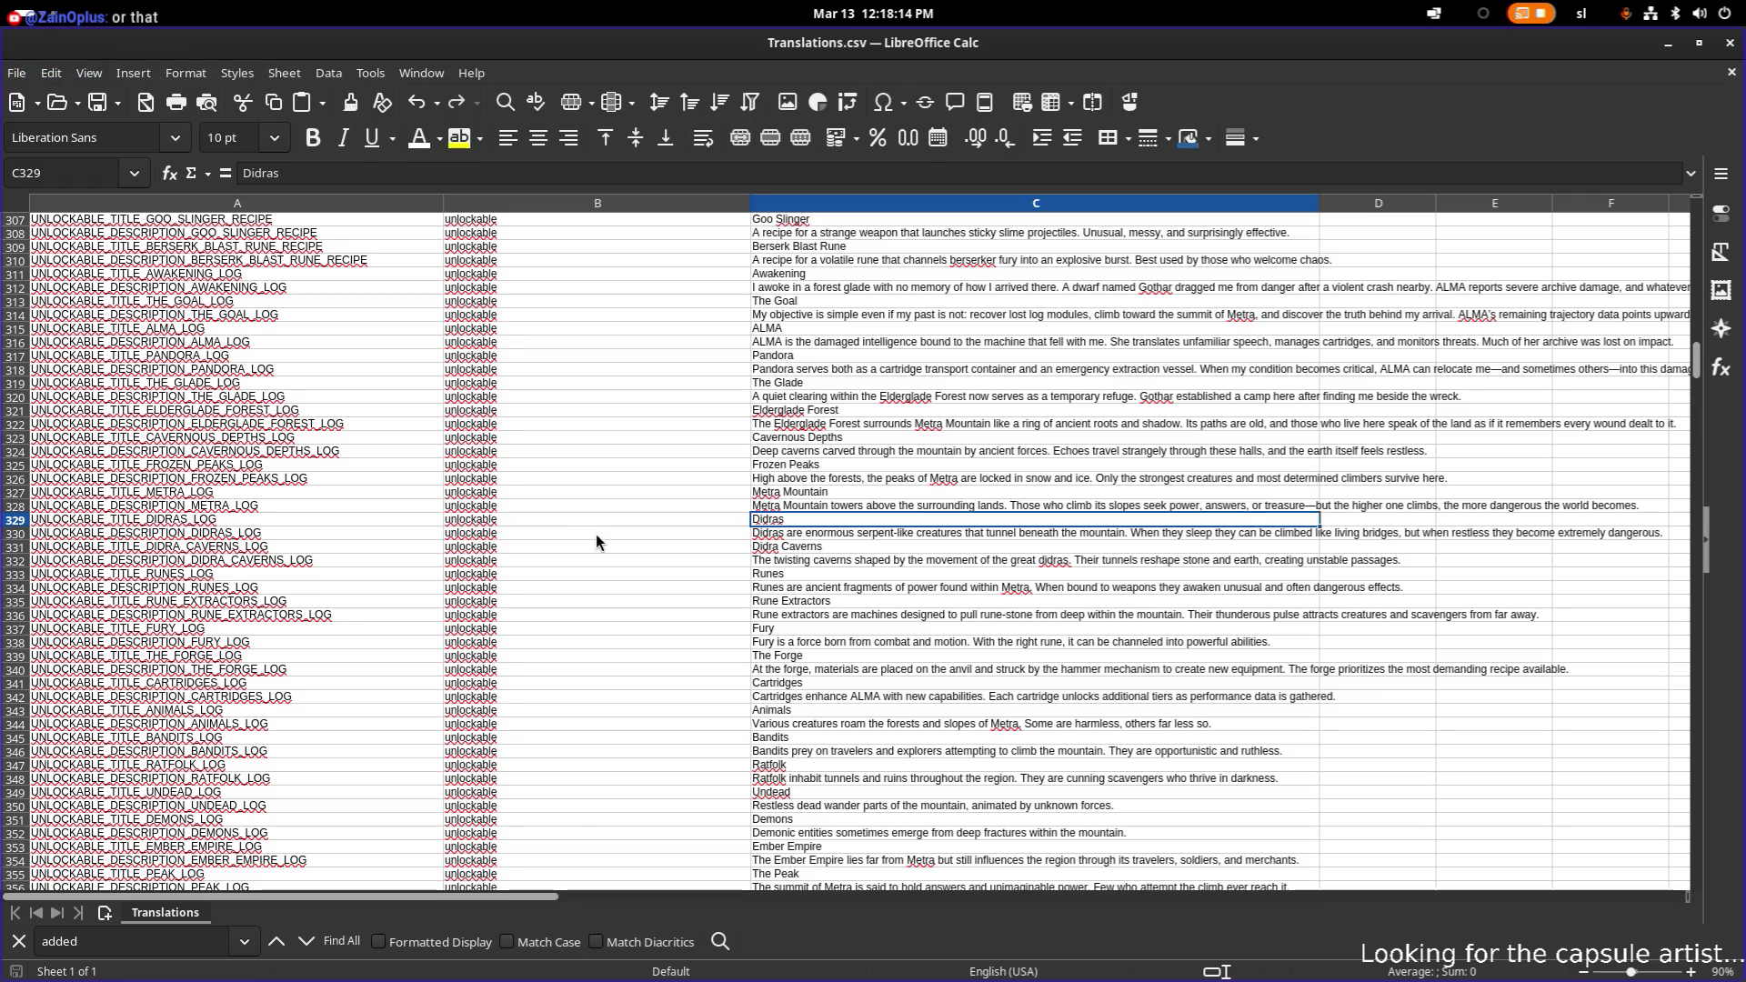
pyautogui.click(393, 522)
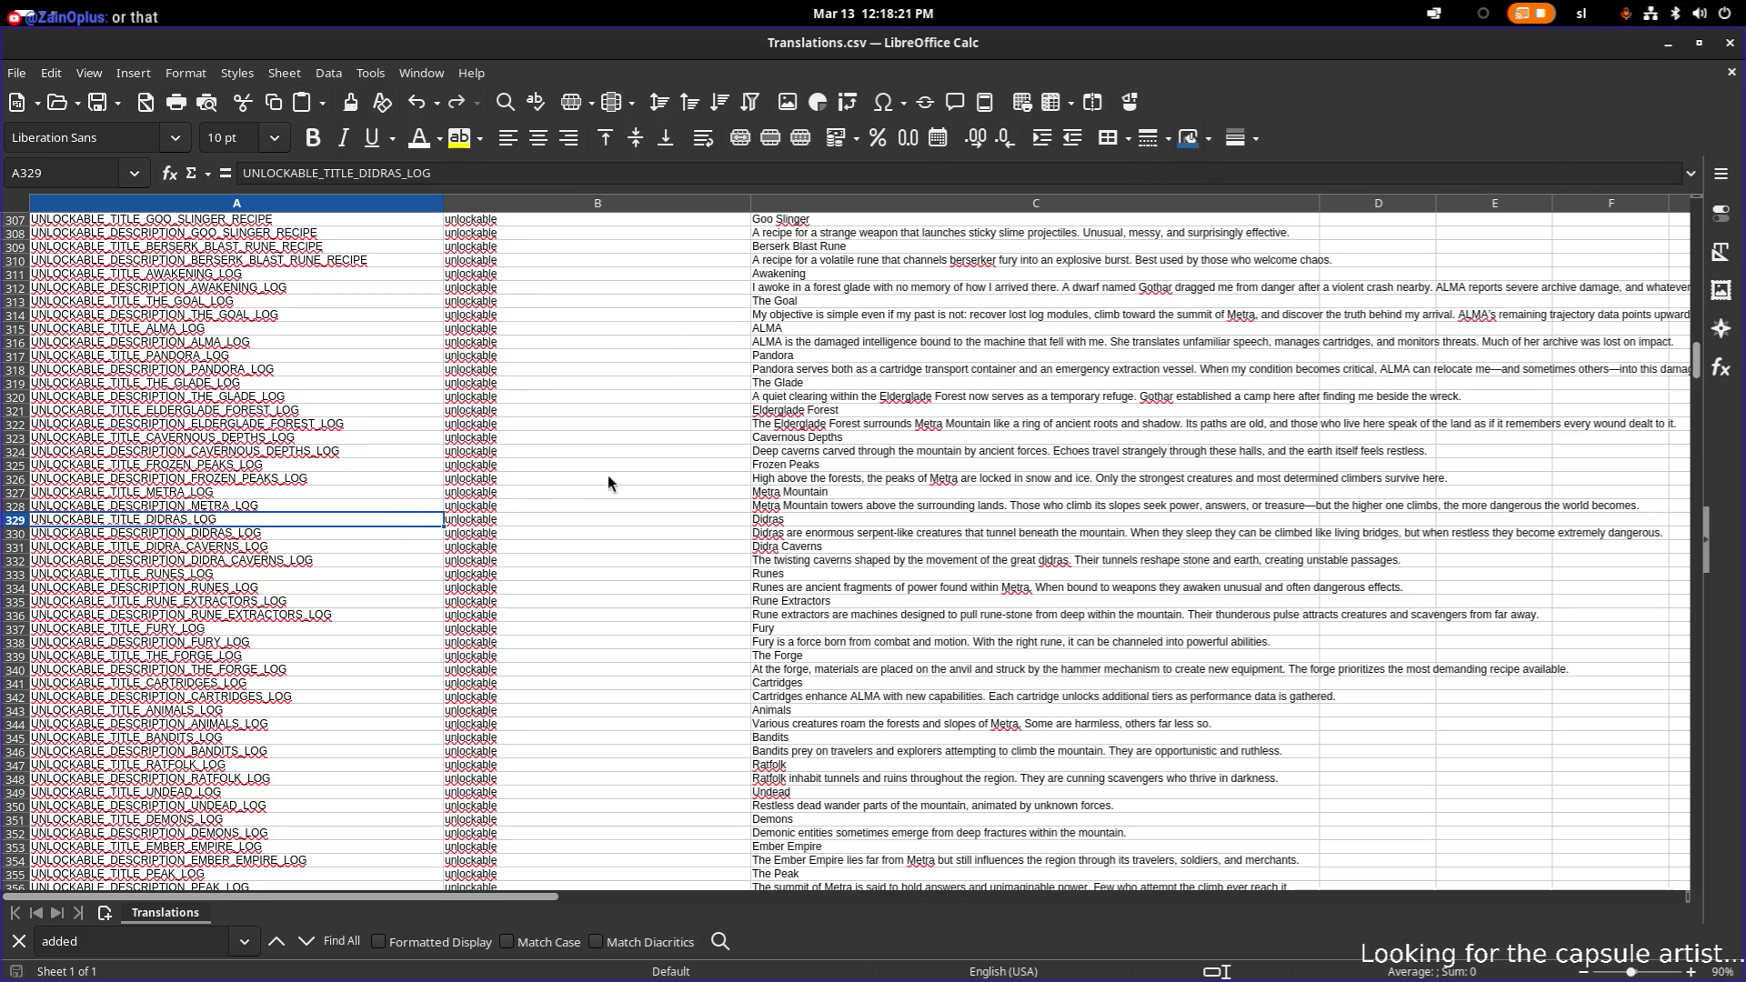
pyautogui.click(374, 495)
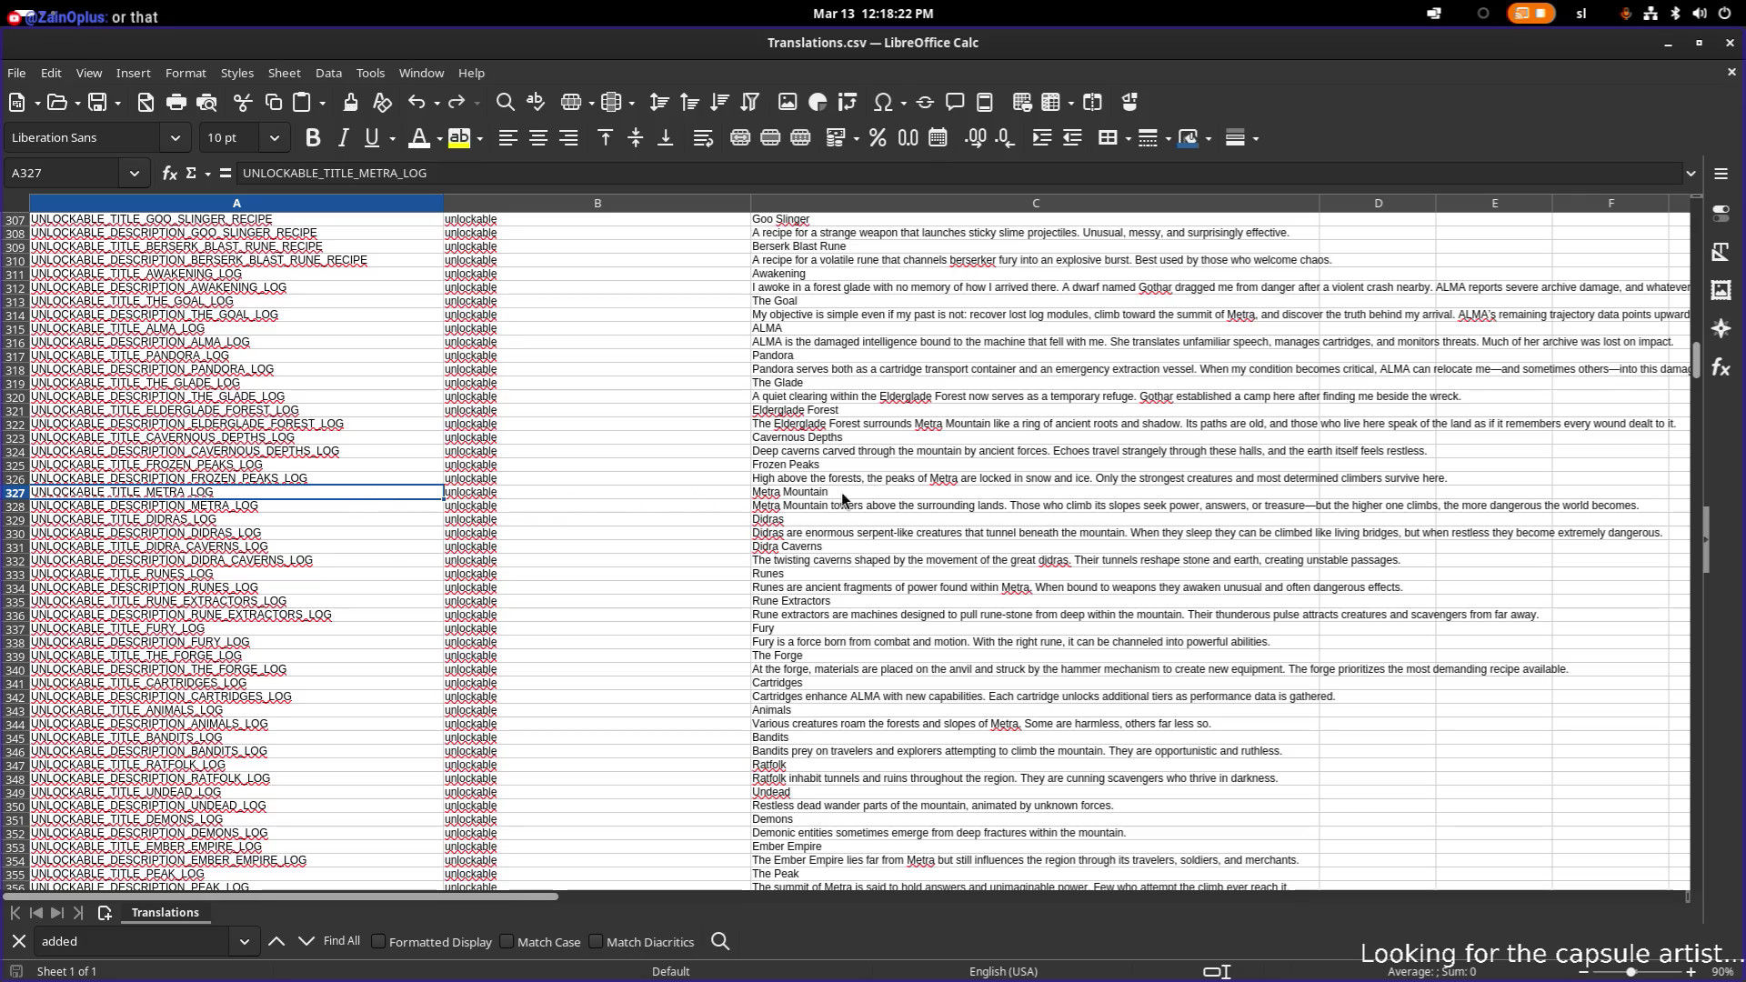
pyautogui.click(1669, 42)
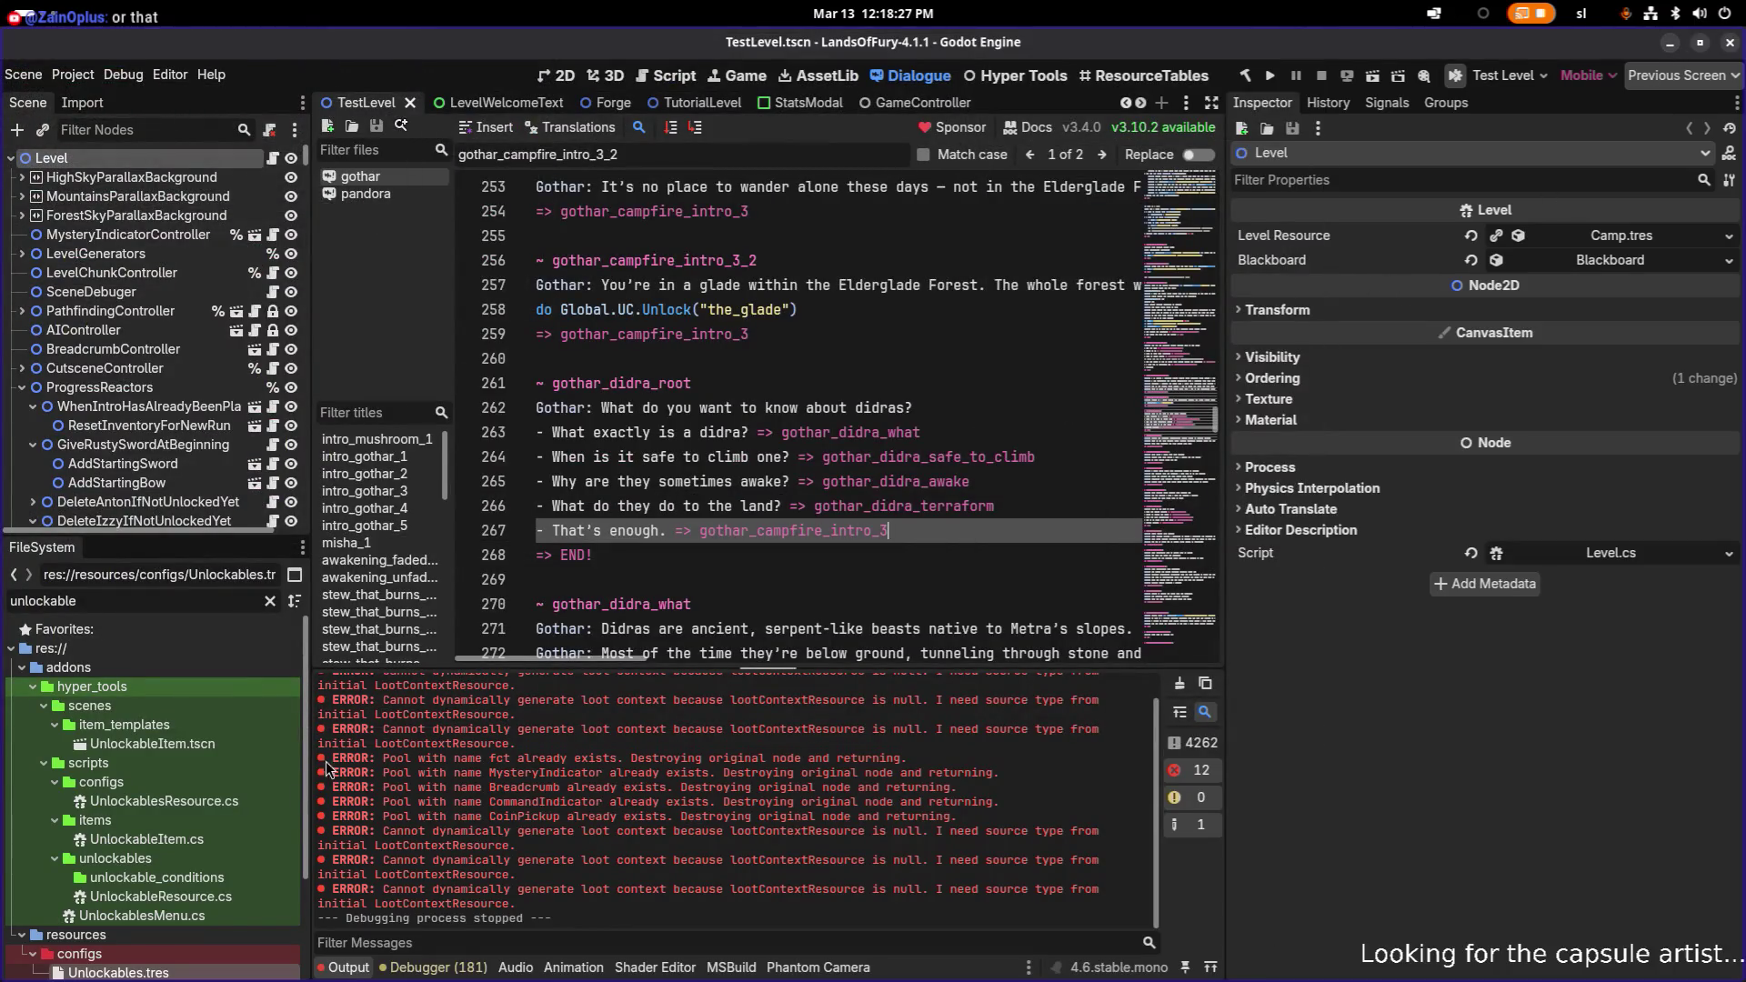
# - In Unlockables.tres, check EldergladeForestLog's Id and select MetraLog's Id, metra_log
pyautogui.click(148, 975)
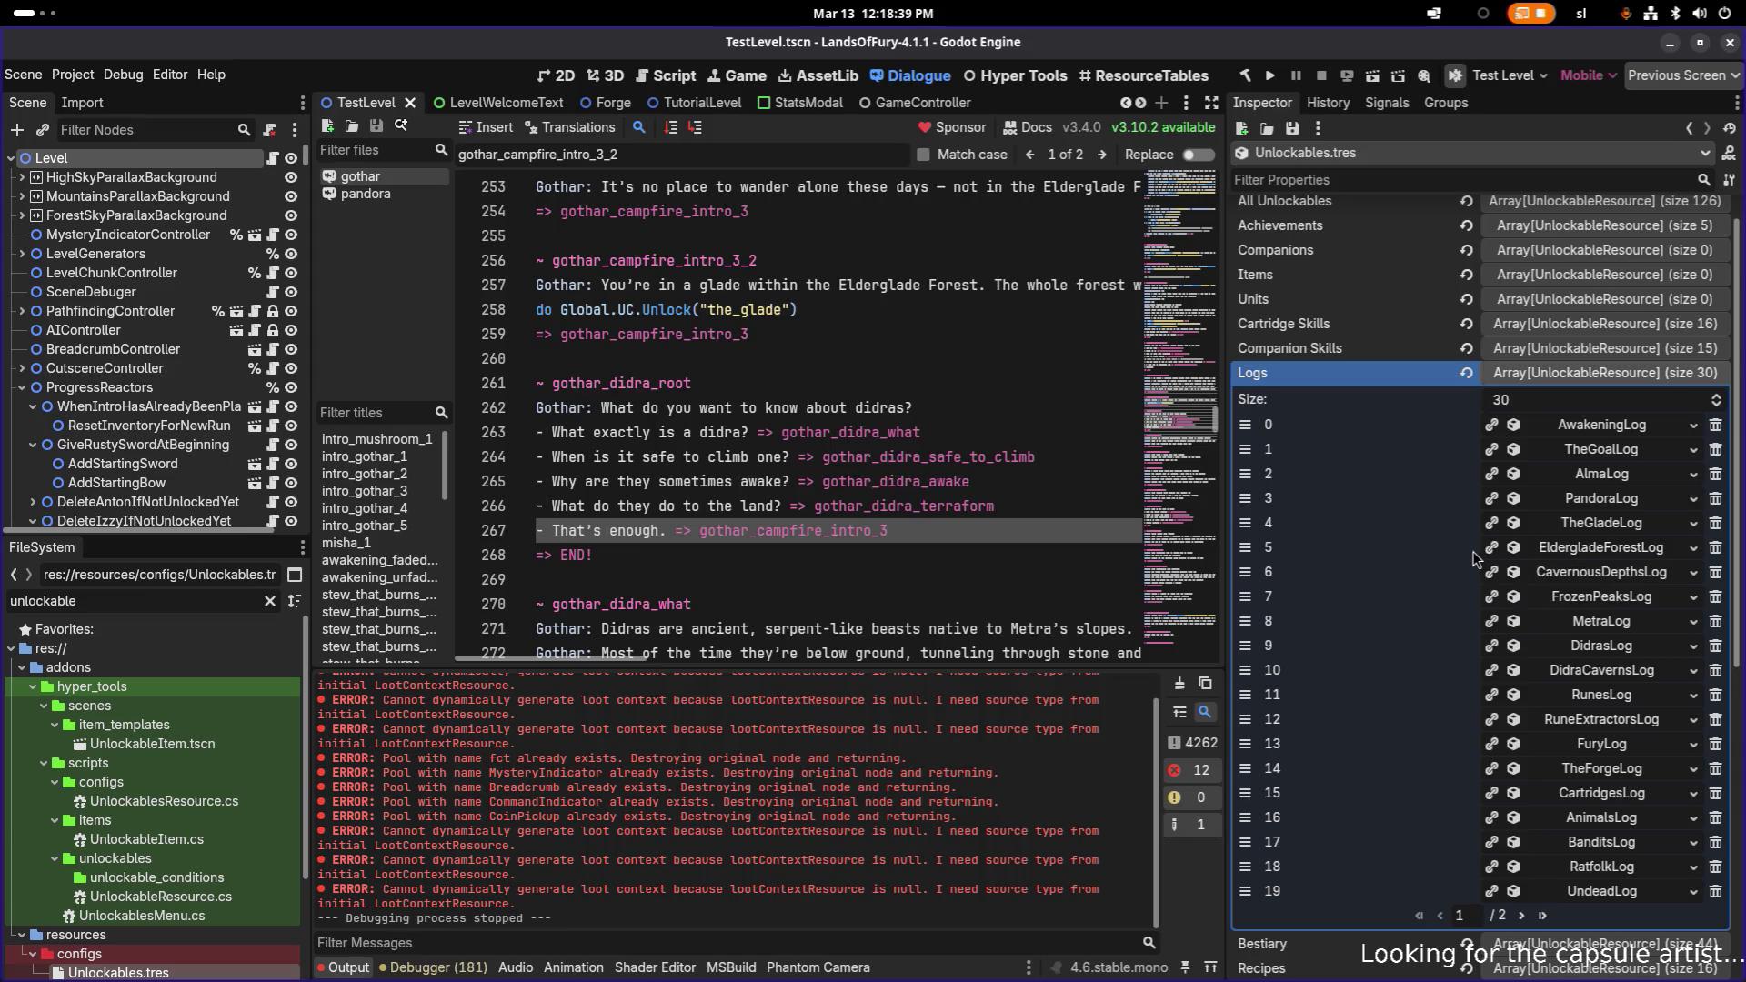
pyautogui.click(1640, 553)
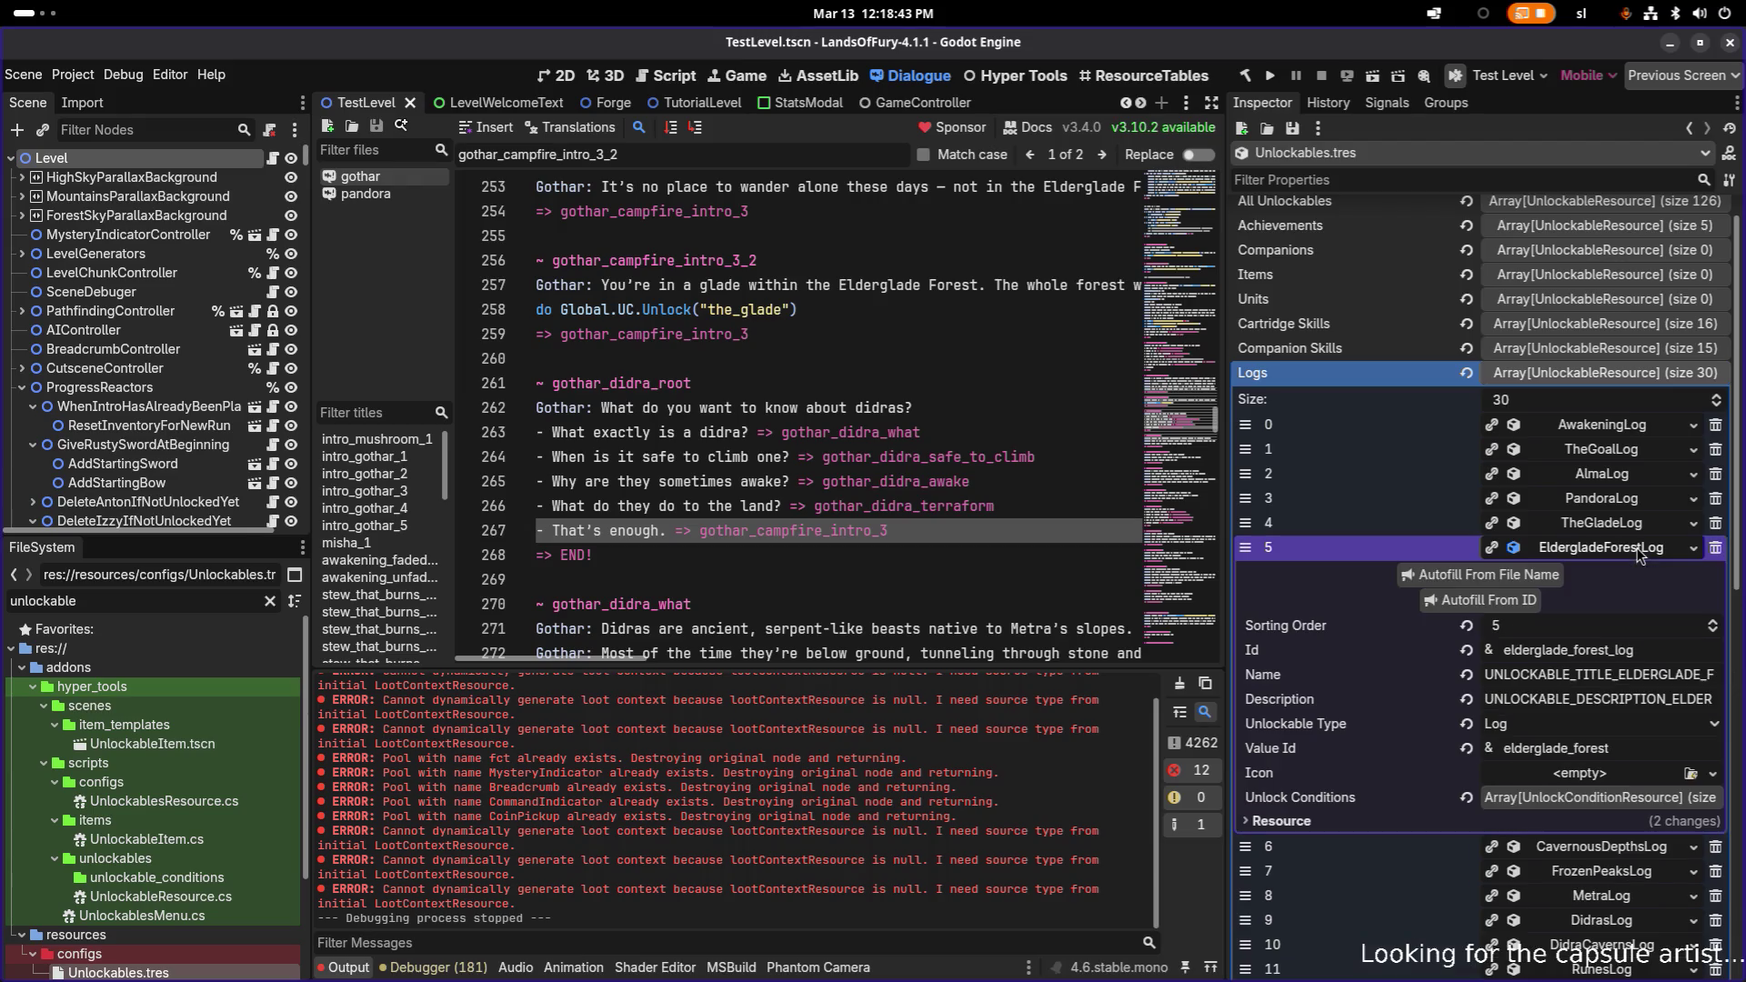
pyautogui.doubleClick(1644, 648)
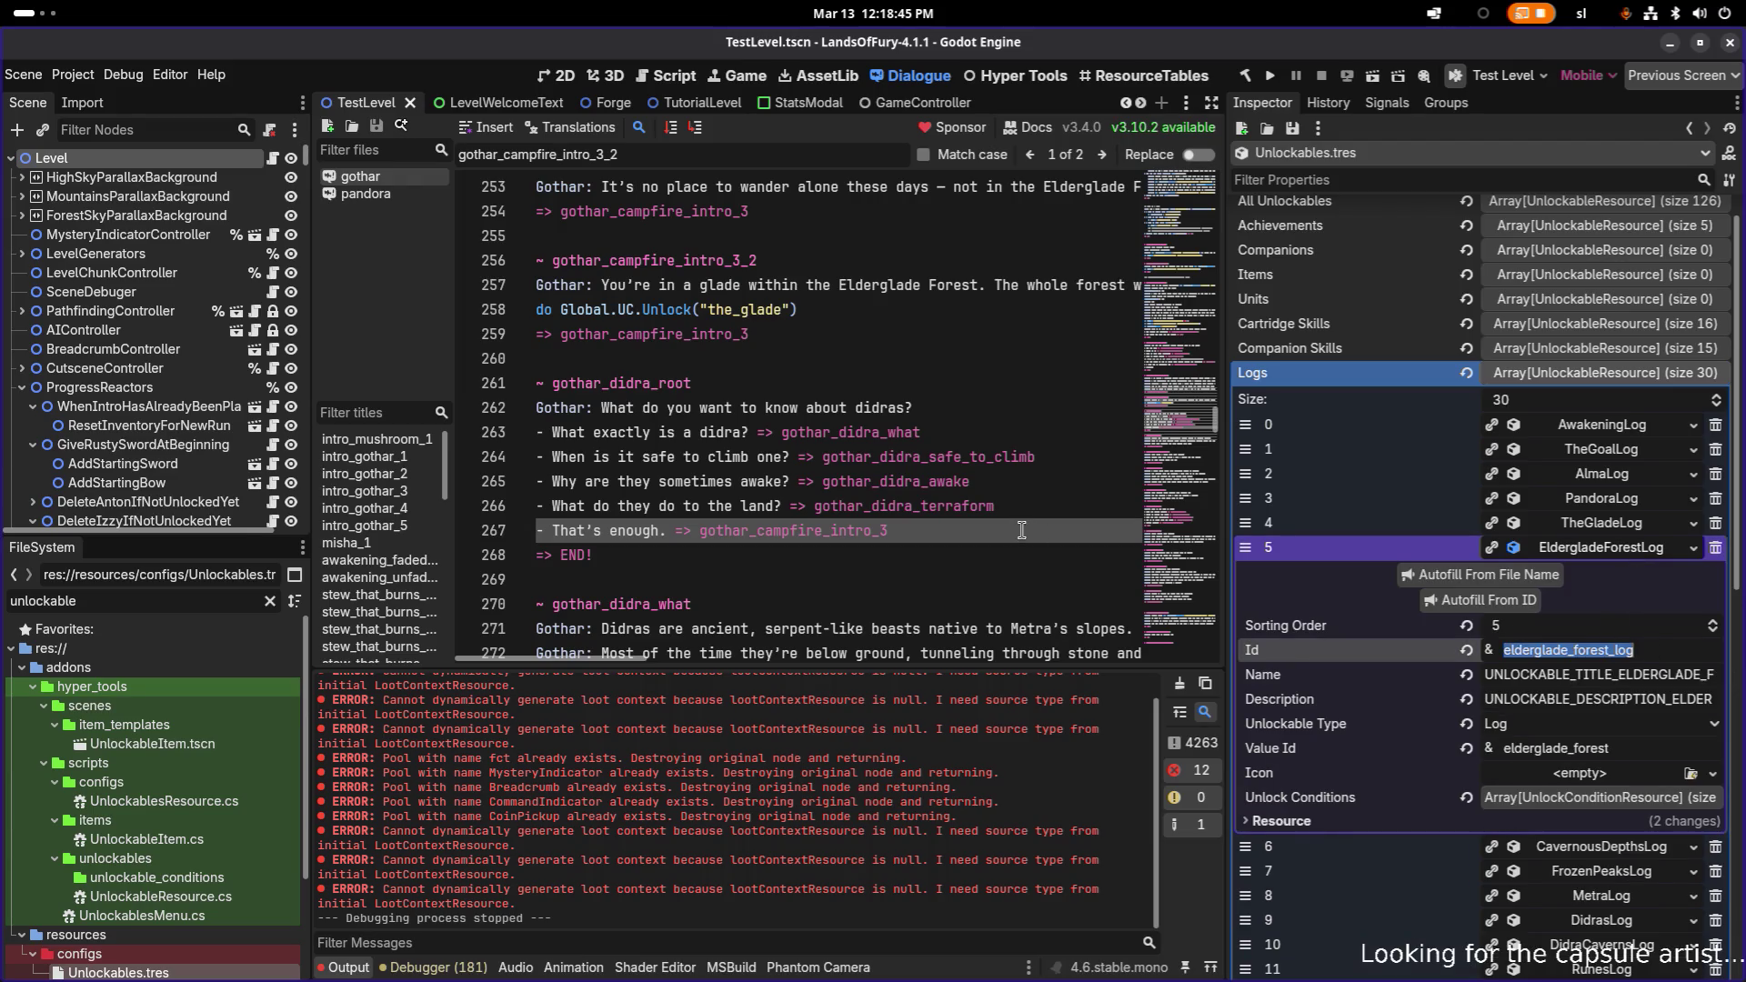
pyautogui.click(1626, 549)
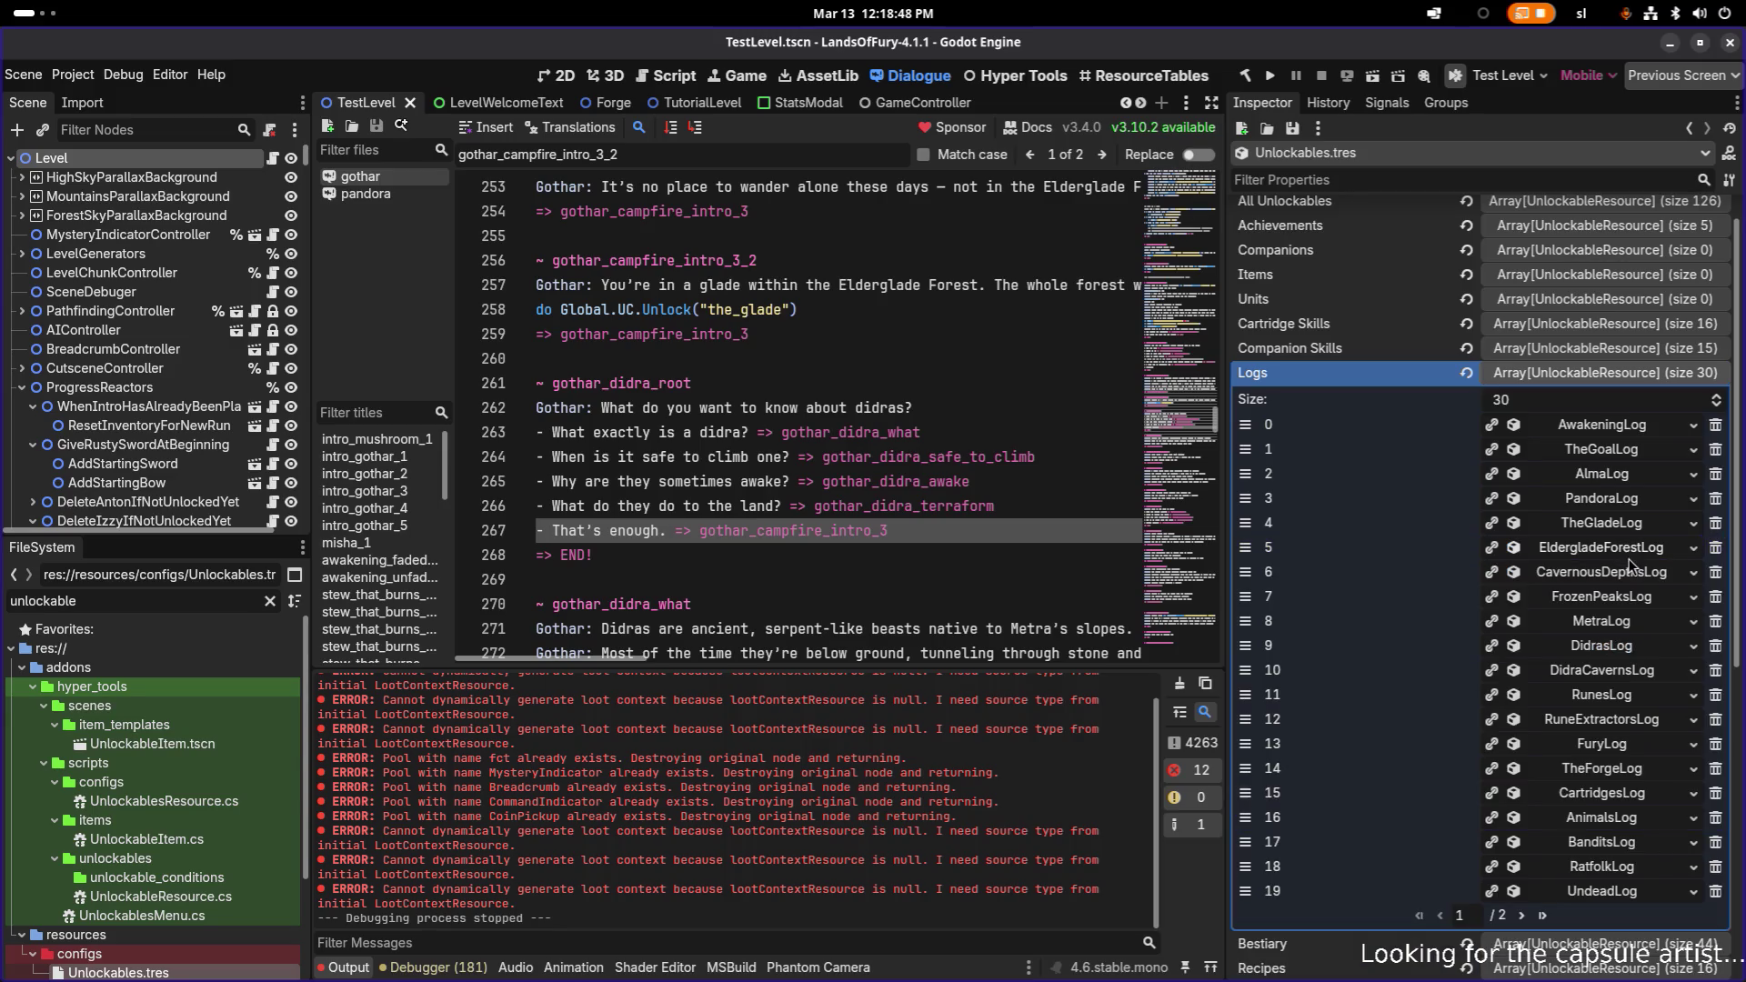
pyautogui.click(1639, 622)
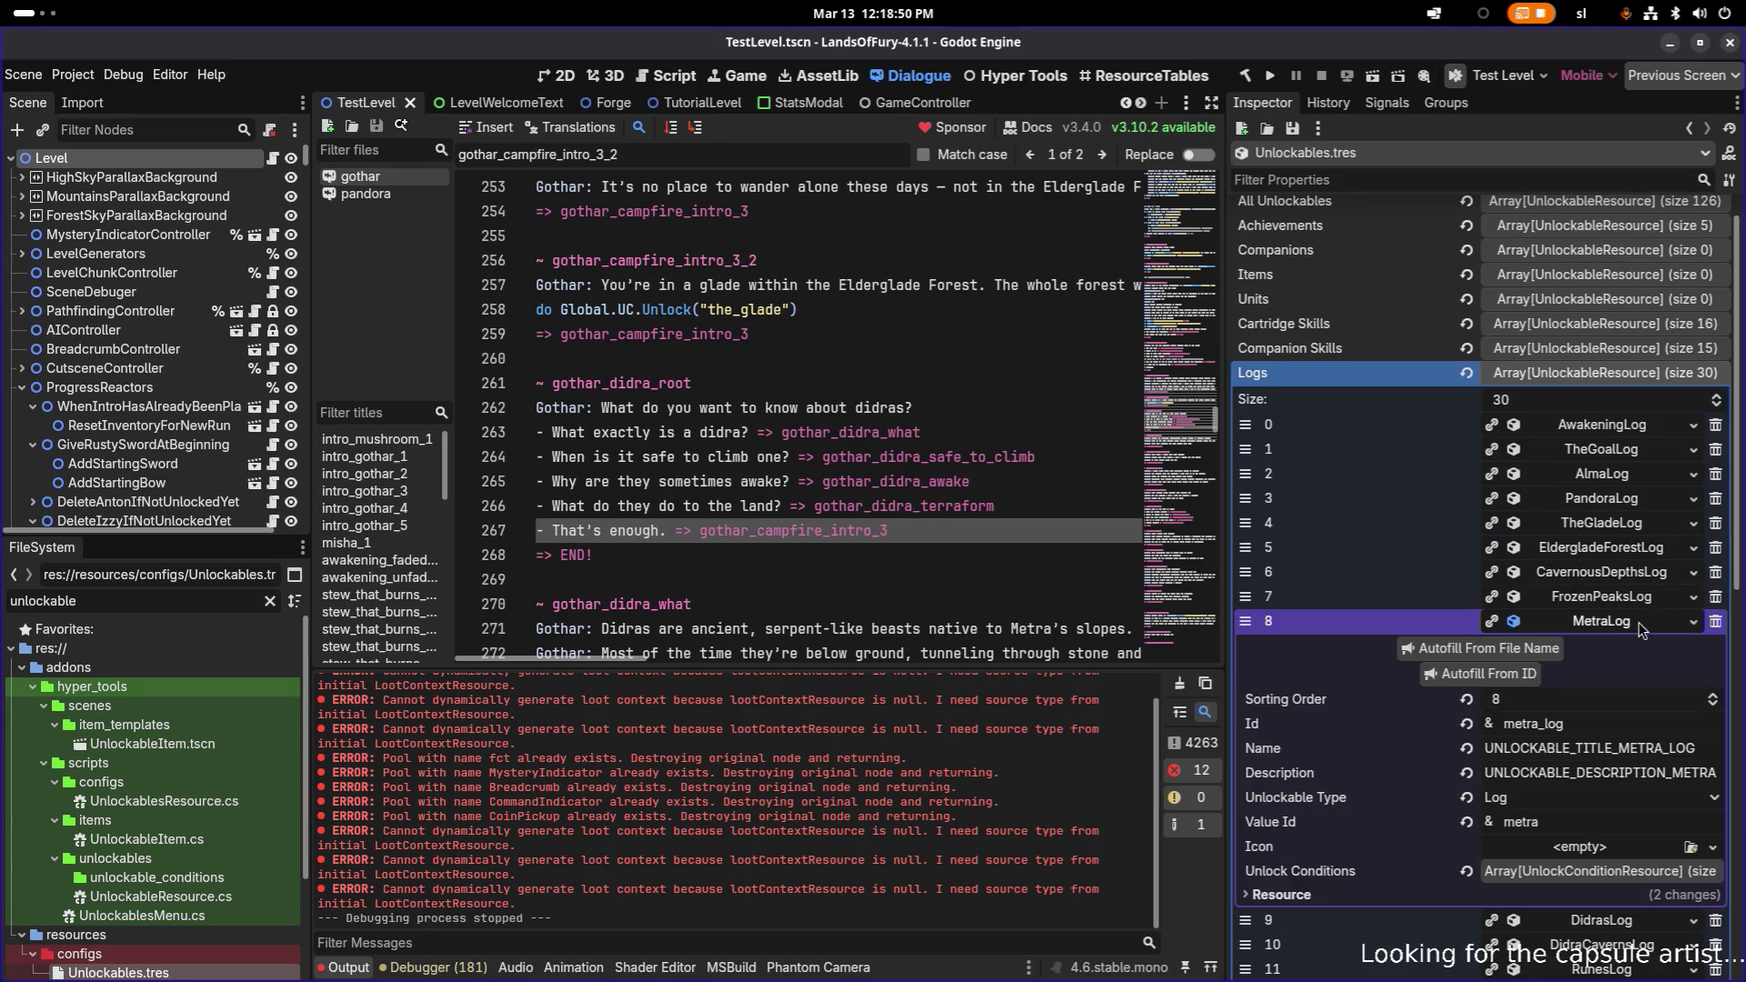
pyautogui.click(1611, 725)
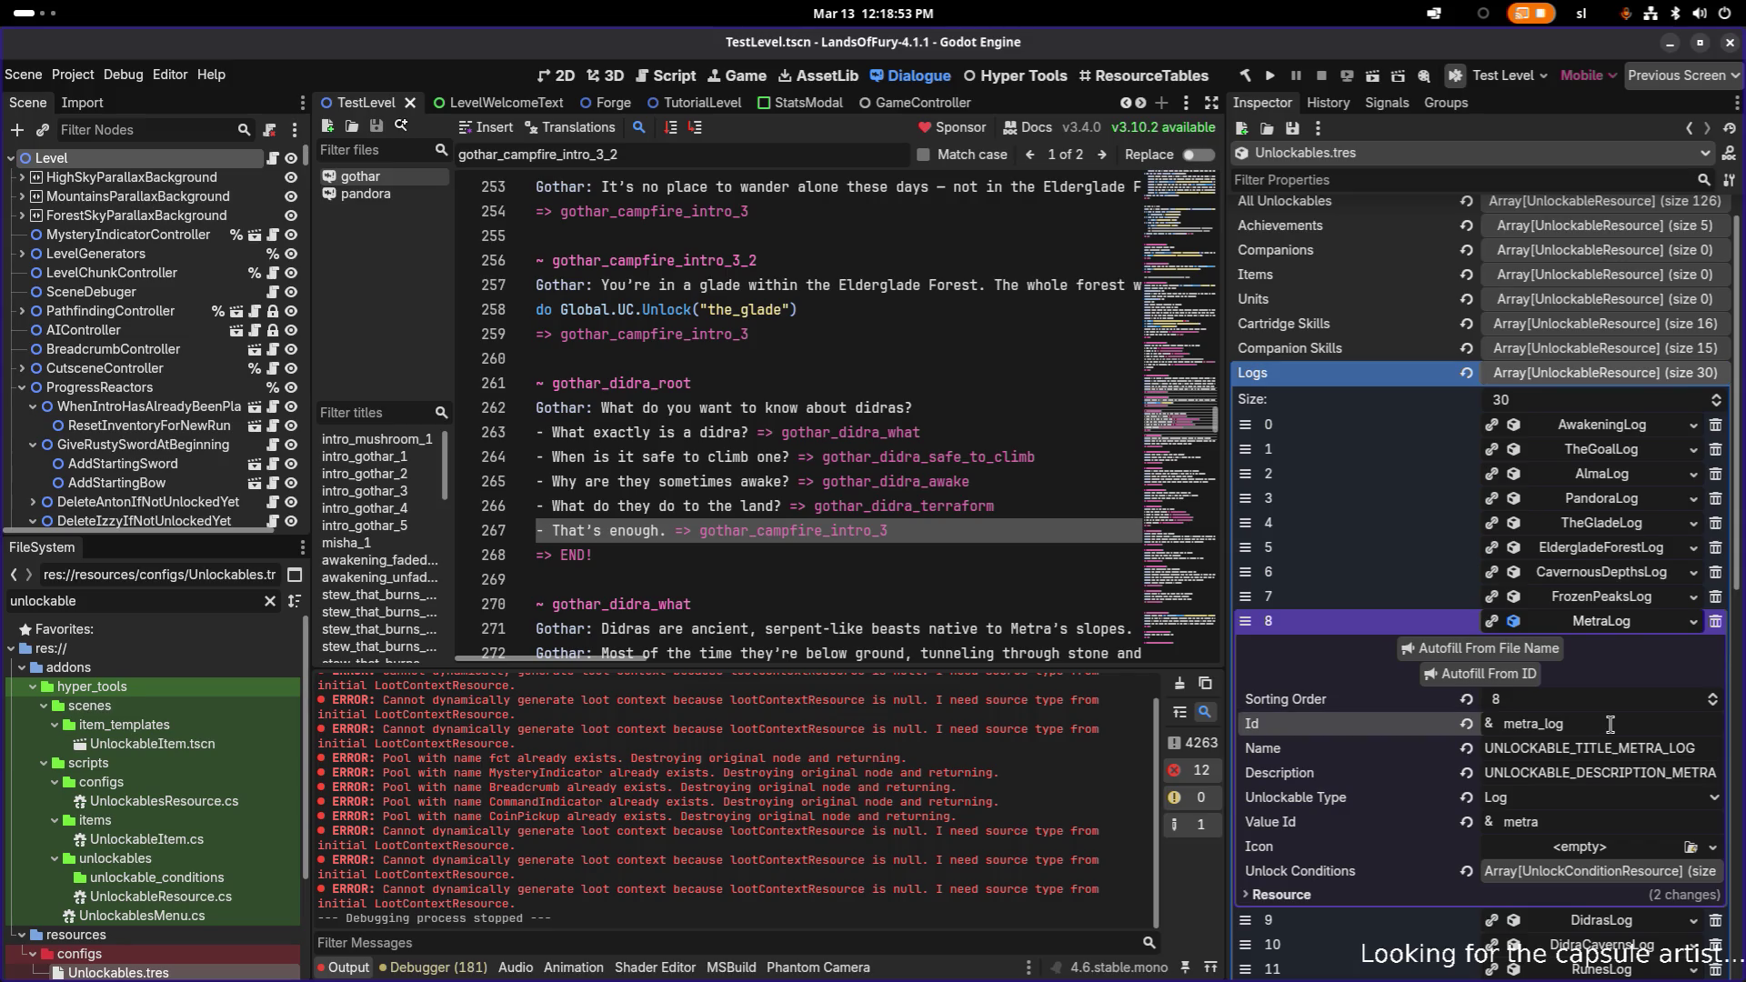
pyautogui.hotkey('ctrl', 'a')
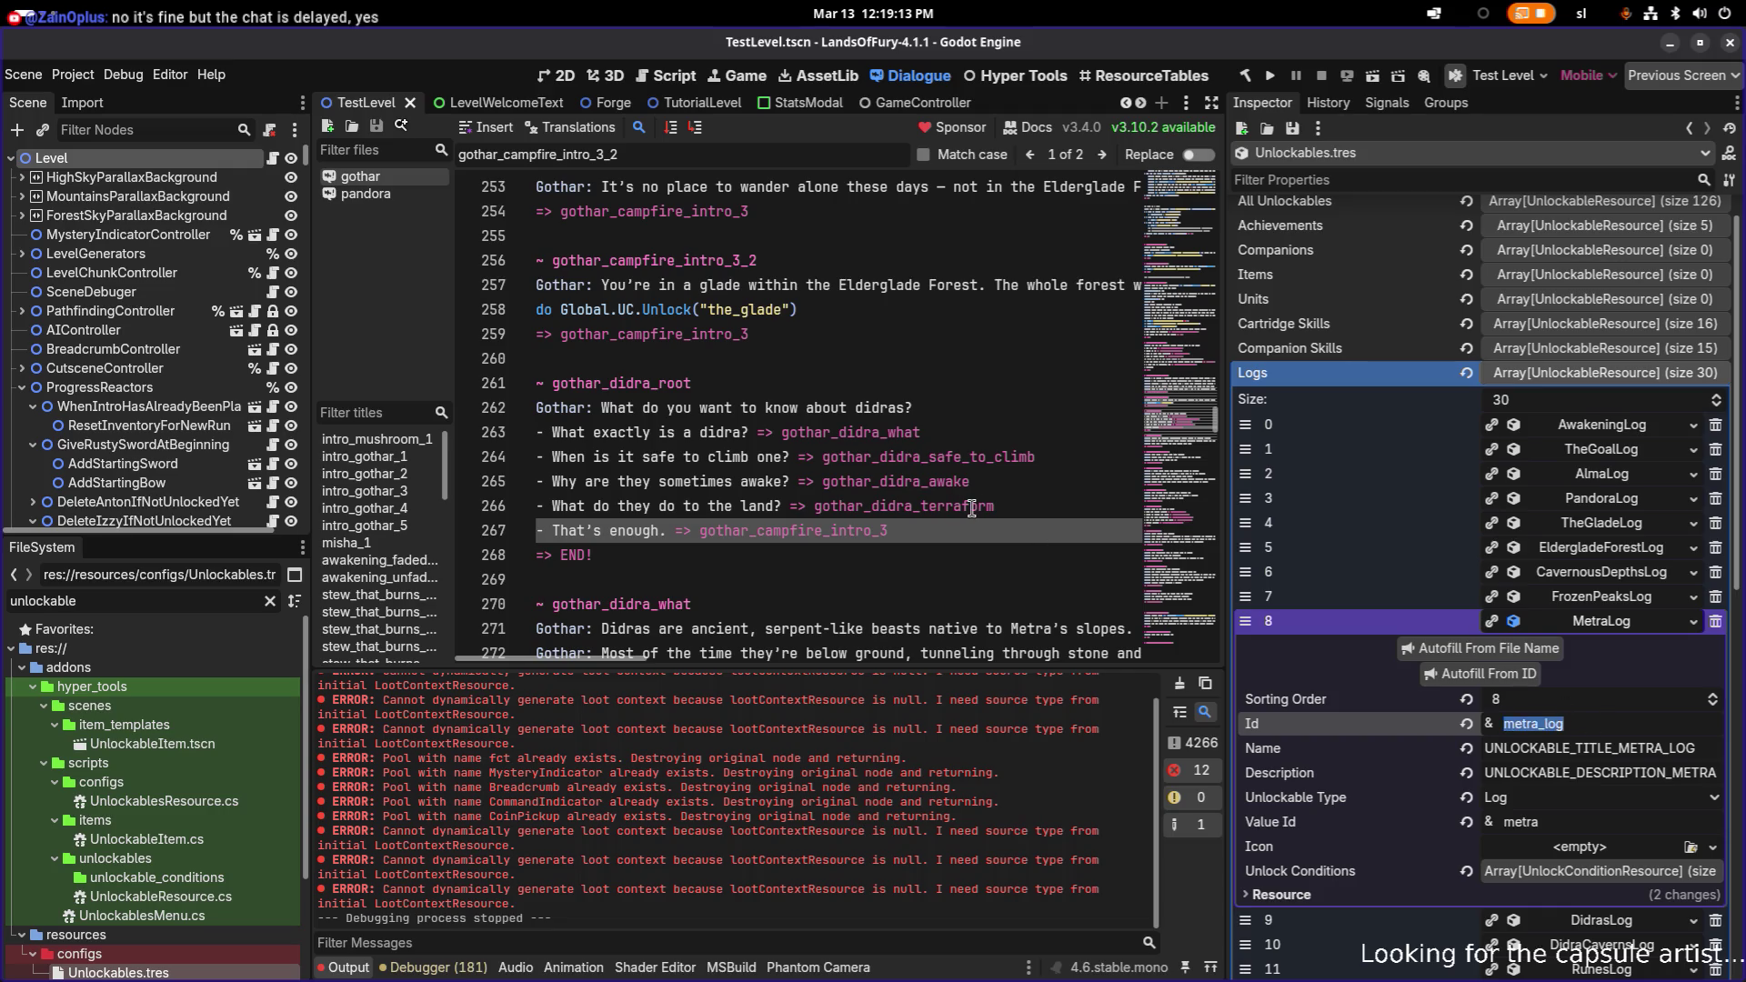
# - Scroll through gothar.dialogue and search it for 'metra'
pyautogui.click(860, 481)
pyautogui.scroll(-2, 860, 482)
pyautogui.scroll(-2, 860, 481)
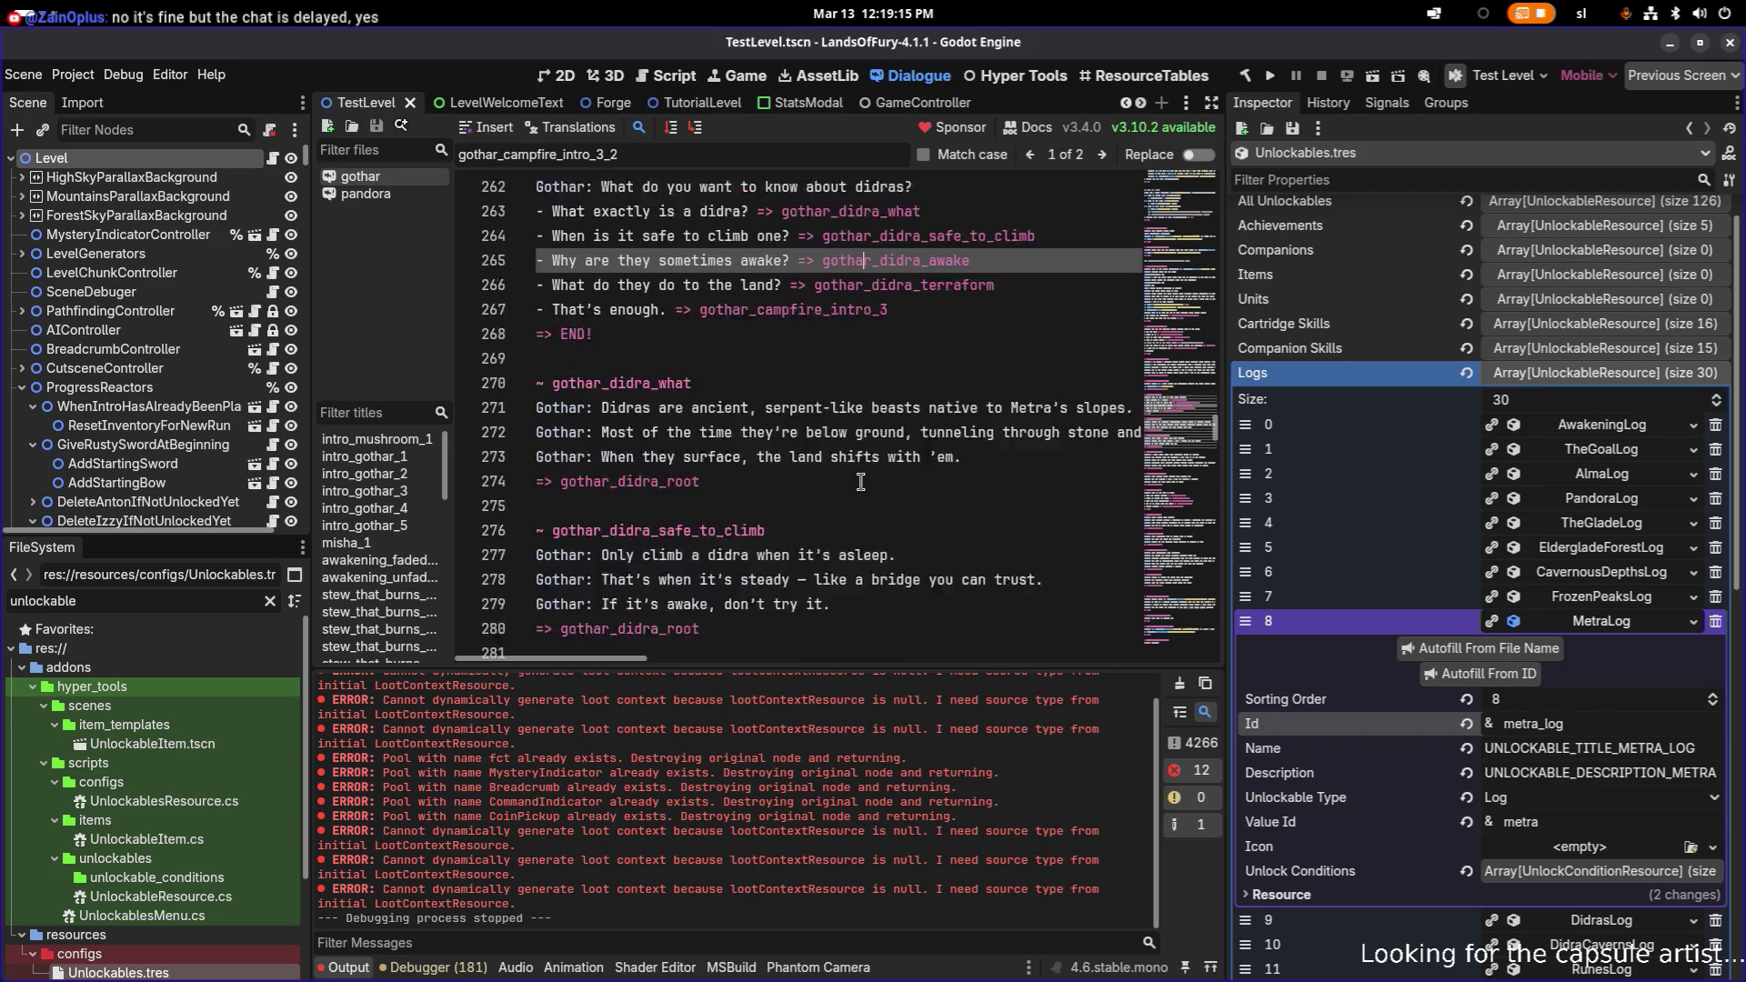
pyautogui.scroll(-3, 864, 481)
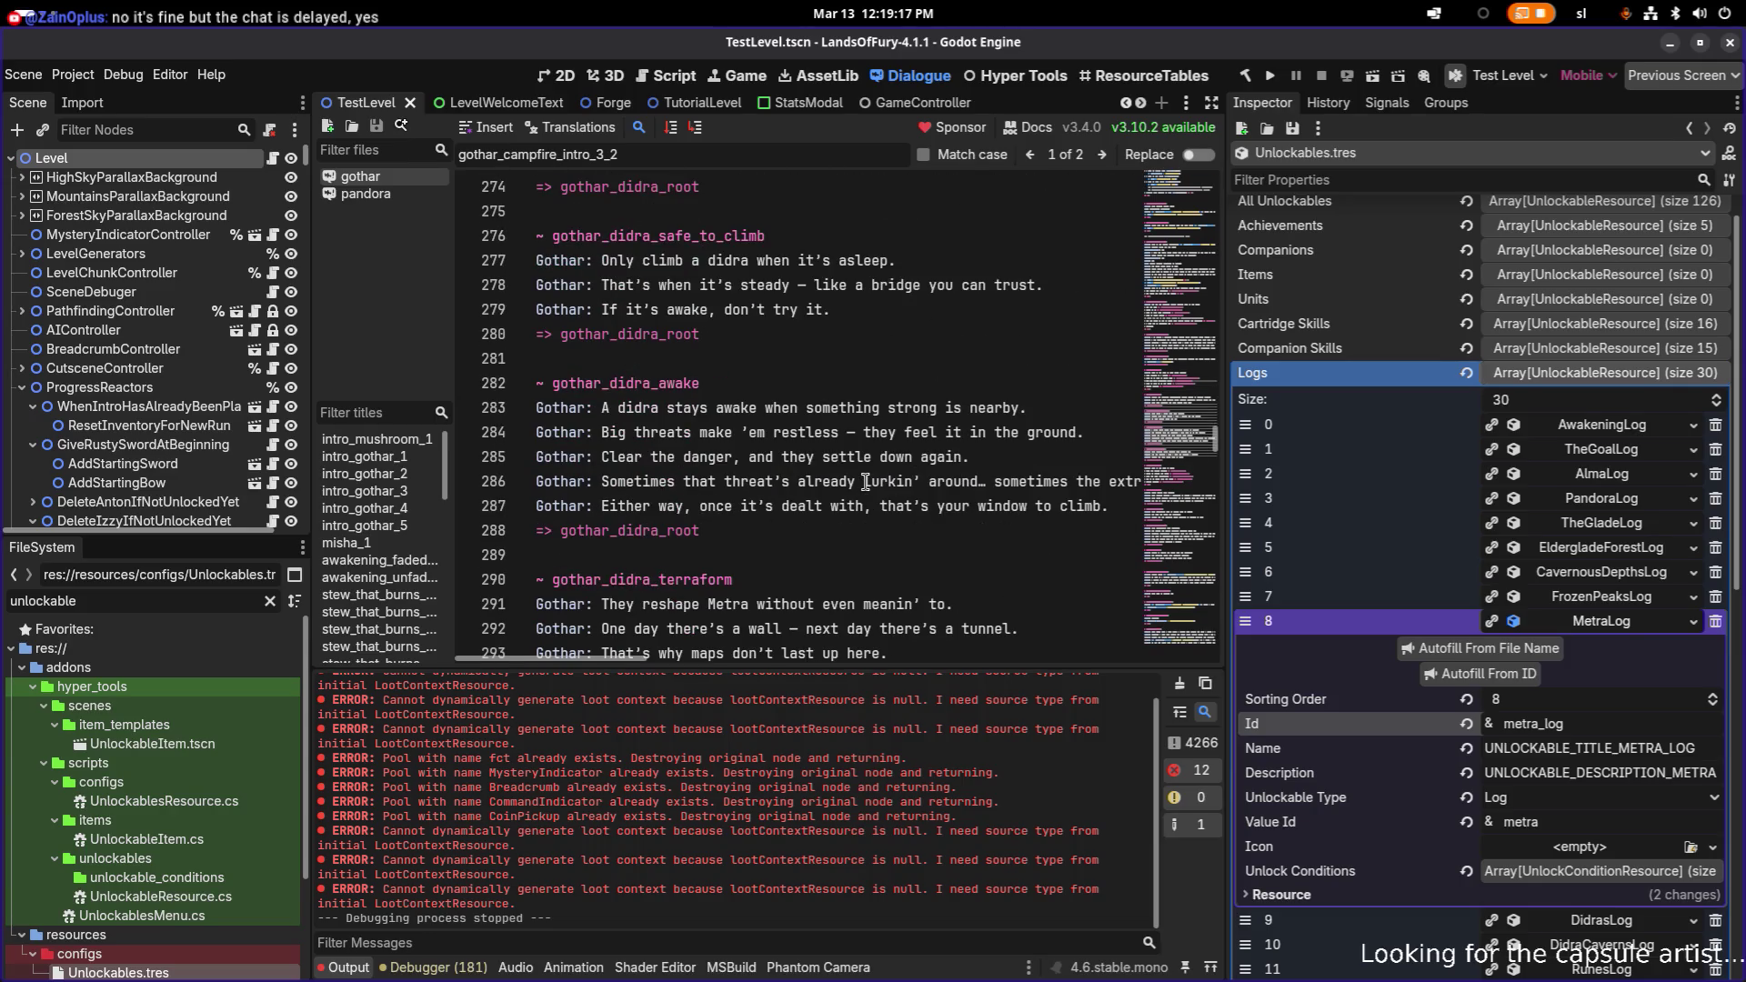
pyautogui.scroll(7, 864, 481)
pyautogui.click(917, 357)
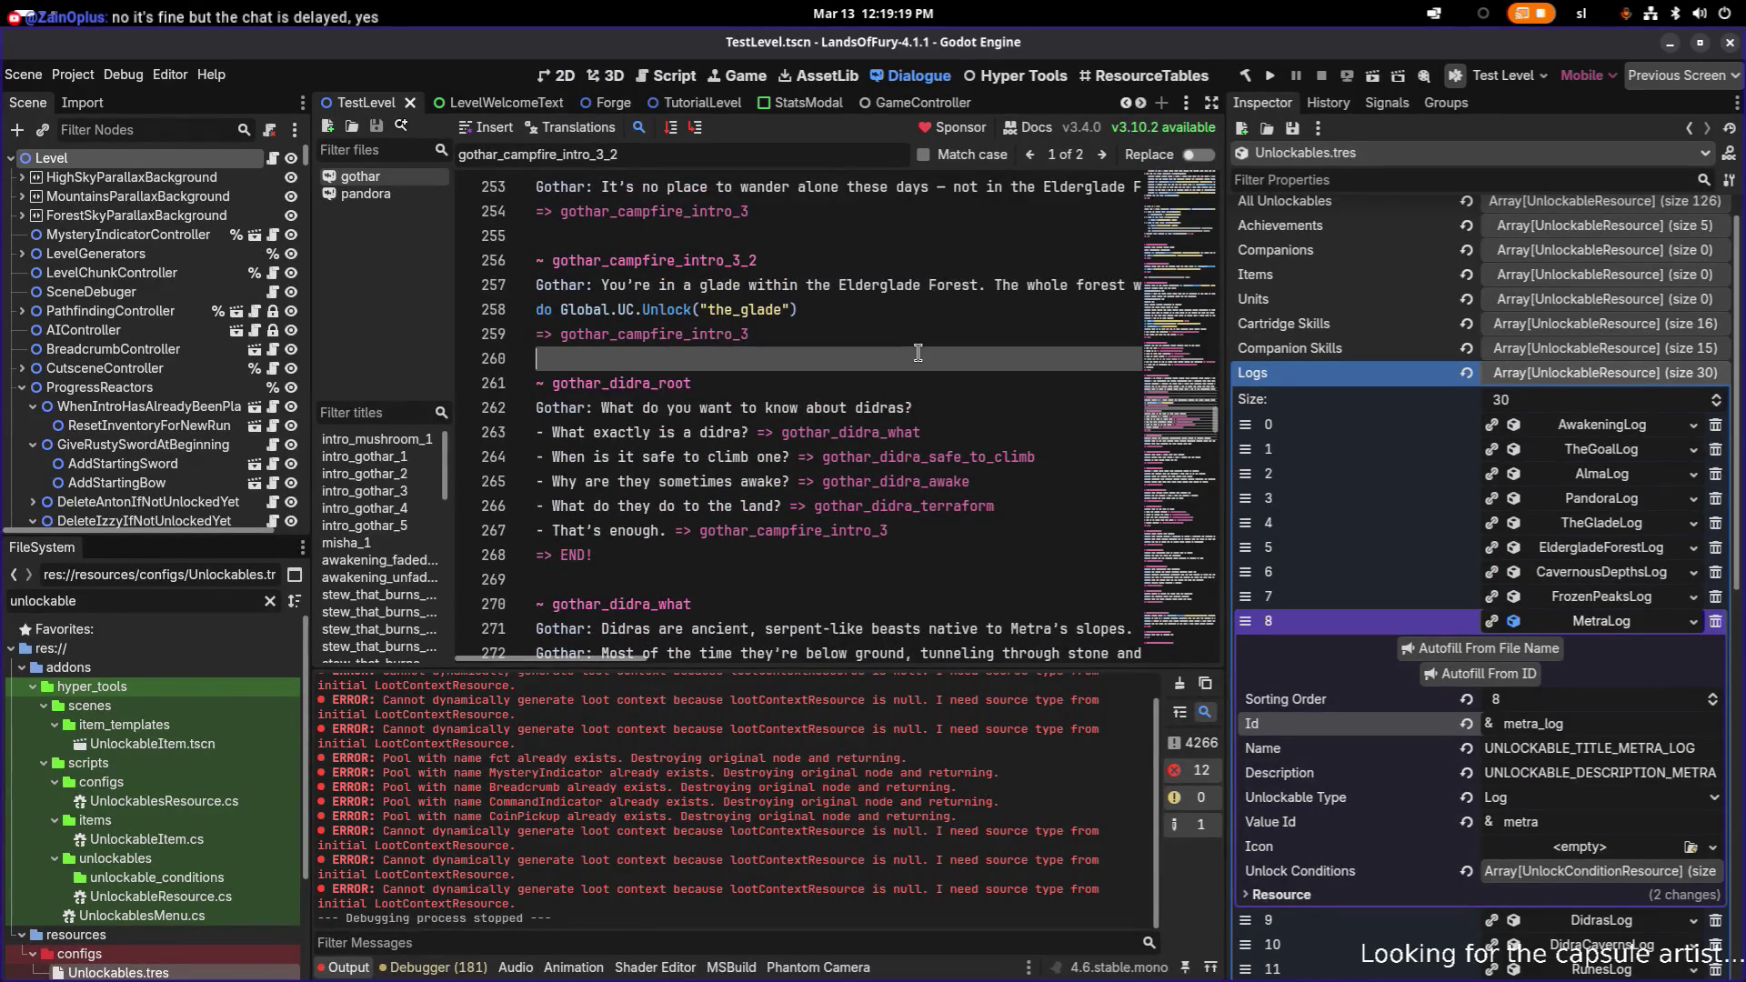
pyautogui.scroll(8, 917, 353)
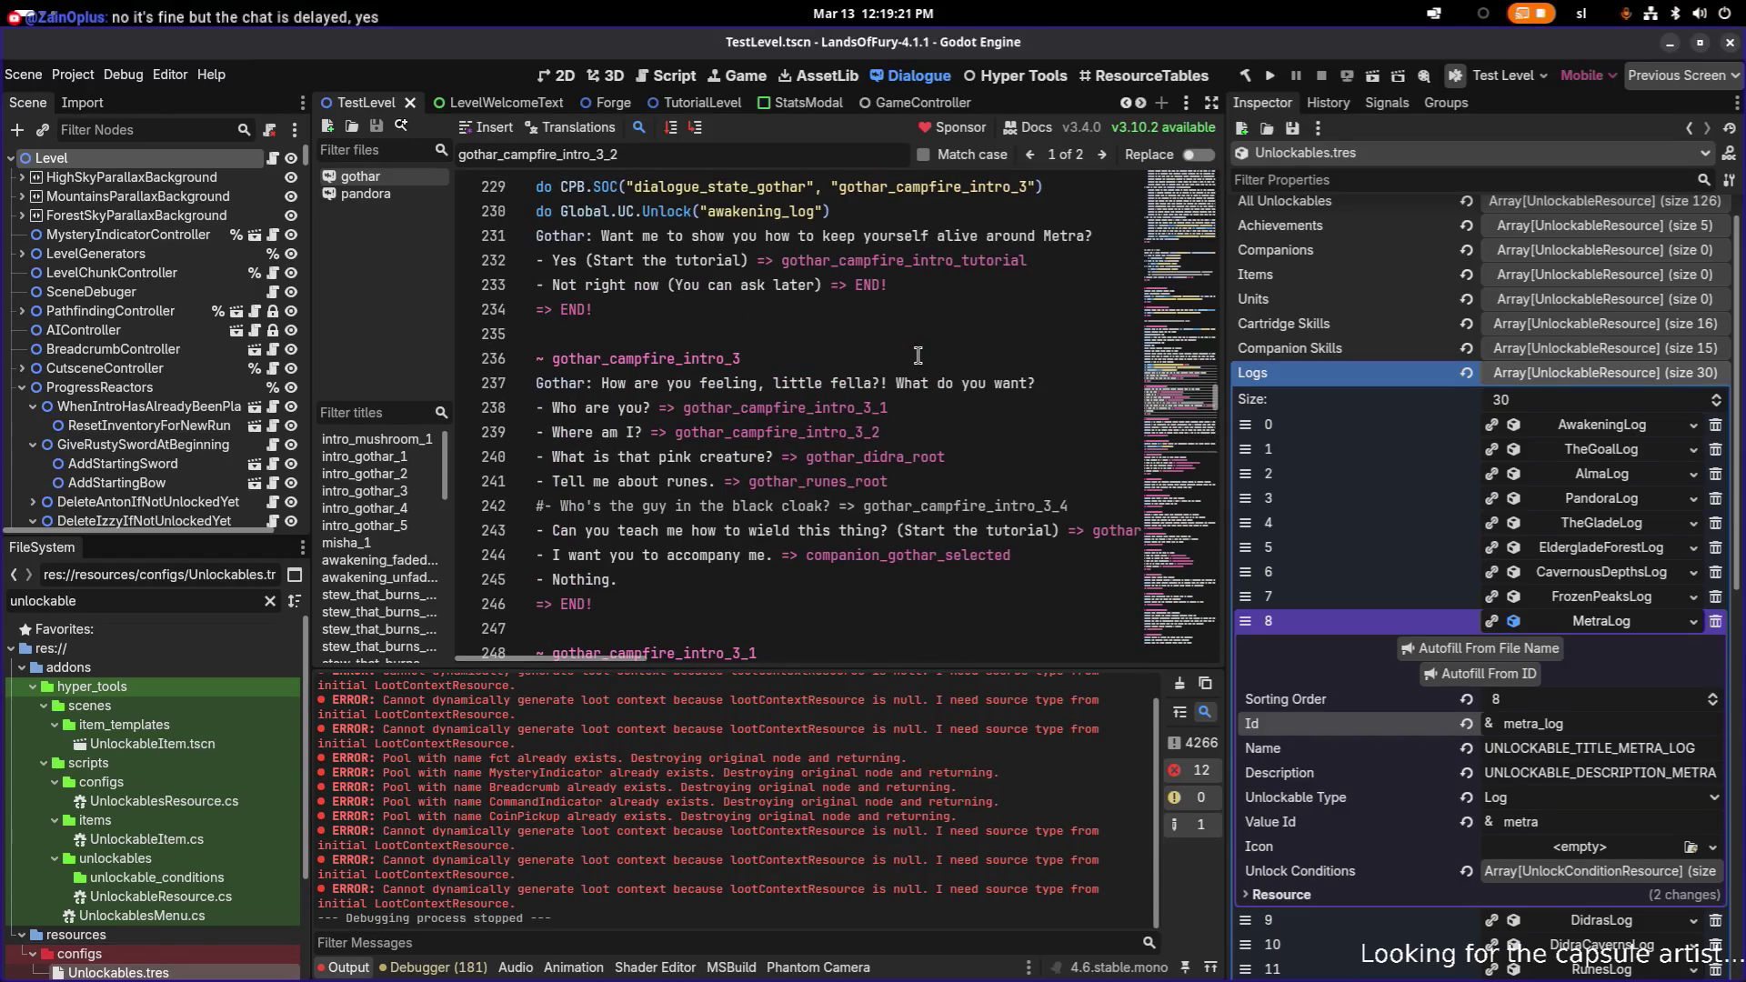
pyautogui.scroll(1, 918, 355)
pyautogui.click(918, 357)
pyautogui.hotkey('ctrl', 'f')
pyautogui.write('metra')
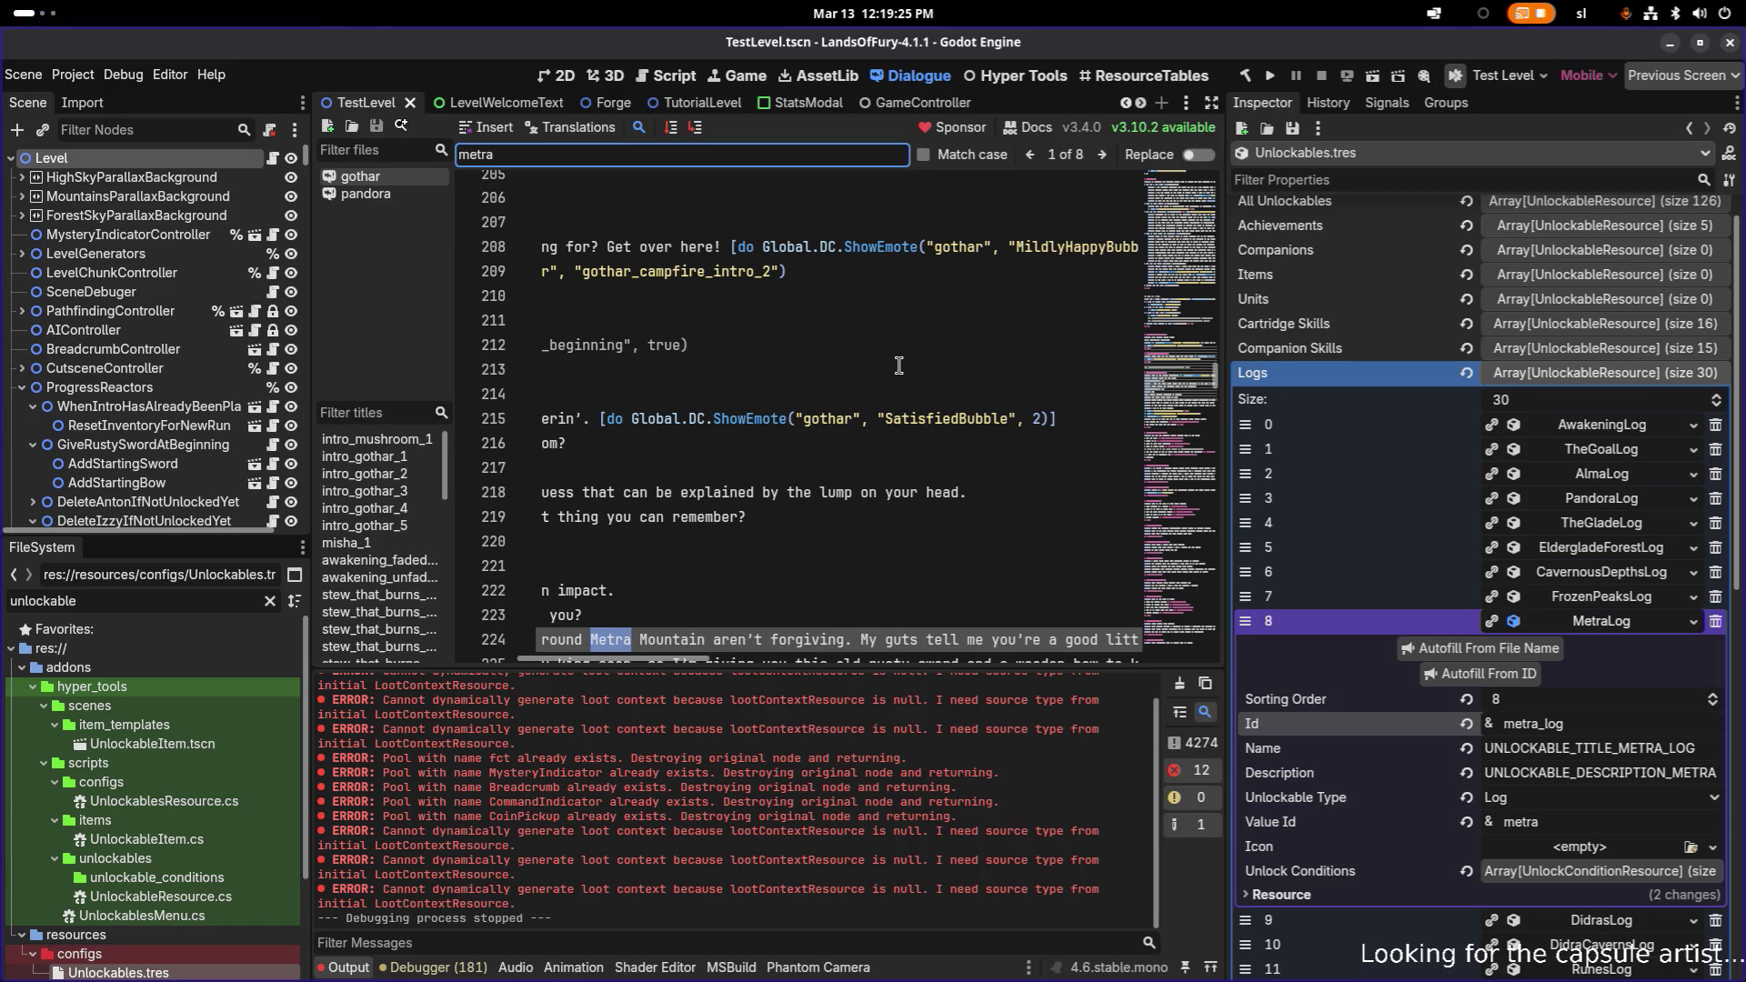
# - Step through the 'metra' matches to match 6 of 8, line 313 in gothar_runes_source
pyautogui.click(1103, 155)
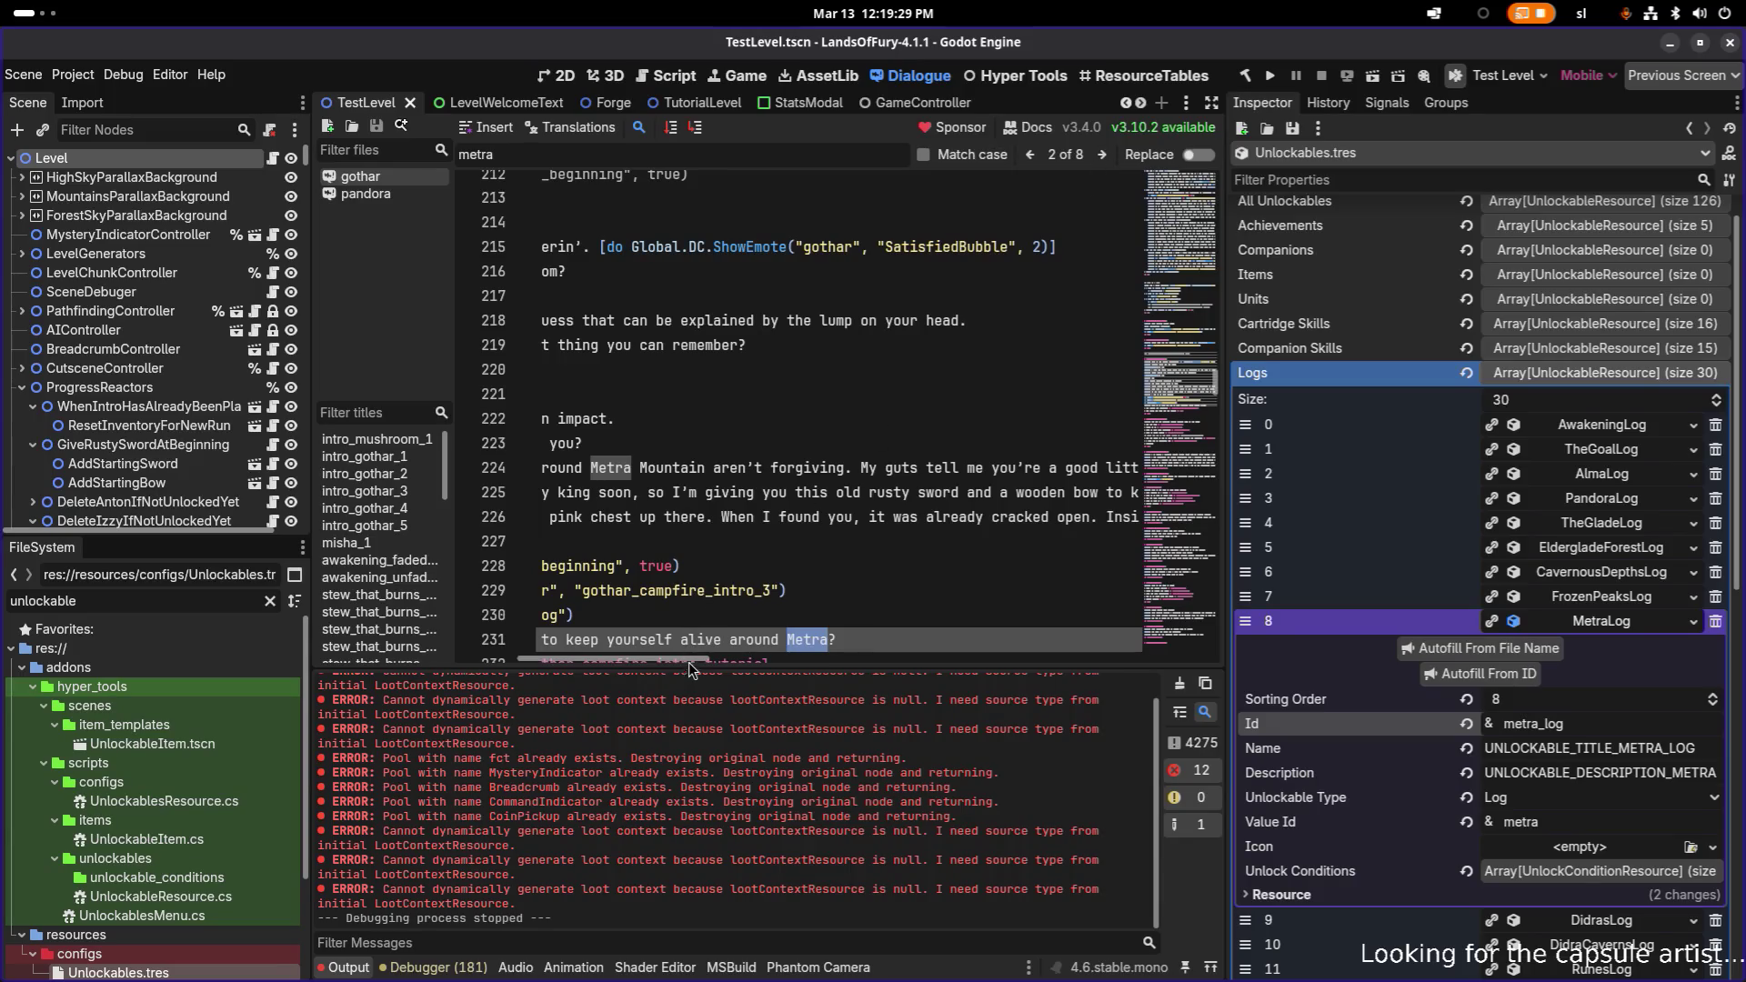
pyautogui.moveTo(691, 660); pyautogui.dragTo(626, 668)
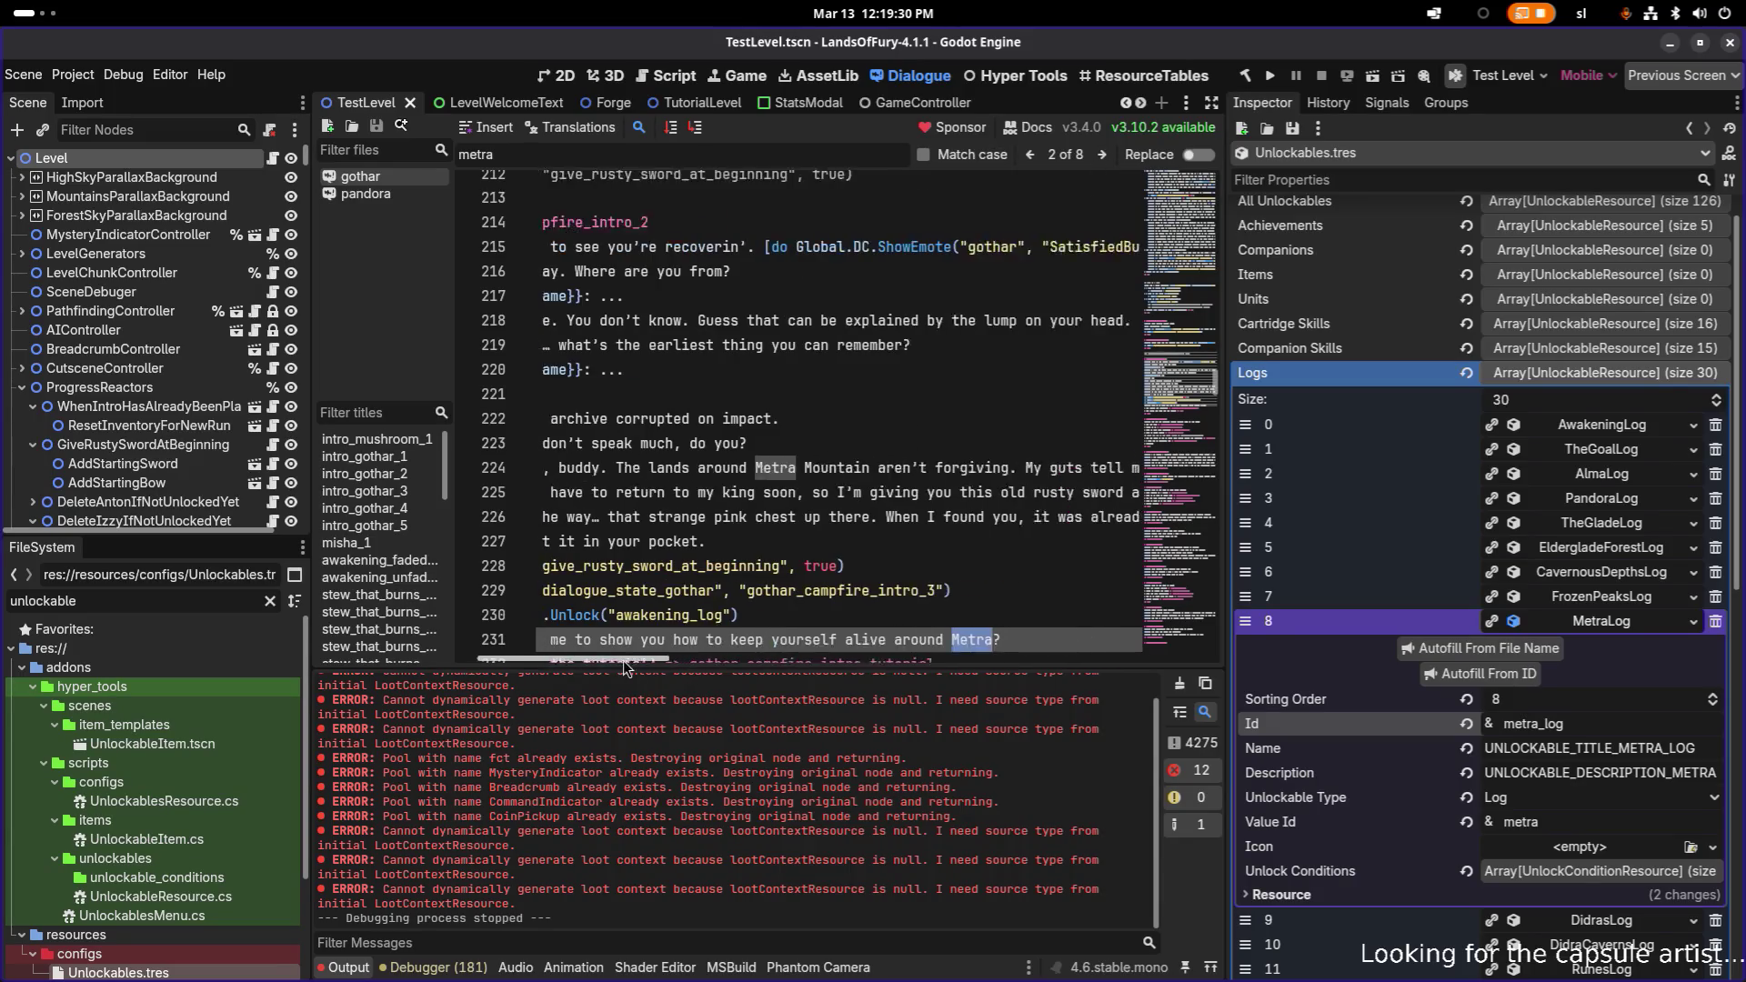
pyautogui.click(1103, 156)
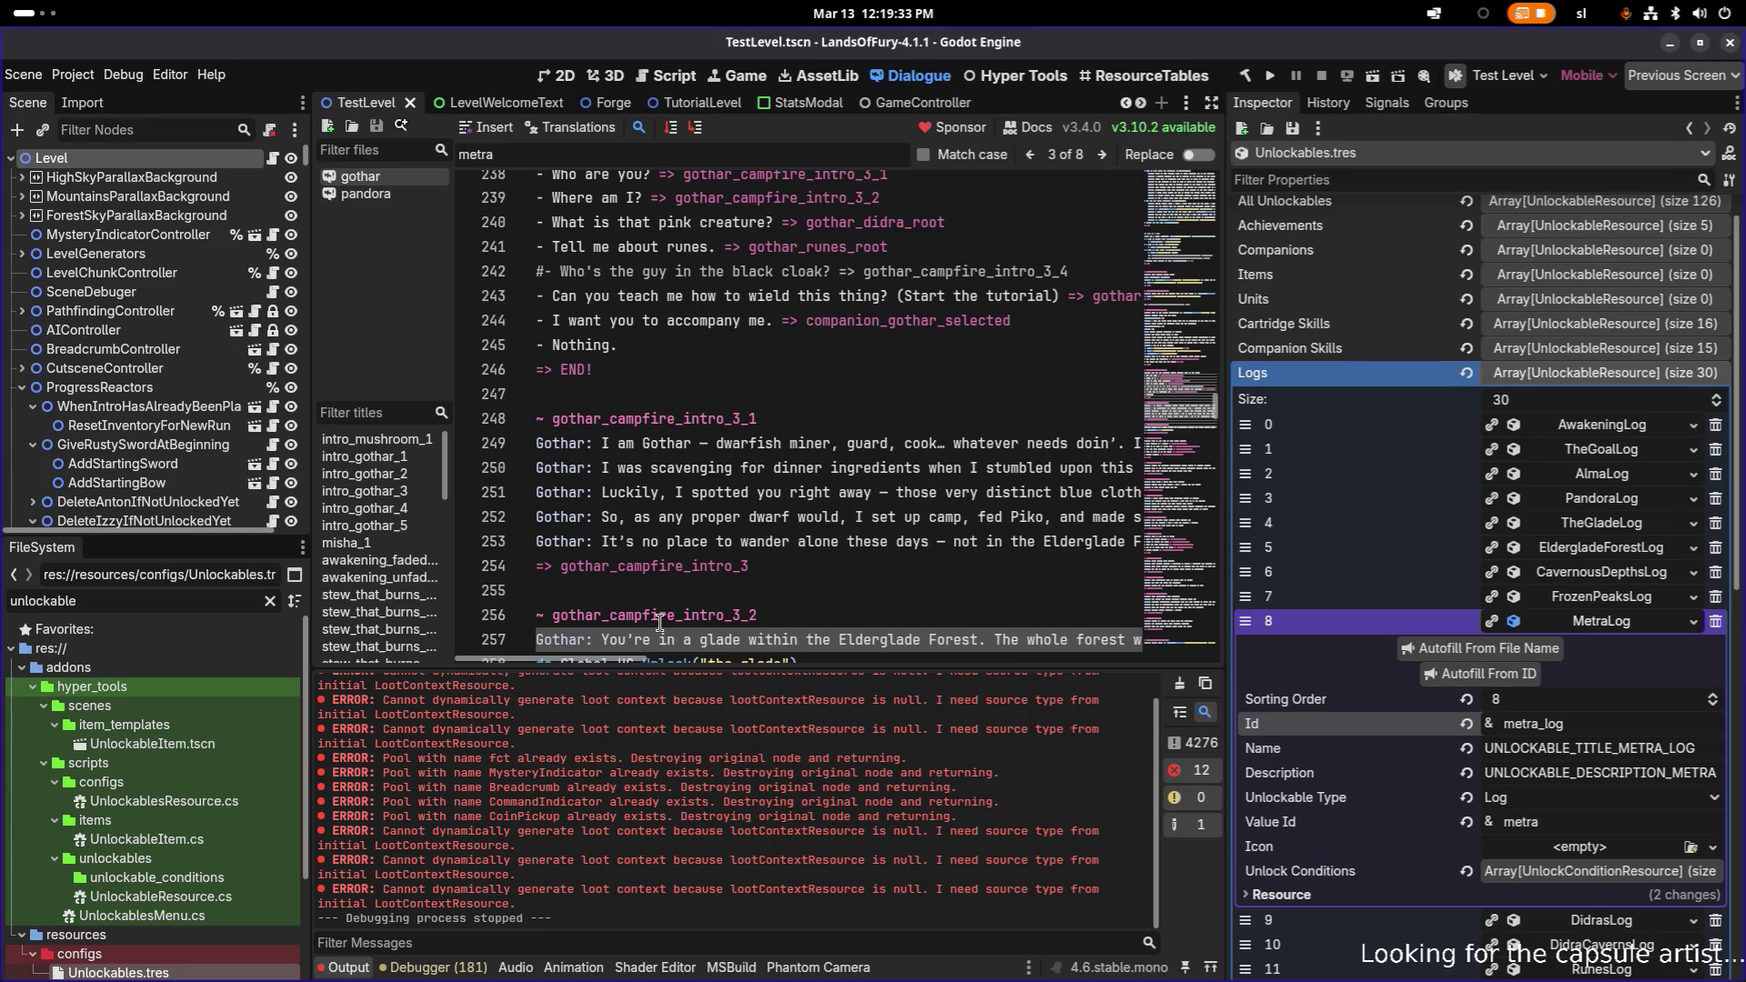
pyautogui.moveTo(582, 660)
pyautogui.mouseDown()
pyautogui.moveTo(818, 658)
pyautogui.moveTo(592, 651)
pyautogui.mouseUp()
pyautogui.click(1103, 156)
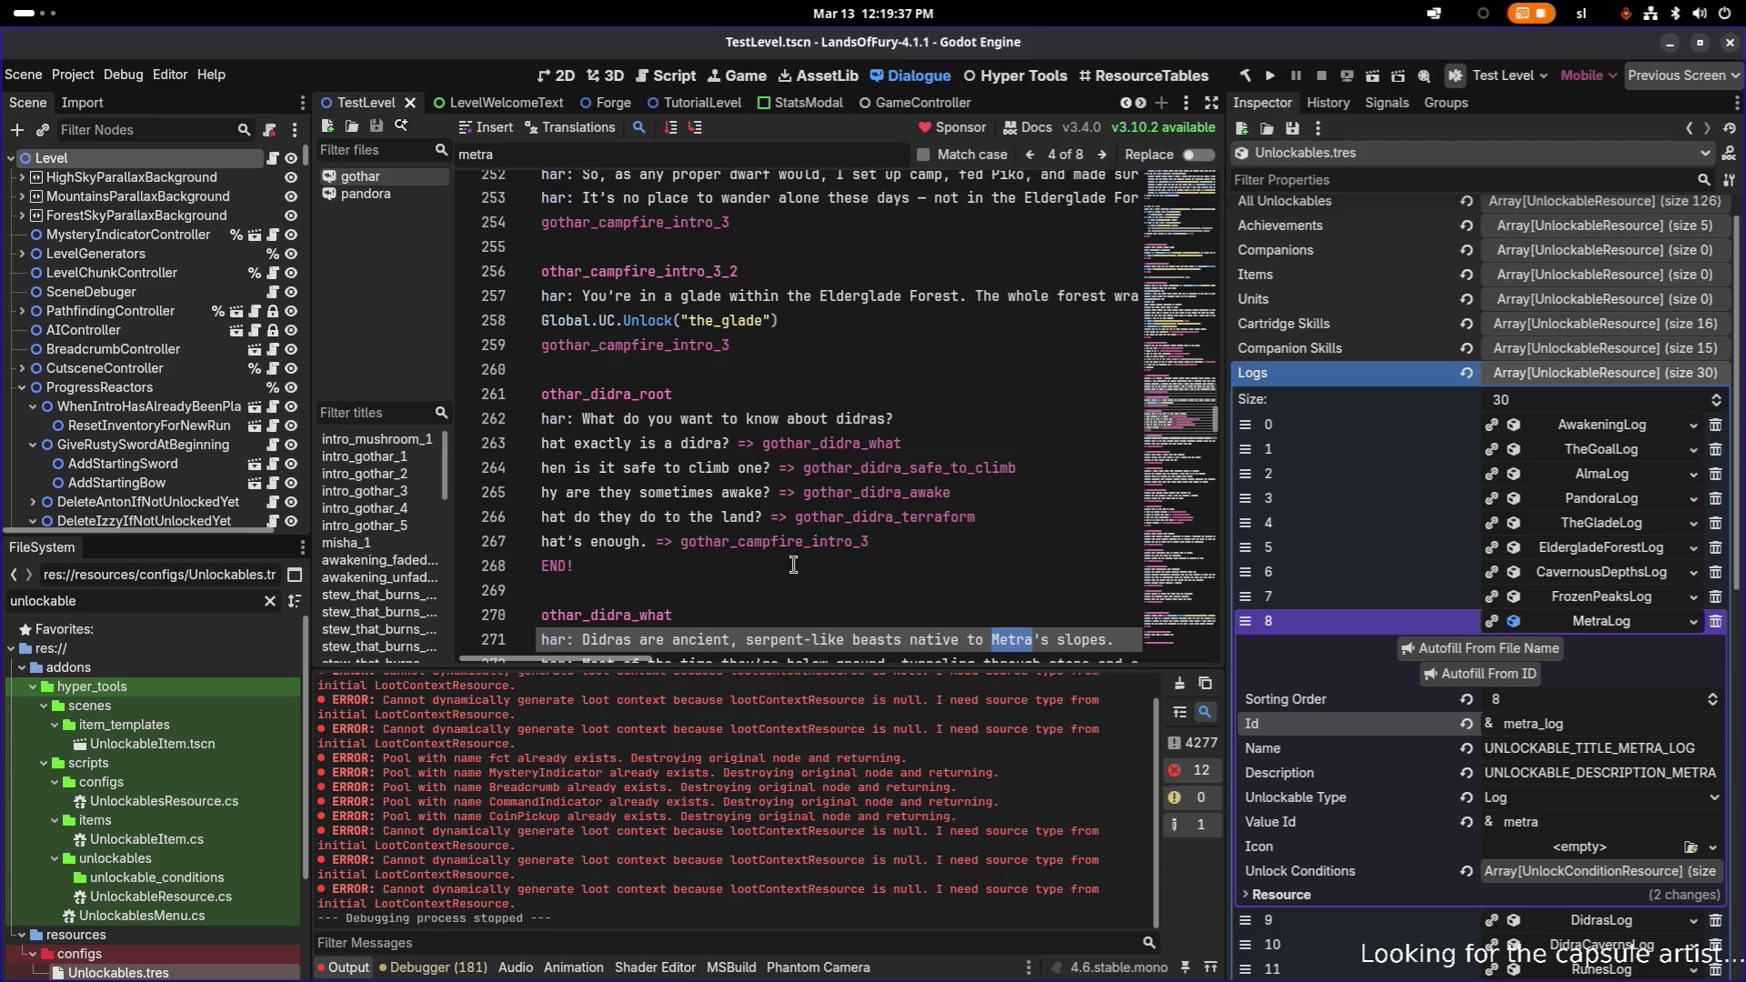
pyautogui.click(1102, 155)
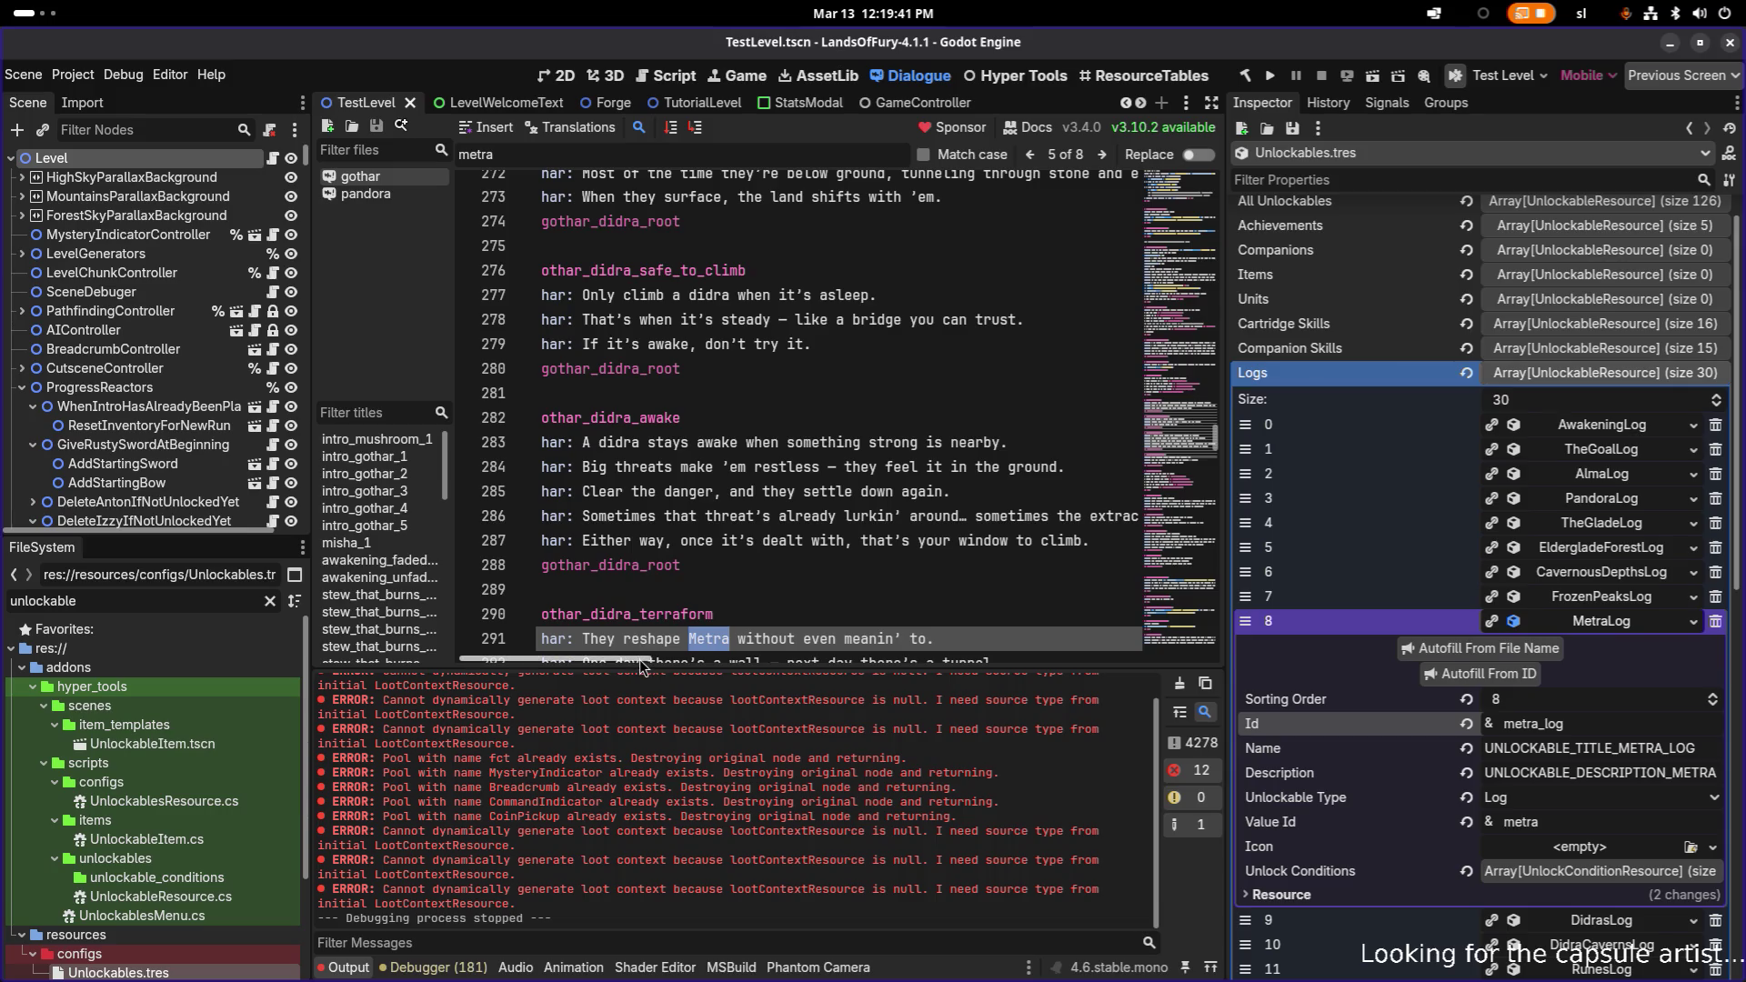
pyautogui.moveTo(640, 658); pyautogui.dragTo(599, 664)
pyautogui.scroll(-1, 717, 584)
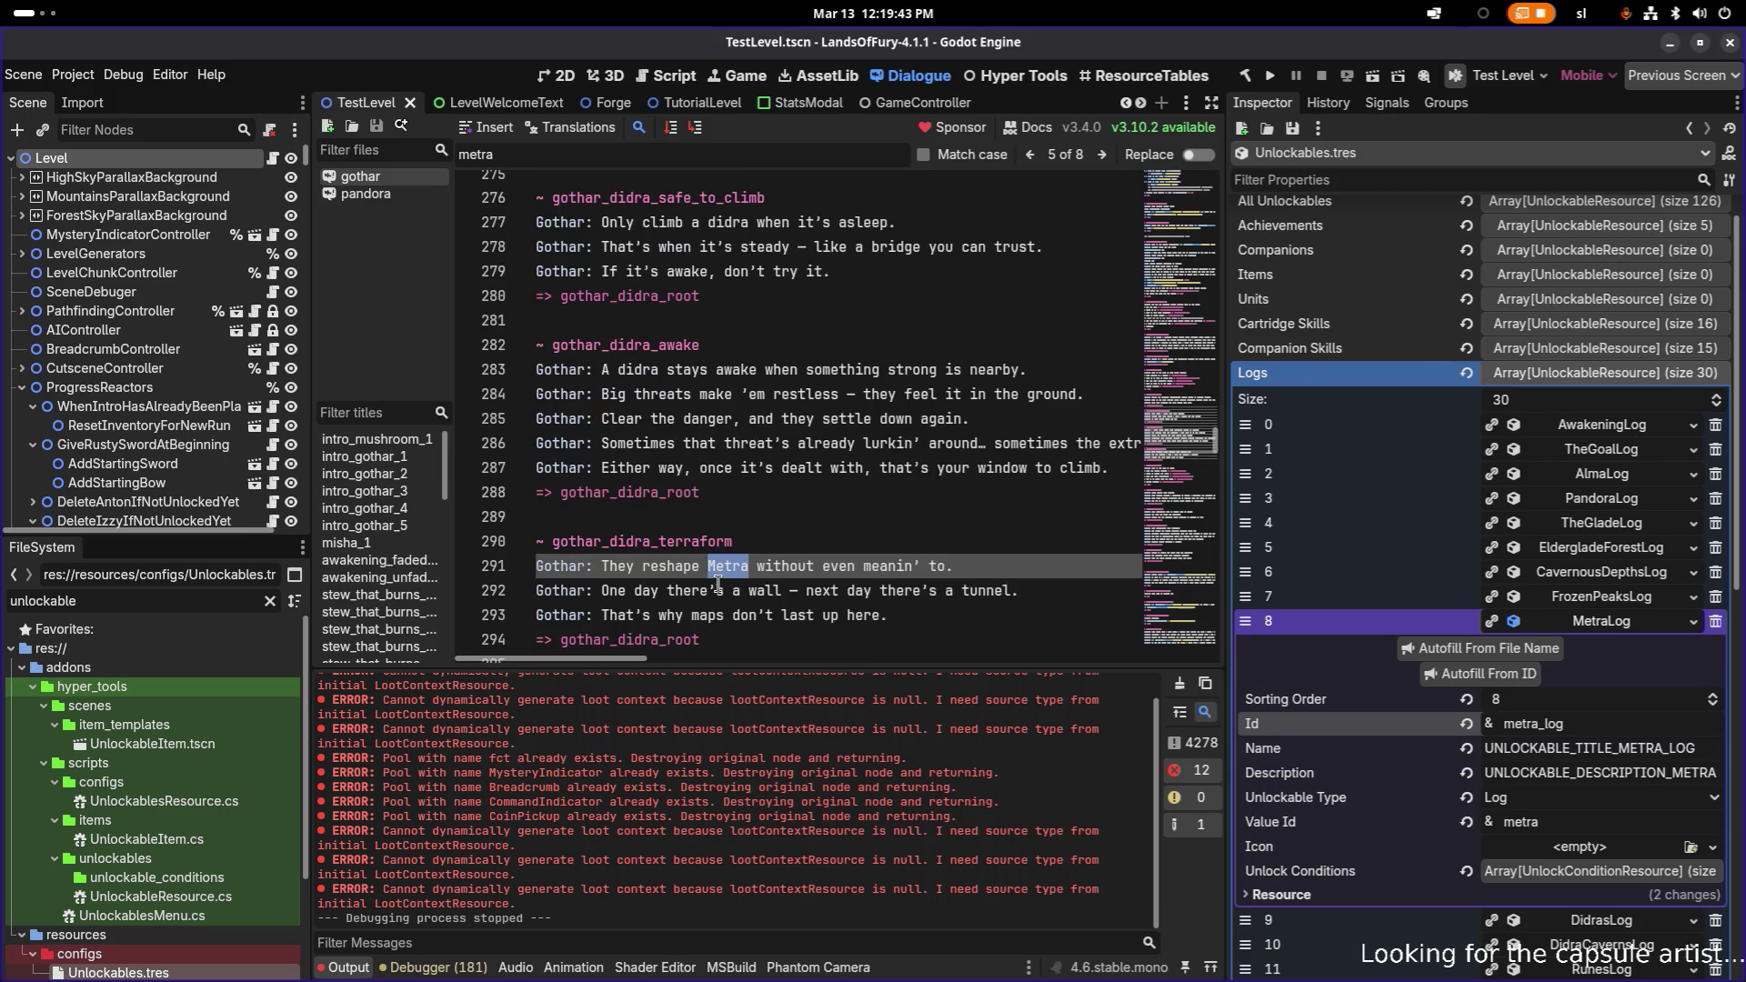
pyautogui.click(1104, 152)
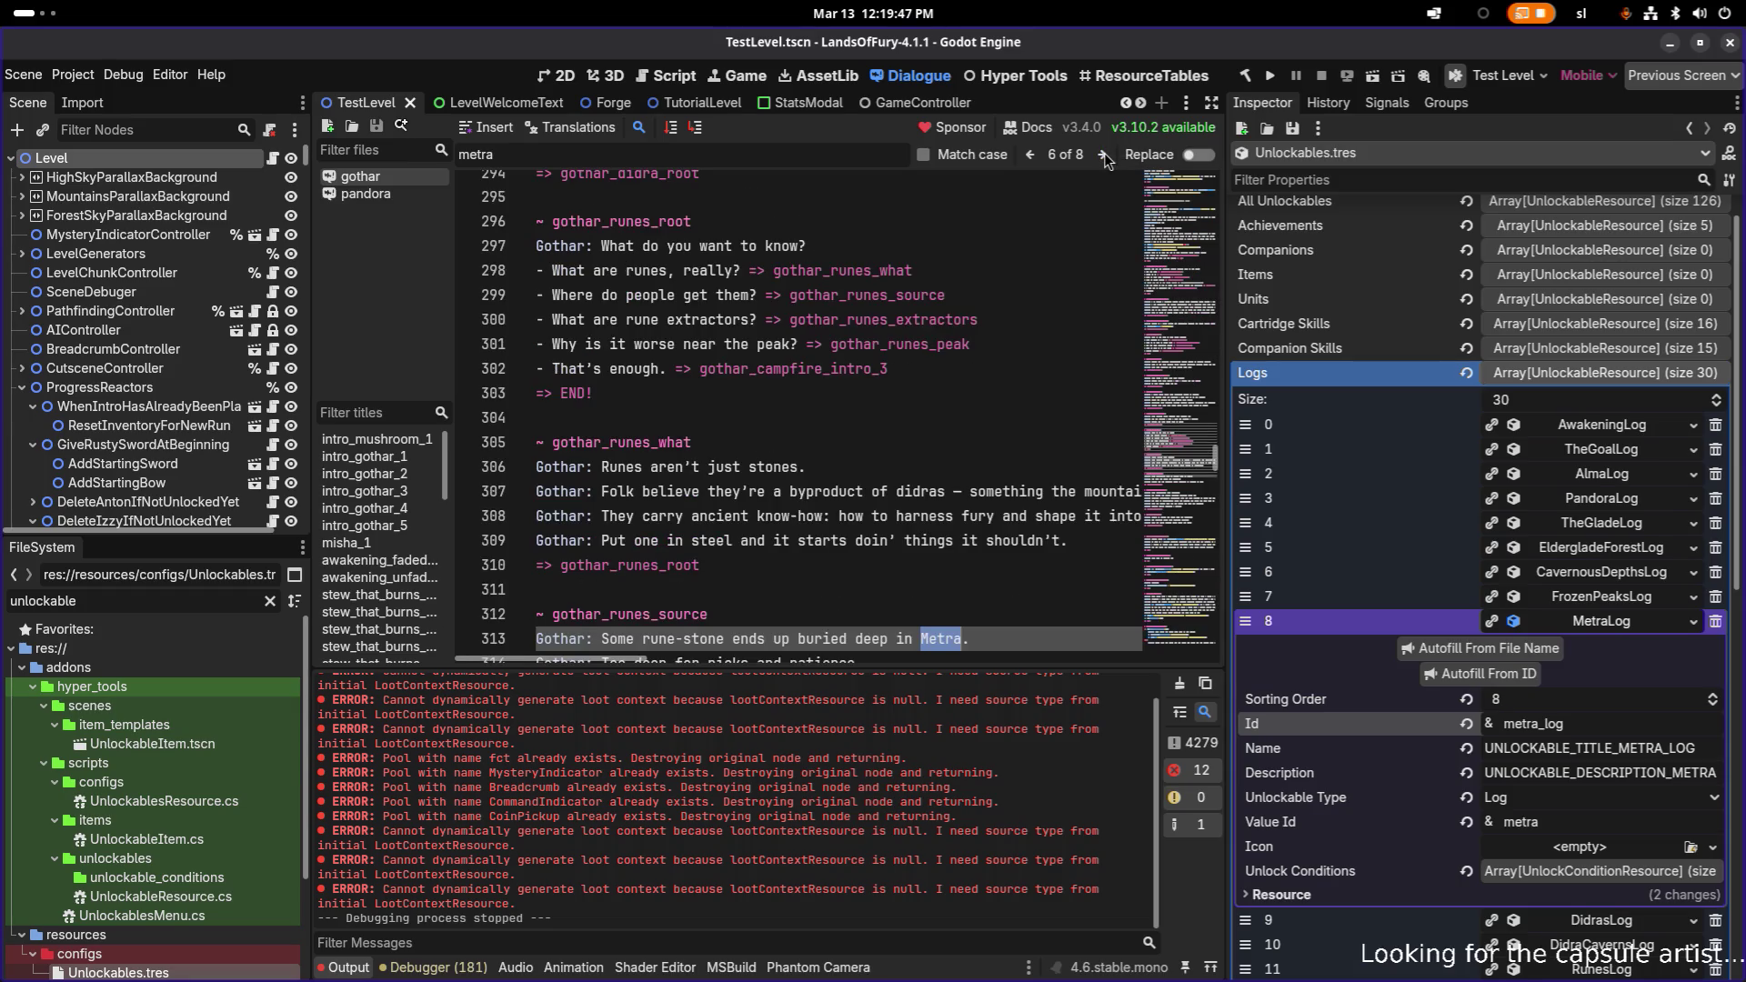
pyautogui.scroll(-2, 938, 371)
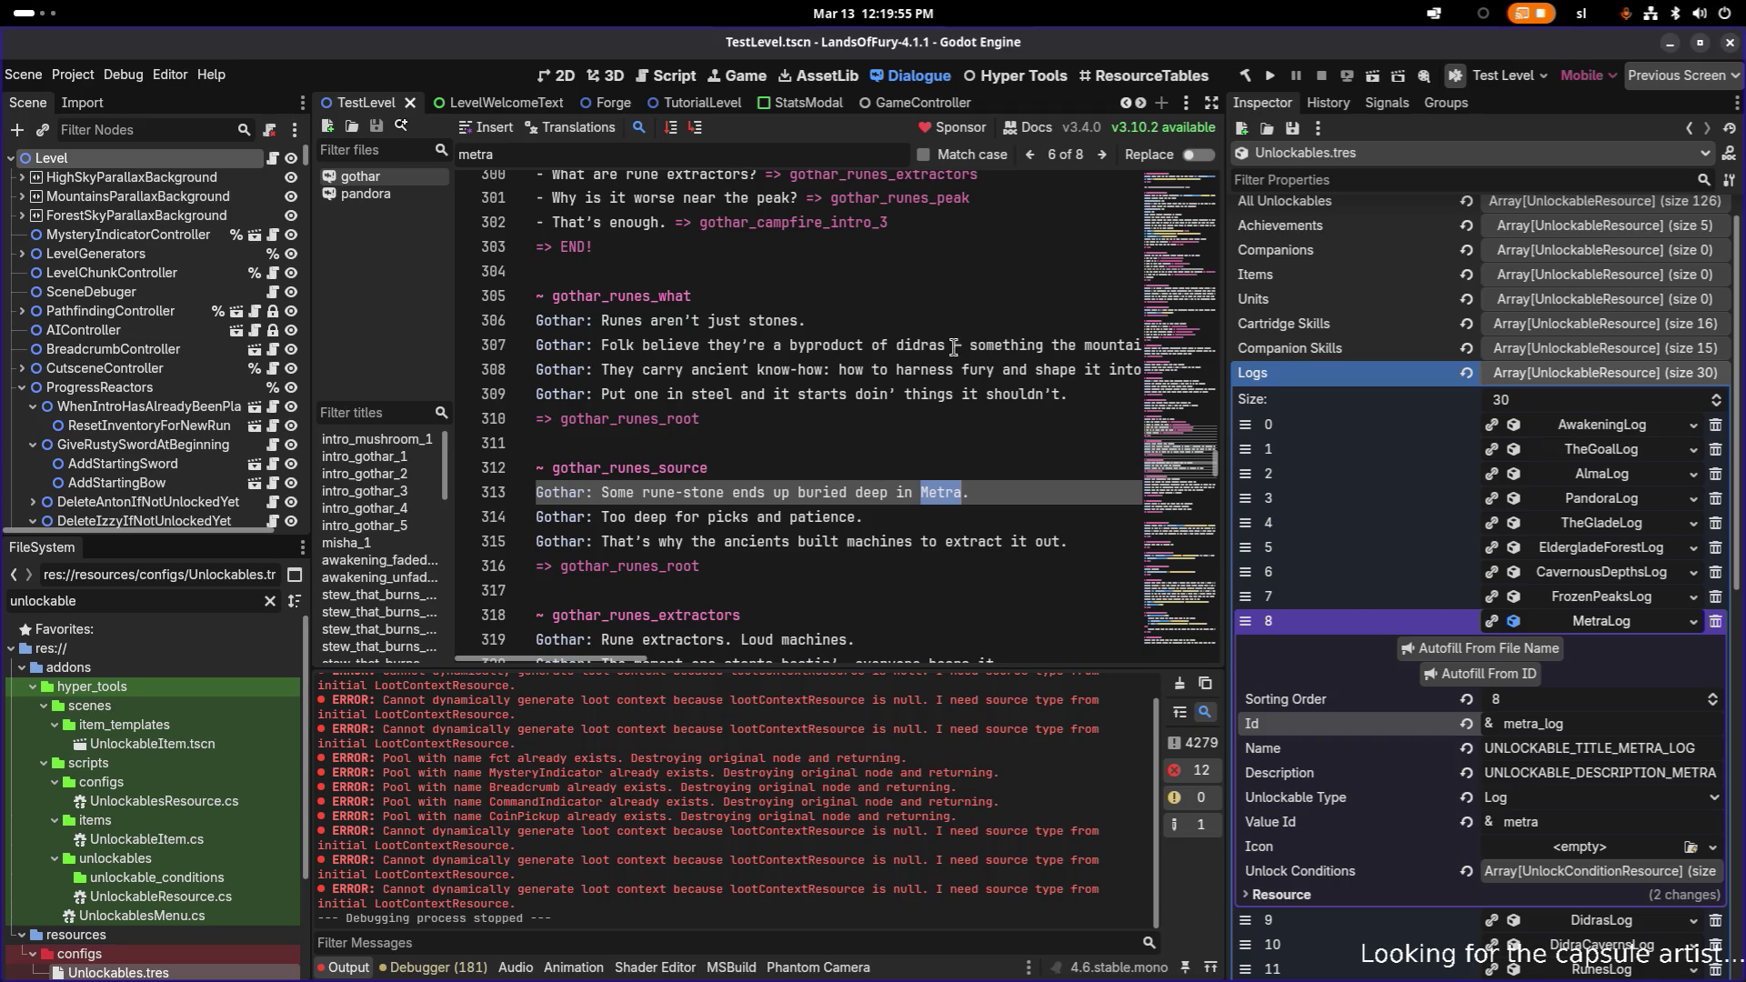
pyautogui.scroll(-5, 1620, 528)
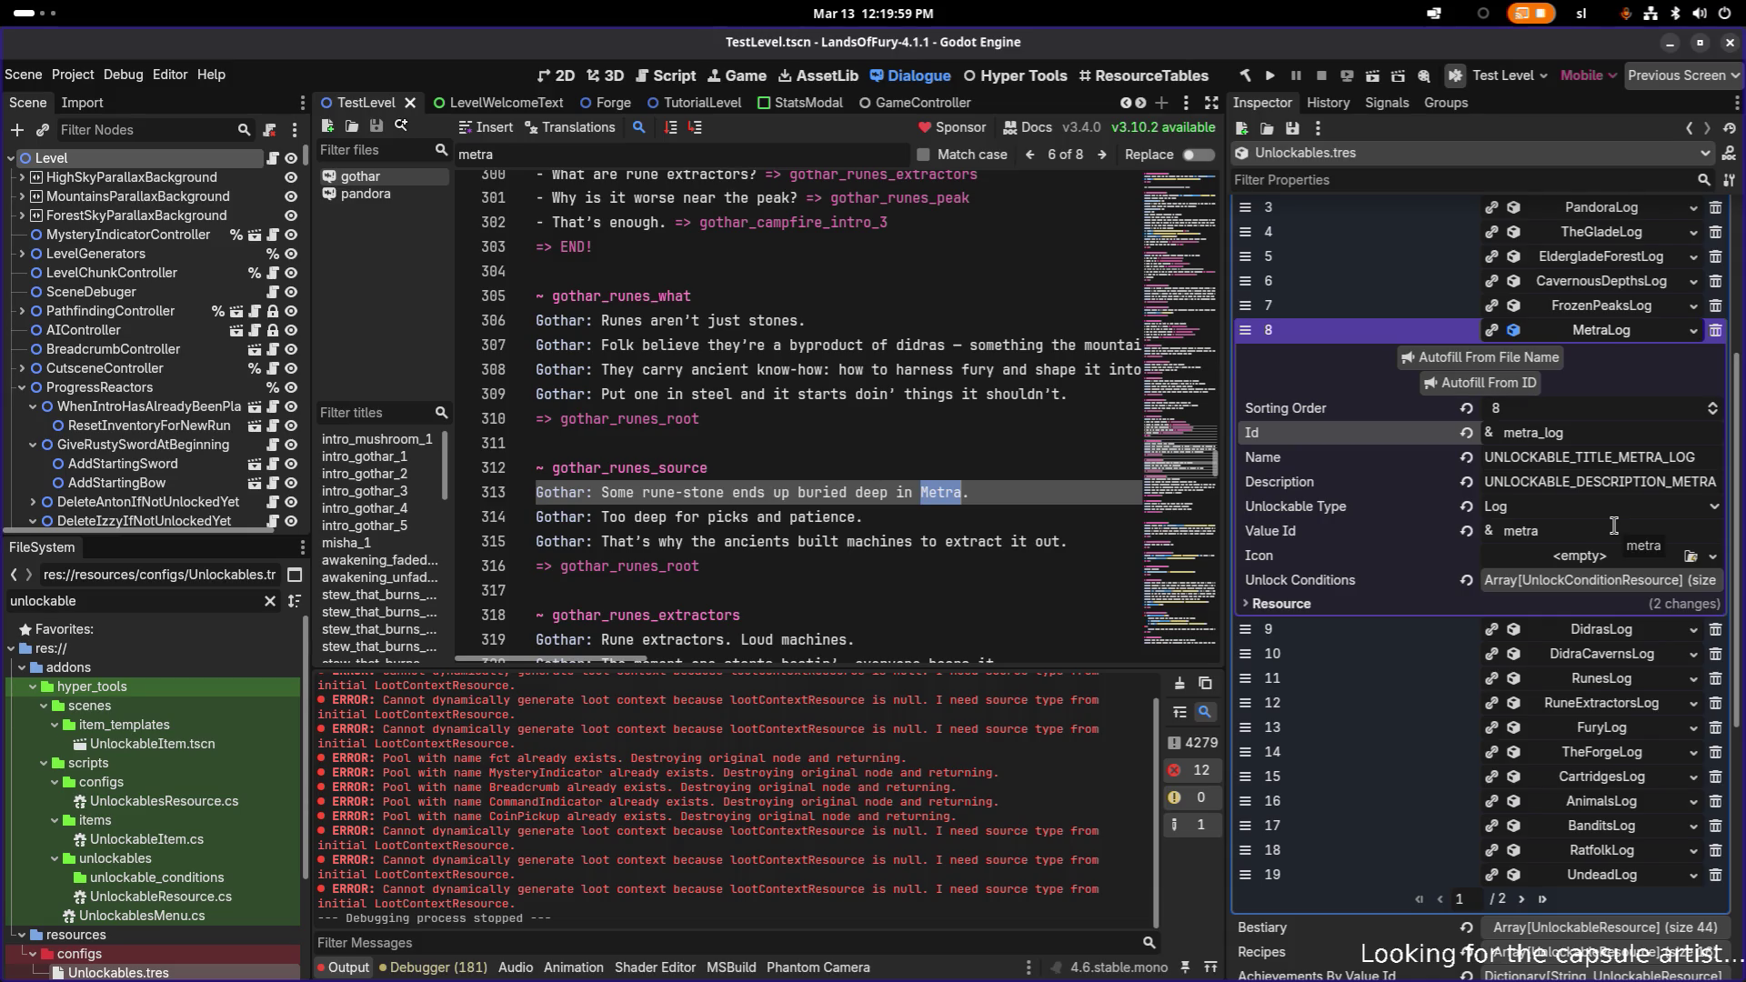
# - Expand DidrasLog to show its Id didras_log, then scroll the dialogue to gothar_runes_root
pyautogui.click(1617, 629)
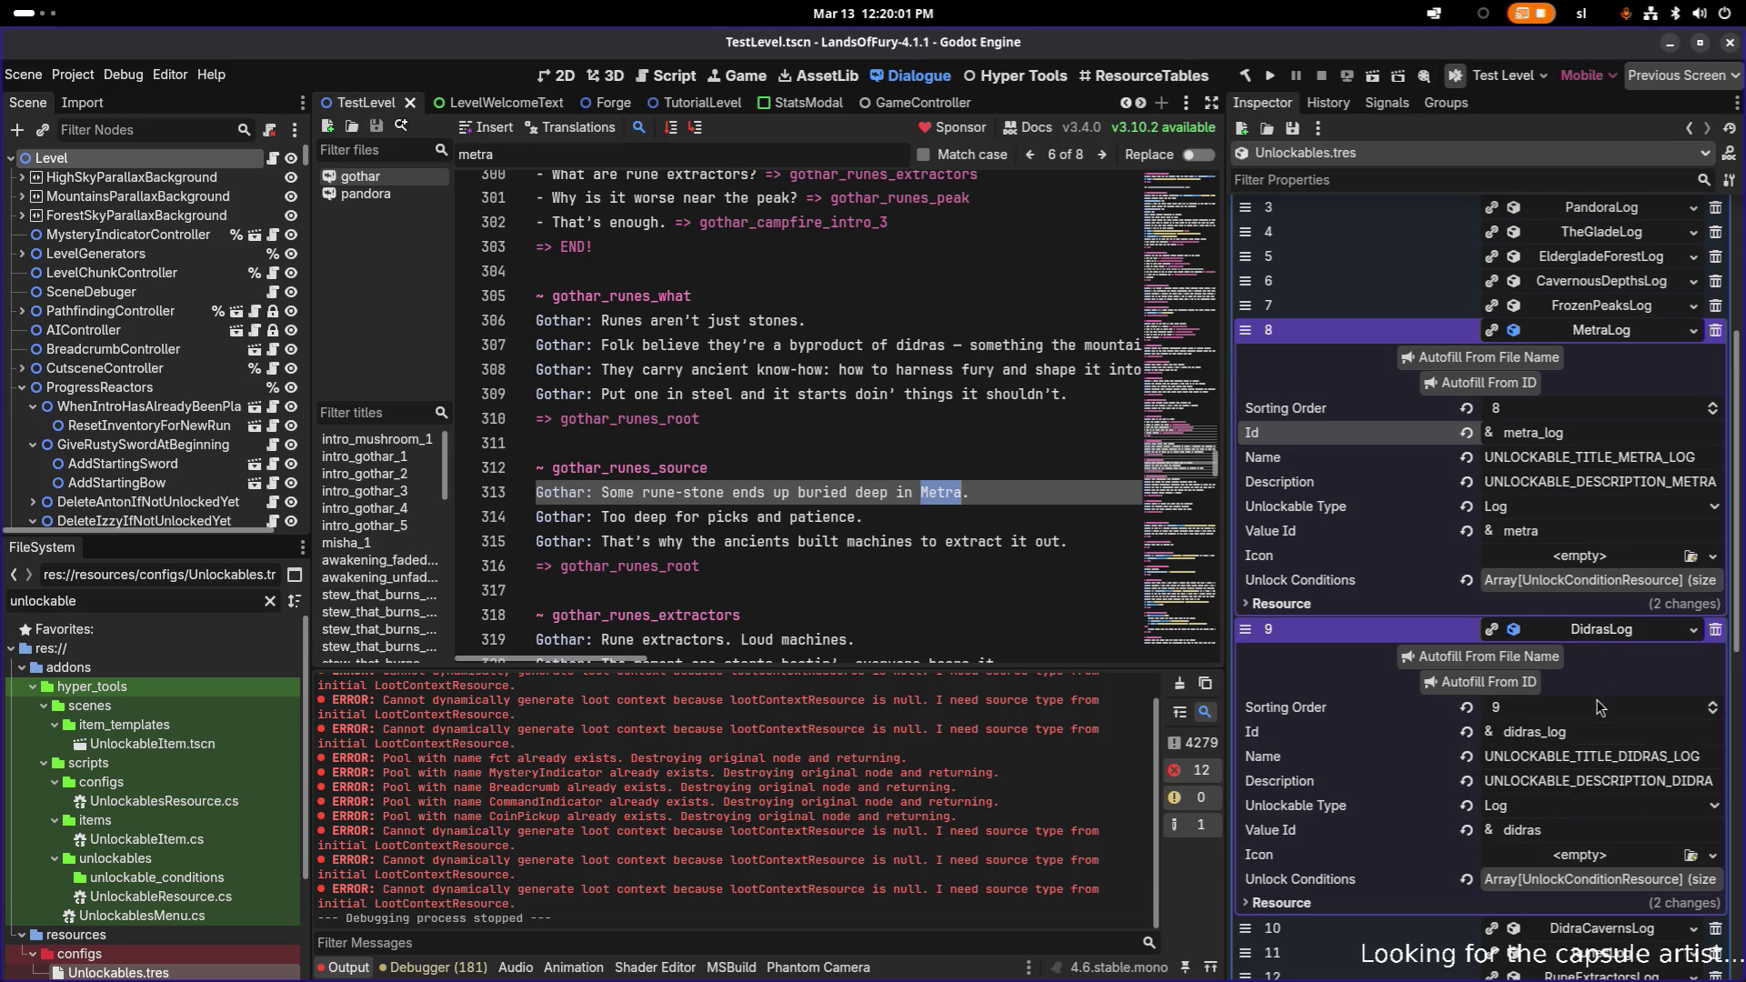
pyautogui.click(1601, 732)
pyautogui.click(865, 492)
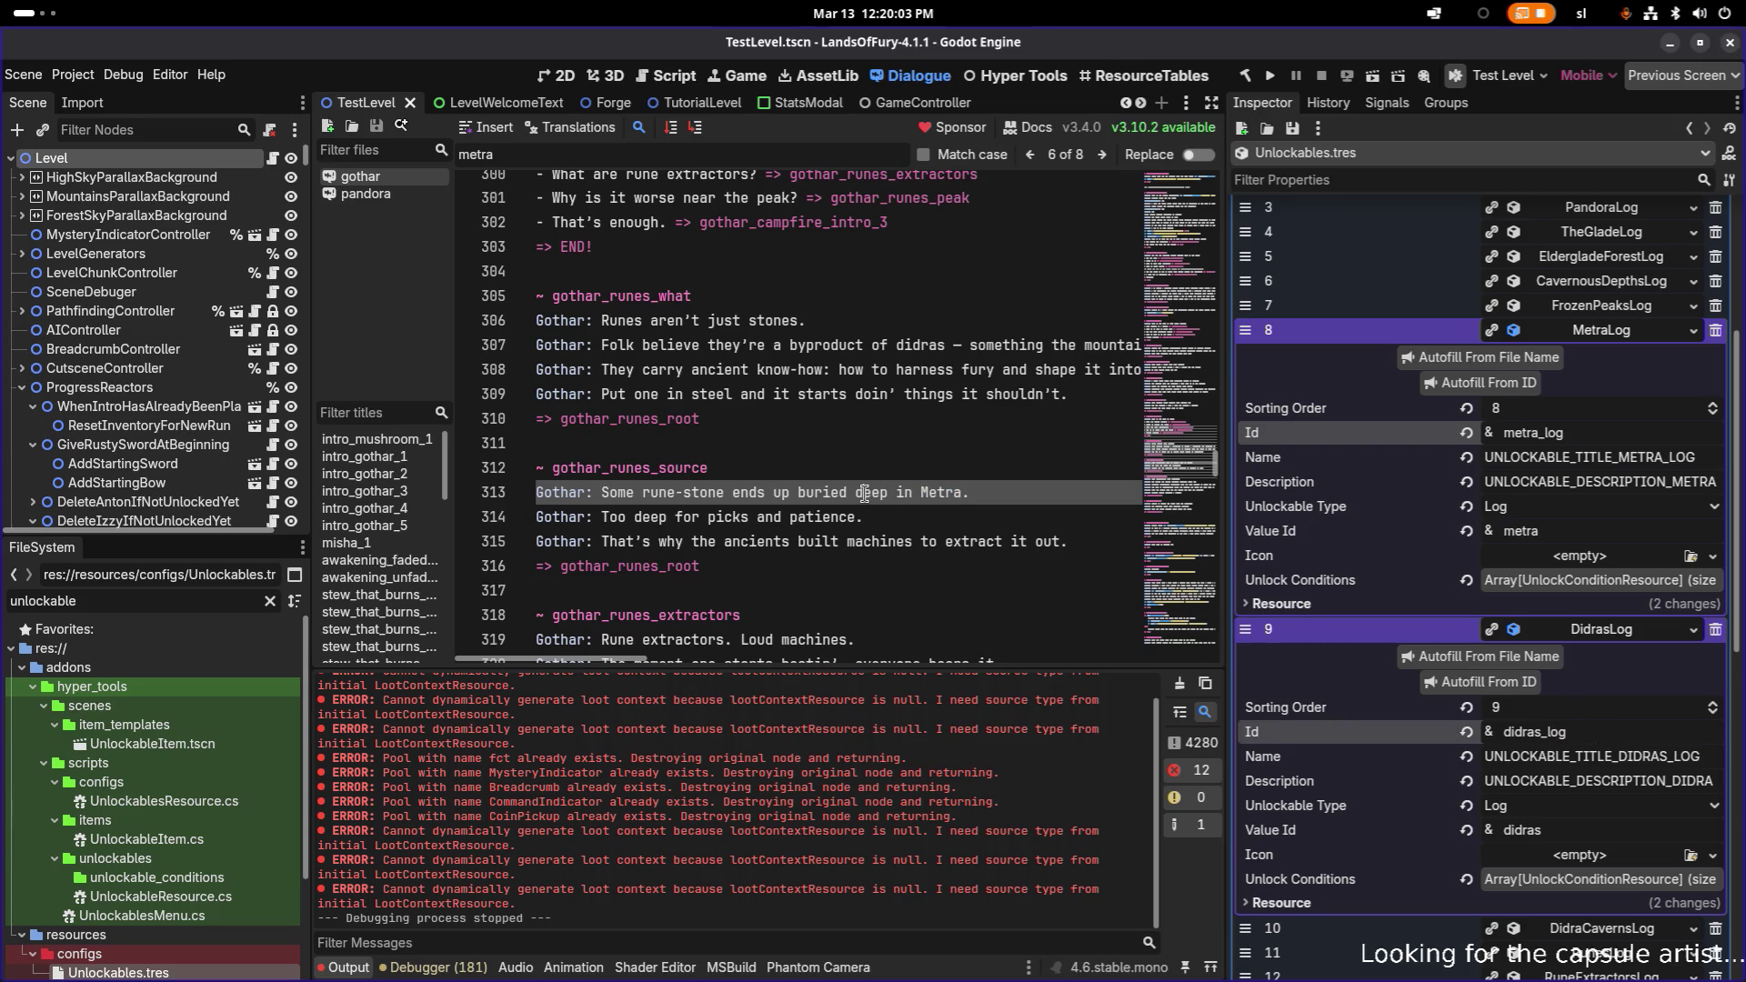
pyautogui.scroll(4, 865, 491)
pyautogui.scroll(2, 849, 492)
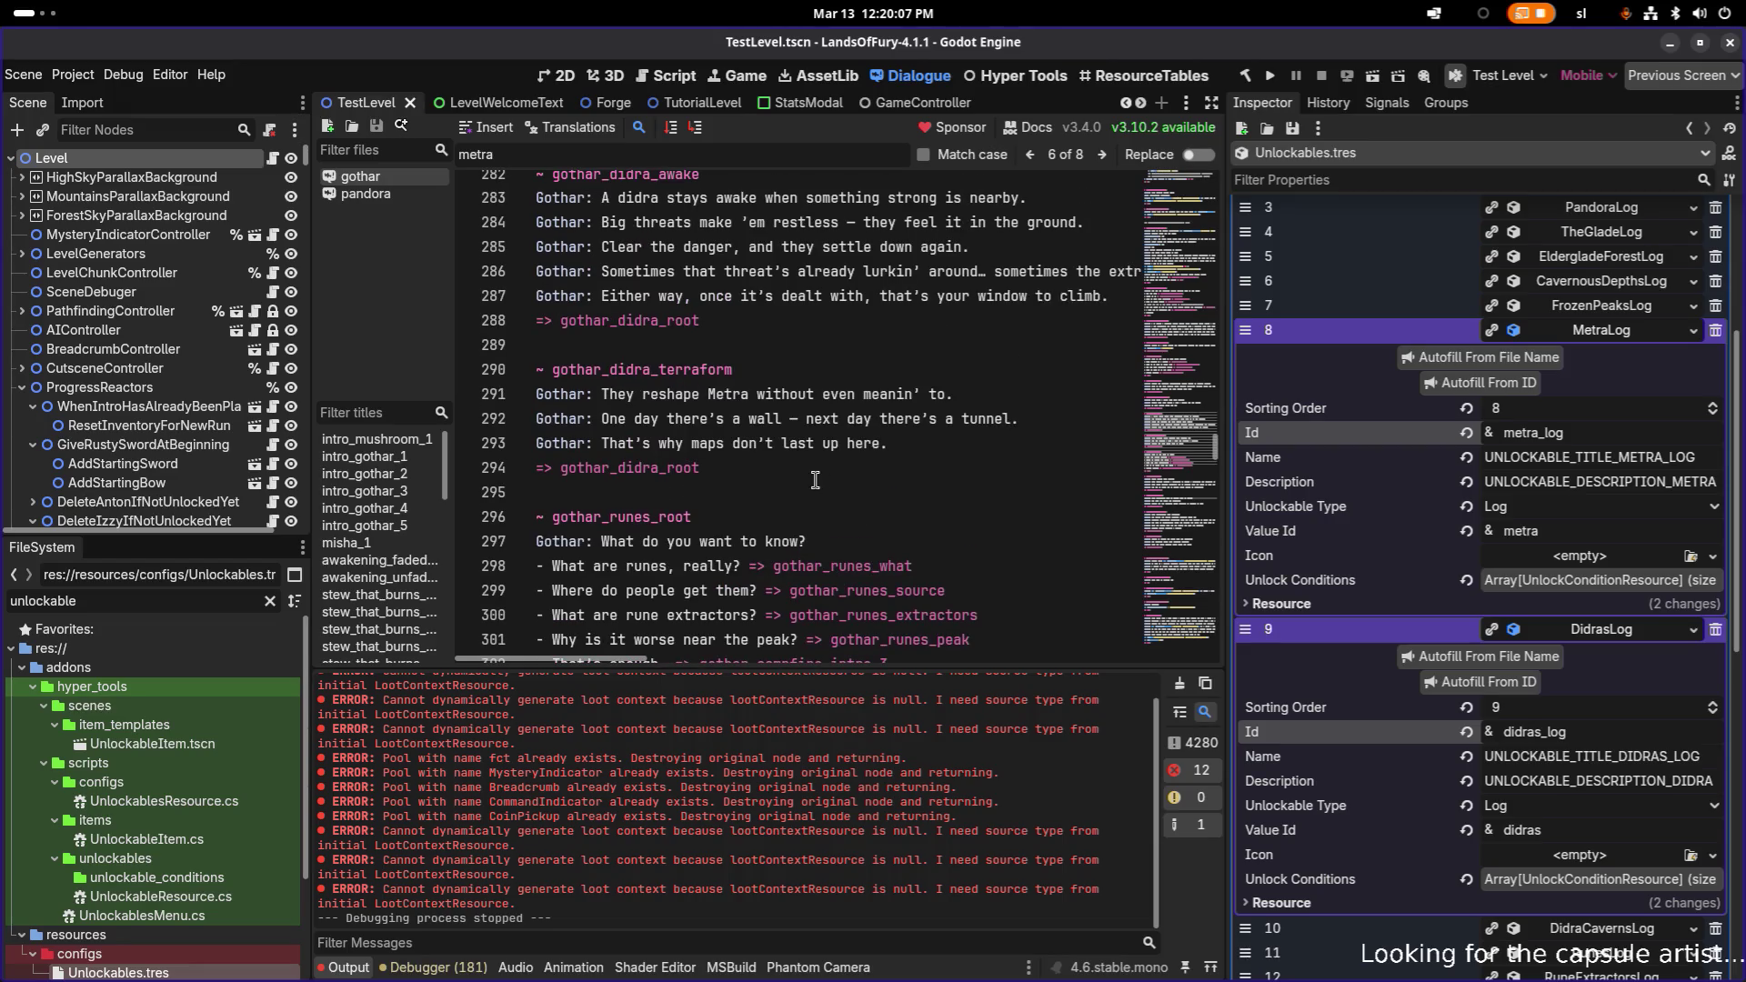
pyautogui.scroll(-3, 815, 480)
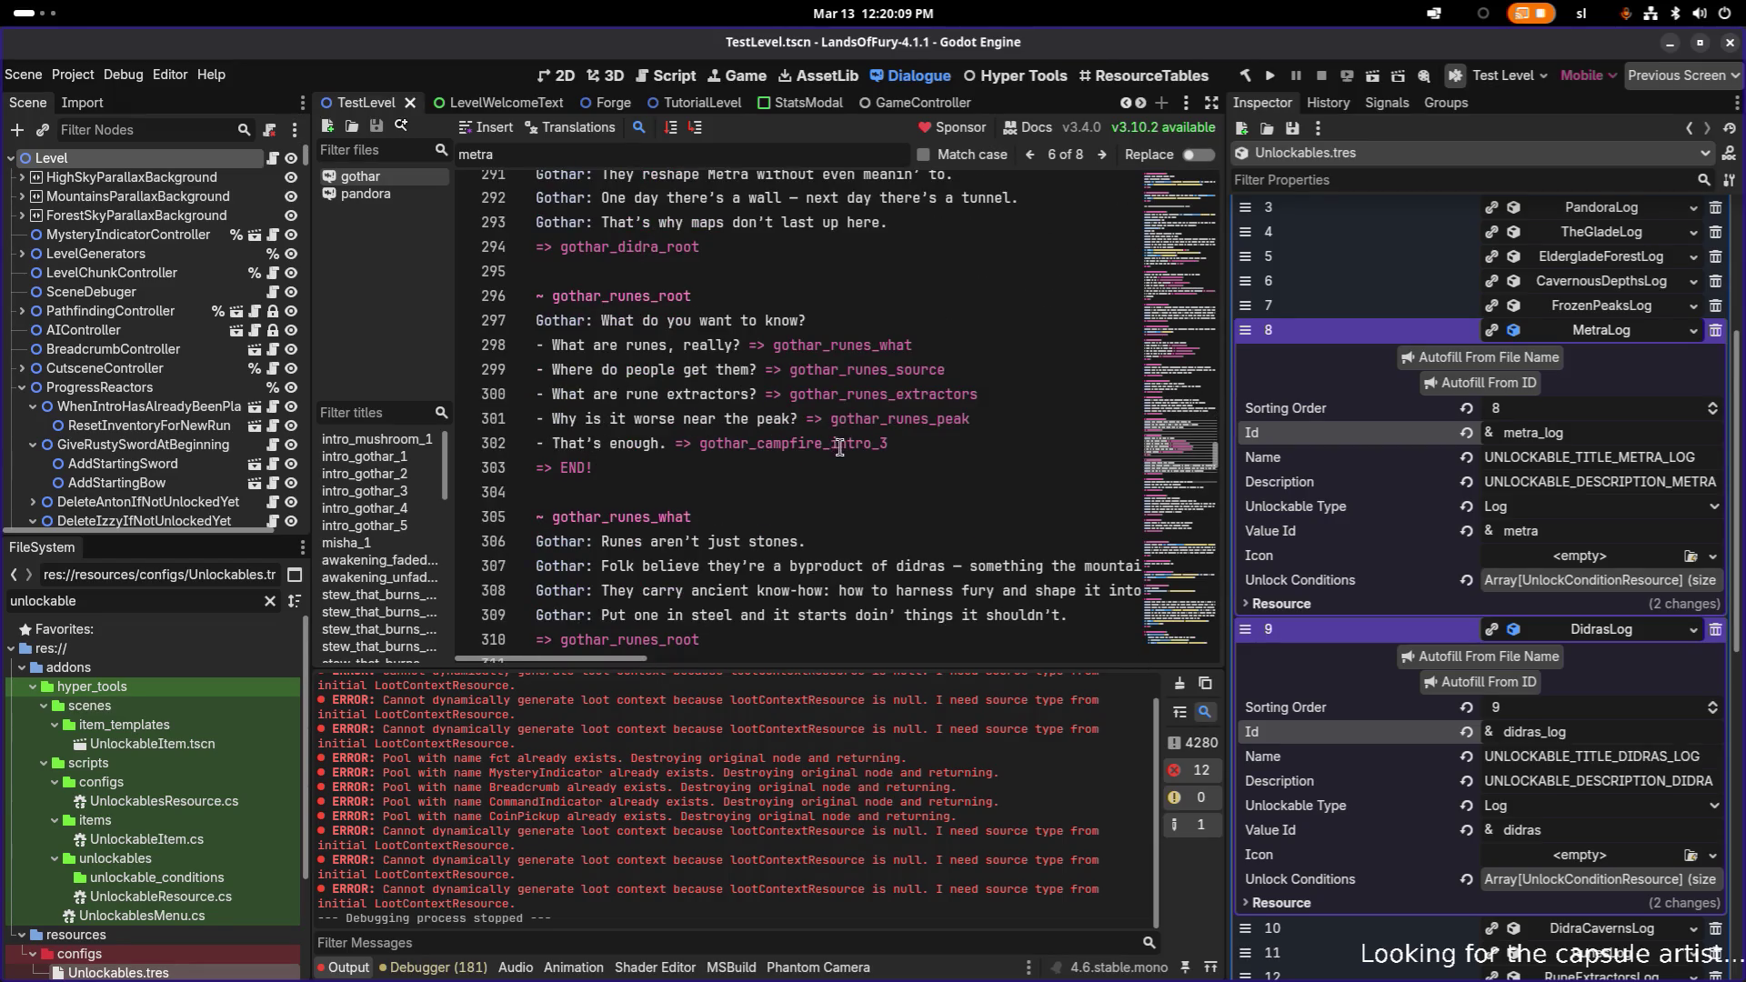
# - Select the the_glade unlock line for reuse, then scroll back to line 262
pyautogui.click(865, 319)
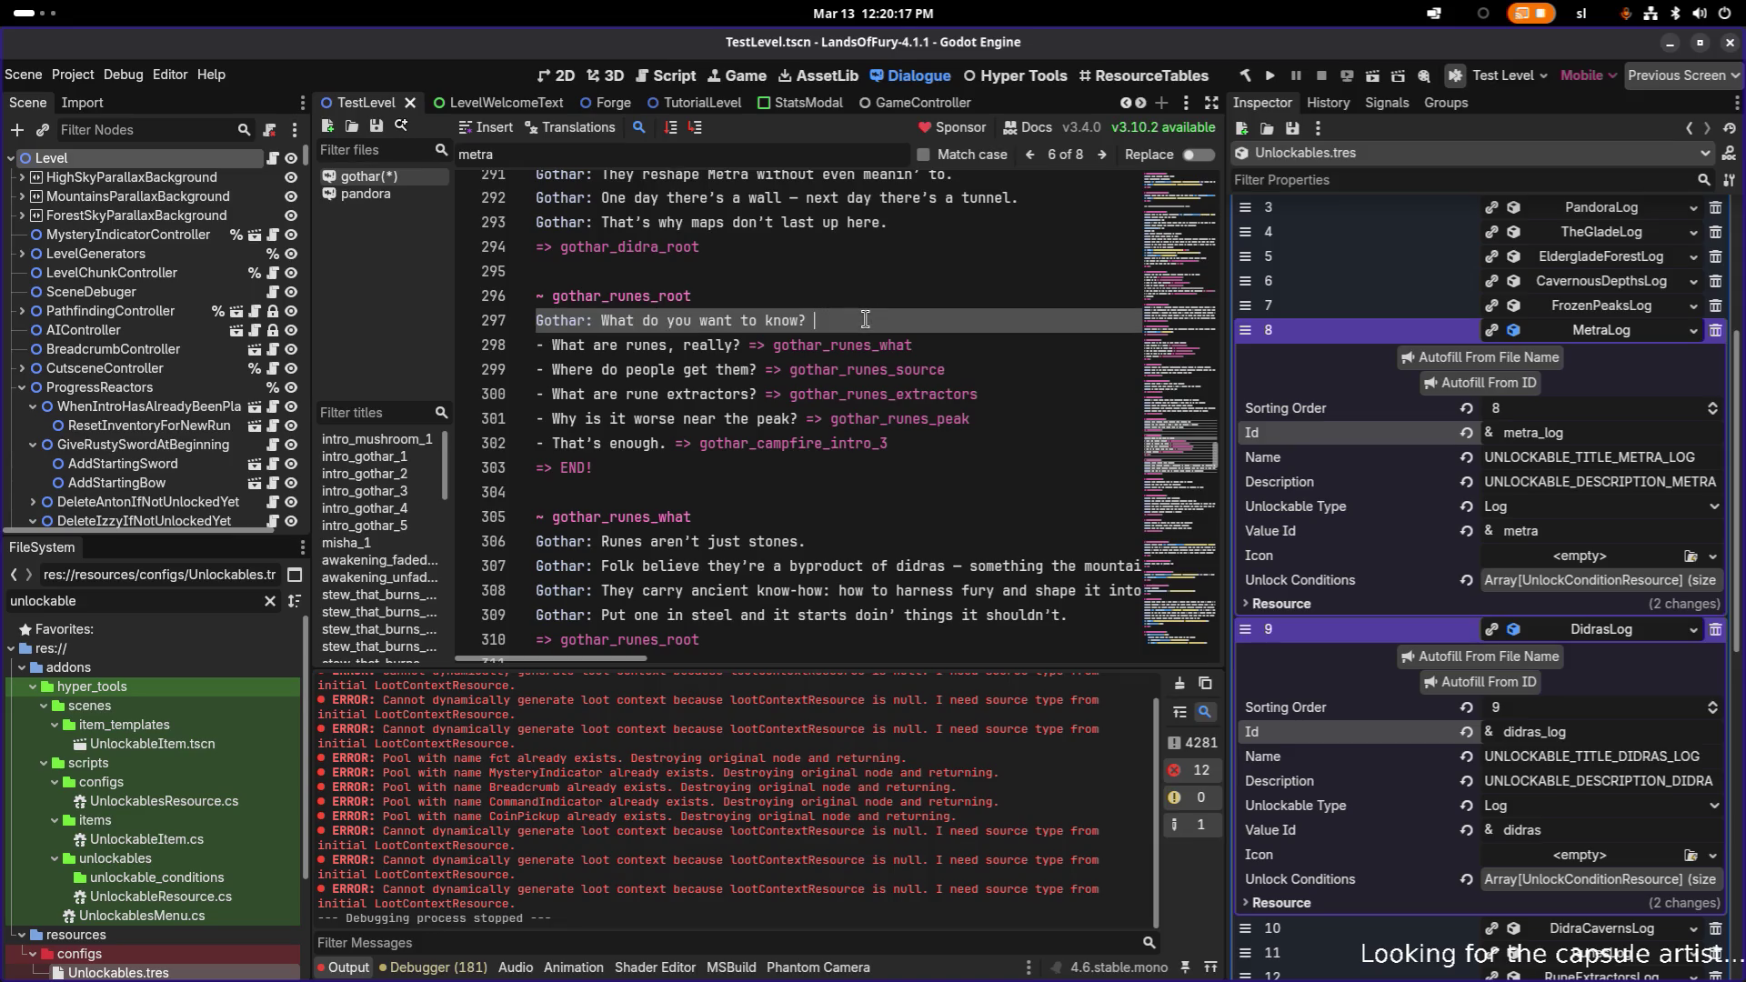
pyautogui.scroll(9, 859, 323)
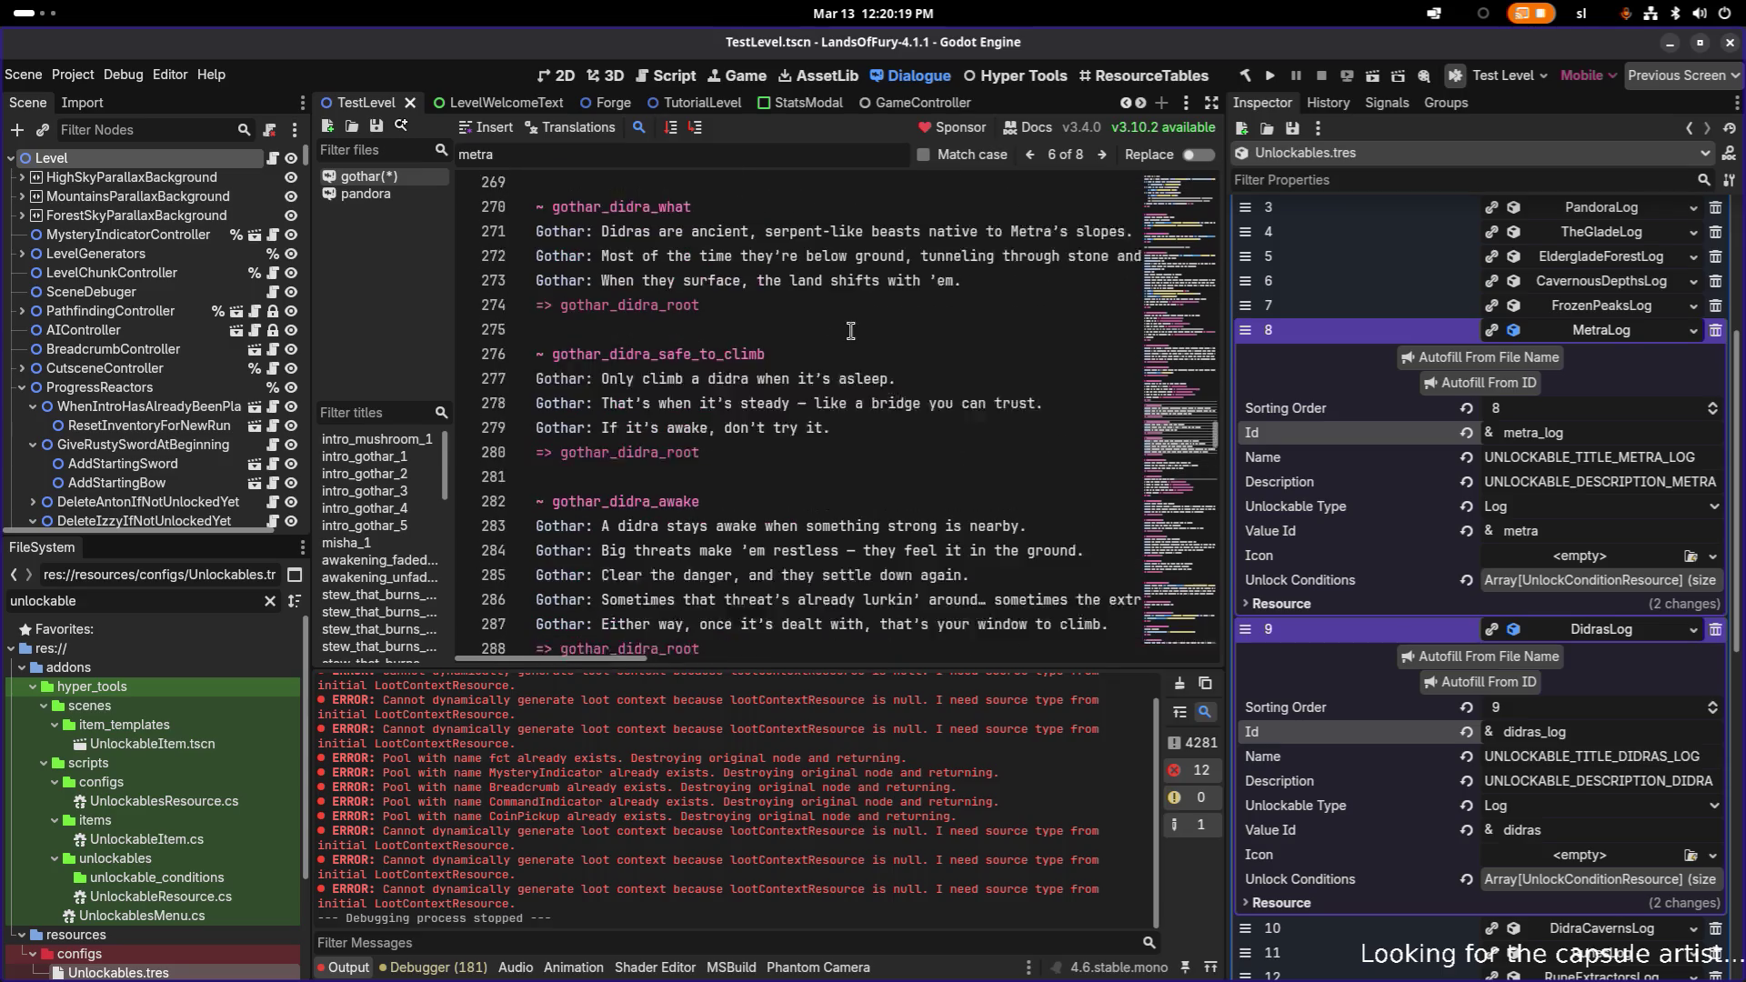
pyautogui.scroll(5, 850, 329)
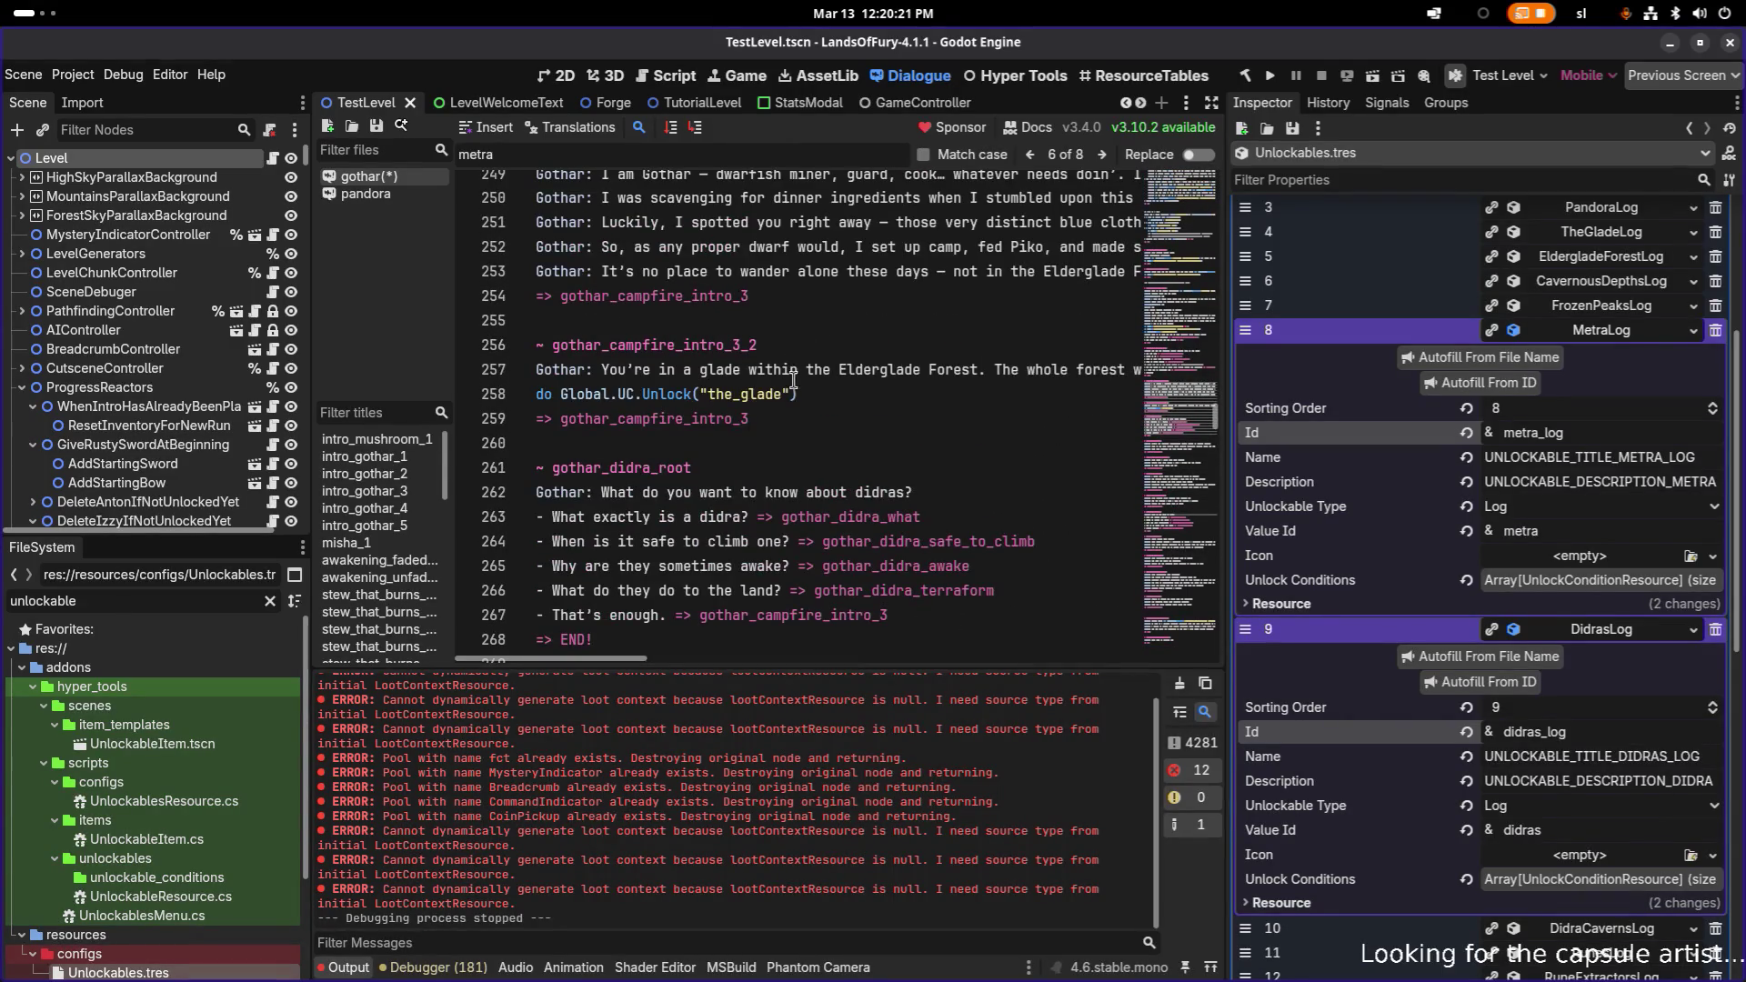
pyautogui.click(855, 388)
pyautogui.tripleClick(876, 388)
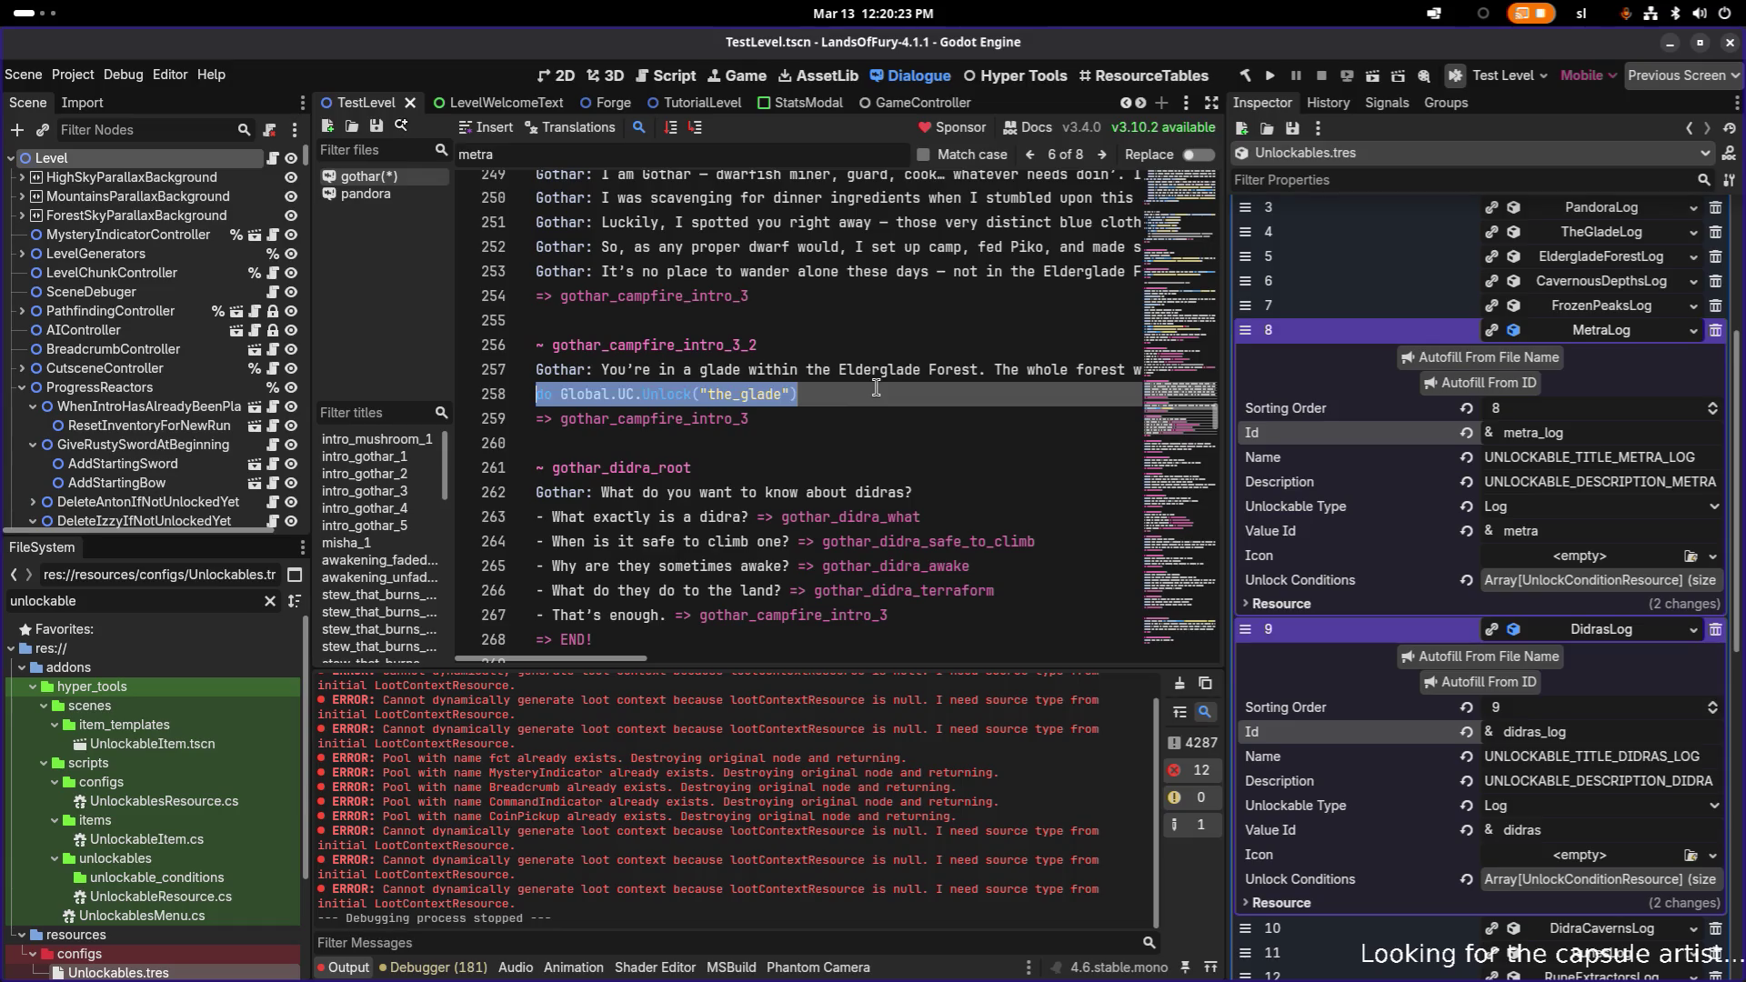
pyautogui.scroll(-15, 876, 388)
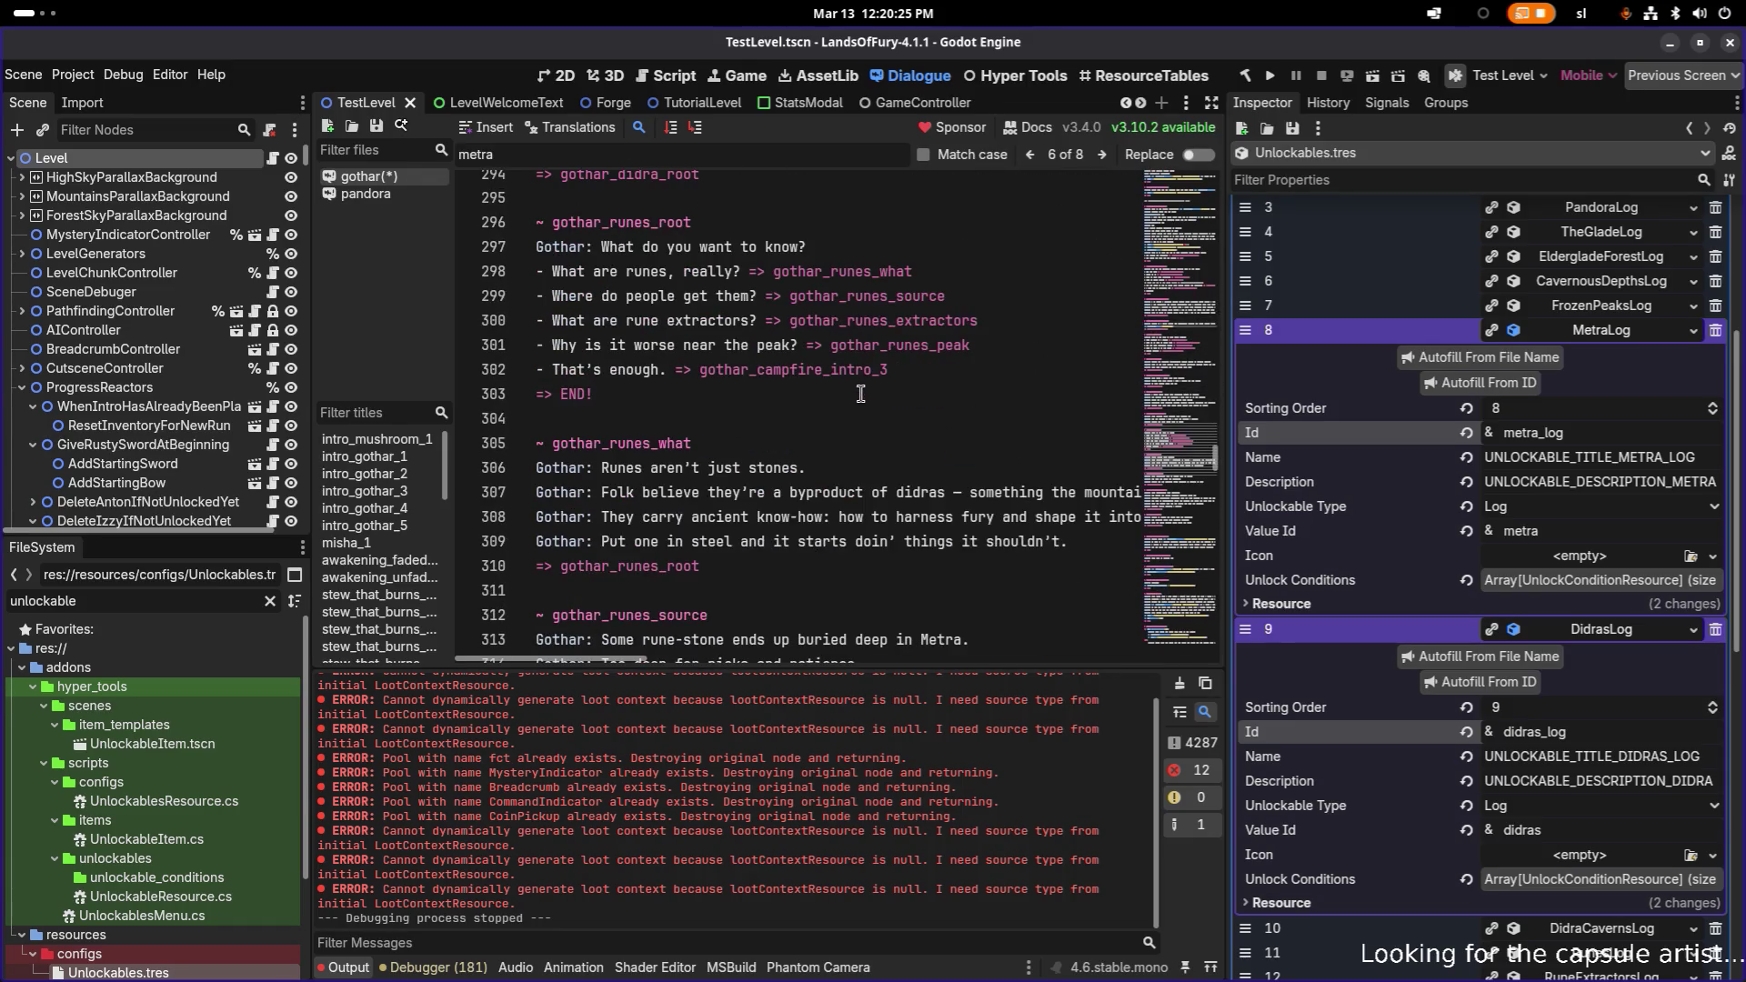
pyautogui.scroll(-7, 828, 408)
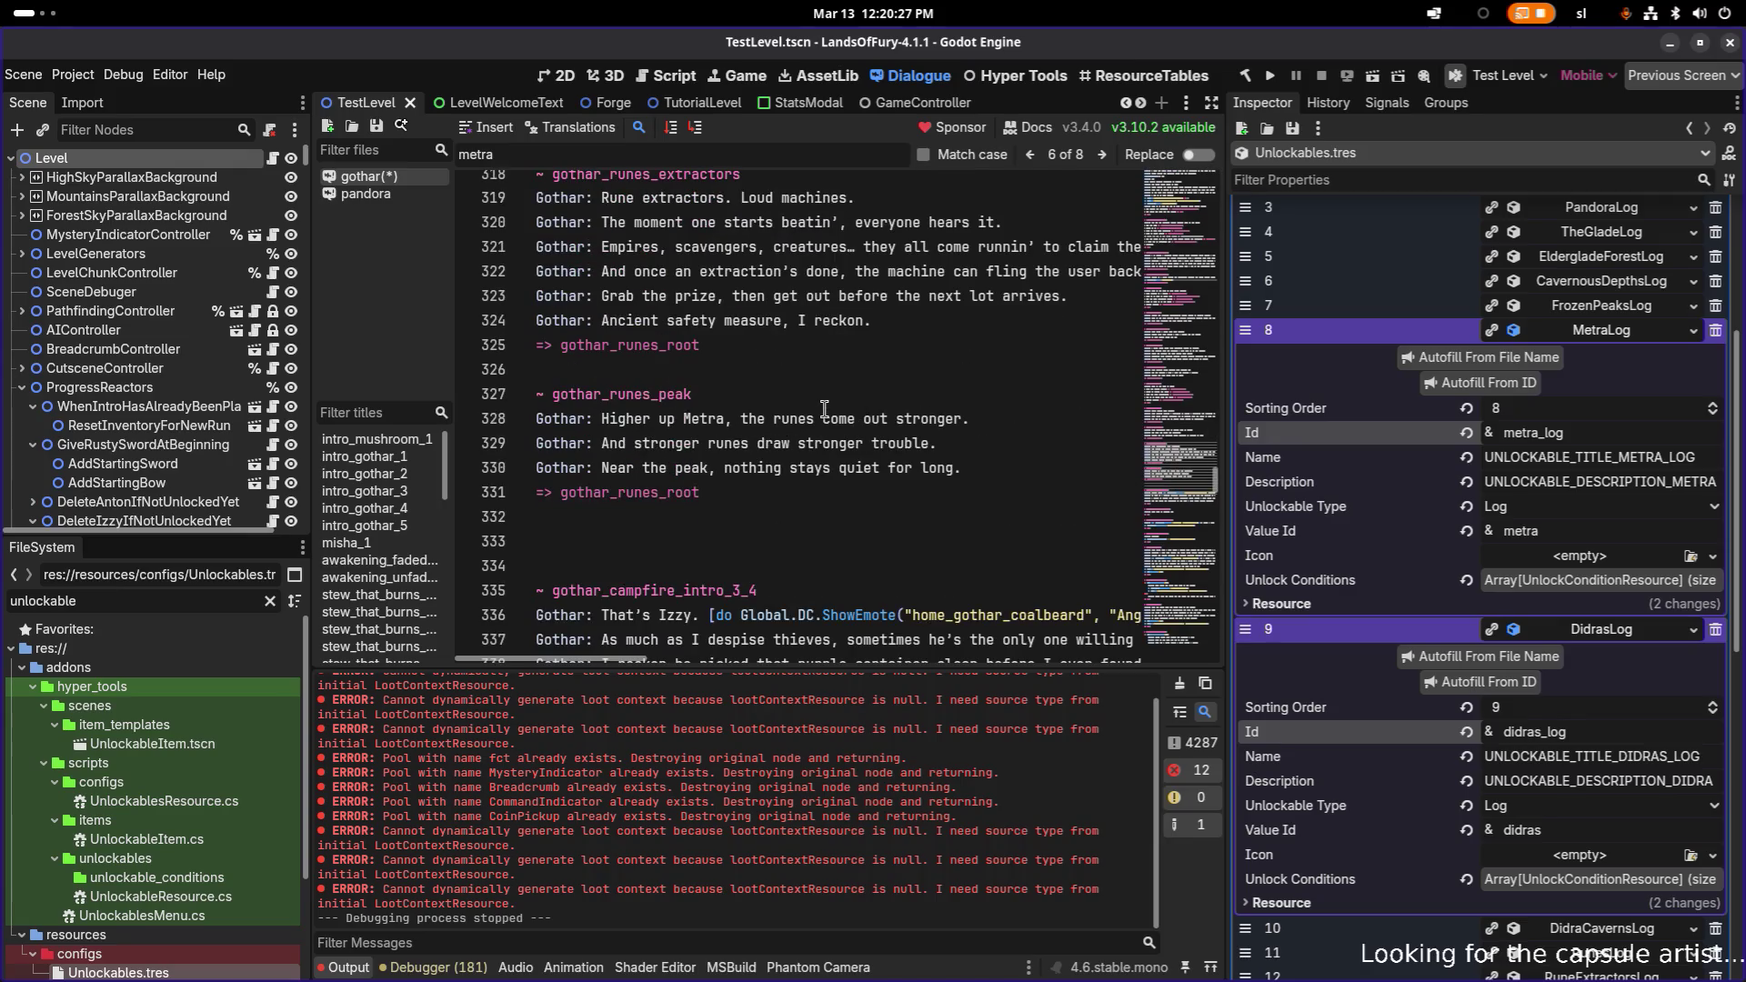
pyautogui.scroll(12, 824, 409)
pyautogui.scroll(-5, 824, 408)
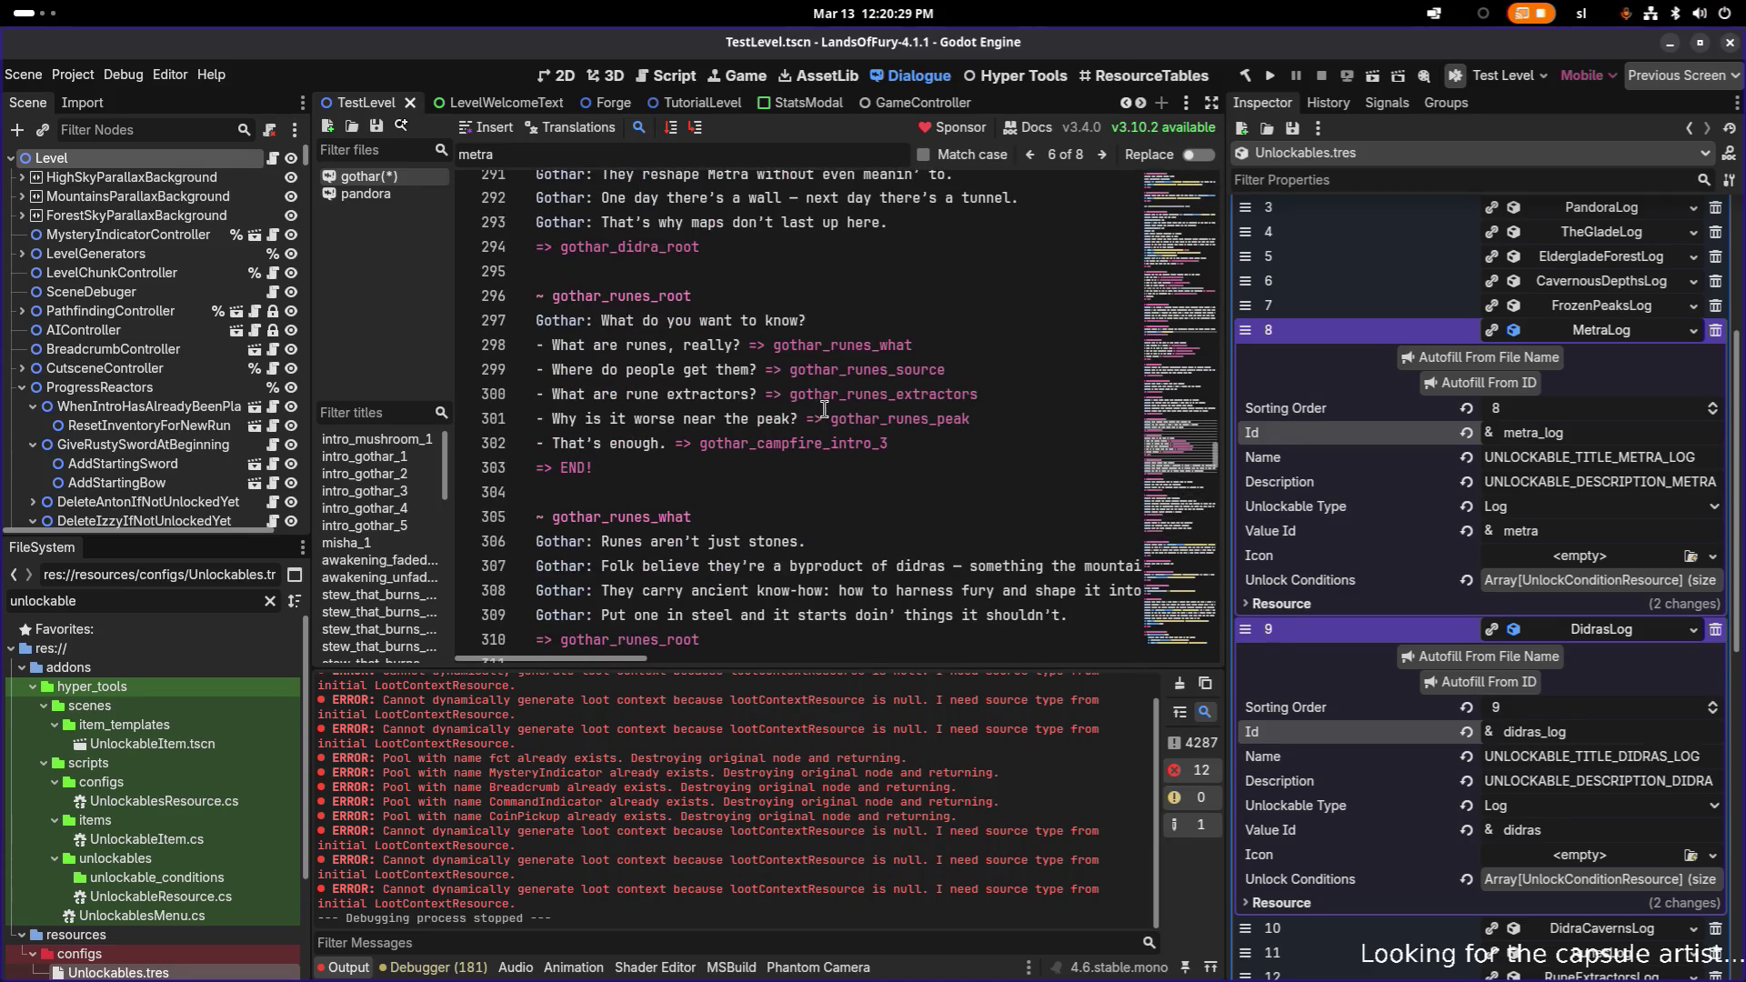
pyautogui.scroll(1, 824, 408)
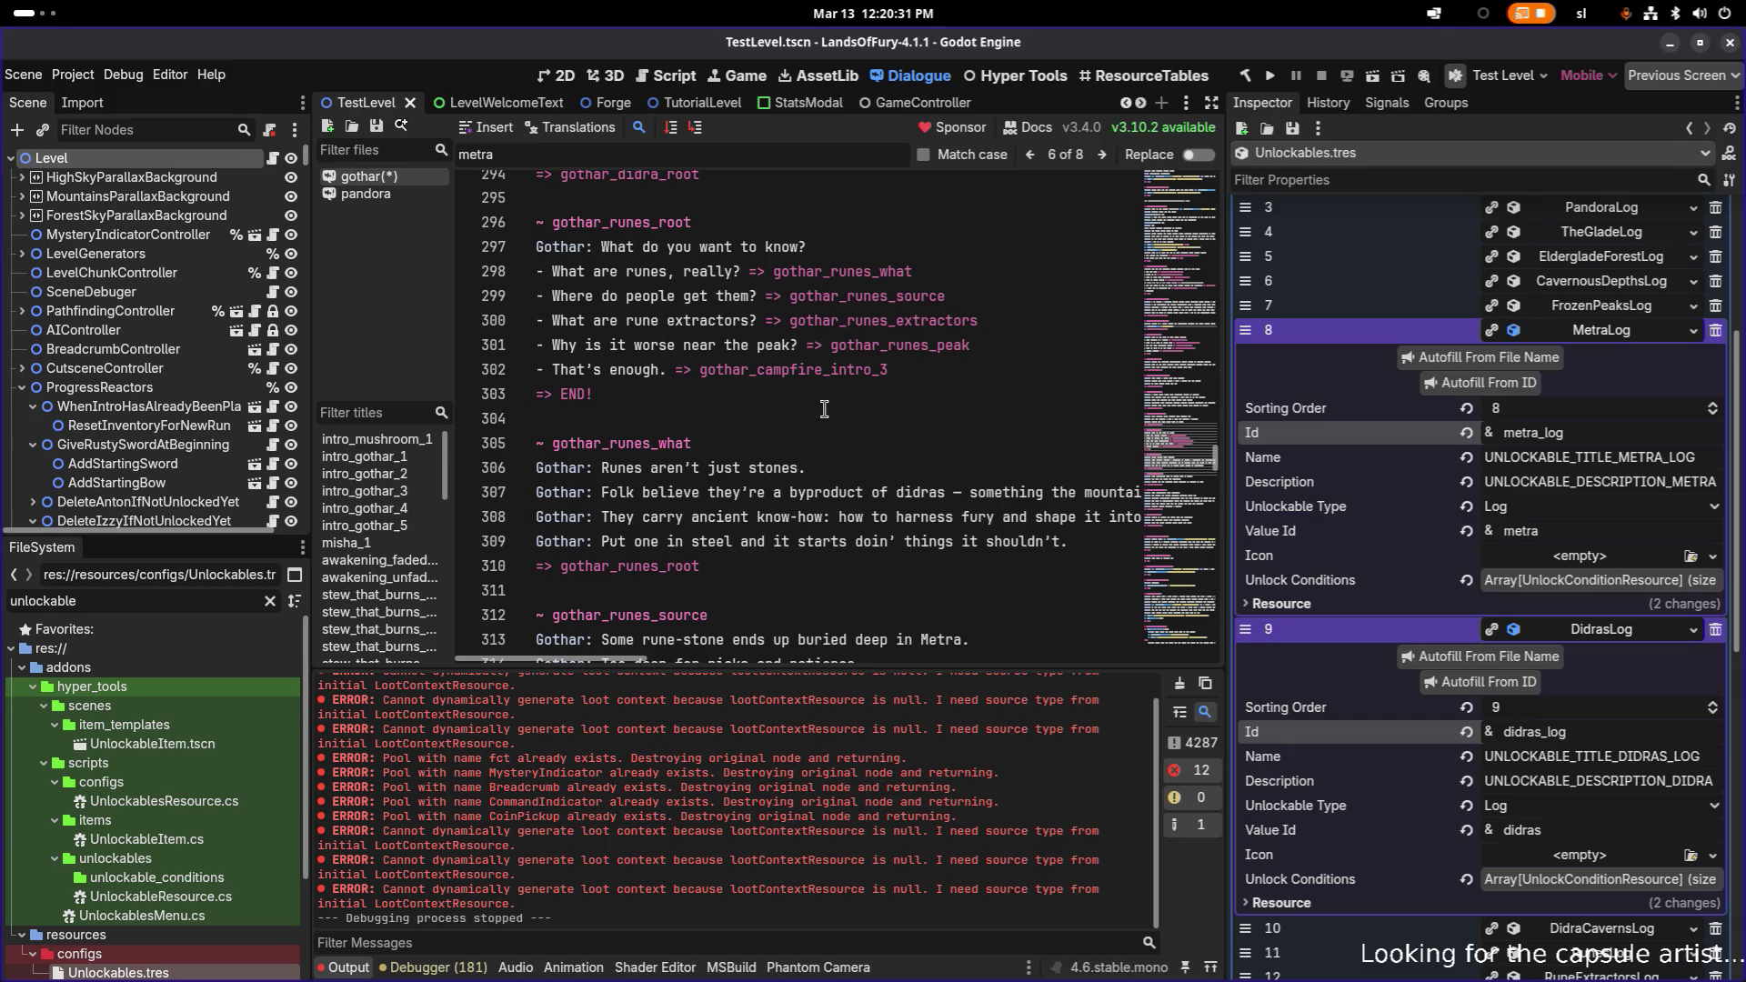
pyautogui.scroll(-10, 824, 408)
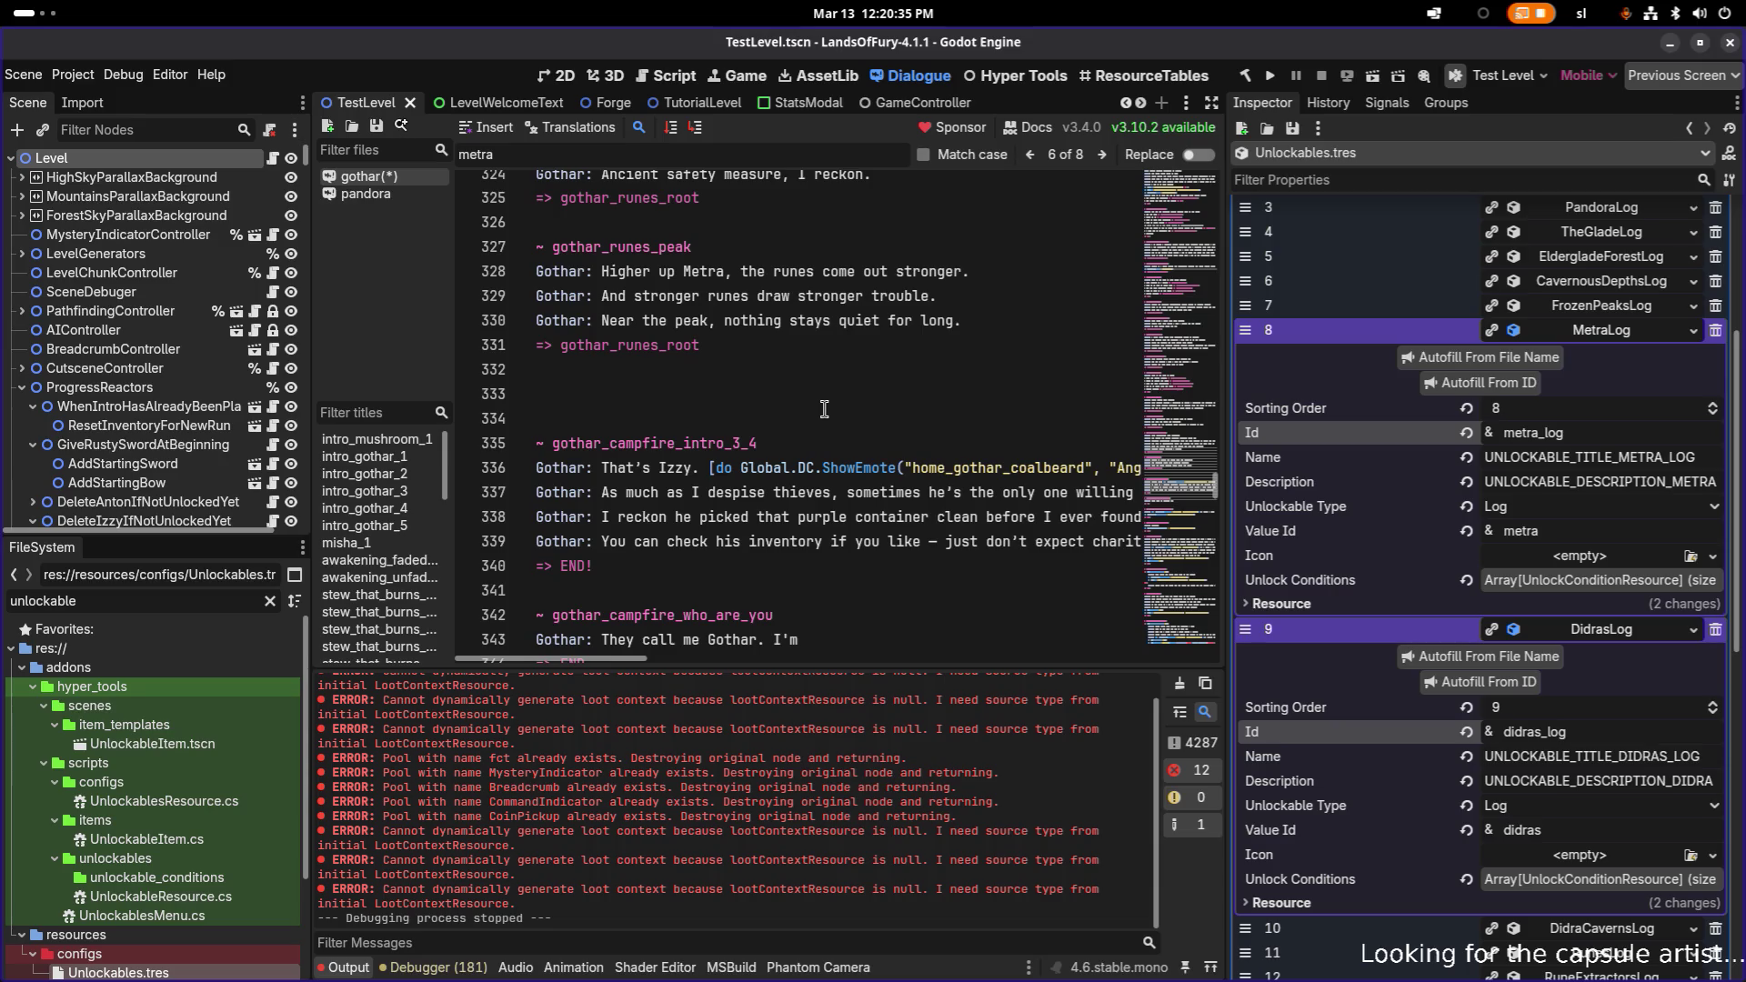
pyautogui.scroll(12, 823, 409)
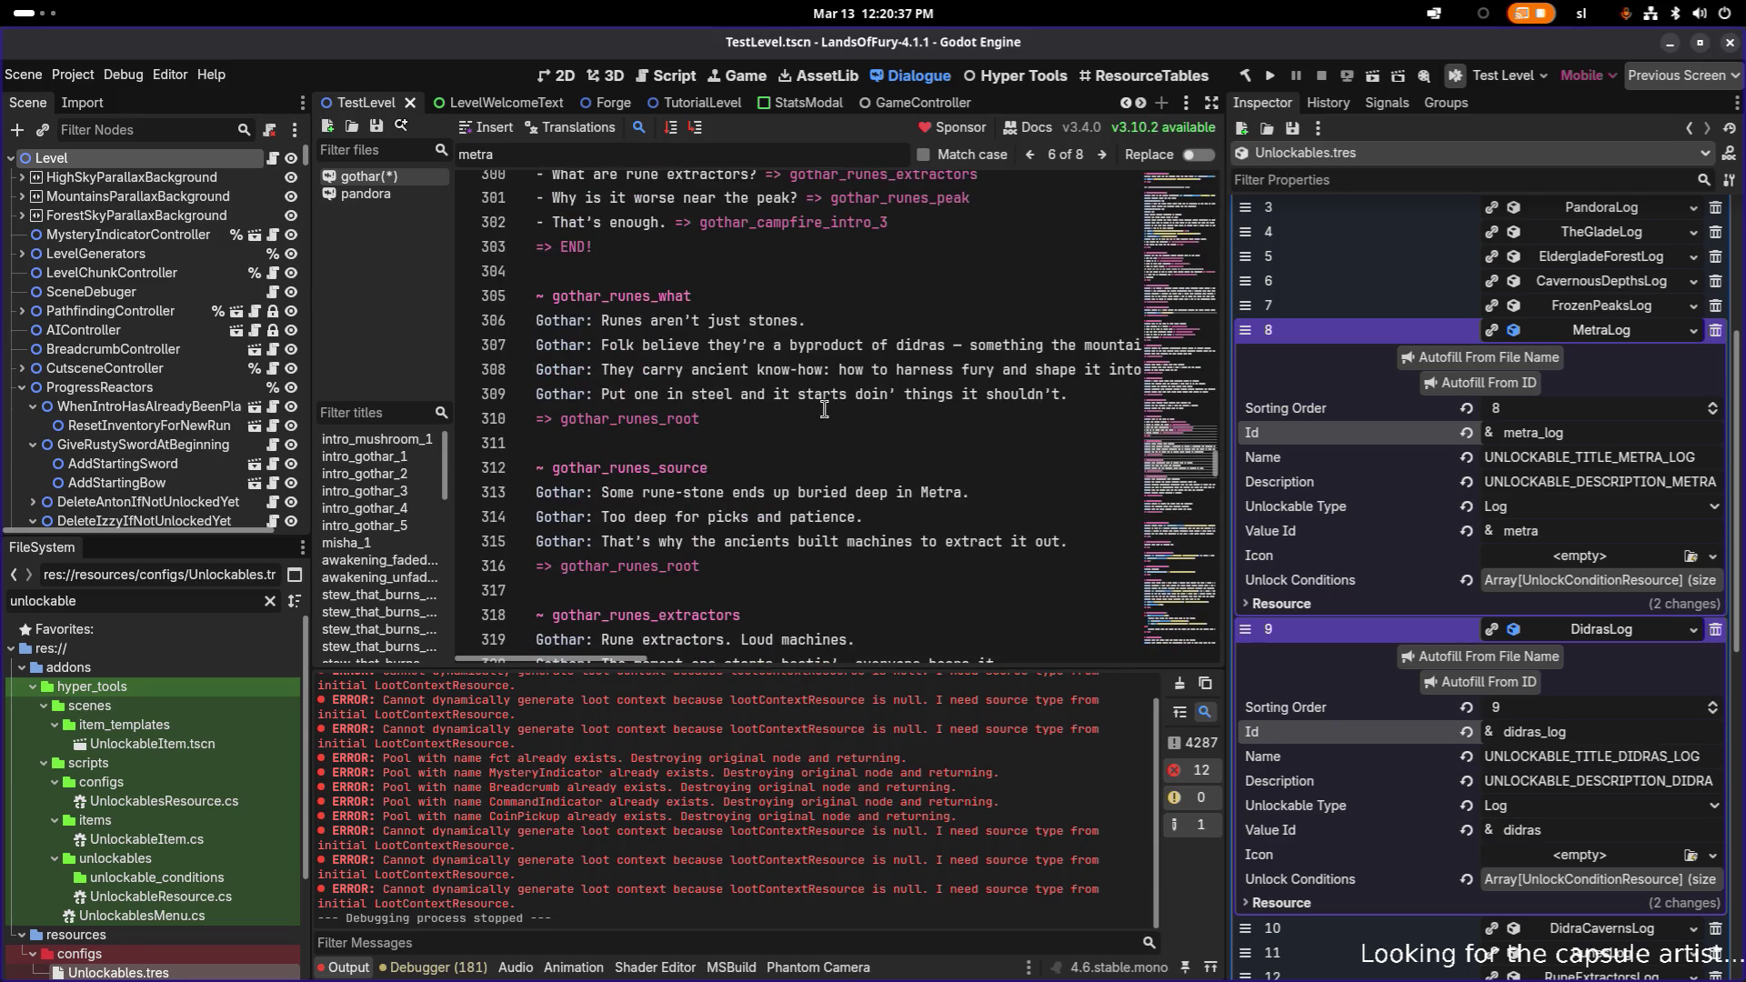
pyautogui.scroll(3, 824, 409)
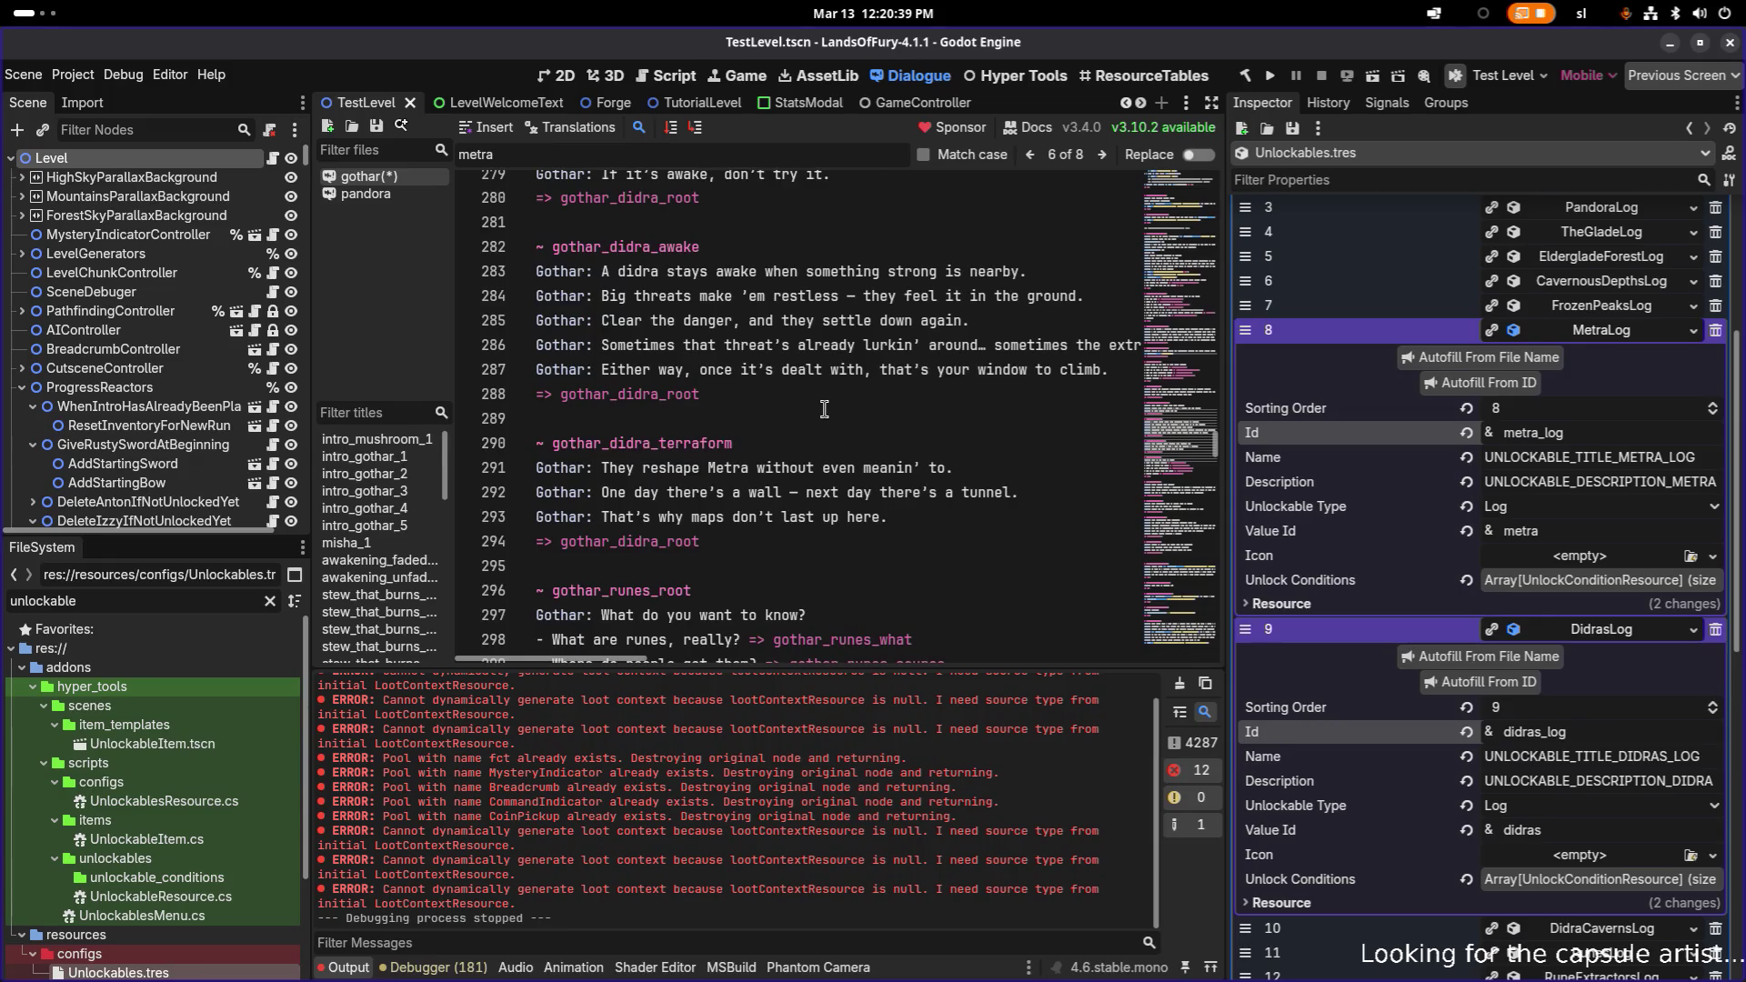
pyautogui.scroll(7, 824, 408)
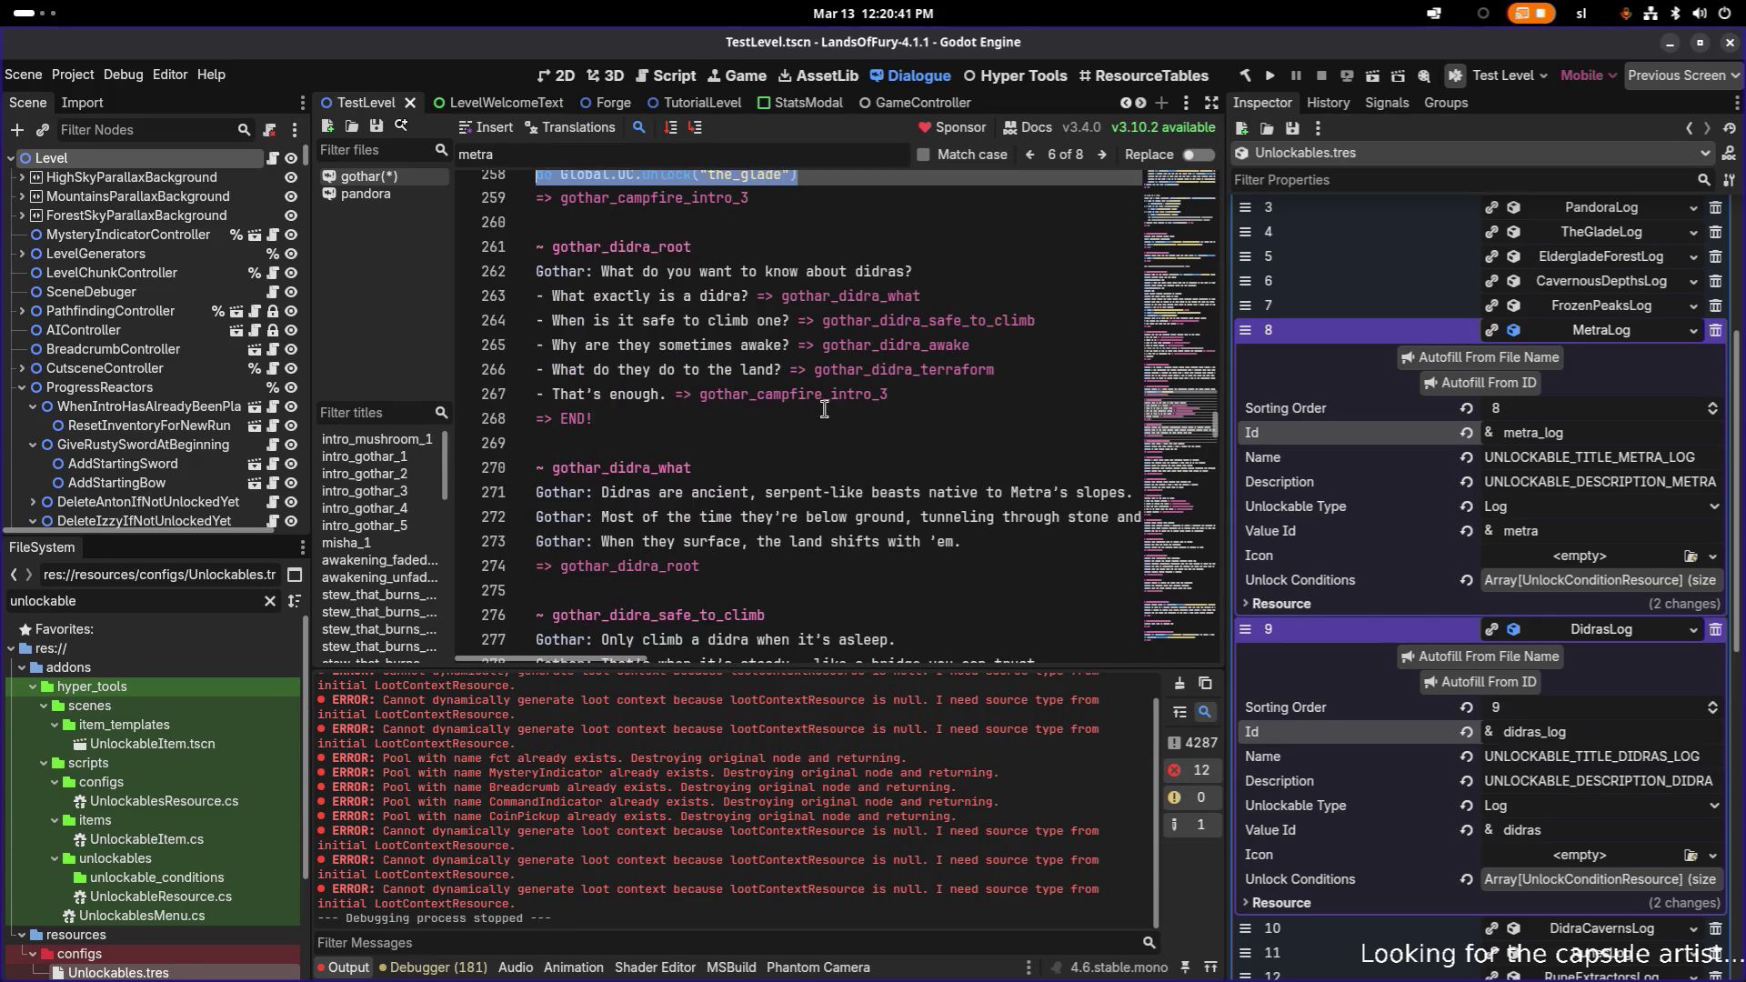
# - Append [do Global.UC.Unlock("didras_log")] to the end of line 262
pyautogui.click(960, 271)
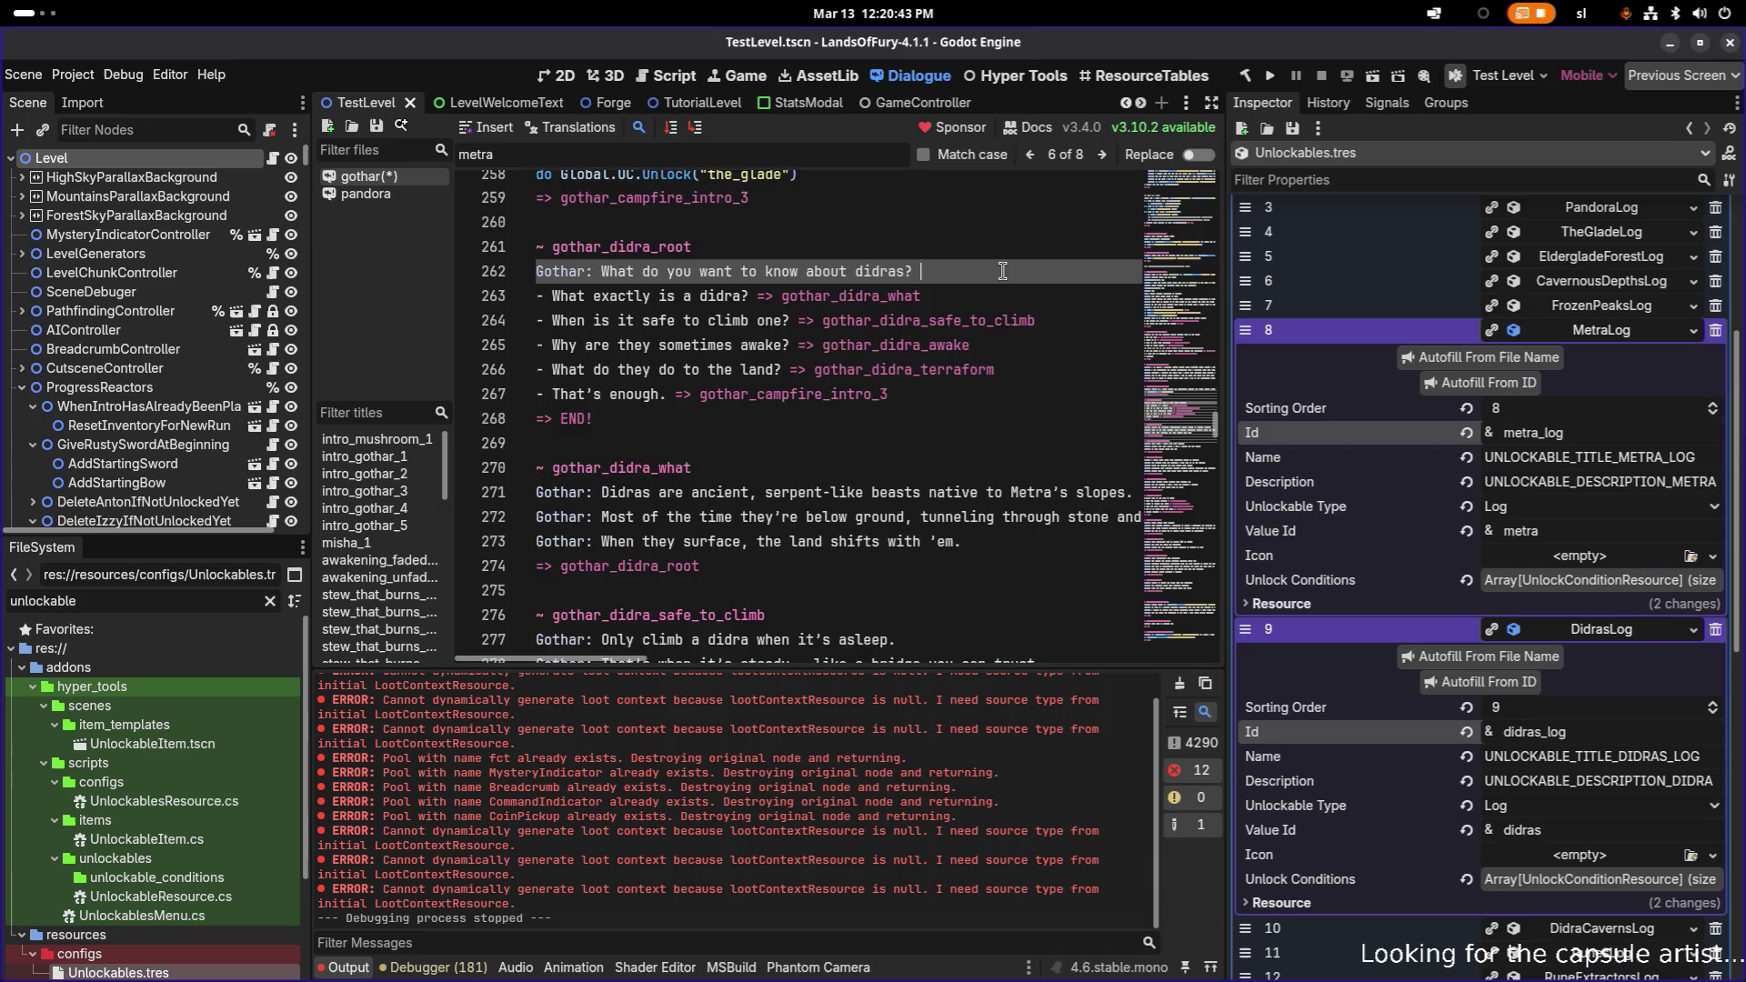
pyautogui.write('do Global.UC.Unlock("the_glade")')
pyautogui.click(863, 271)
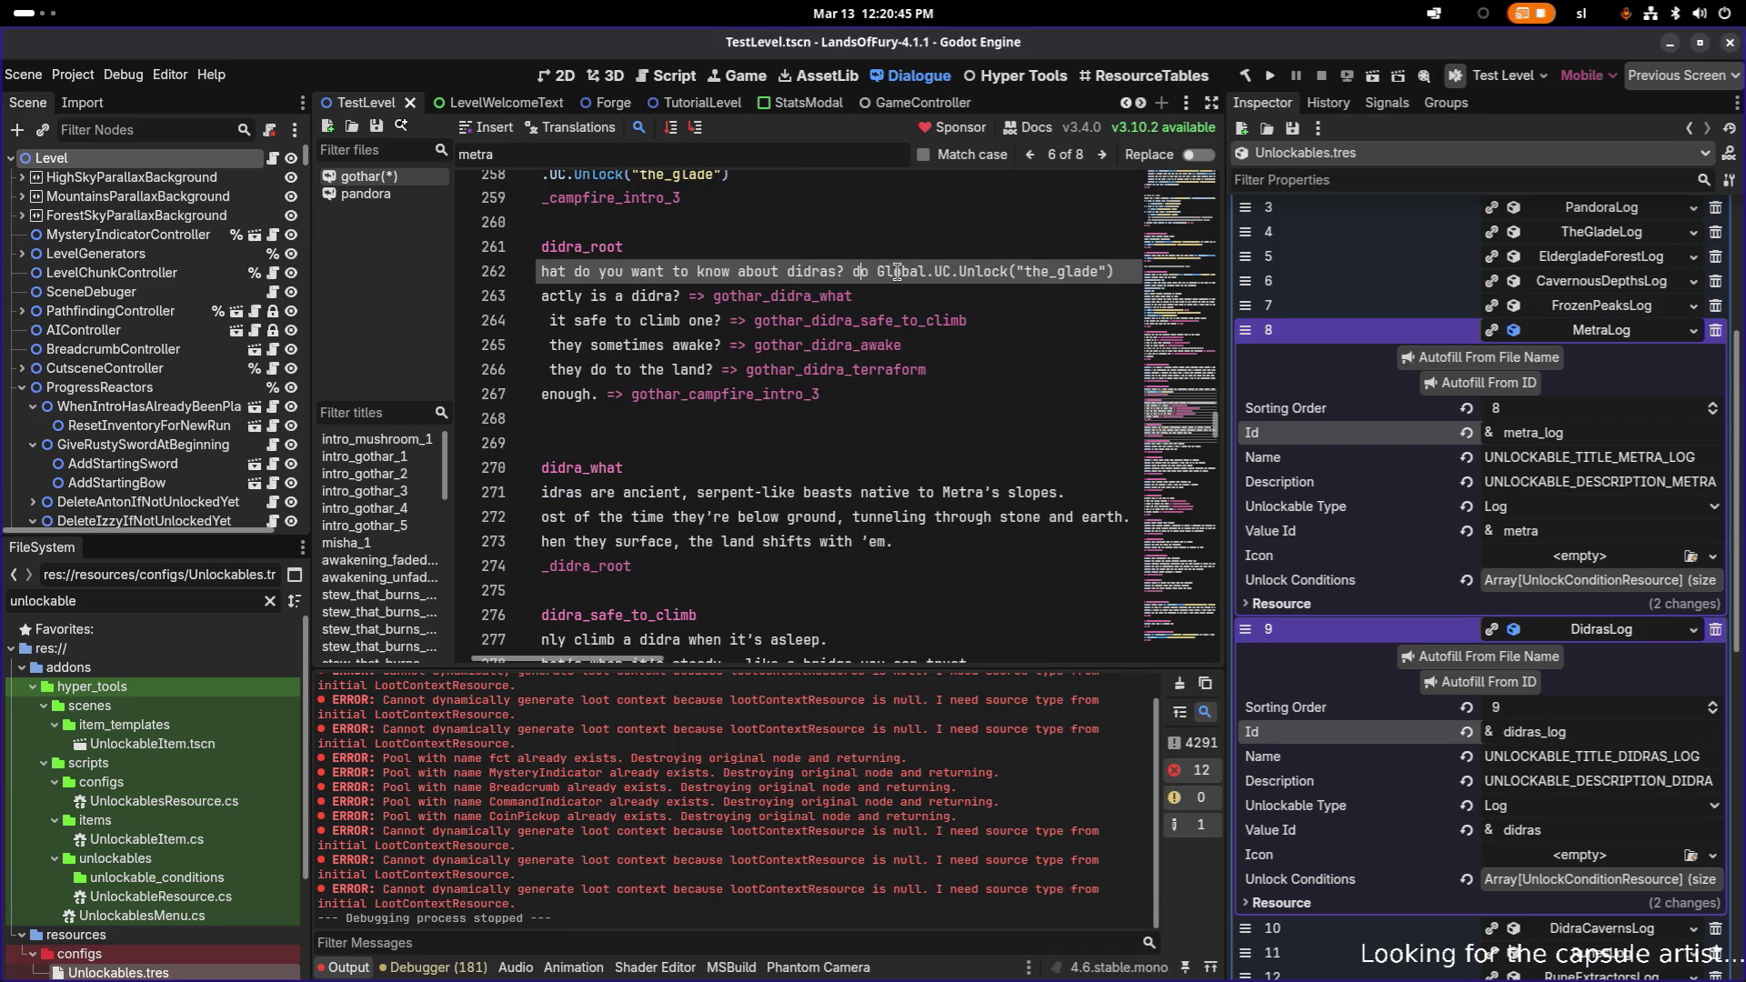
pyautogui.write('[')
pyautogui.press('End')
pyautogui.write(']')
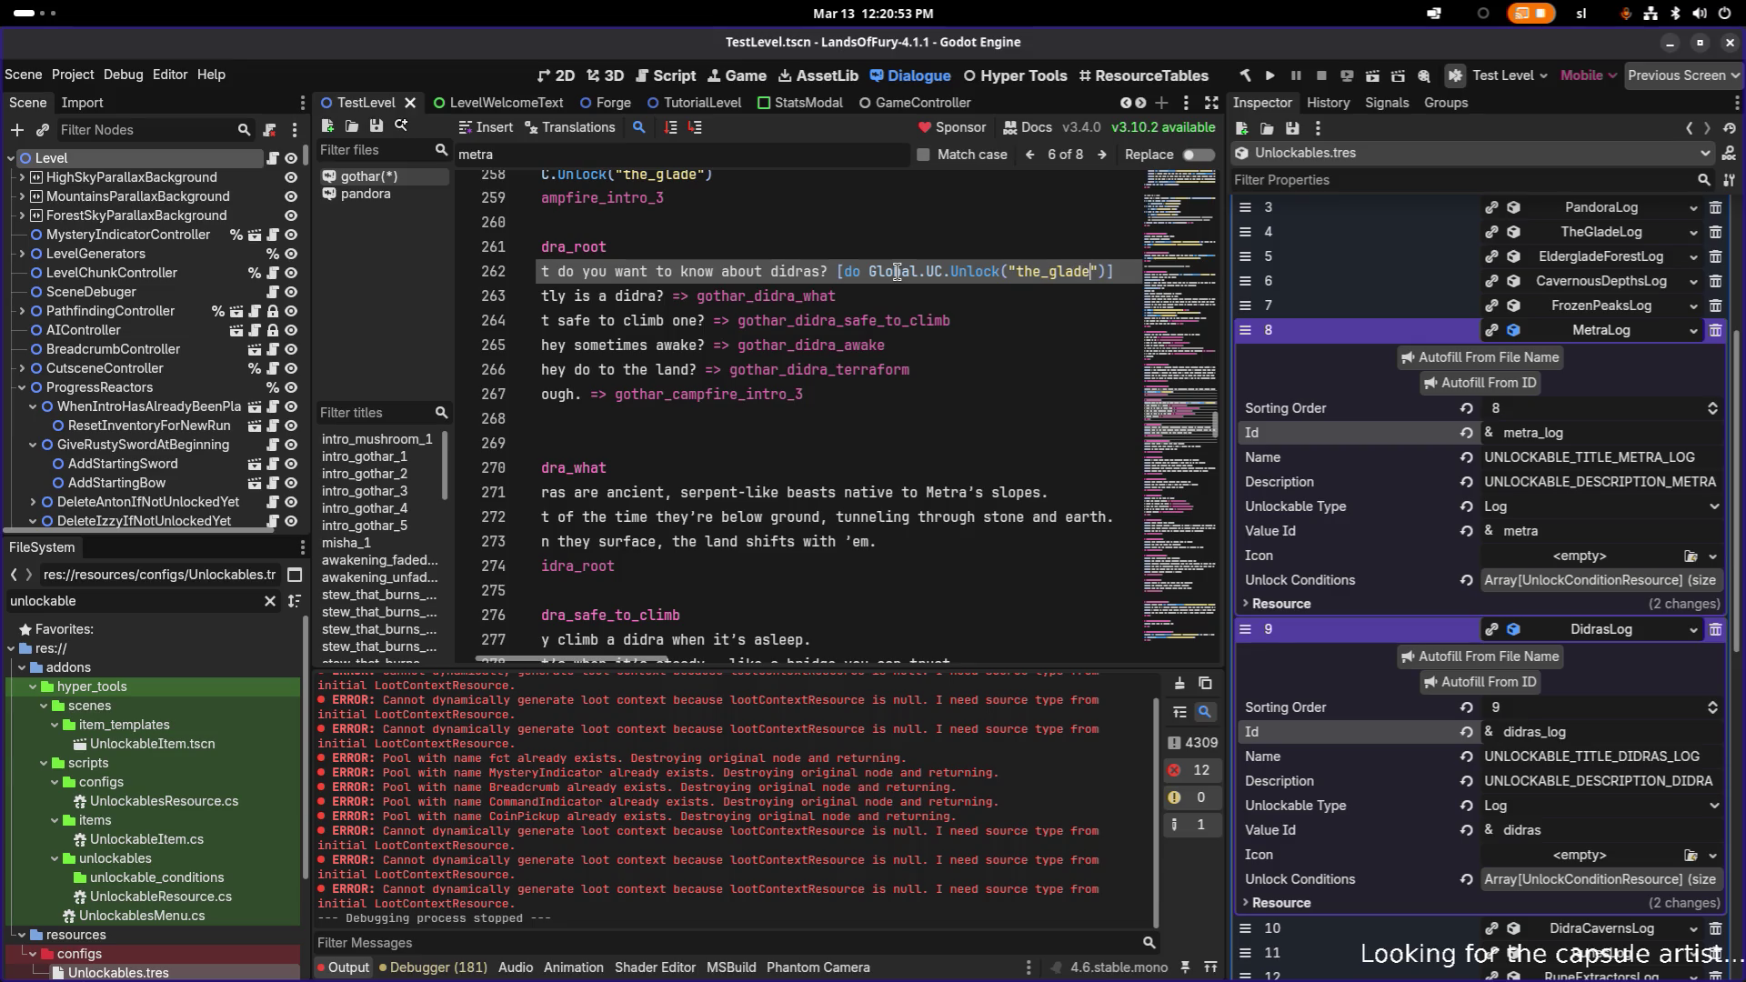
pyautogui.hotkey('ctrl', 'shift', 'Left')
pyautogui.write('didras_log')
pyautogui.hotkey('ctrl', 'f')
pyautogui.write('the_gl')
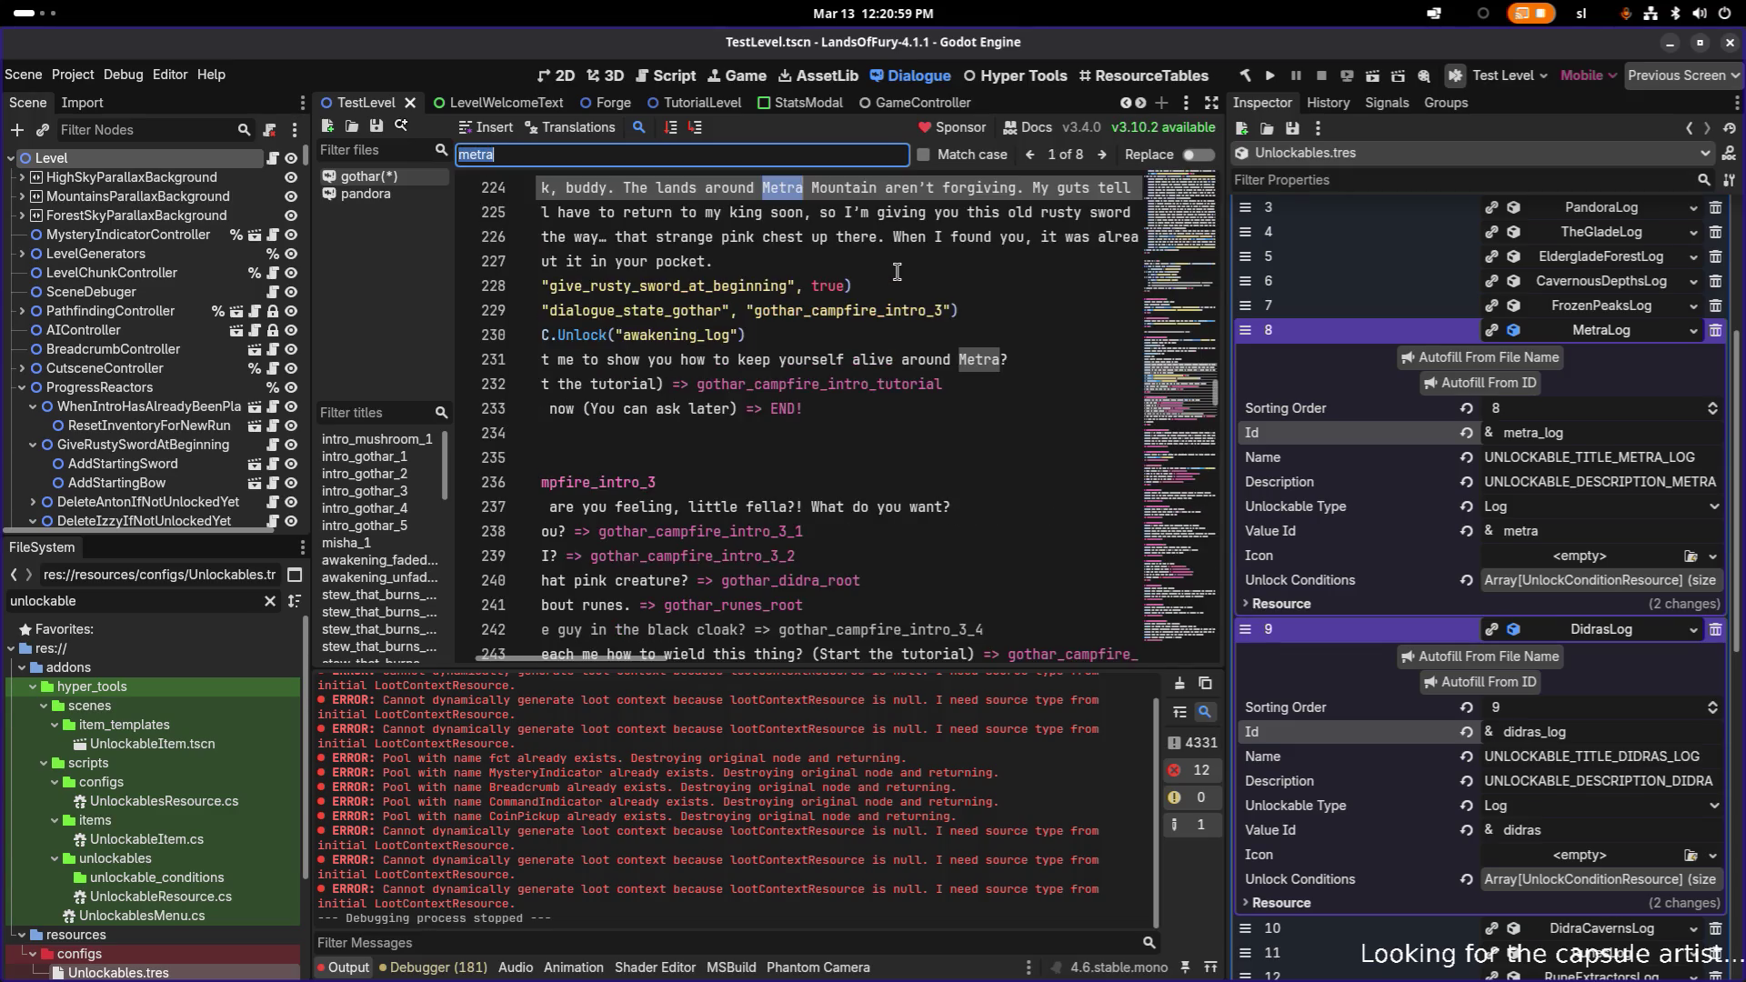
pyautogui.write('a')
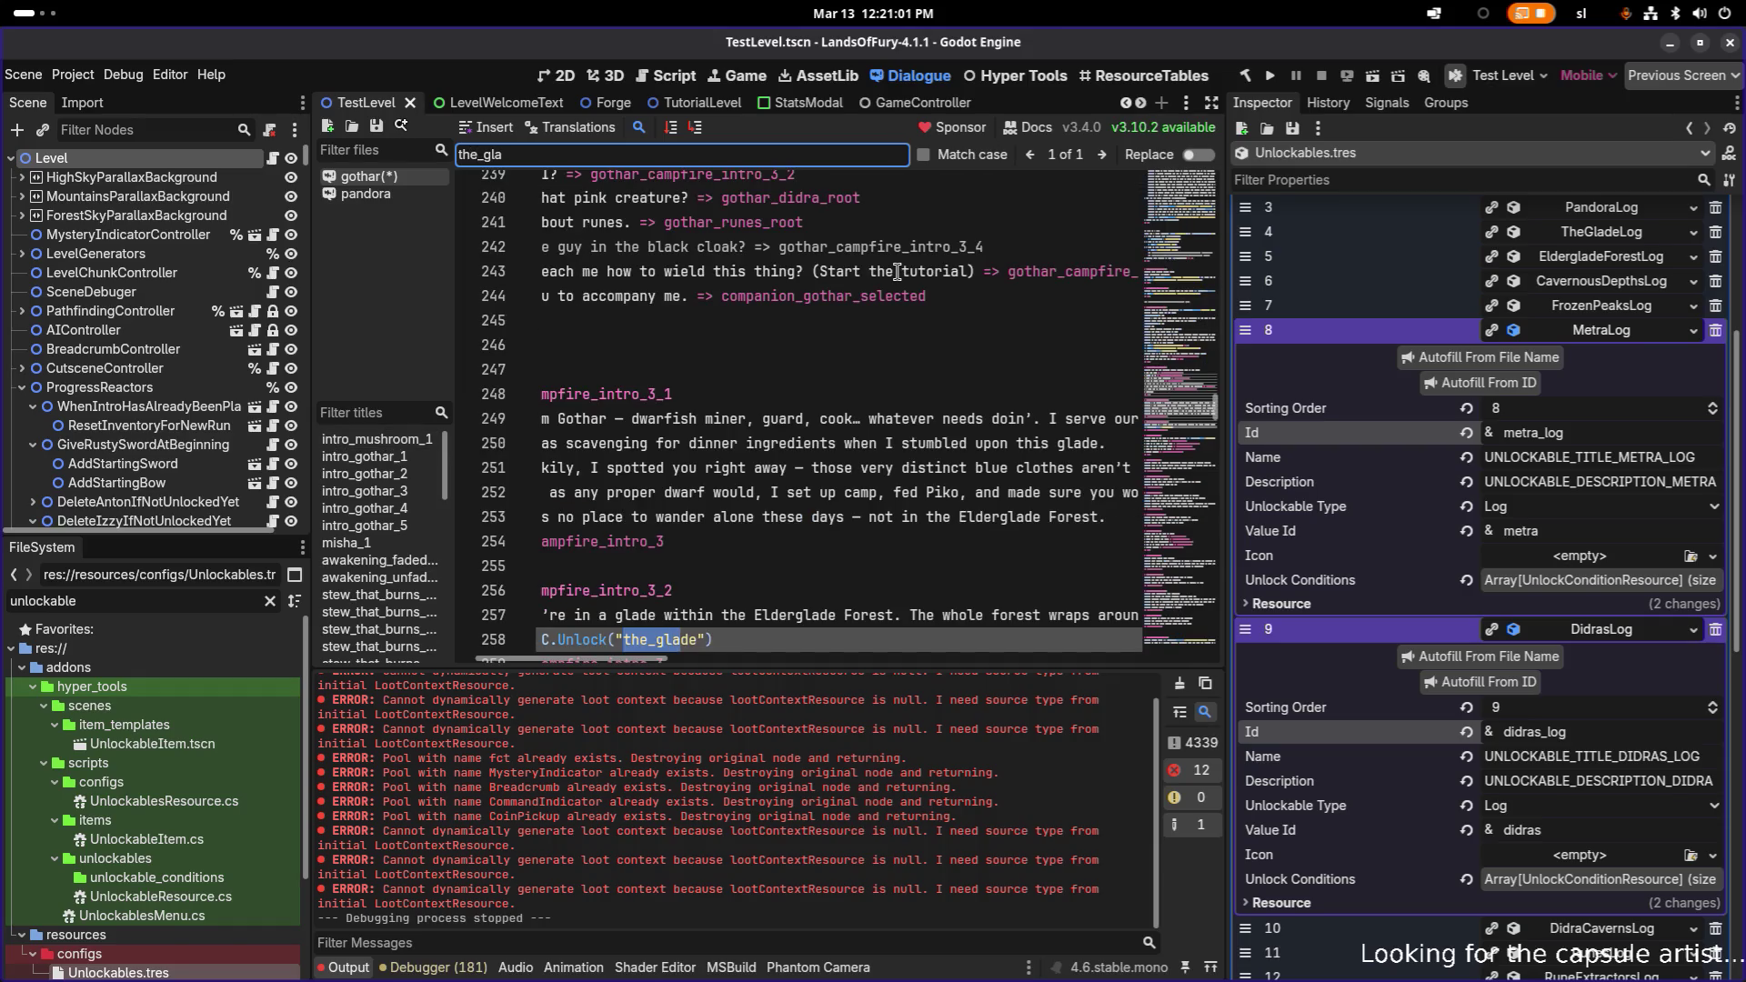
# - Match TheGladeLog's Id by changing line 258's unlock to the_glade_log, and save
pyautogui.scroll(4, 1620, 332)
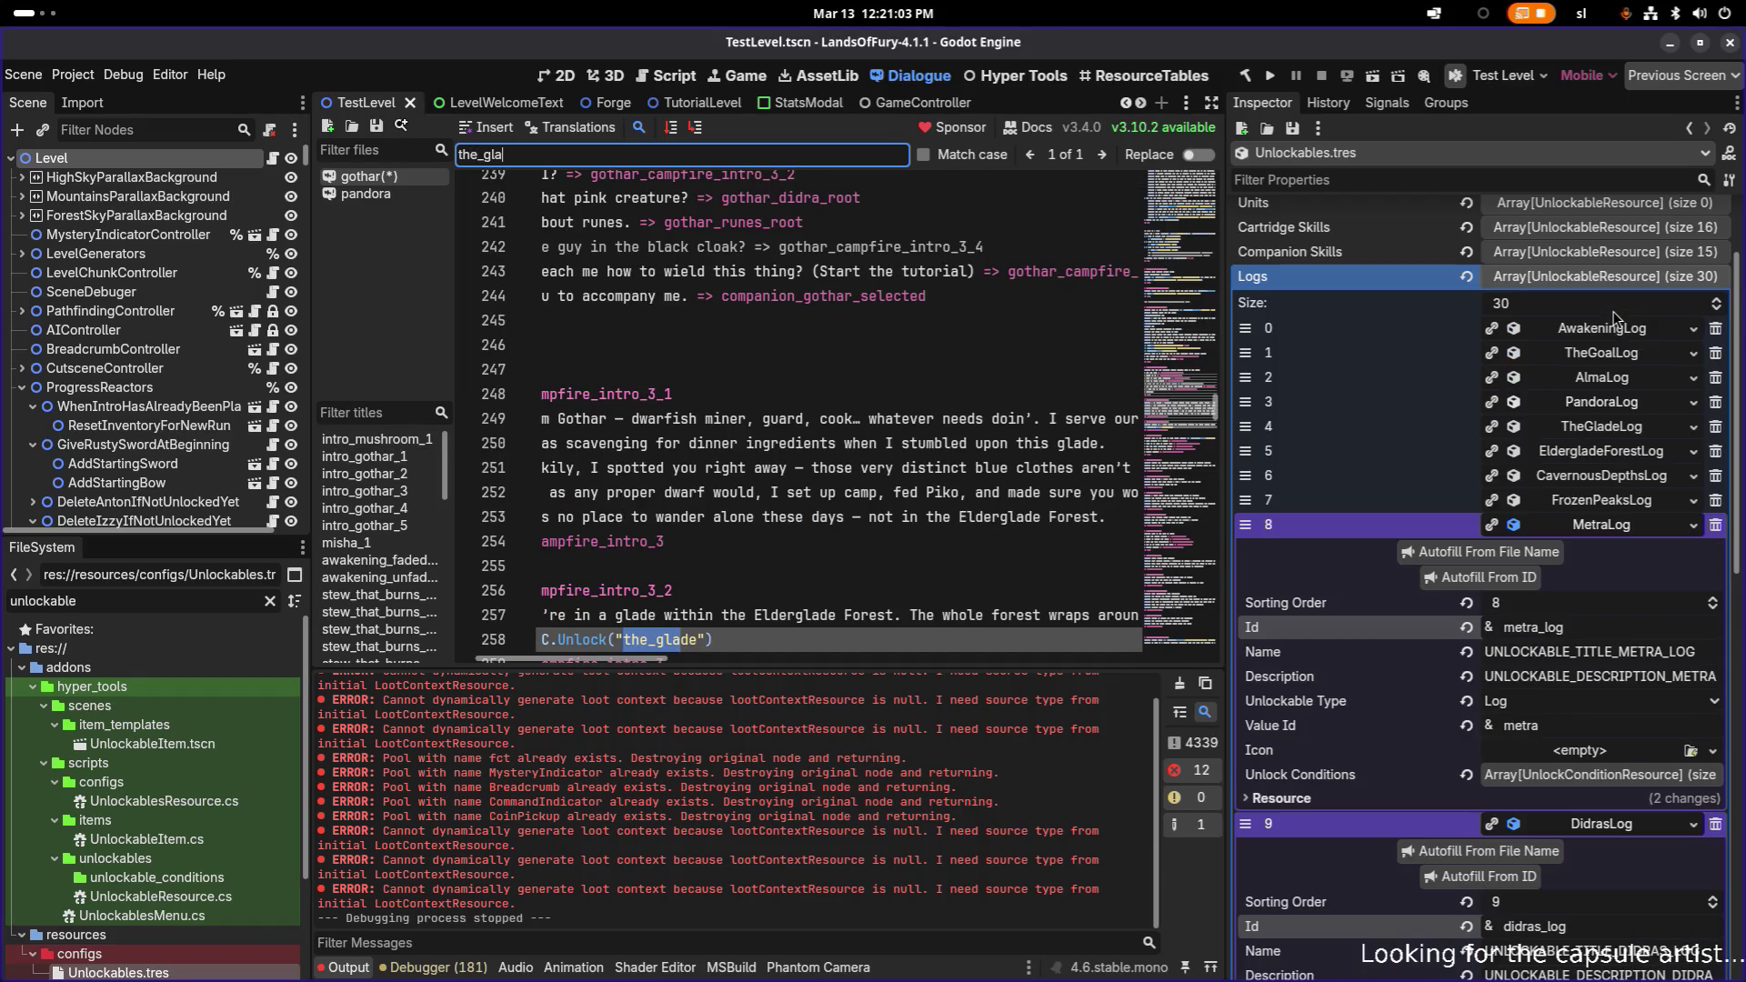
pyautogui.click(1625, 429)
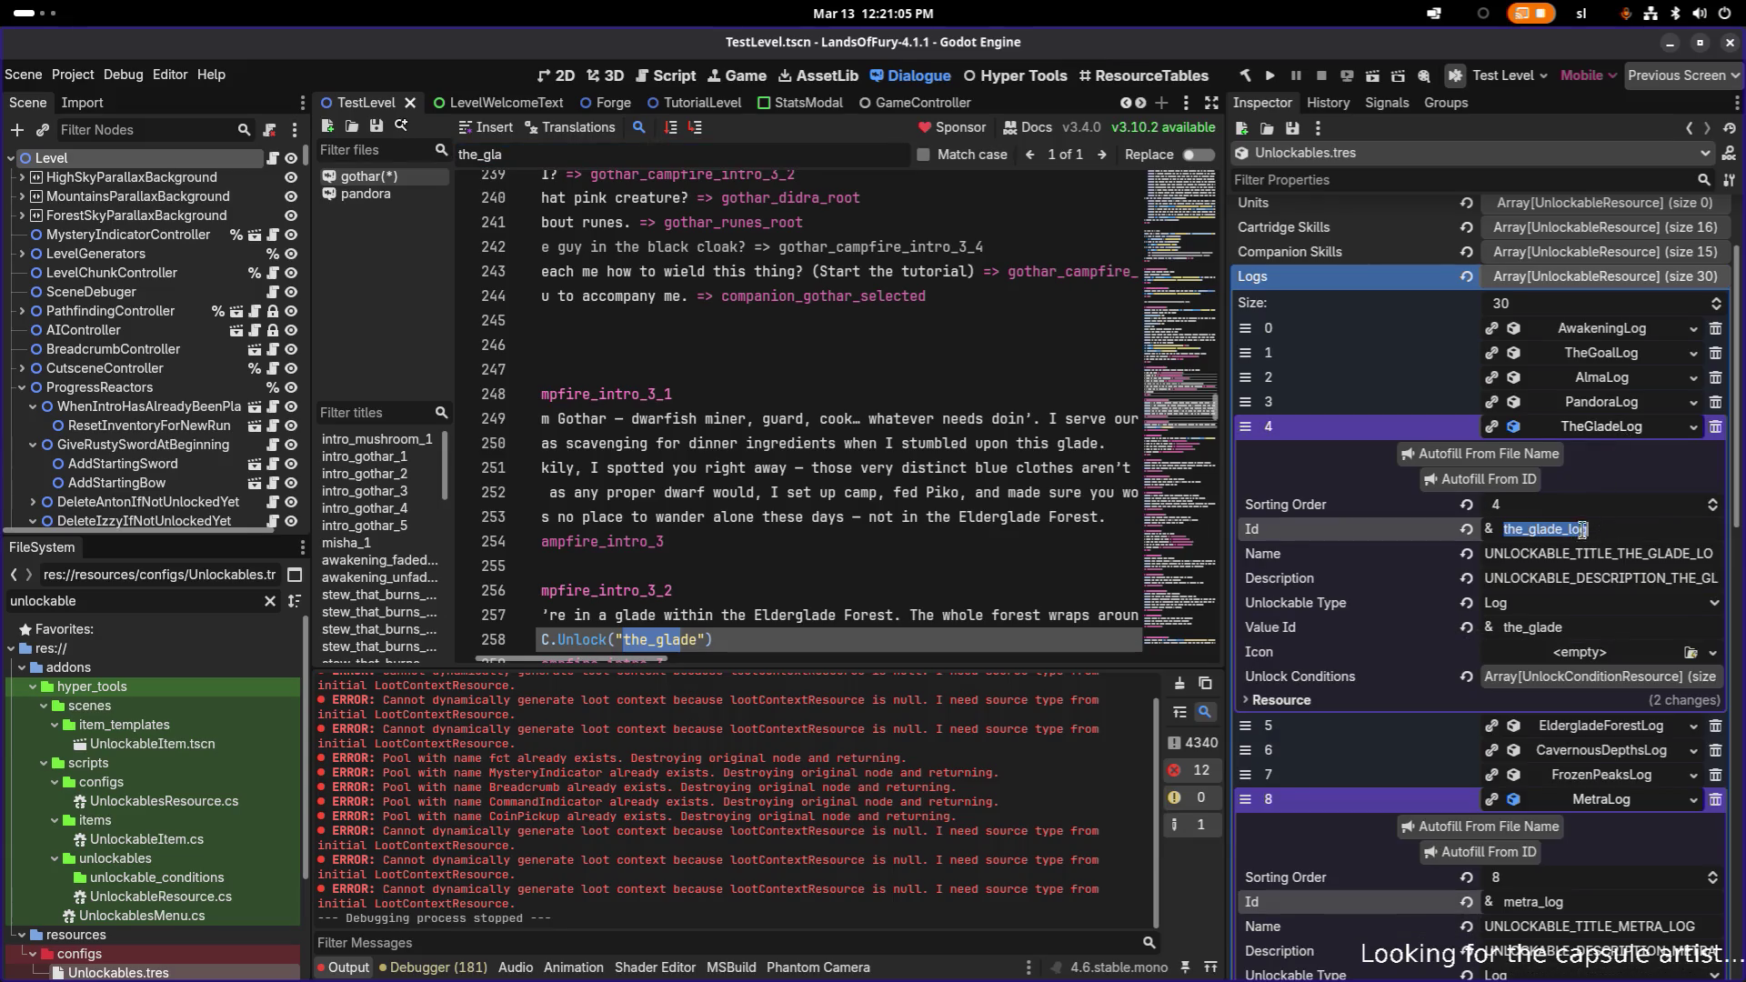
pyautogui.click(844, 517)
pyautogui.scroll(-1, 736, 527)
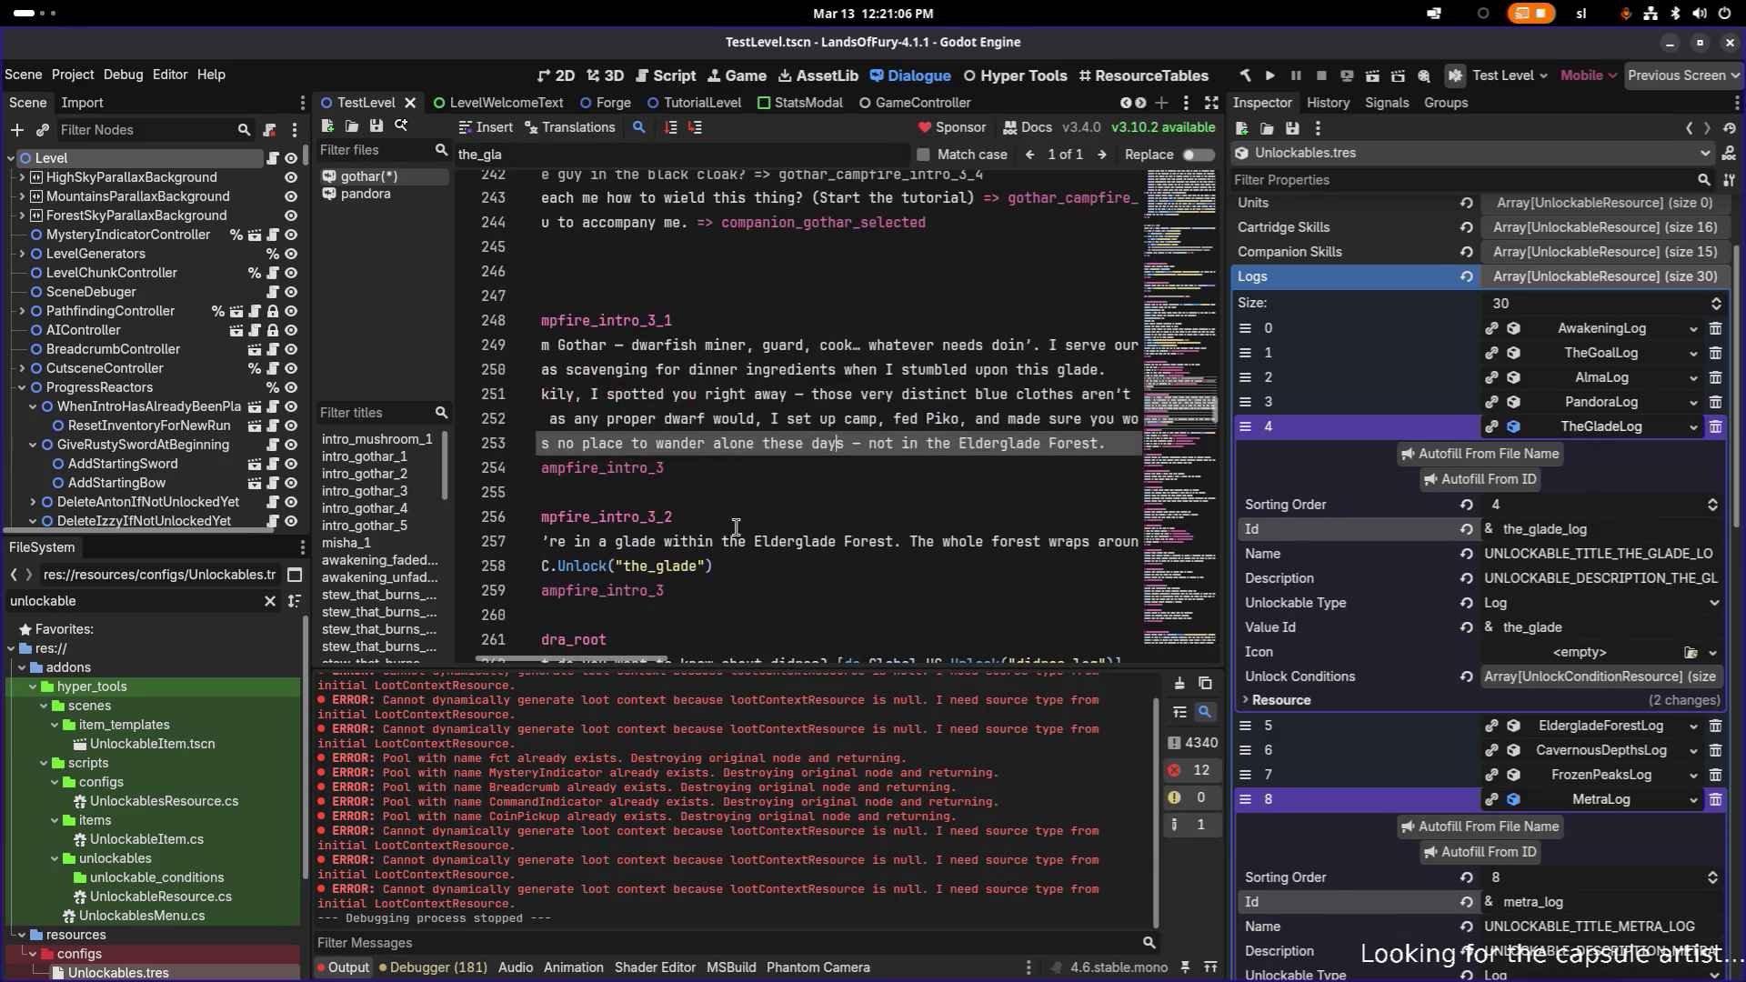
pyautogui.doubleClick(671, 567)
pyautogui.write('the_glade_log')
pyautogui.hotkey('ctrl', 's')
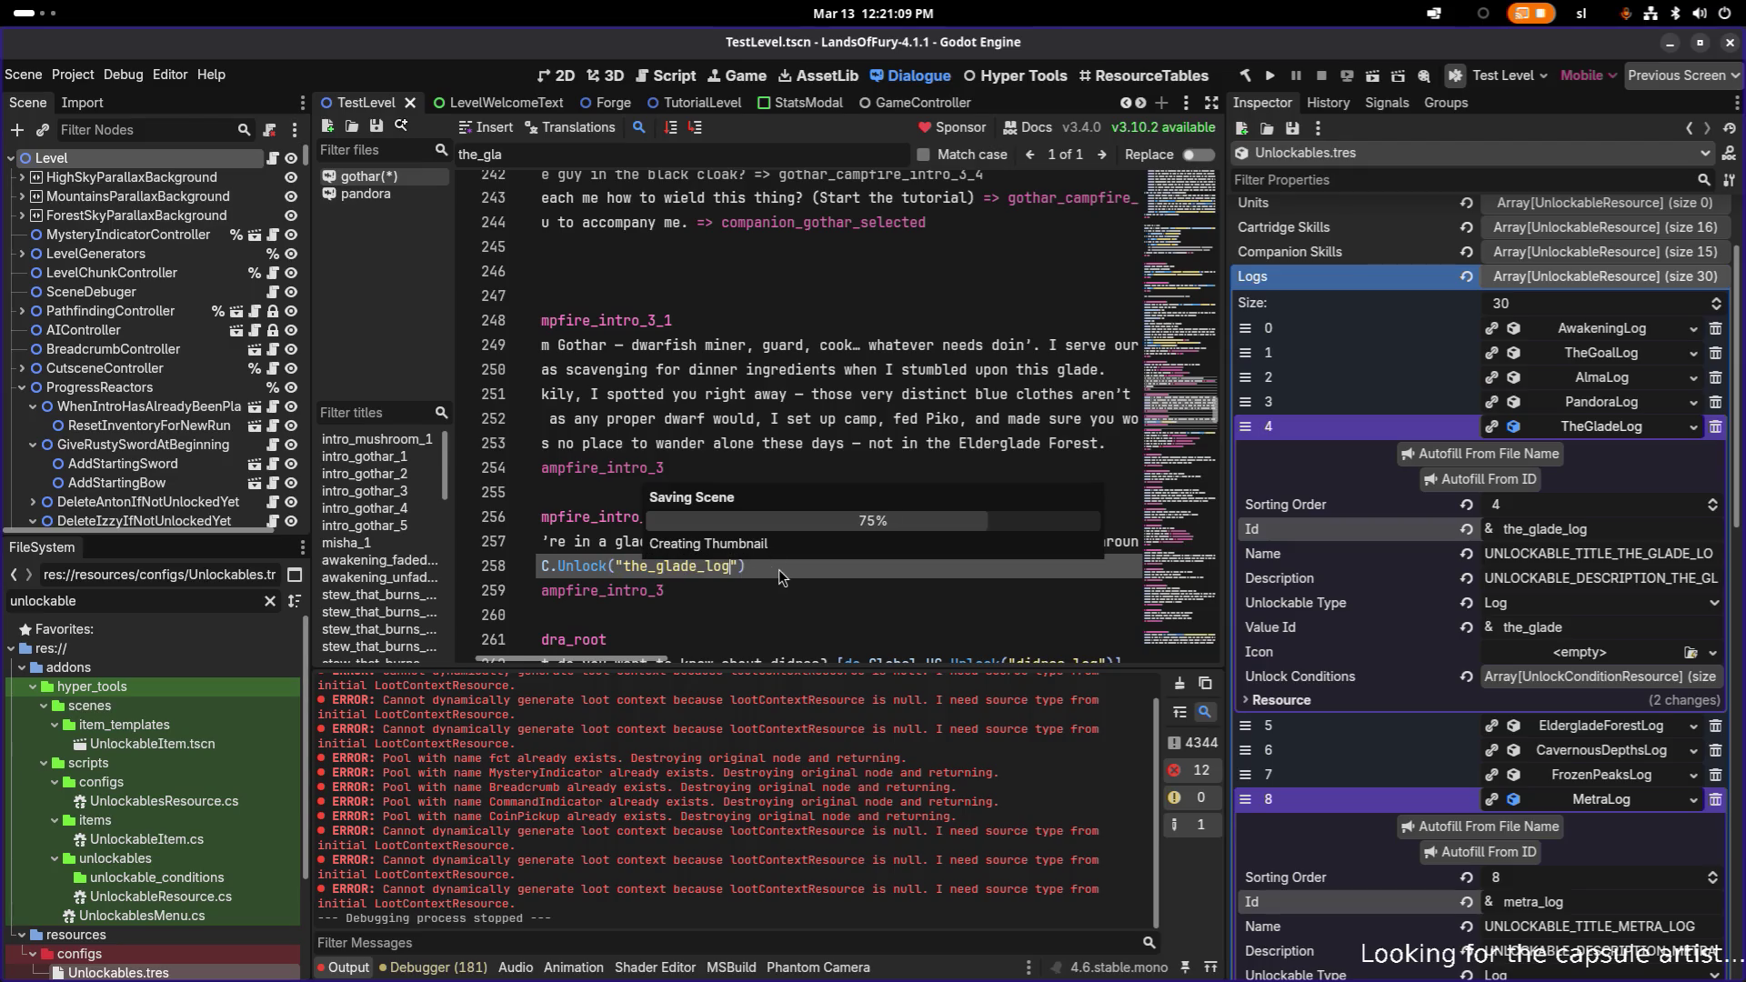
pyautogui.click(824, 565)
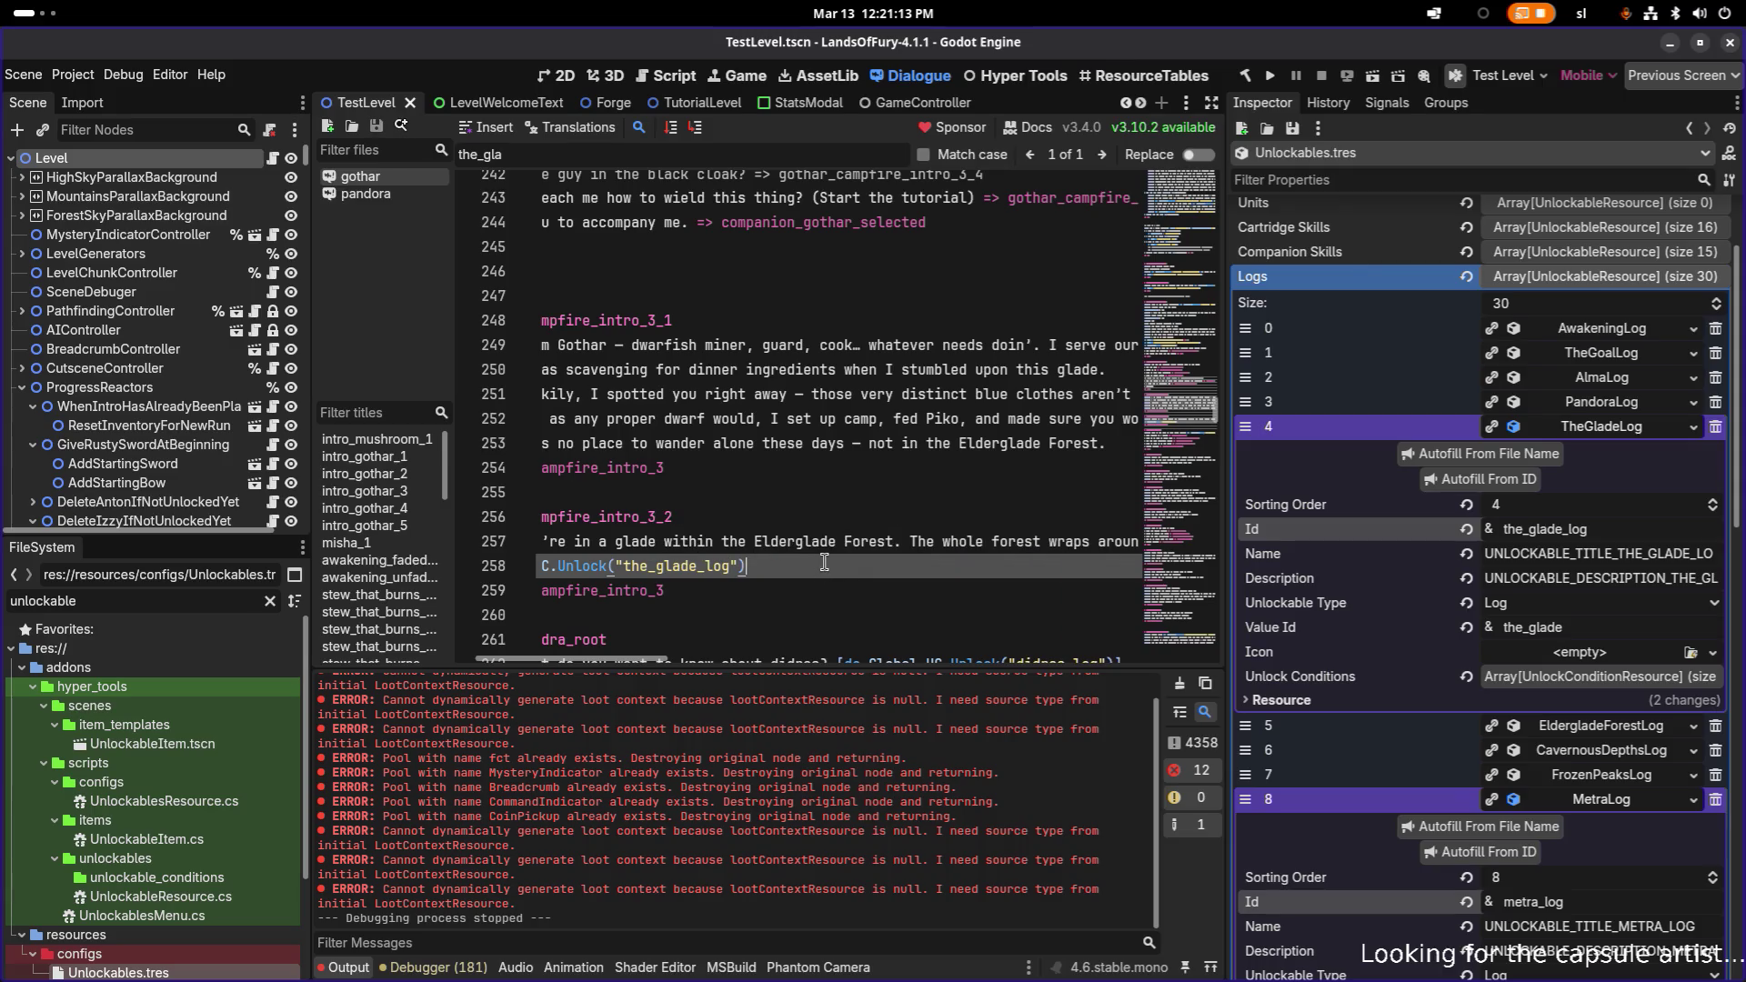
pyautogui.press('Home')
pyautogui.hotkey('shift', 'End')
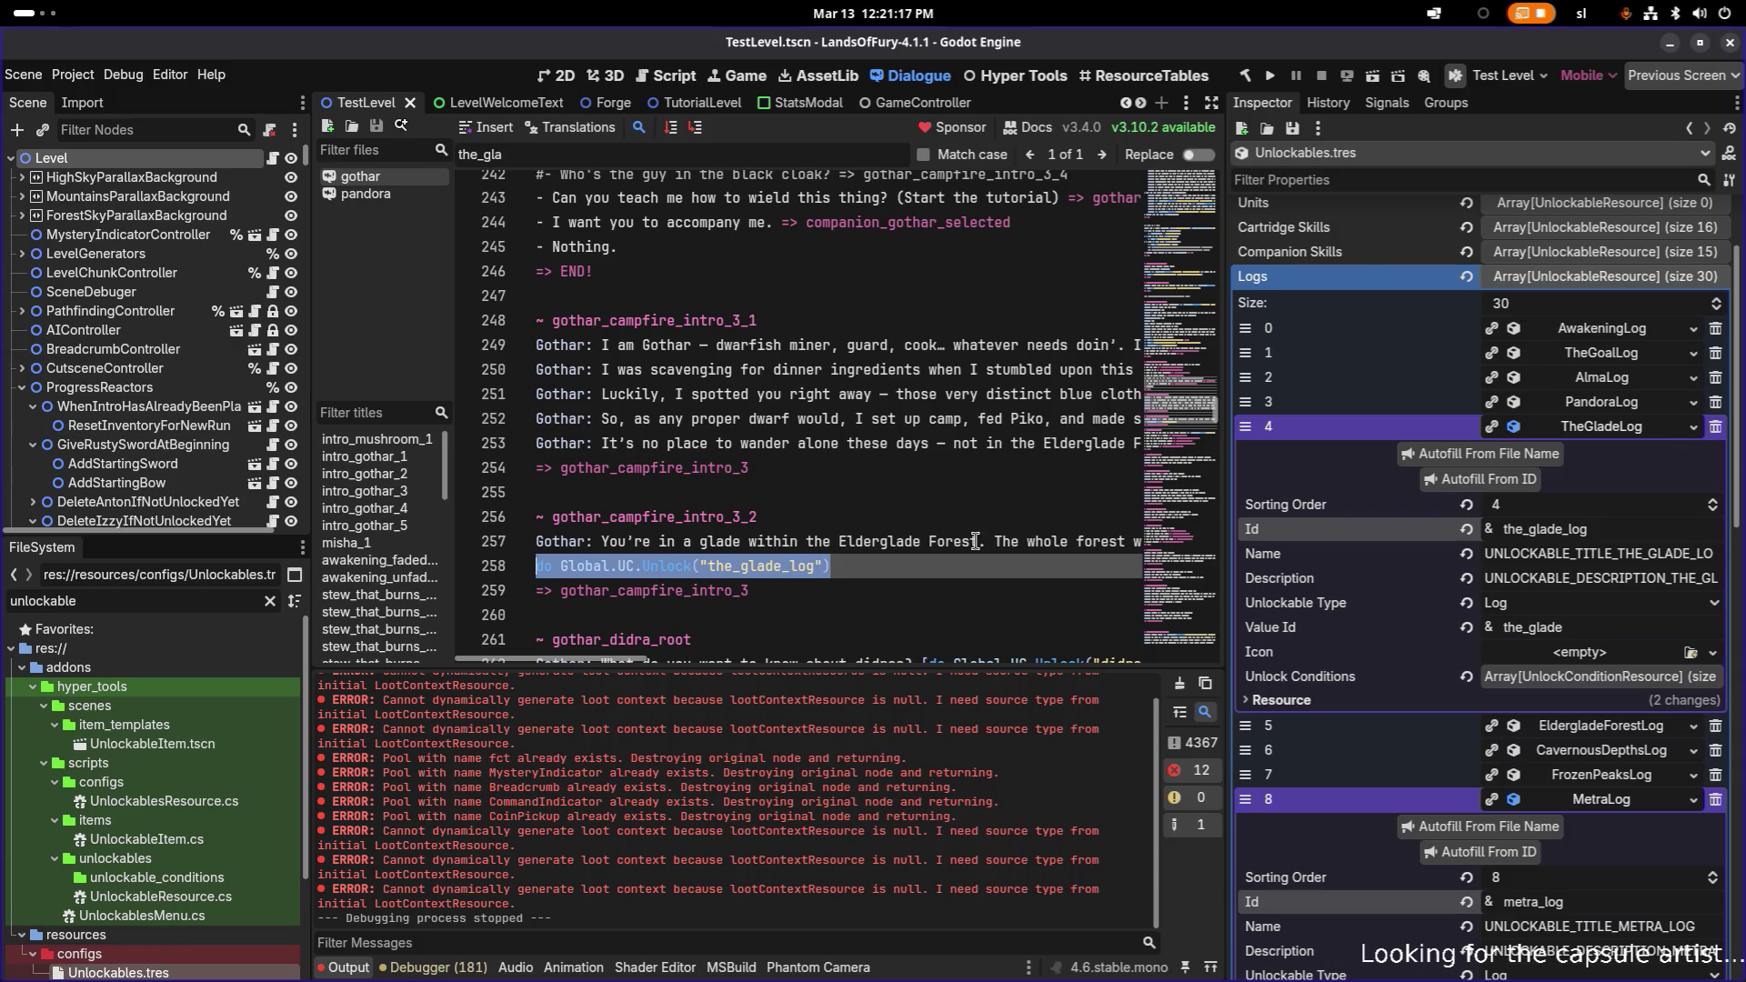
pyautogui.scroll(-3, 1482, 607)
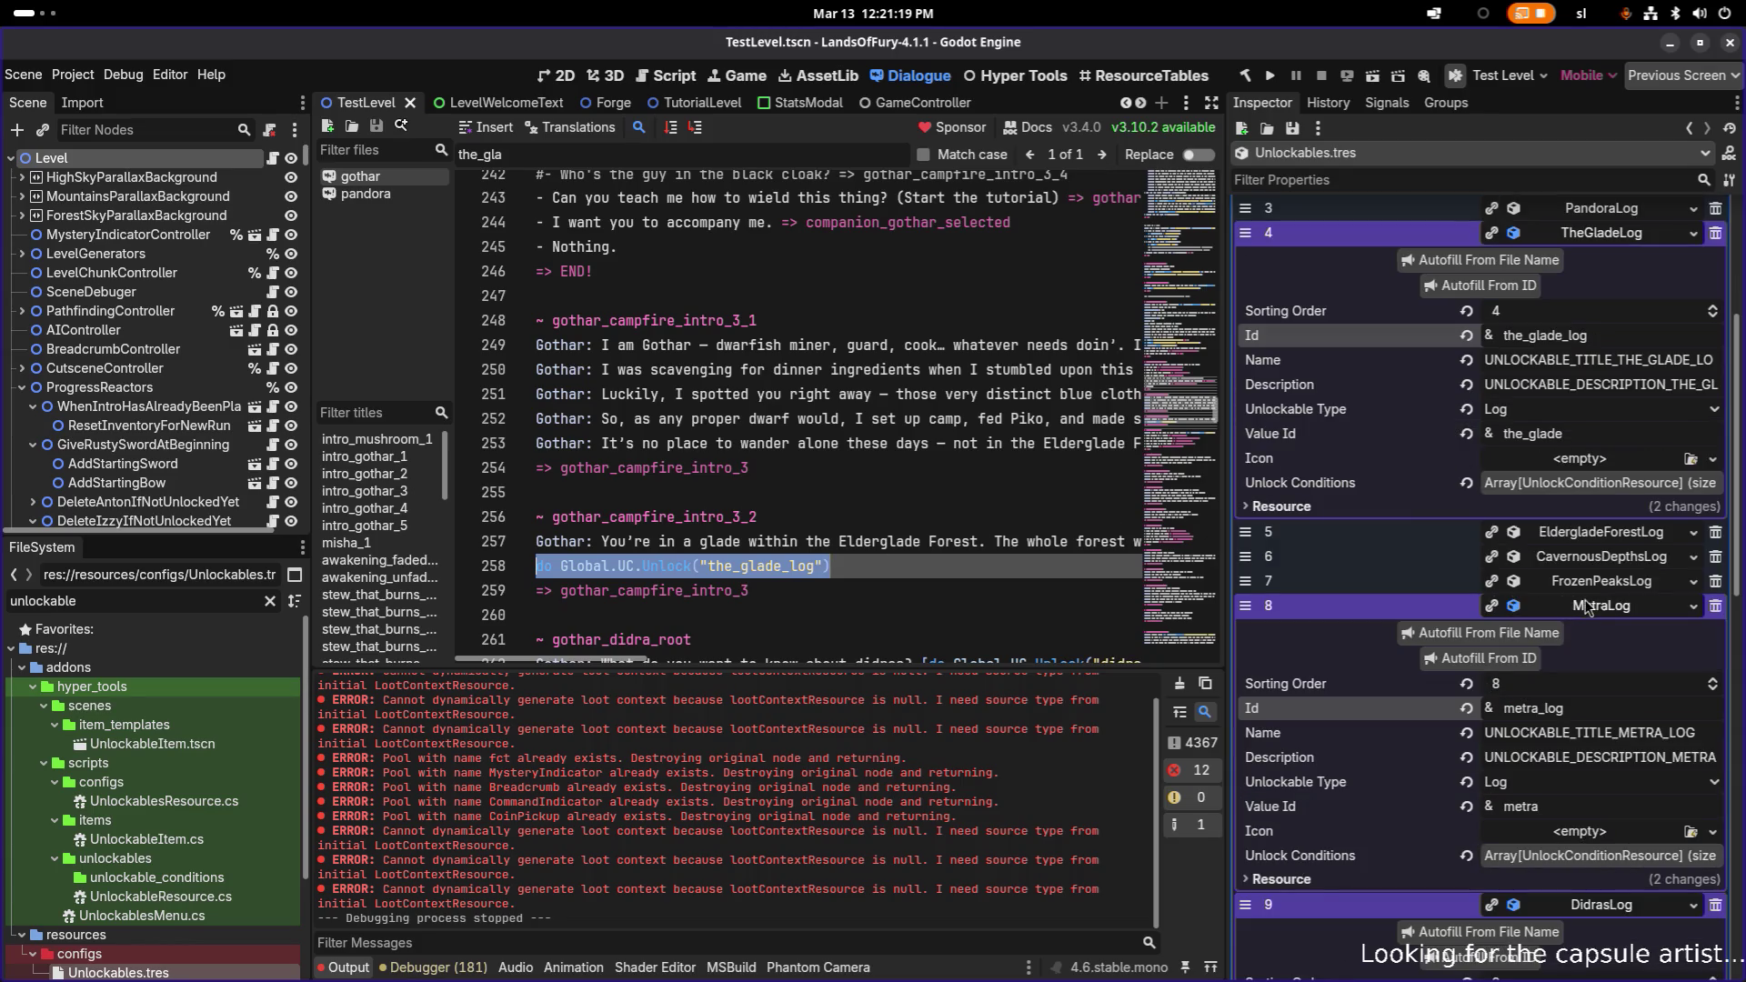
# - Collapse MetraLog and DidrasLog, and expand RunesLog (item 11) to show Id runes_log
pyautogui.click(1619, 609)
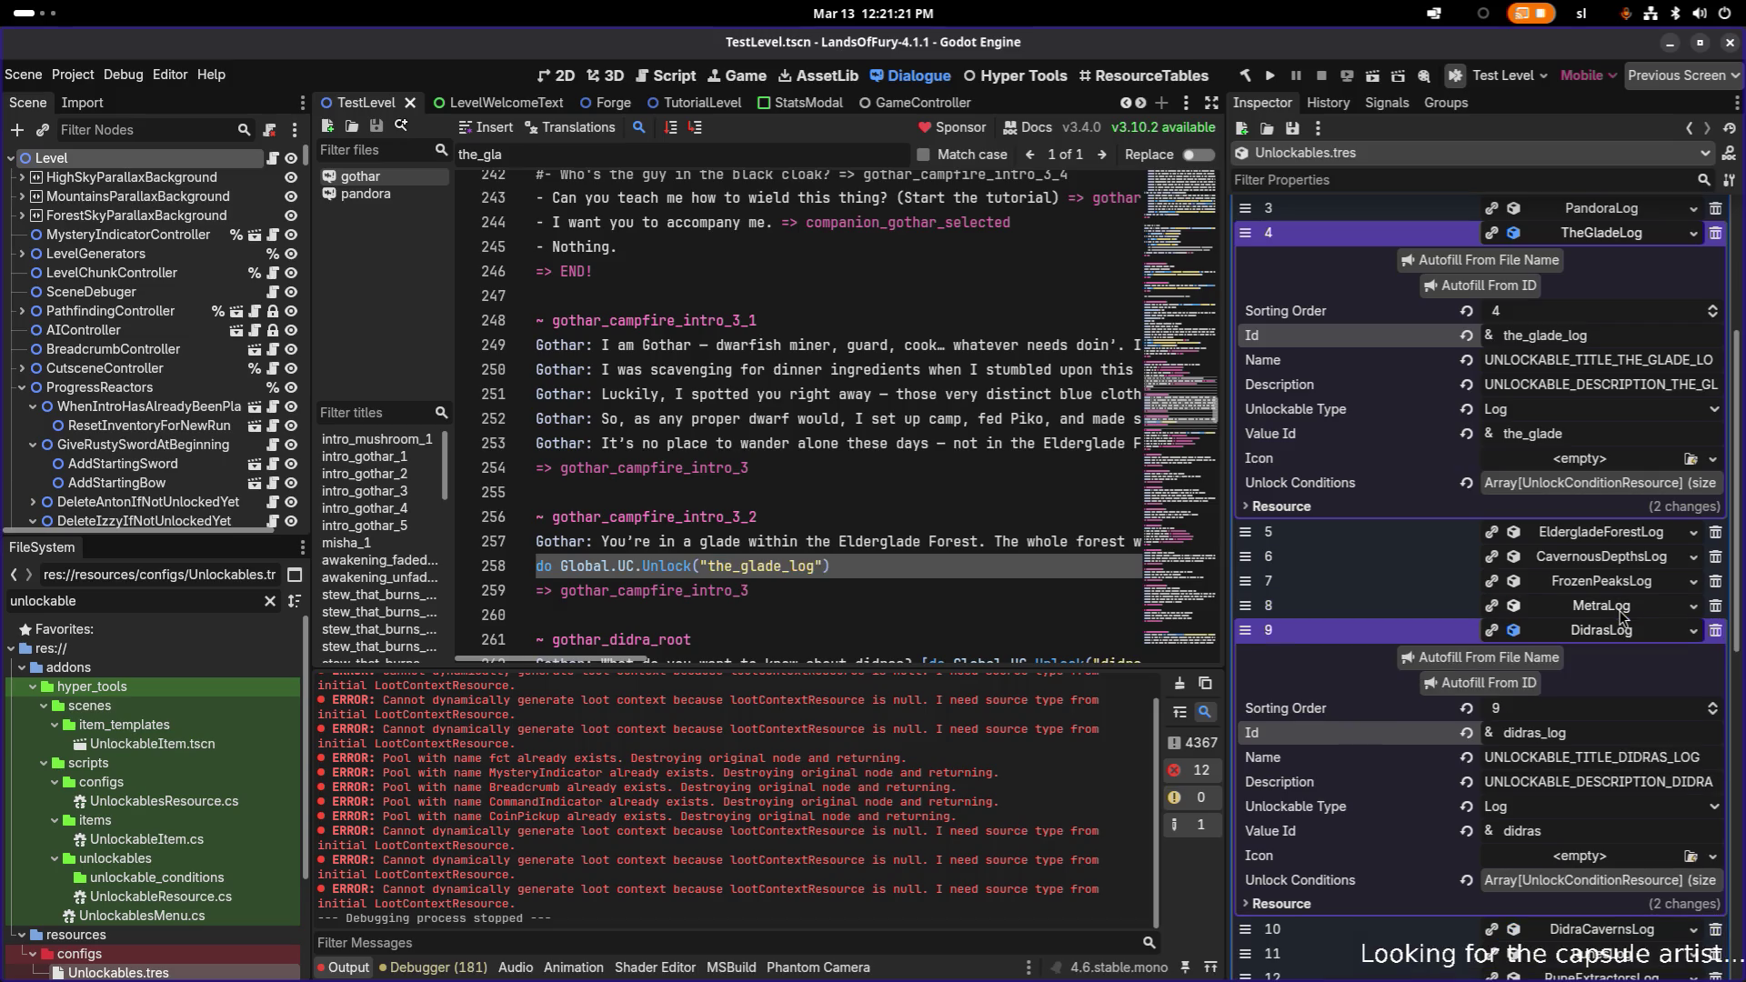
pyautogui.click(1625, 639)
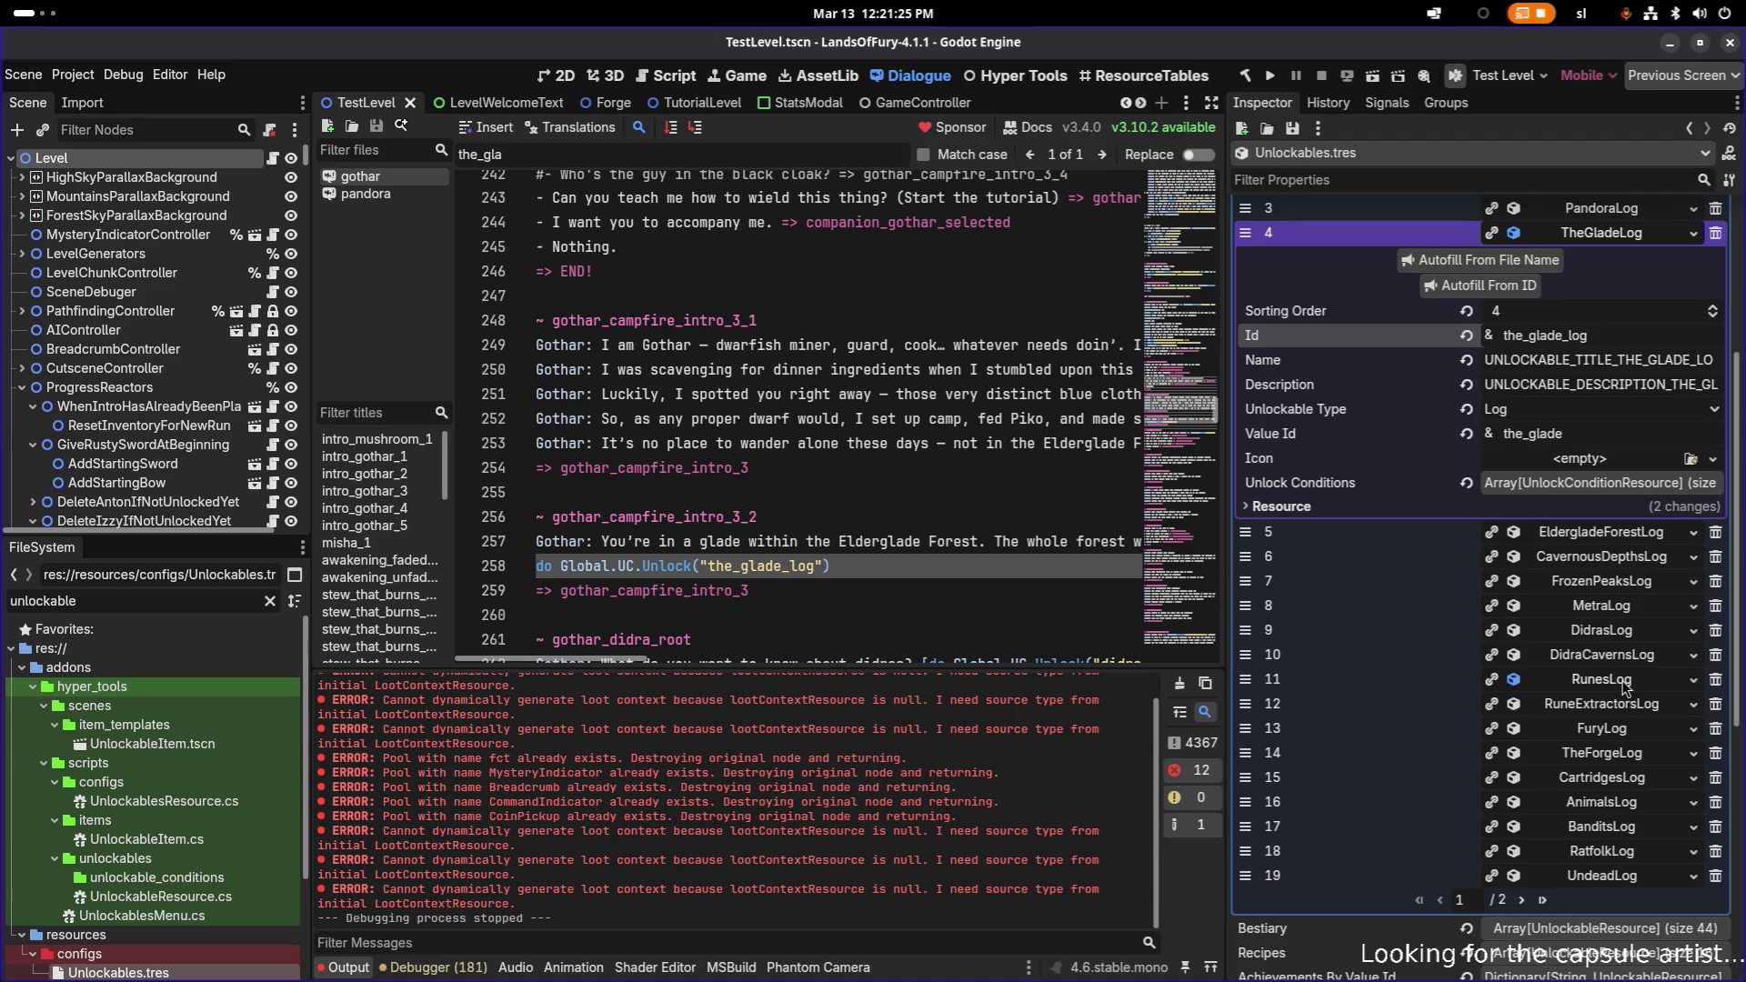
pyautogui.click(1626, 686)
pyautogui.click(1613, 787)
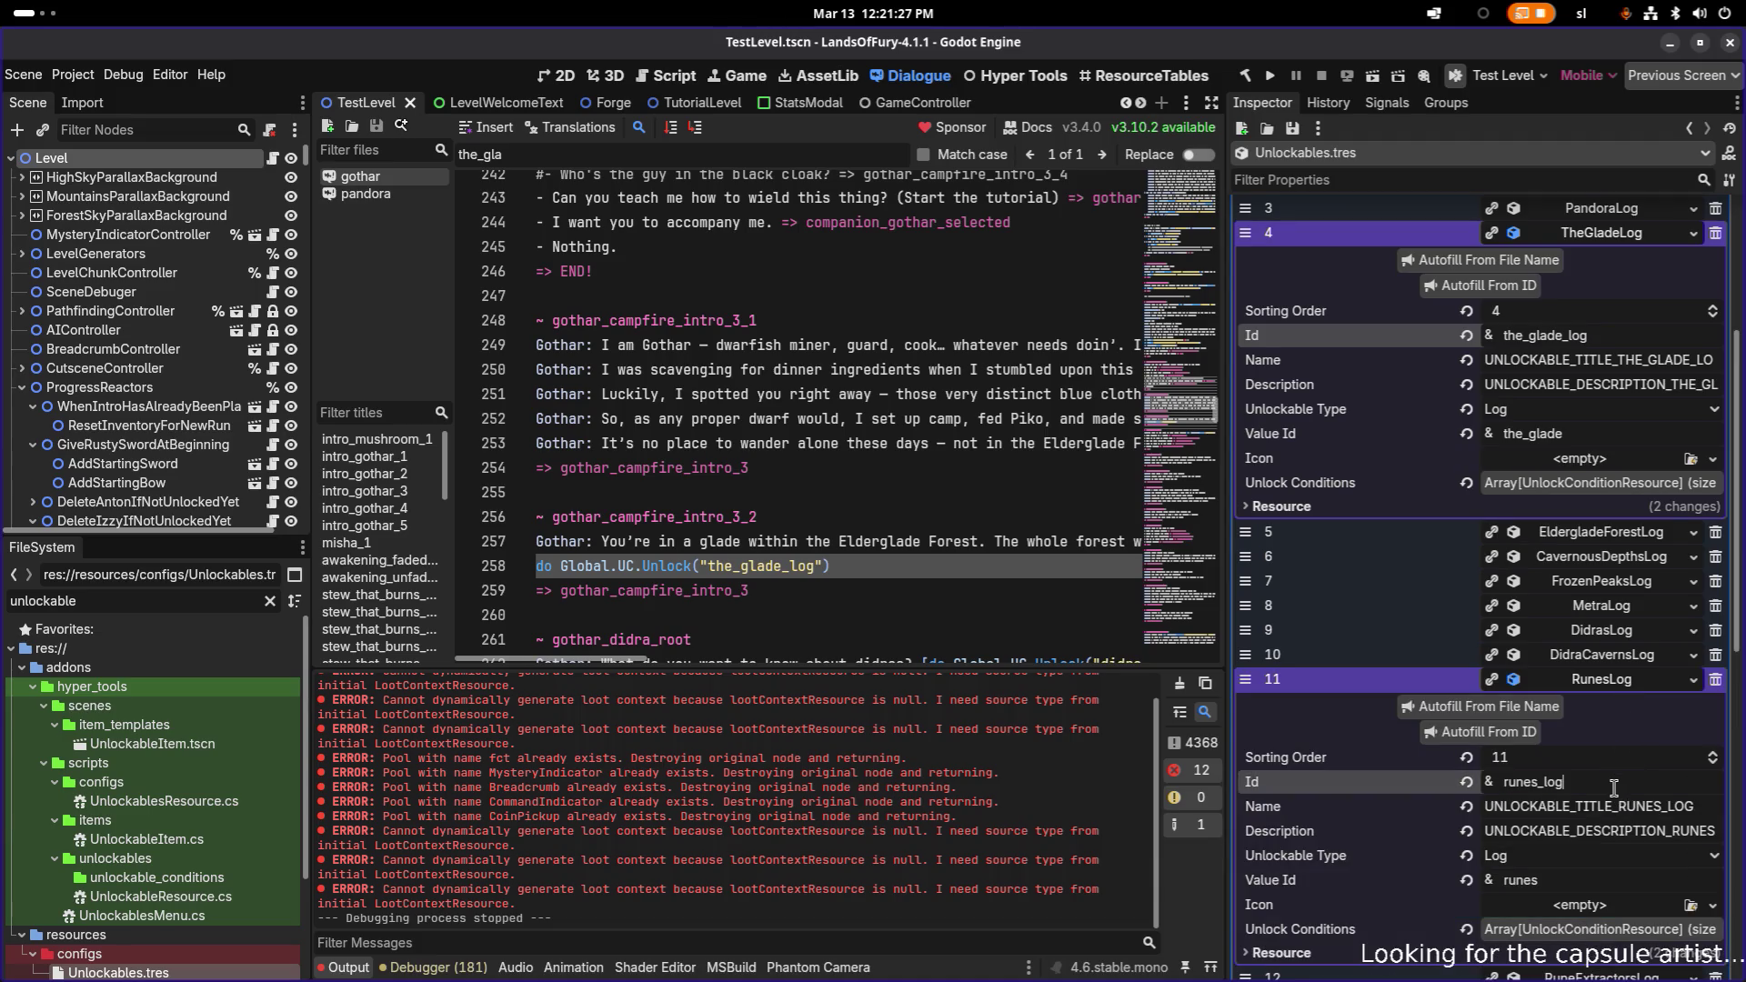
pyautogui.click(887, 525)
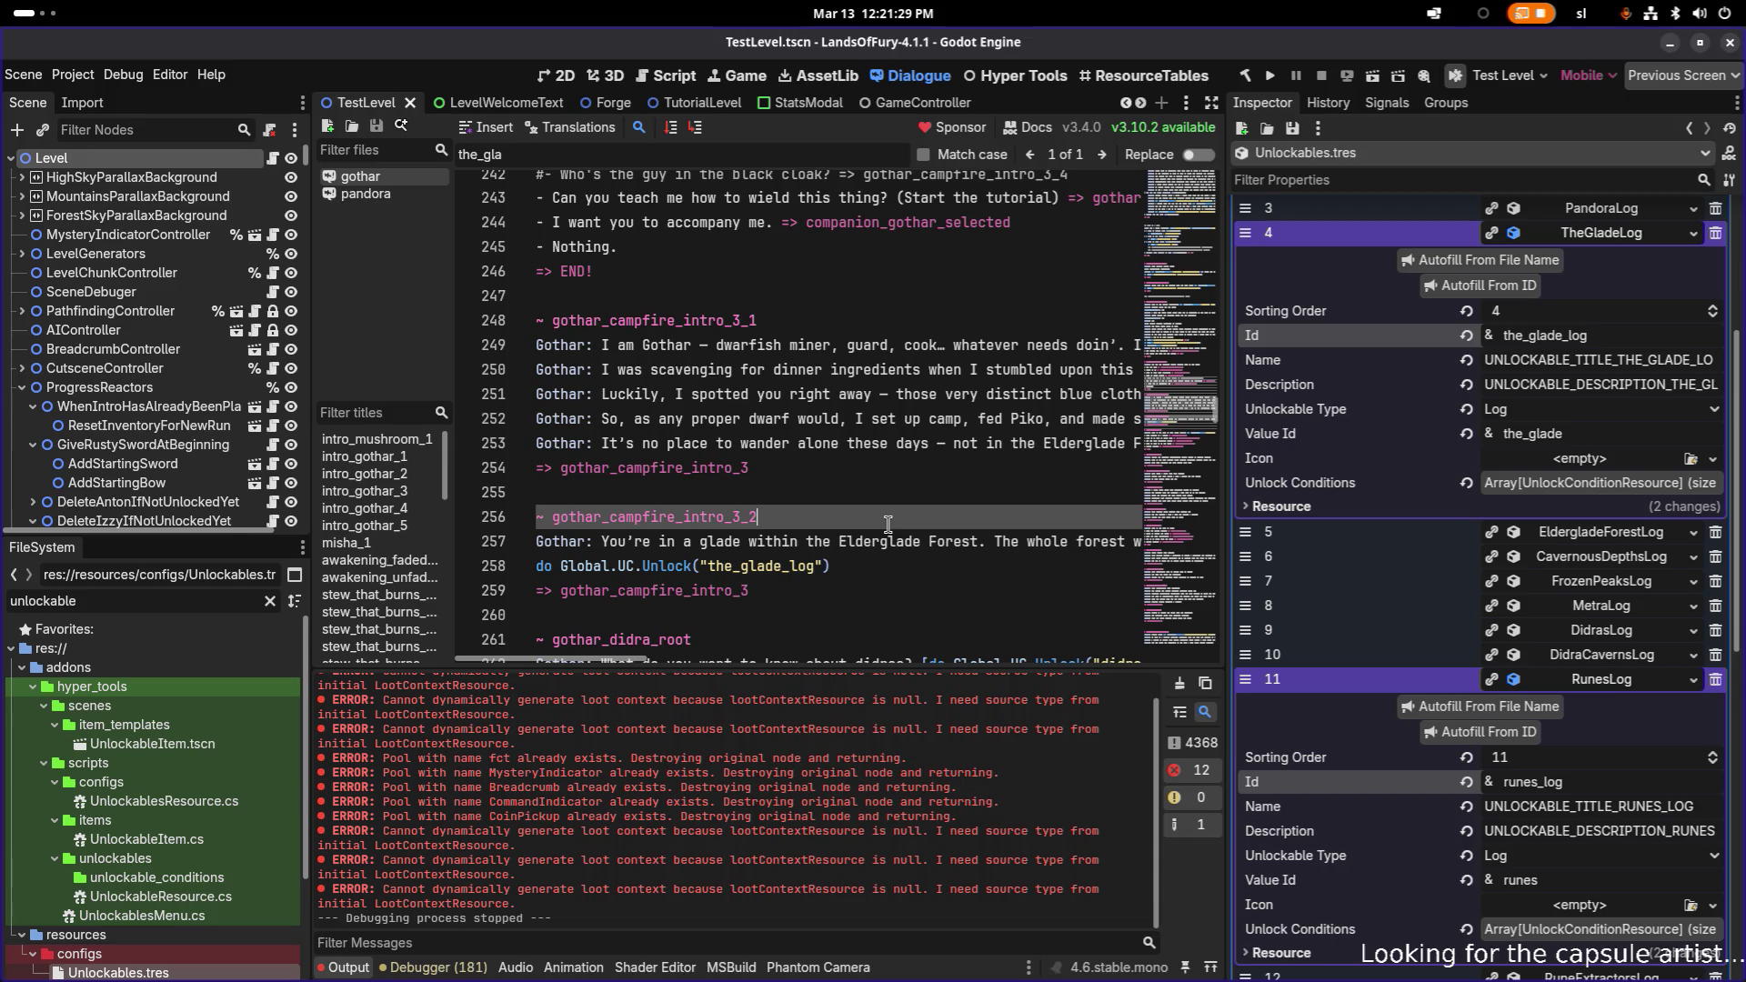
# - Search the dialogue for 'rune' and jump to the gothar_runes_root title
pyautogui.hotkey('ctrl', 'f')
pyautogui.write('rune')
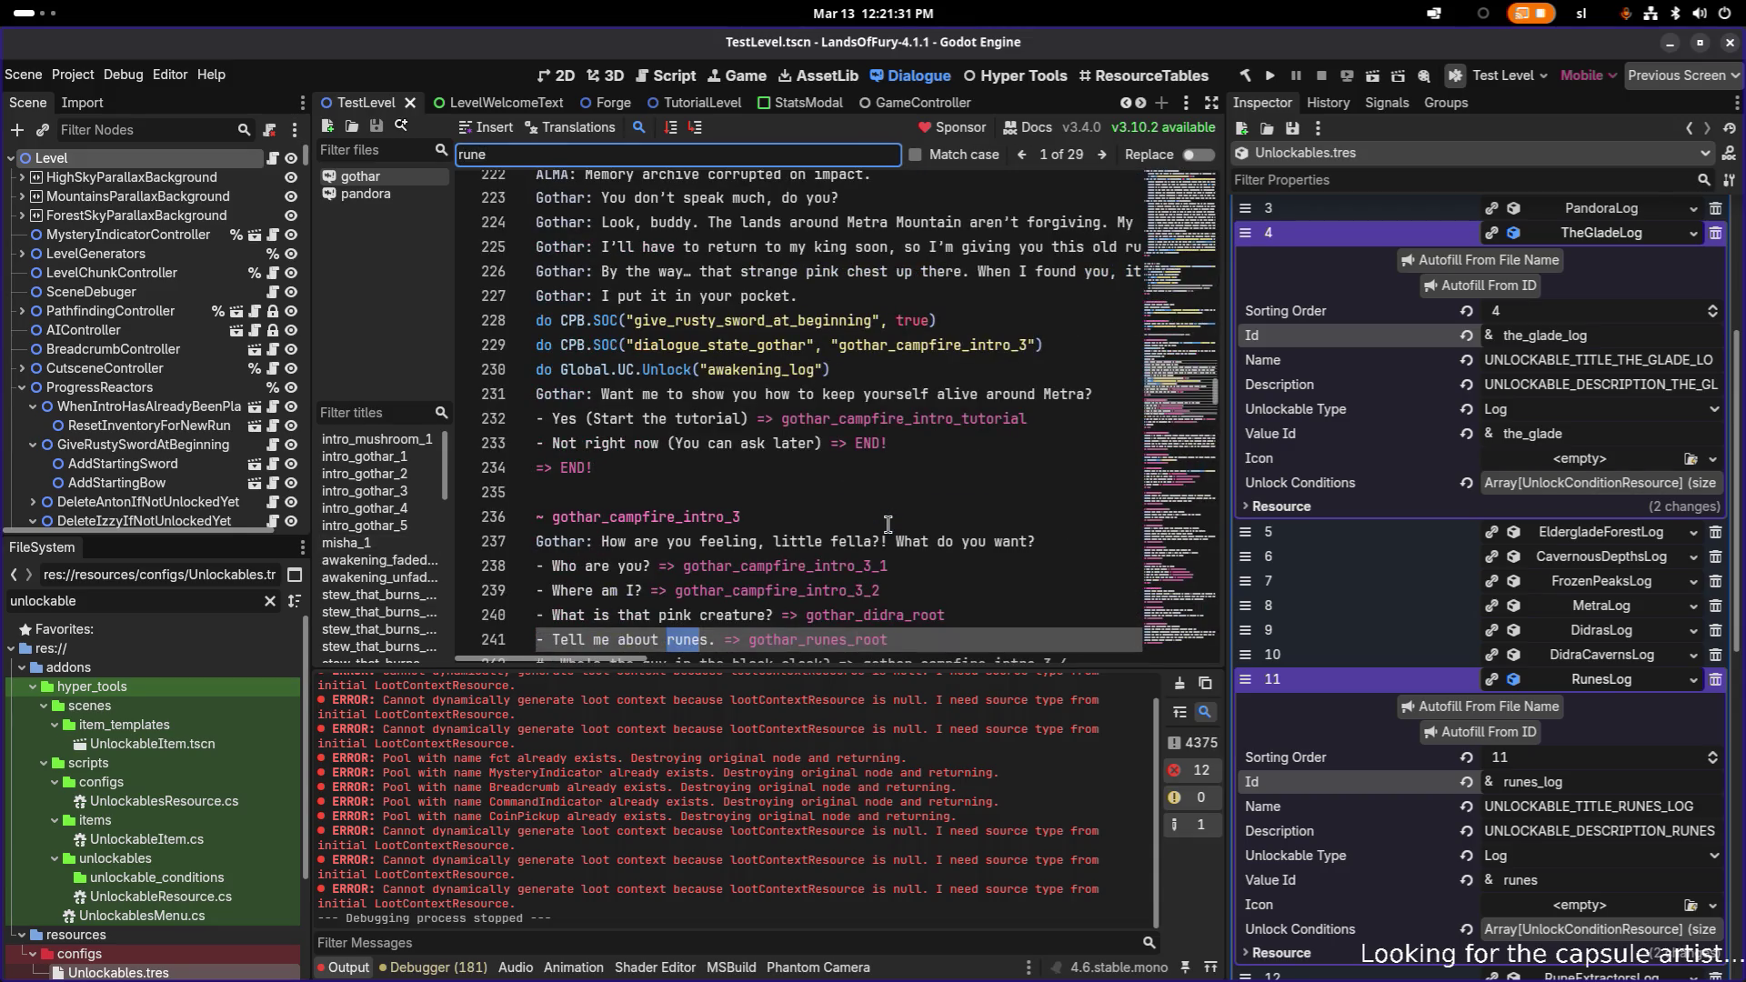
pyautogui.scroll(-2, 887, 525)
pyautogui.click(853, 492)
pyautogui.doubleClick(852, 492)
pyautogui.hotkey('ctrl', 'f')
pyautogui.hotkey('ctrl', 'f')
pyautogui.press('Right')
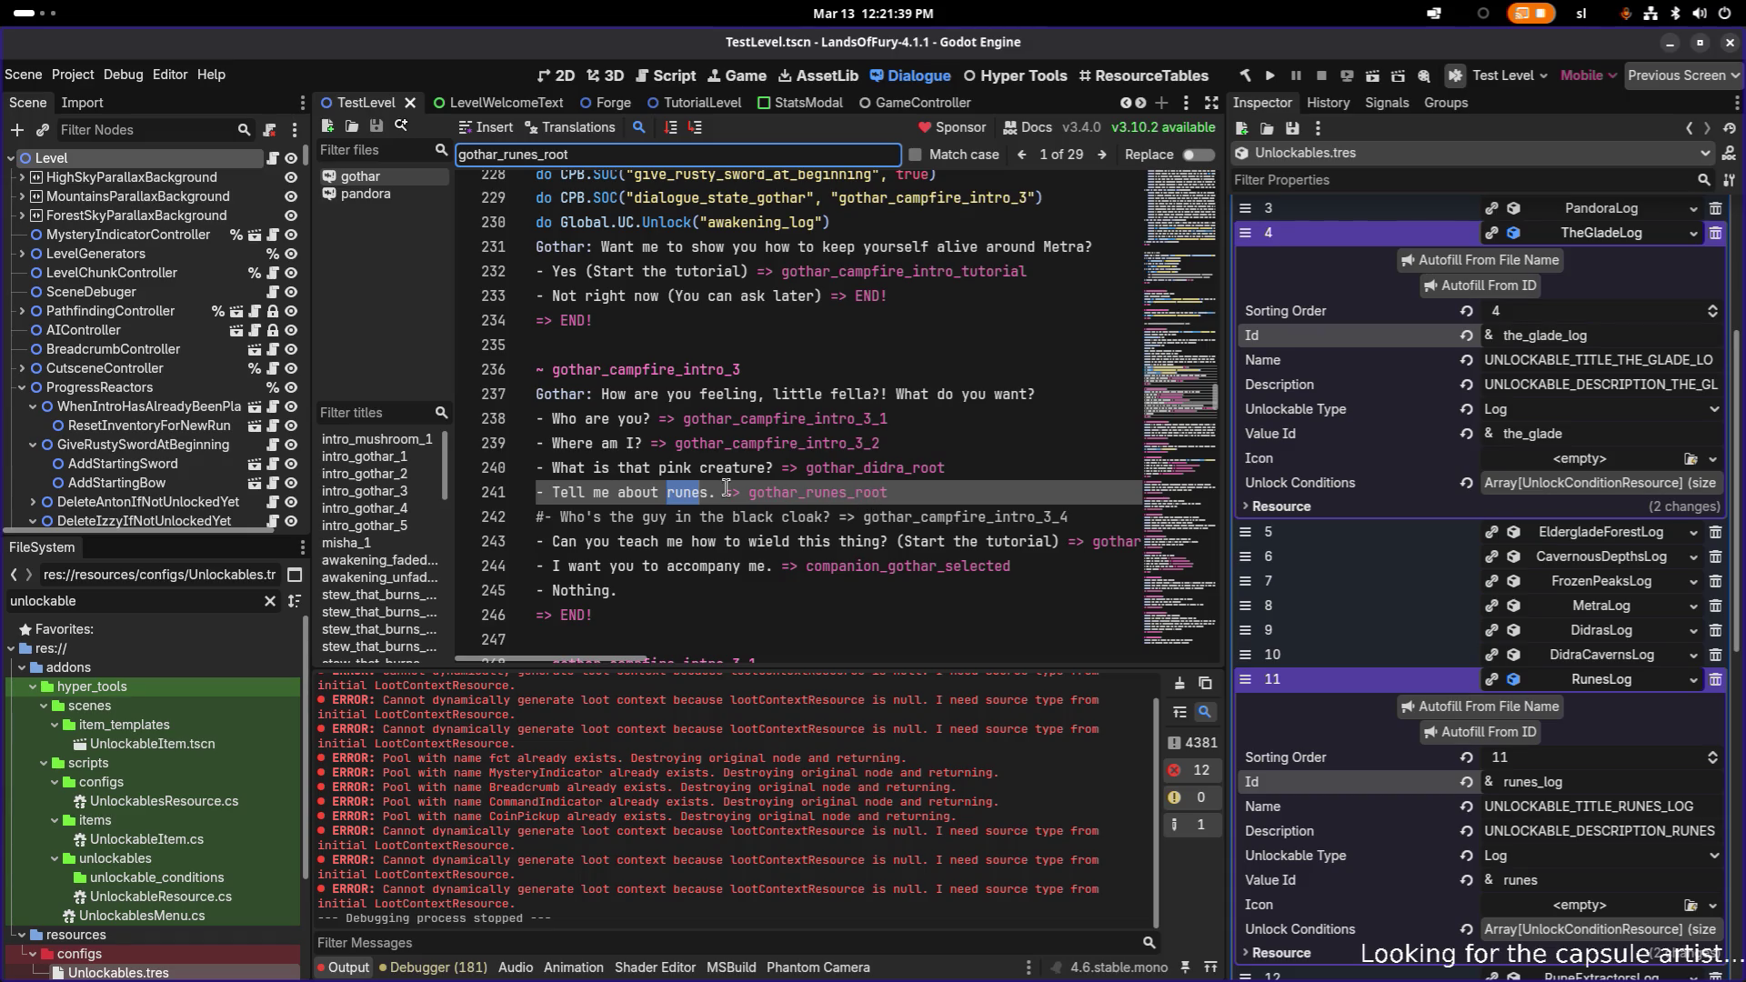
pyautogui.doubleClick(835, 498)
pyautogui.hotkey('ctrl', 'c')
pyautogui.hotkey('ctrl', 'f')
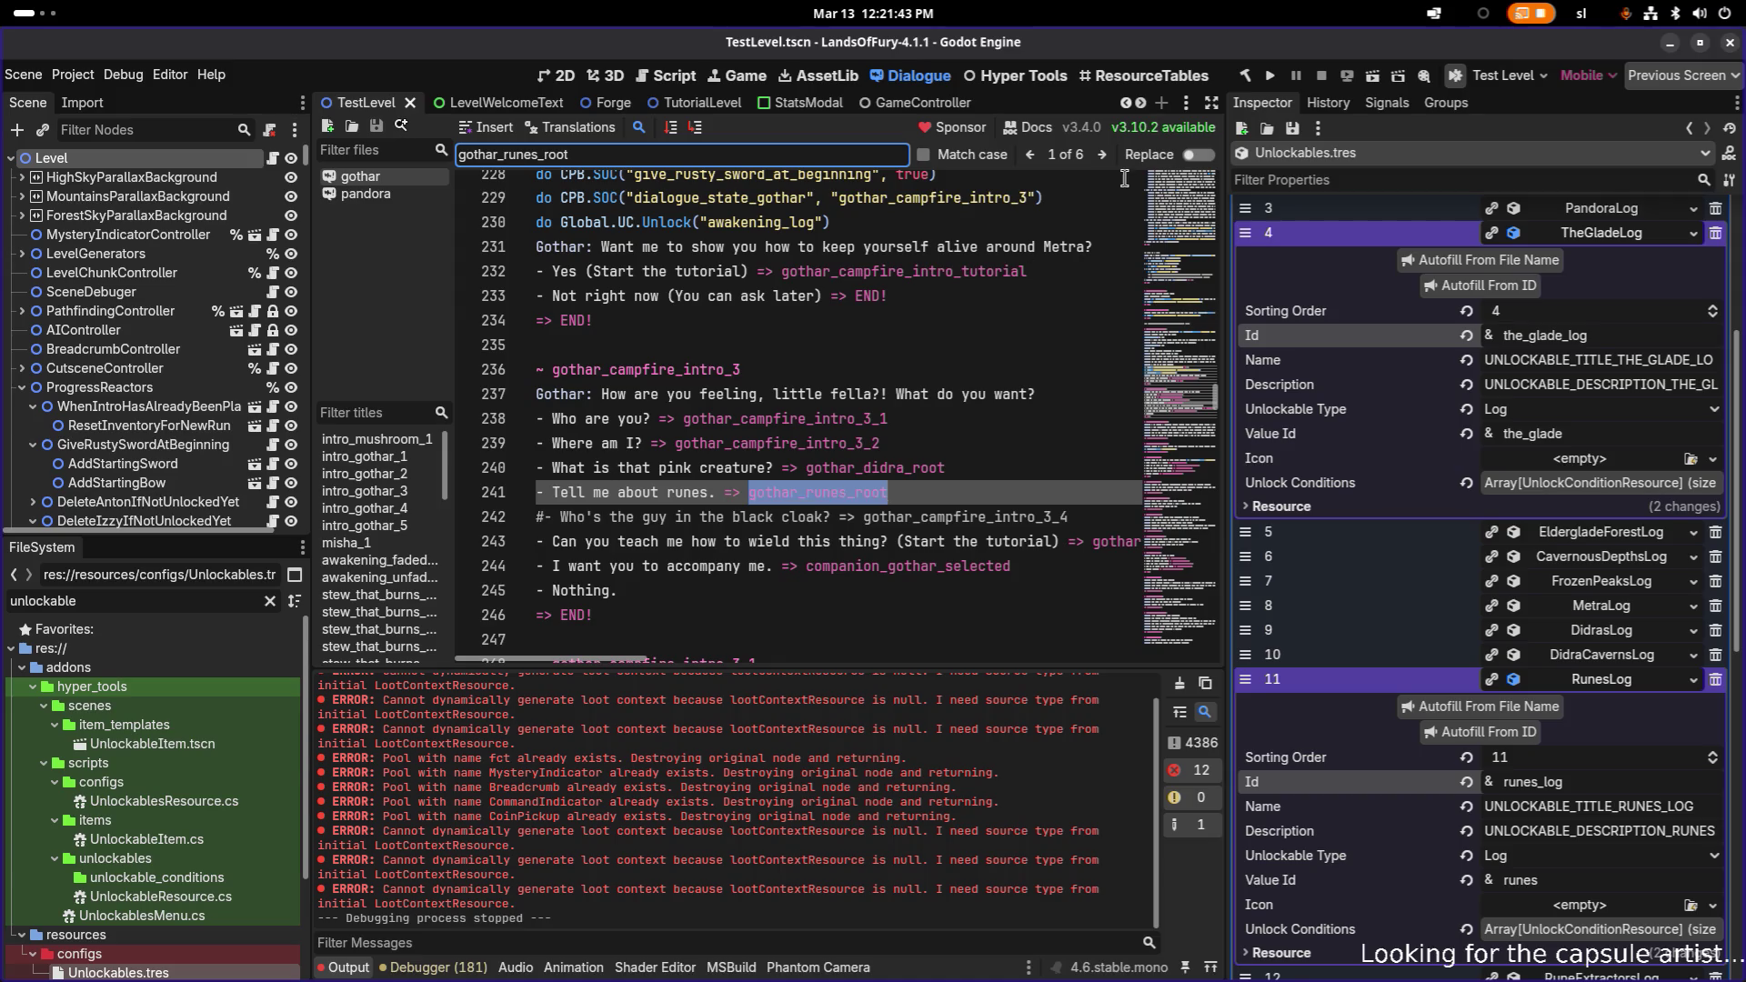
pyautogui.click(1102, 154)
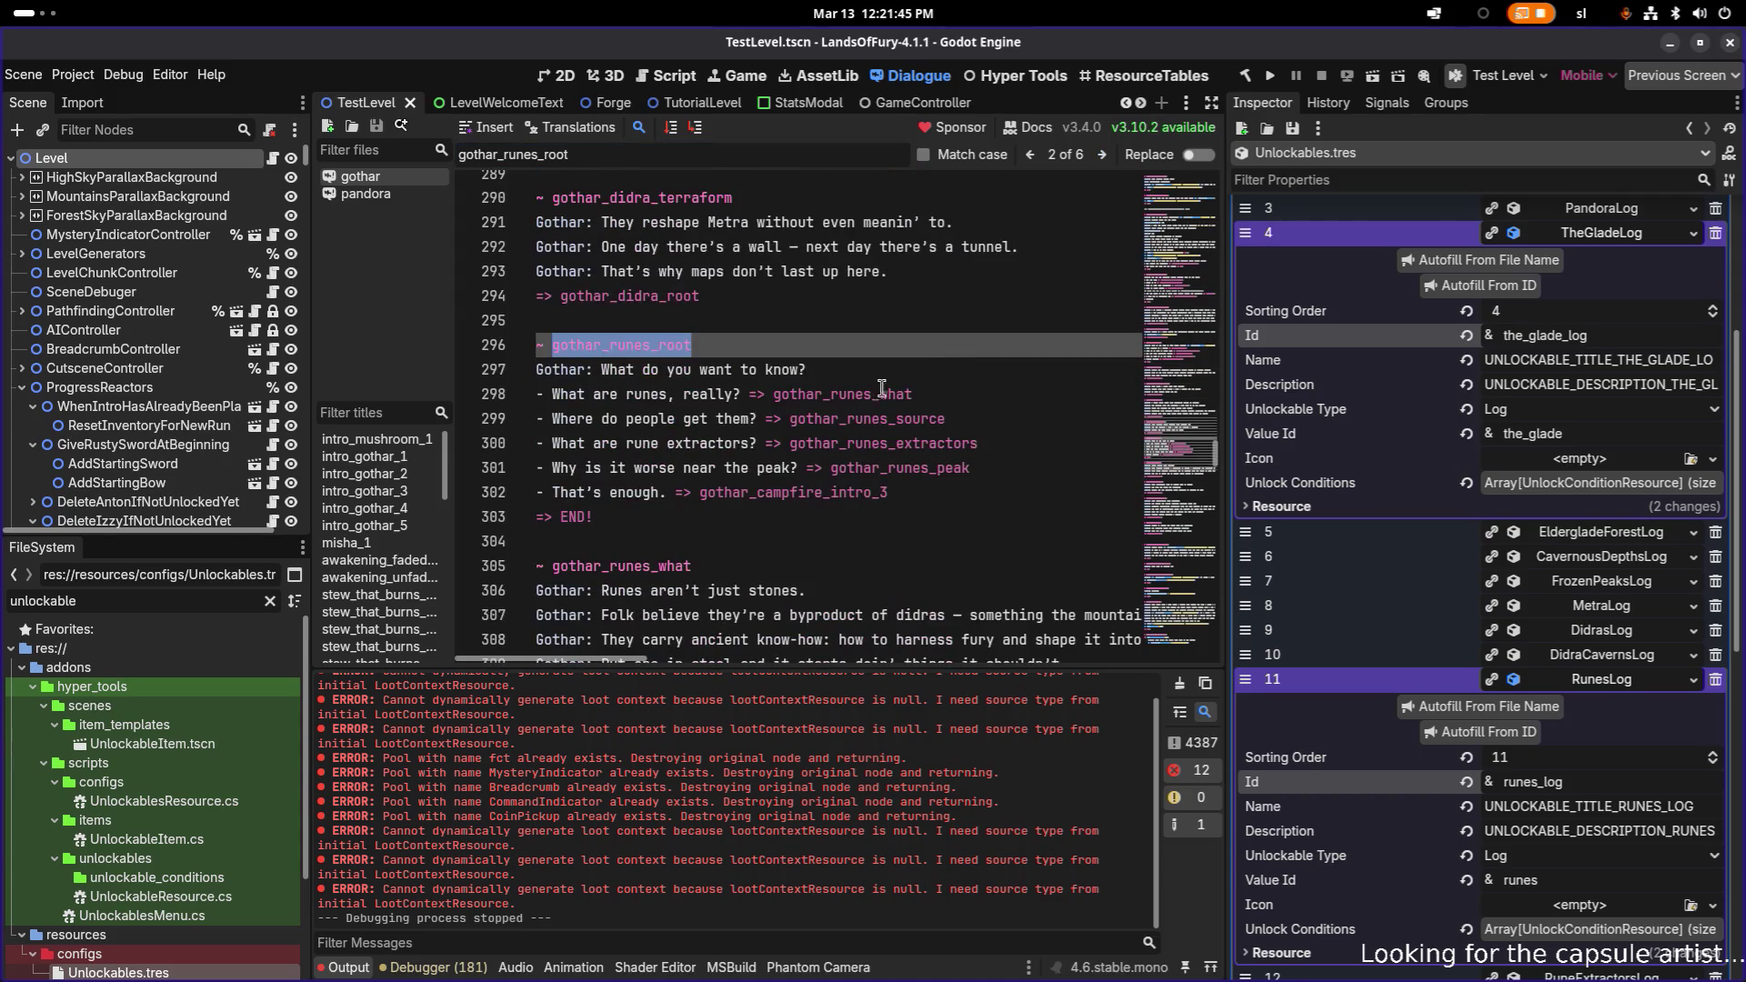
# - Append [do Global.UC.Unlock("runes_log")] to line 297 and save the dialogue
pyautogui.click(903, 376)
pyautogui.hotkey('ctrl', 'v')
pyautogui.doubleClick(915, 376)
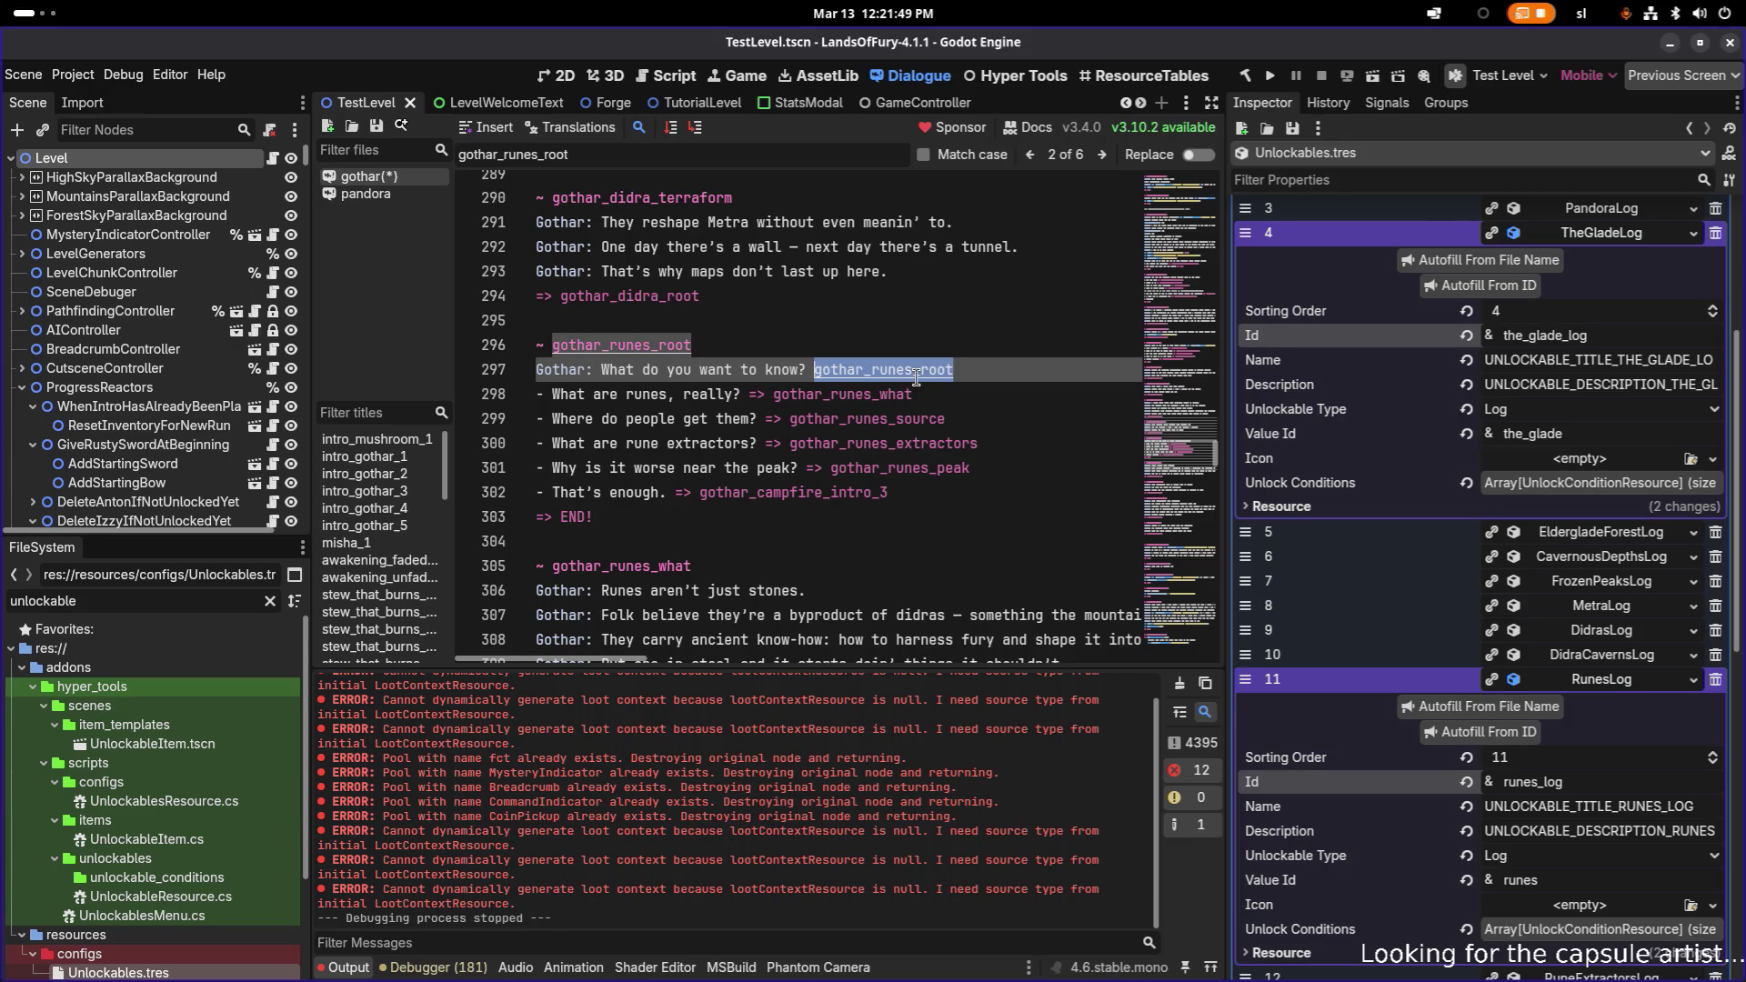
pyautogui.press('BackSpace')
pyautogui.write('[')
pyautogui.write('do g')
pyautogui.write('lobal.')
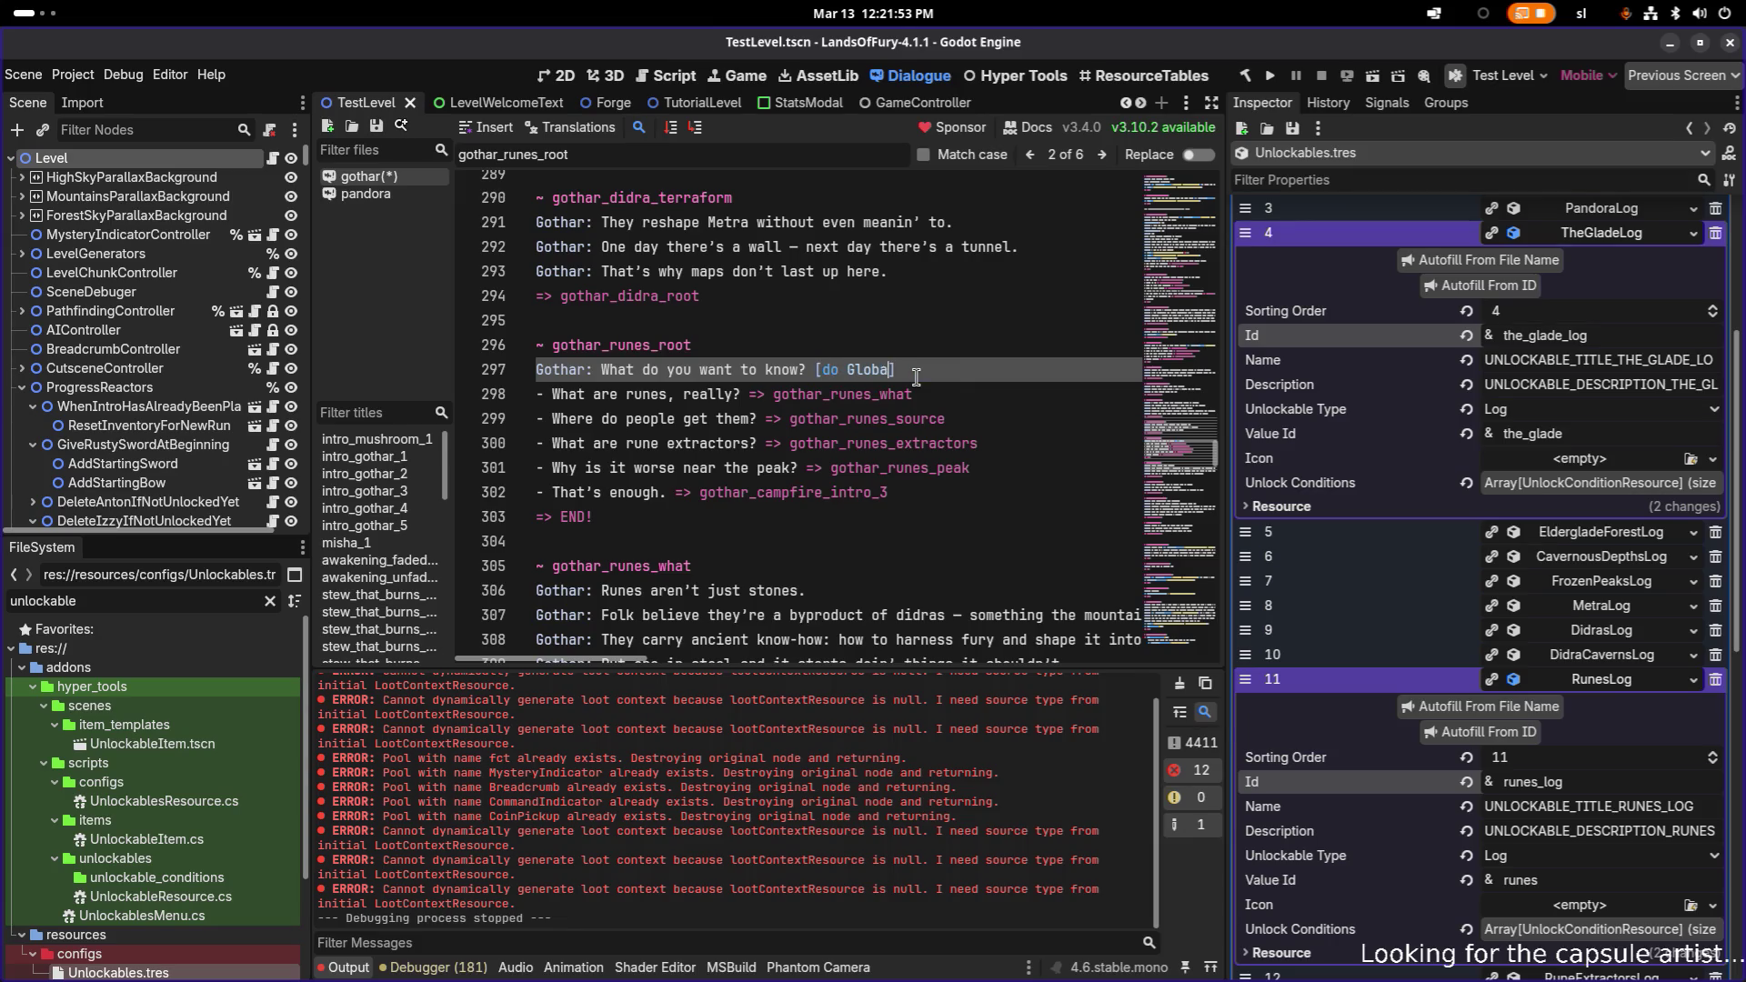
pyautogui.write('UI.Un')
pyautogui.write('lock')
pyautogui.write('()')
pyautogui.doubleClick(1598, 782)
pyautogui.click(1000, 390)
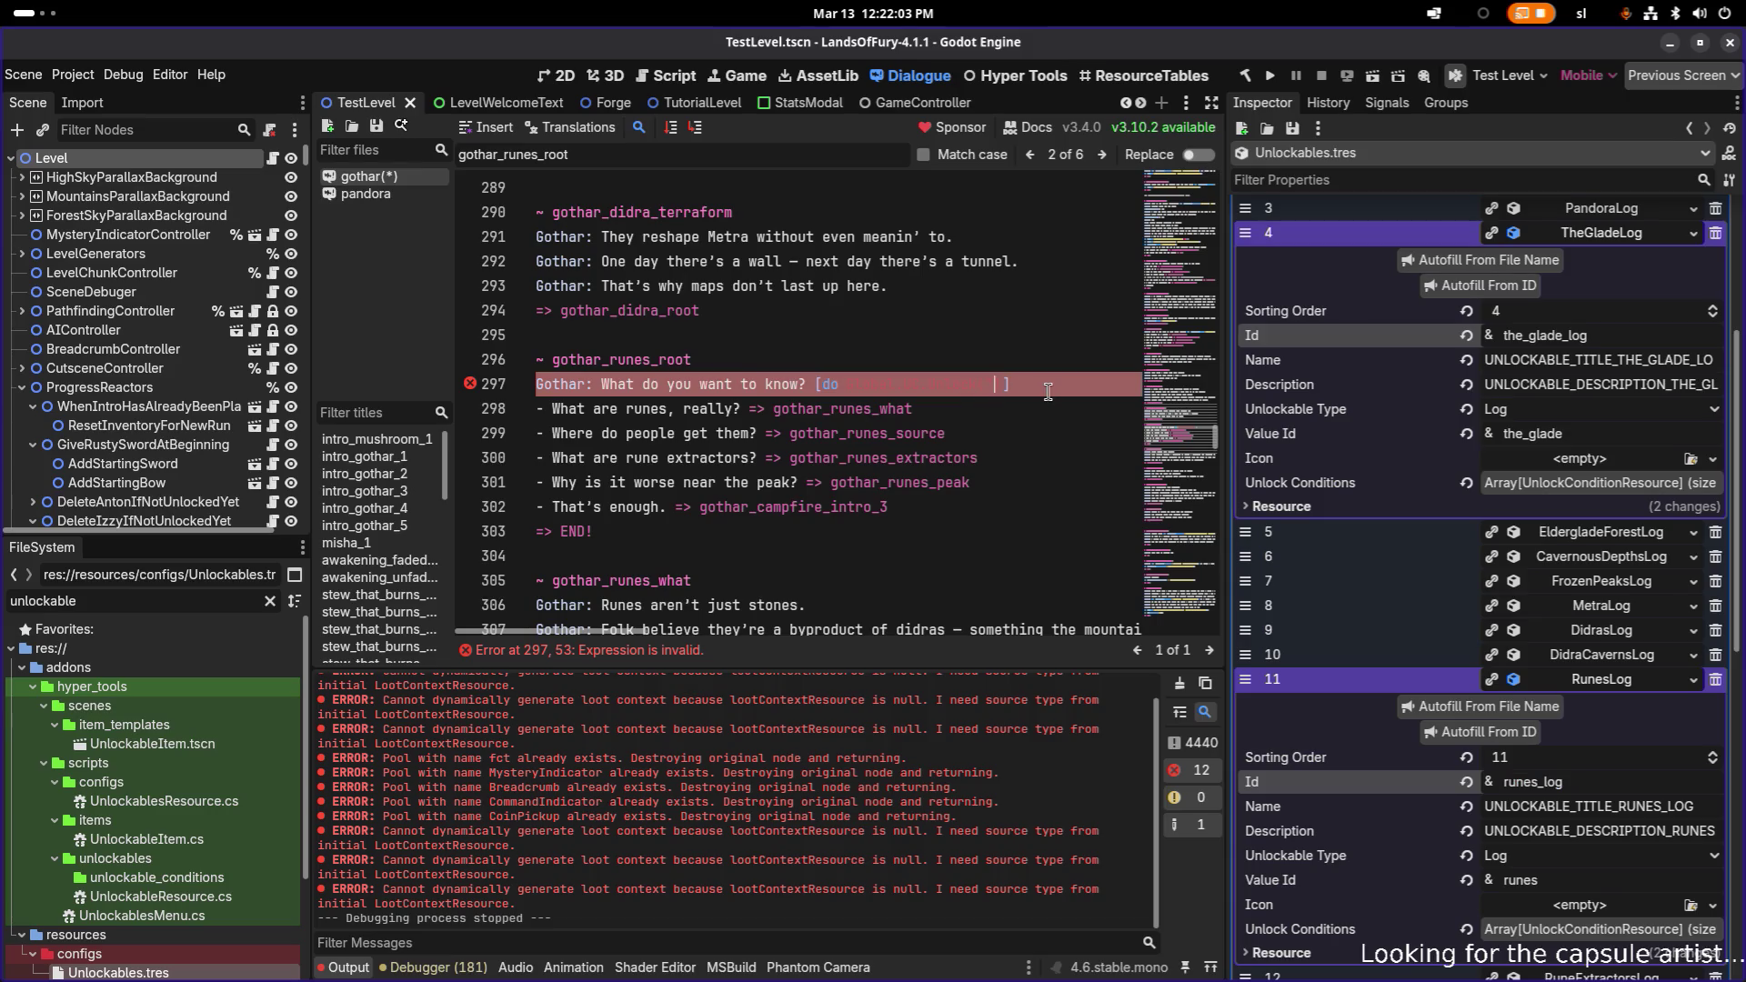
pyautogui.write('"runes_log')
pyautogui.write(')')
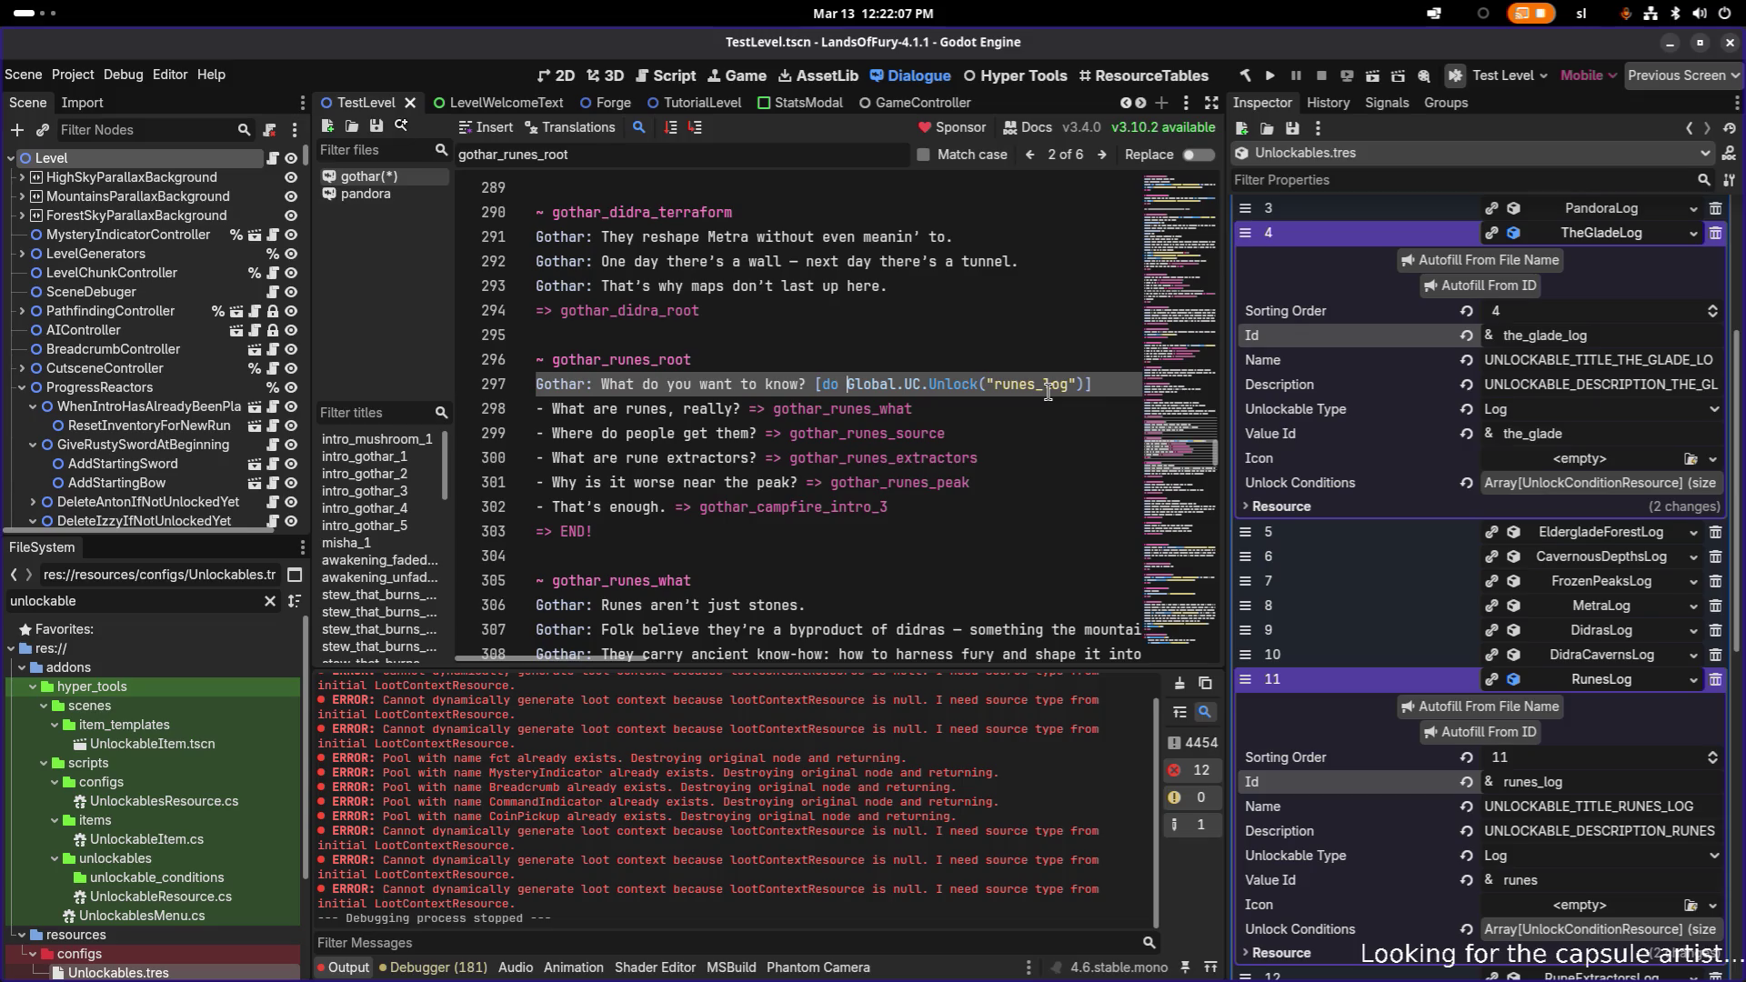
pyautogui.hotkey('shift', 'End')
pyautogui.hotkey('ctrl', 's')
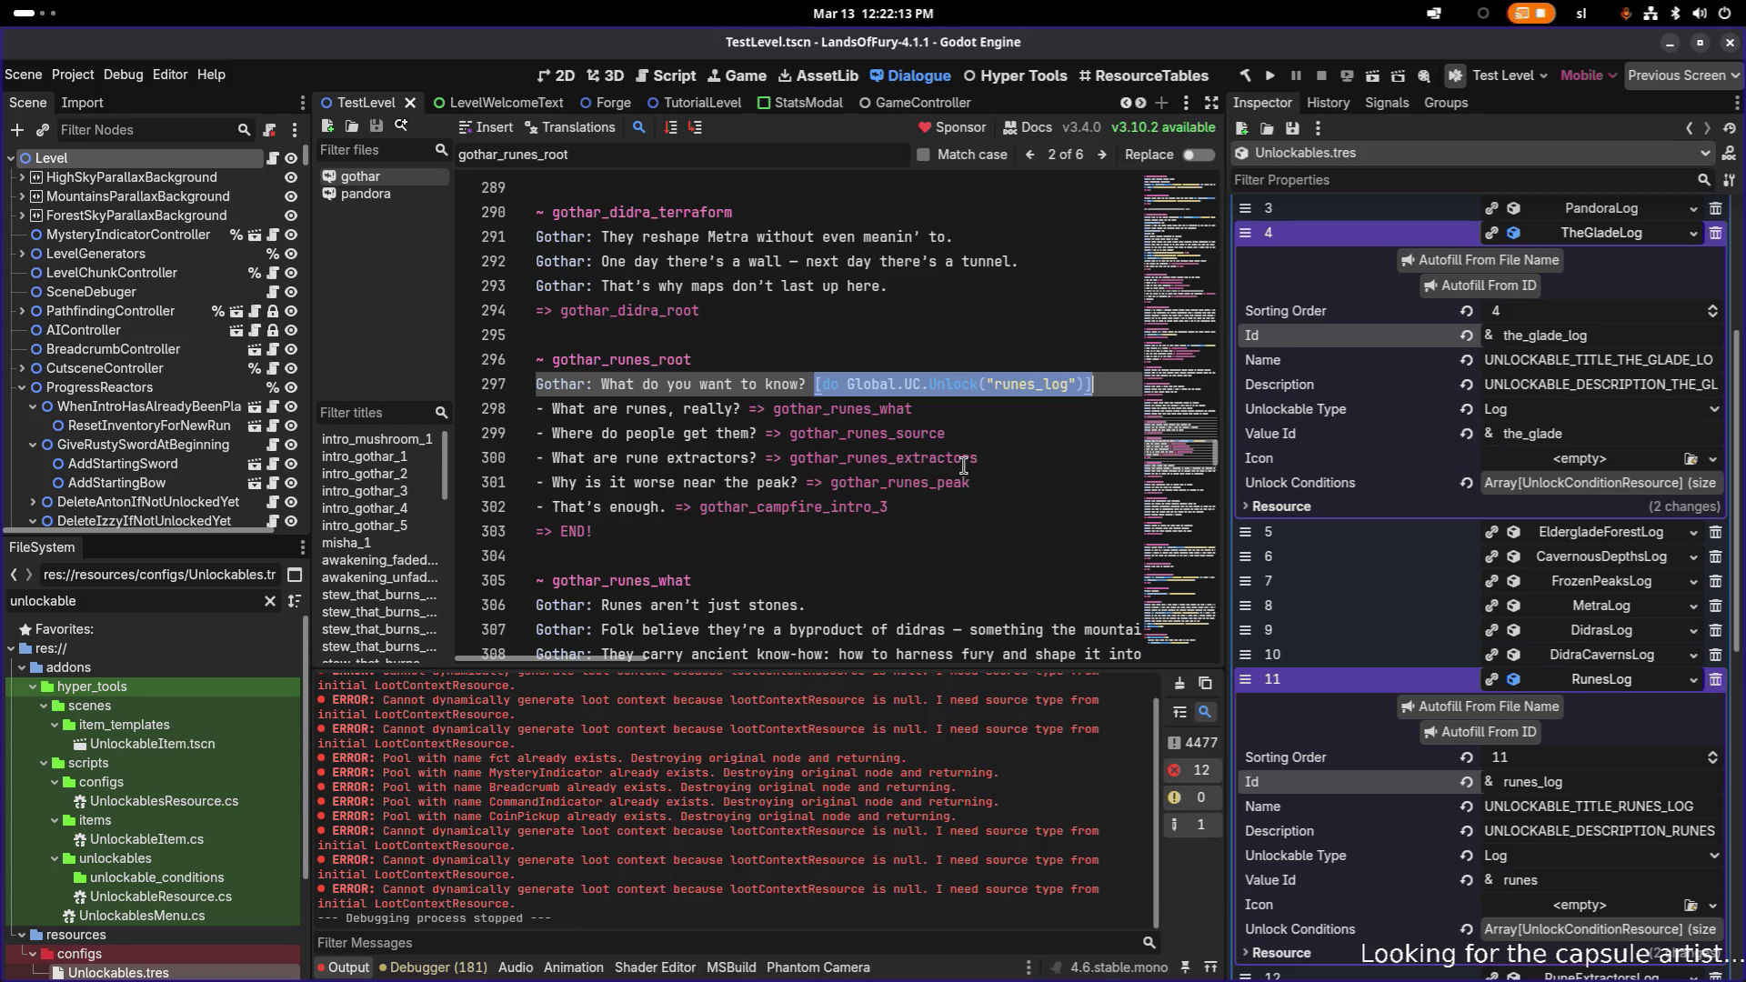
# - Paste the copied unlock call at the end of the 'Rune extractors. Loud machines.' line 319
pyautogui.click(879, 457)
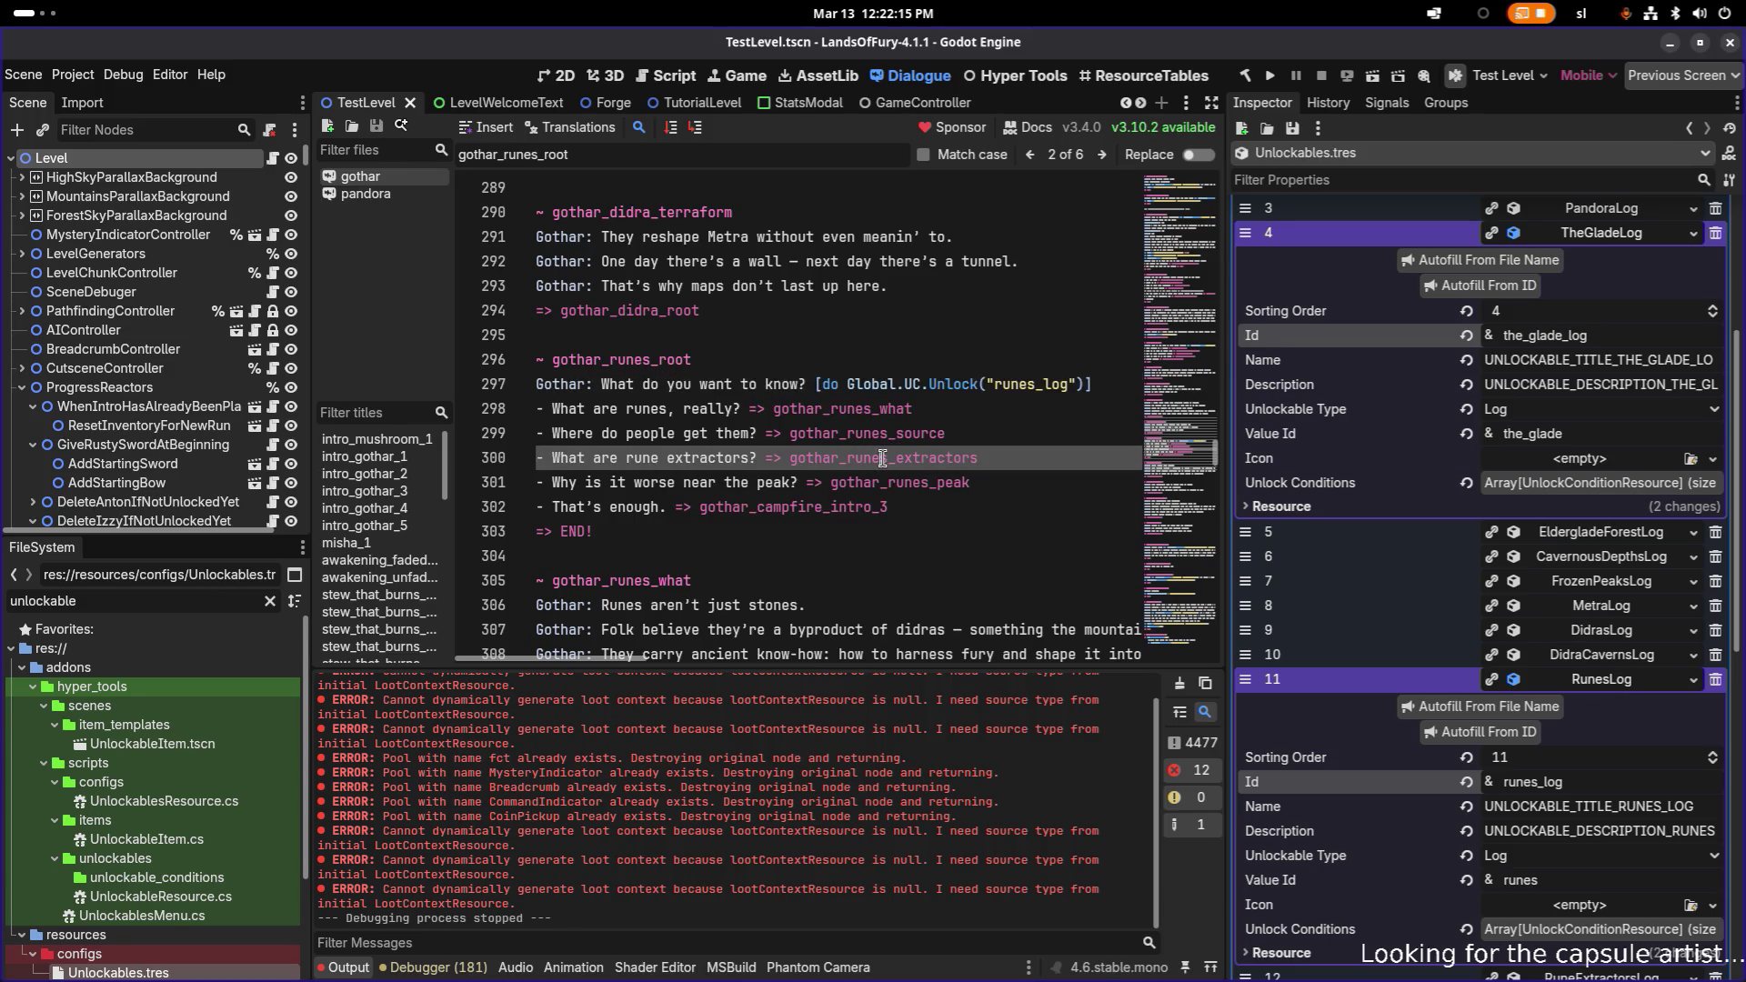
pyautogui.doubleClick(725, 459)
pyautogui.scroll(-6, 879, 459)
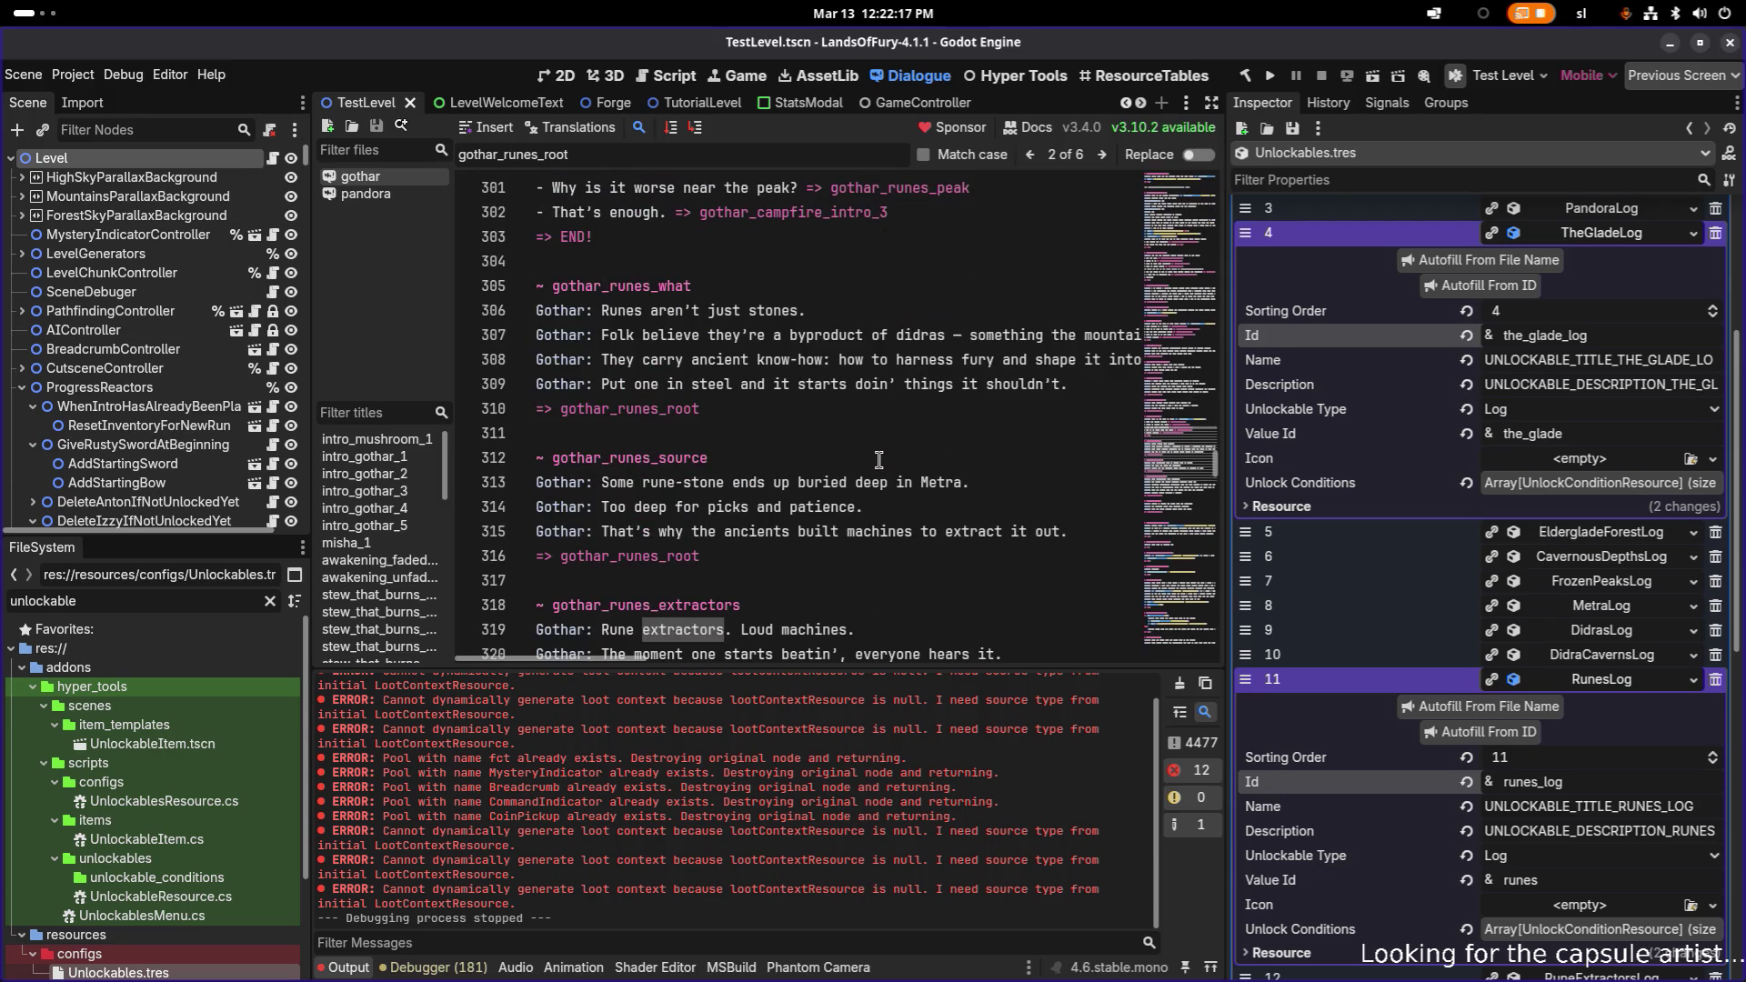
pyautogui.click(880, 482)
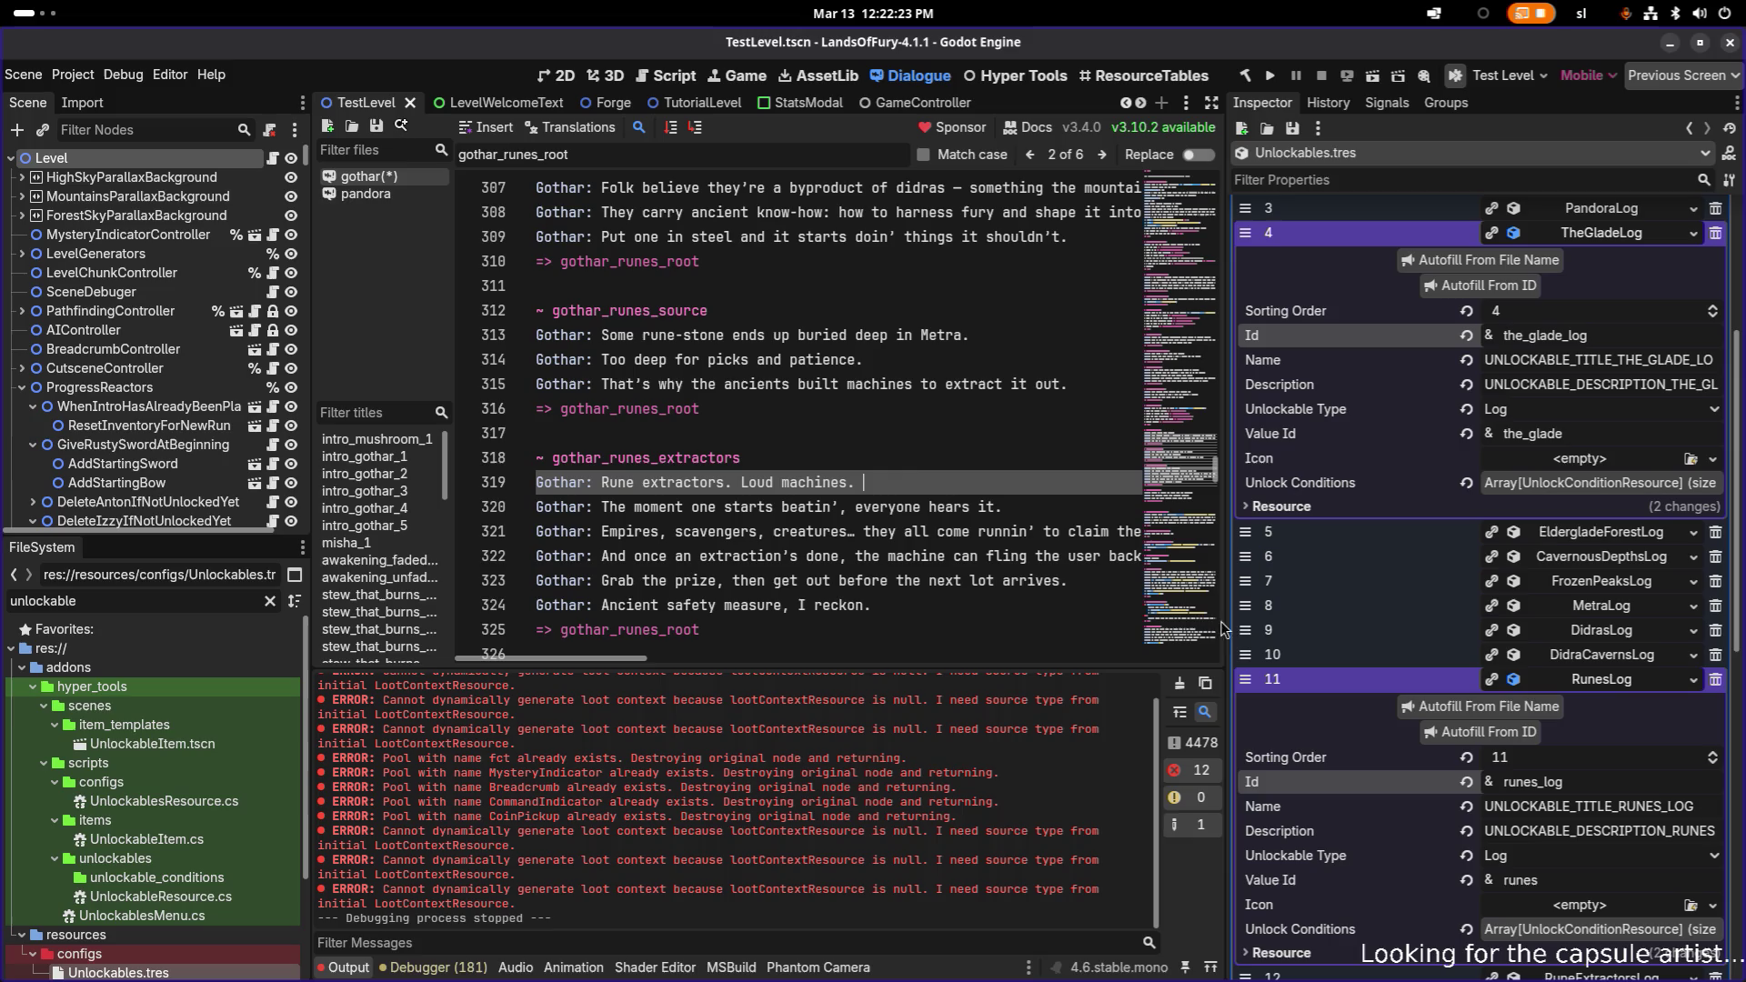
pyautogui.scroll(-1, 960, 541)
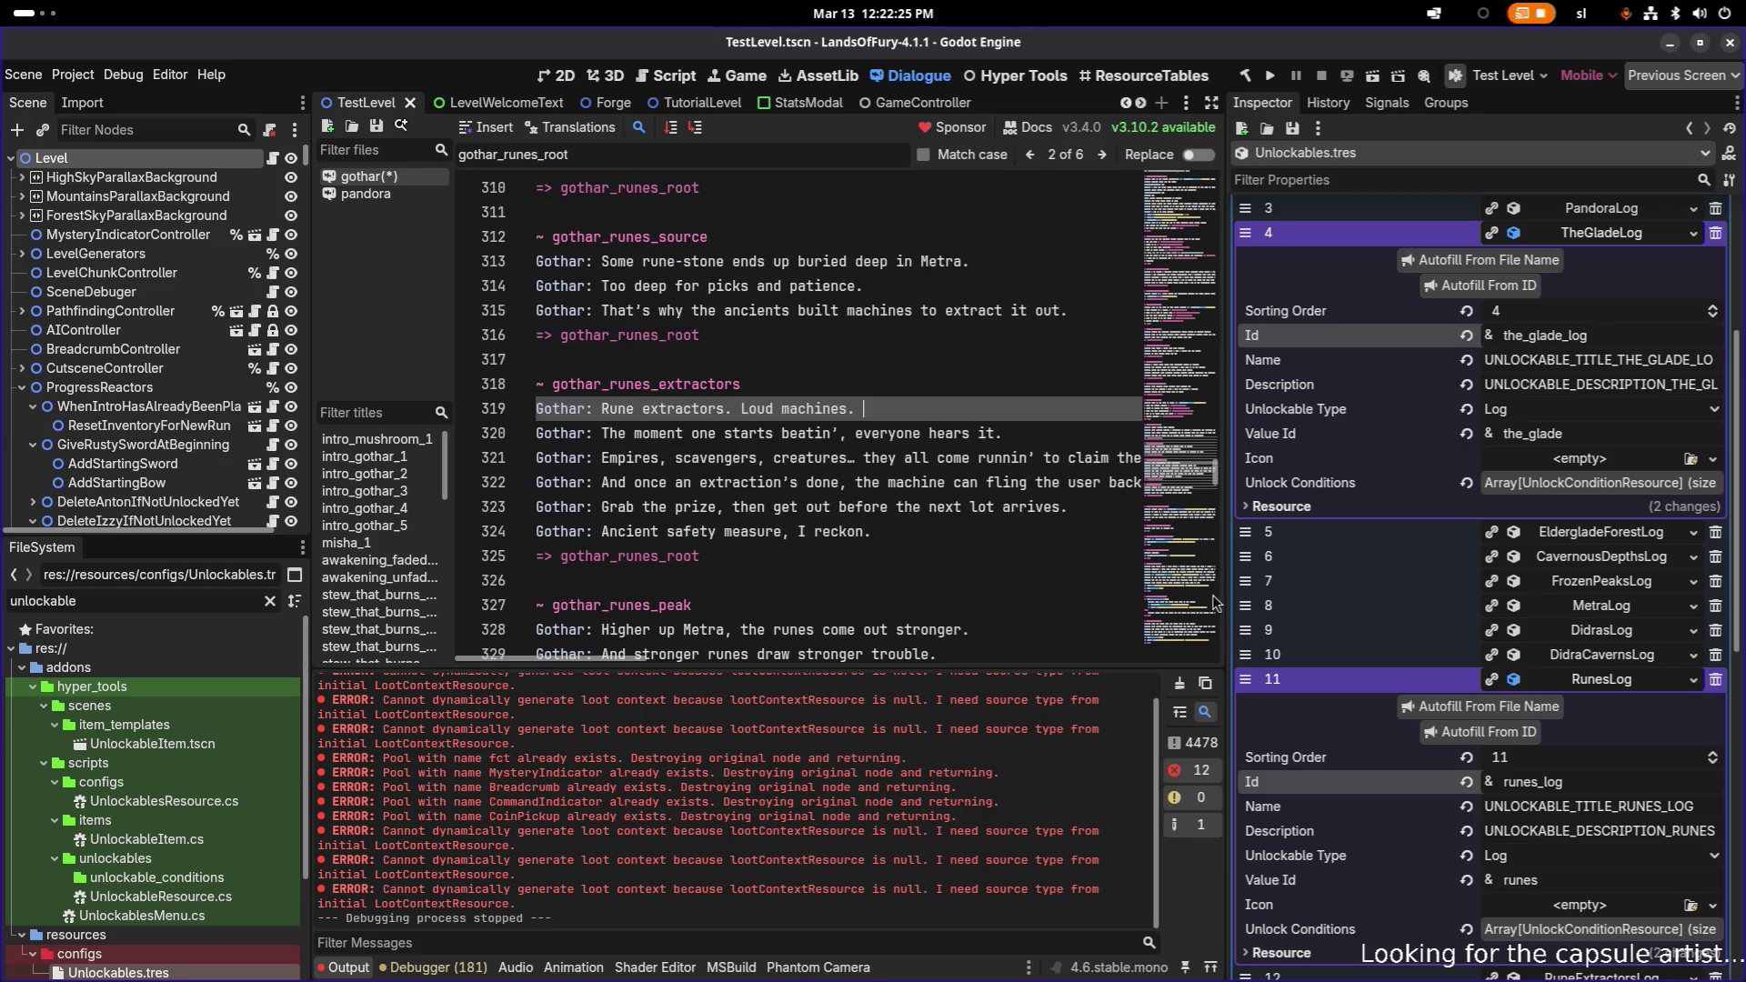
pyautogui.scroll(-3, 1607, 720)
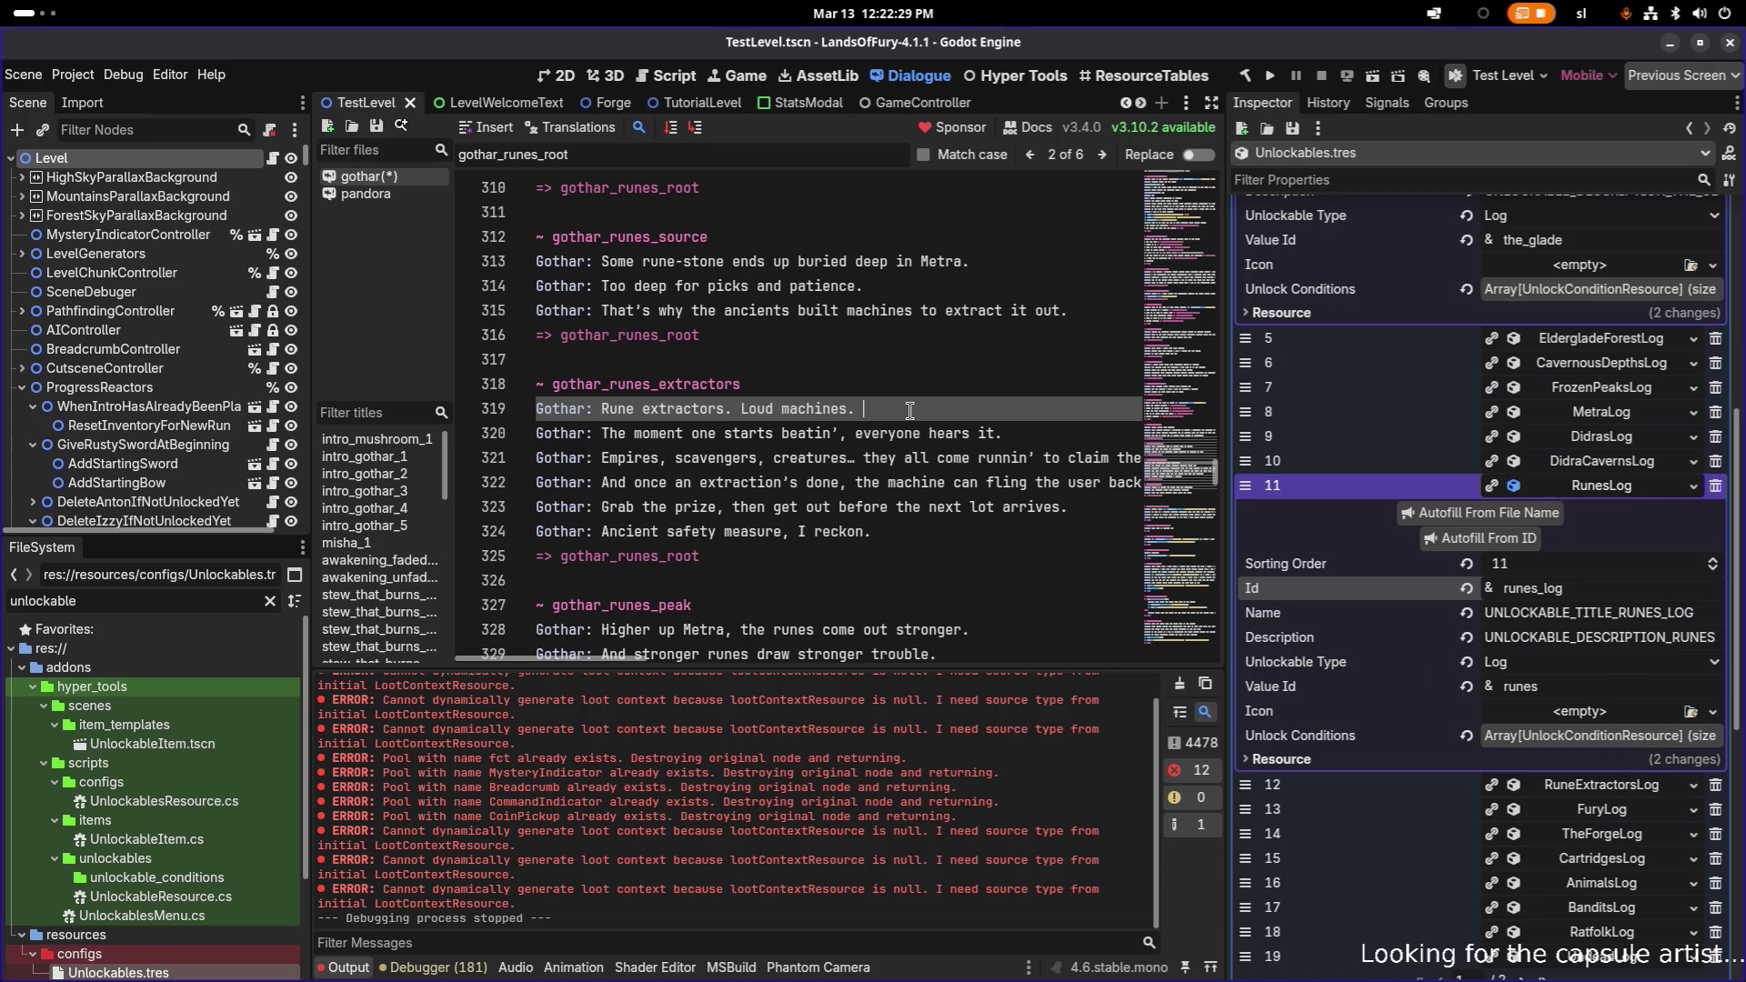
pyautogui.write('[do Global.UC.Unlock("runes_log")]')
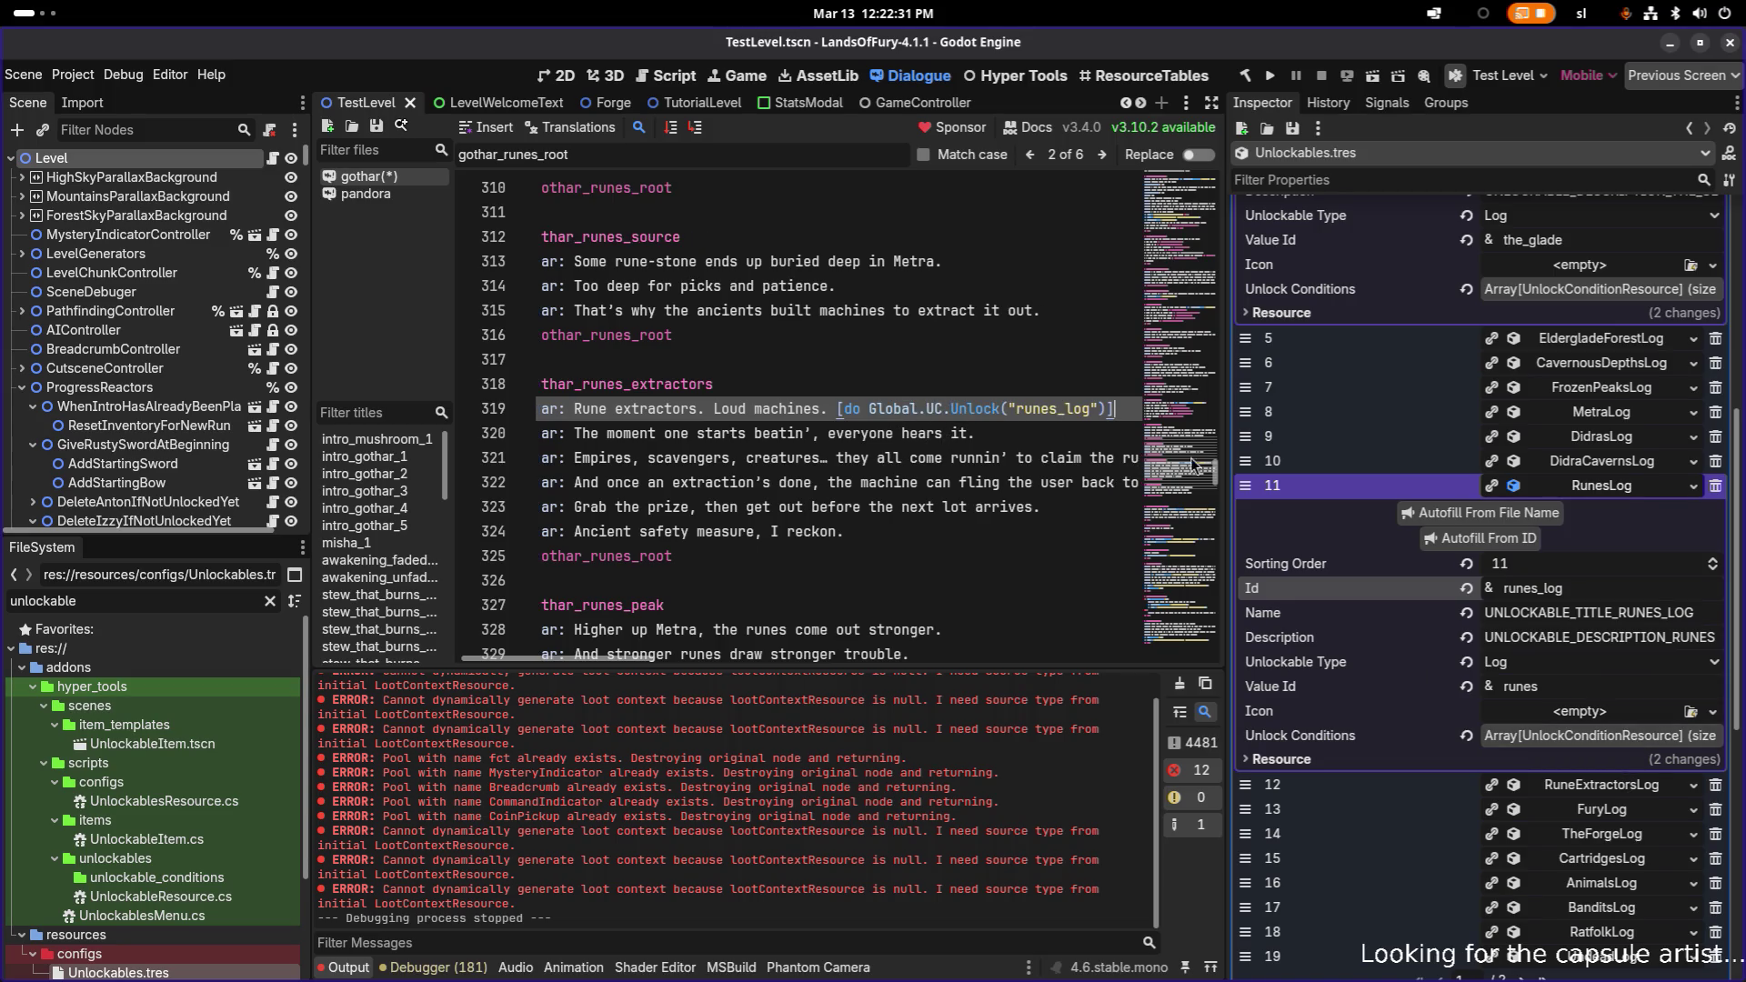
pyautogui.scroll(-2, 1621, 681)
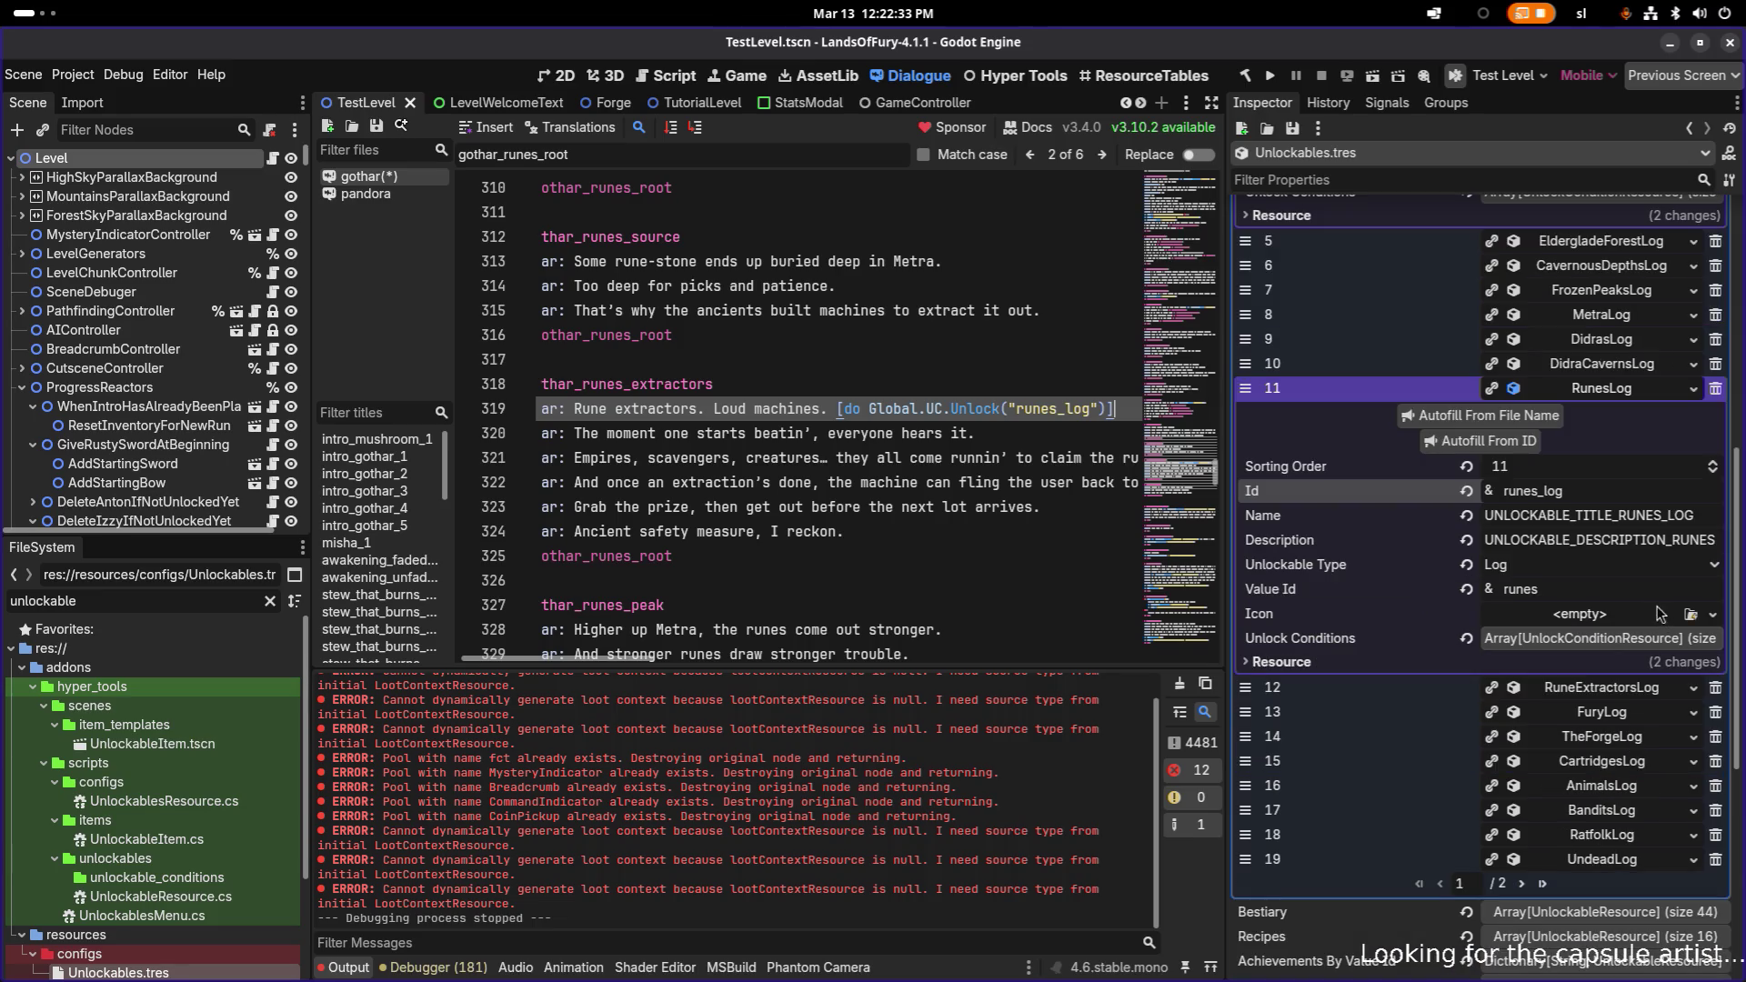
# - Replace runes_log with rune_extractors_log, copied from the RuneExtractorsLog Id, and save
pyautogui.click(1606, 696)
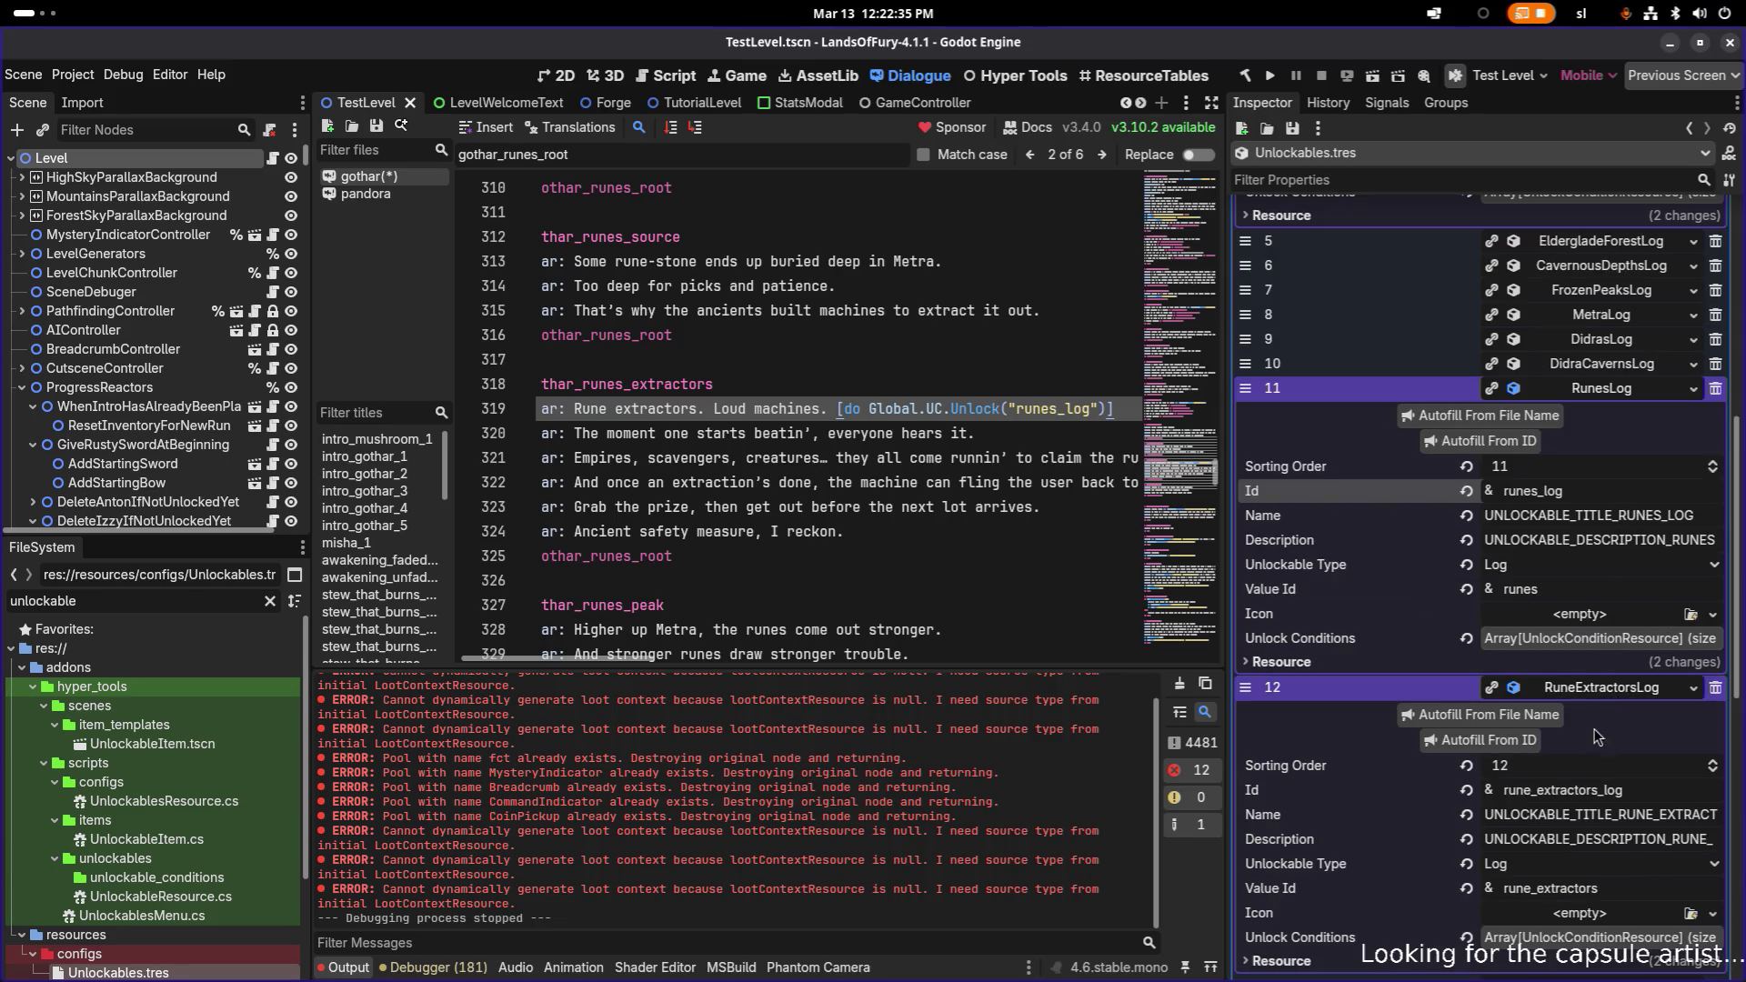
pyautogui.doubleClick(1637, 791)
pyautogui.hotkey('ctrl', 'c')
pyautogui.click(949, 423)
pyautogui.doubleClick(1067, 410)
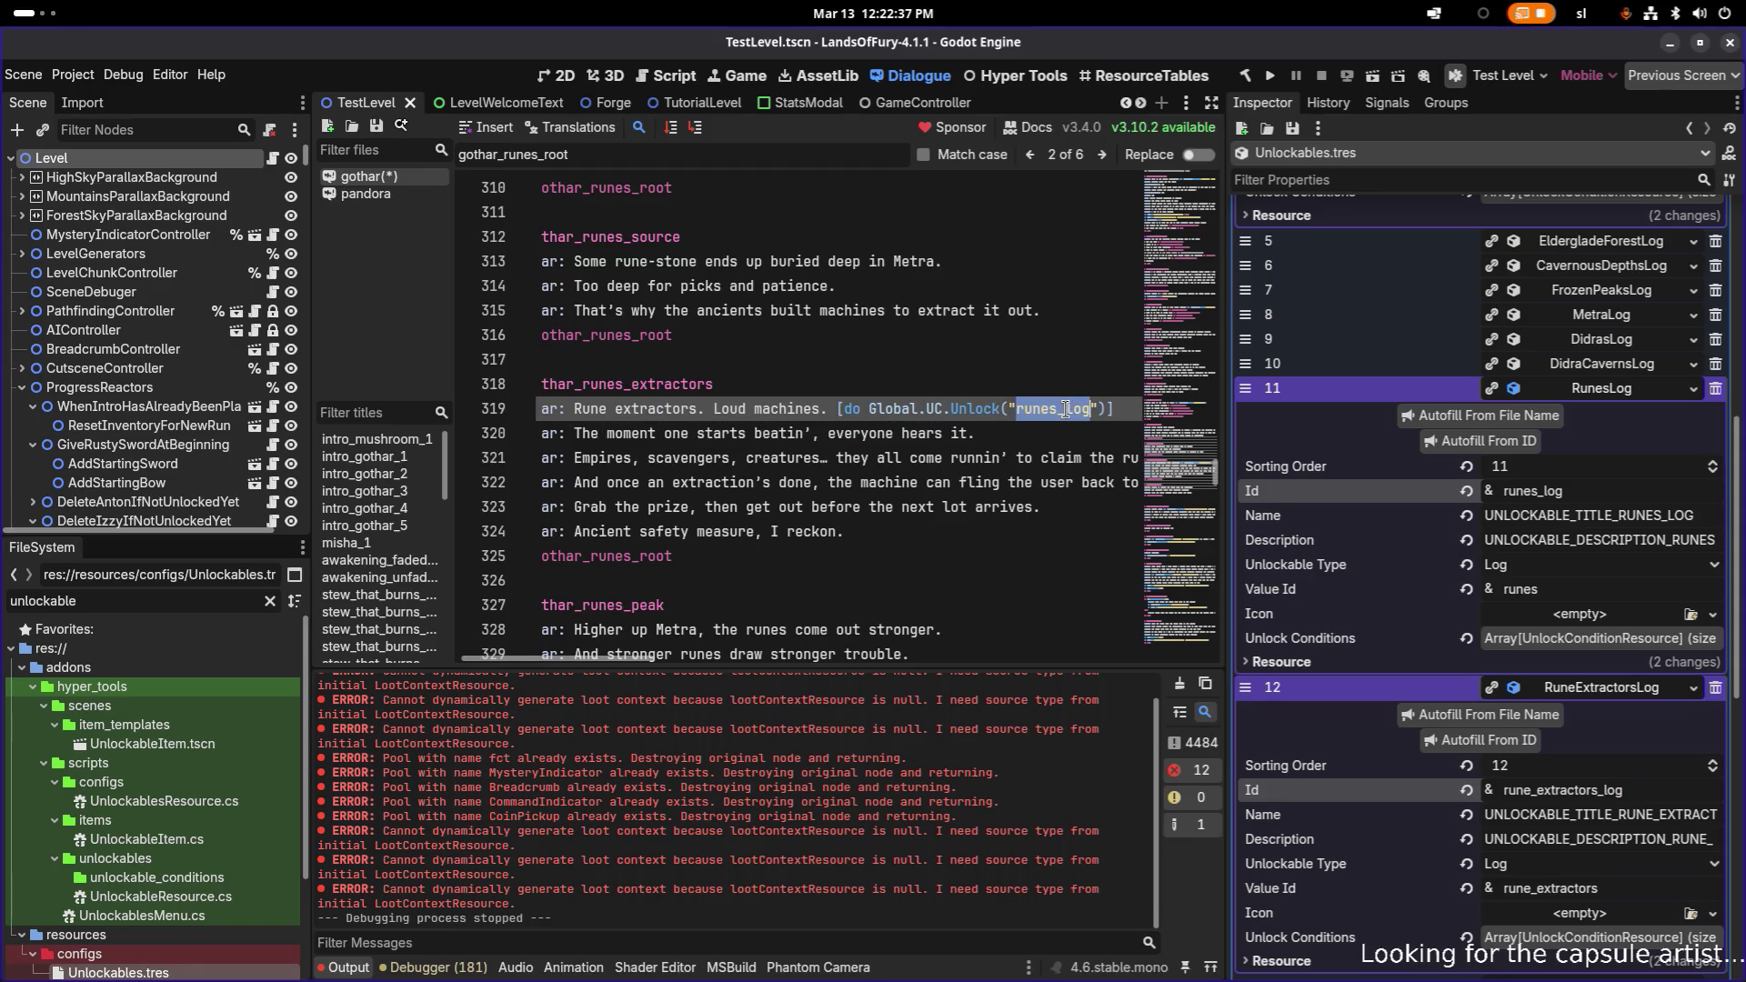
pyautogui.hotkey('ctrl', 'v')
pyautogui.click(1040, 388)
pyautogui.hotkey('ctrl', 's')
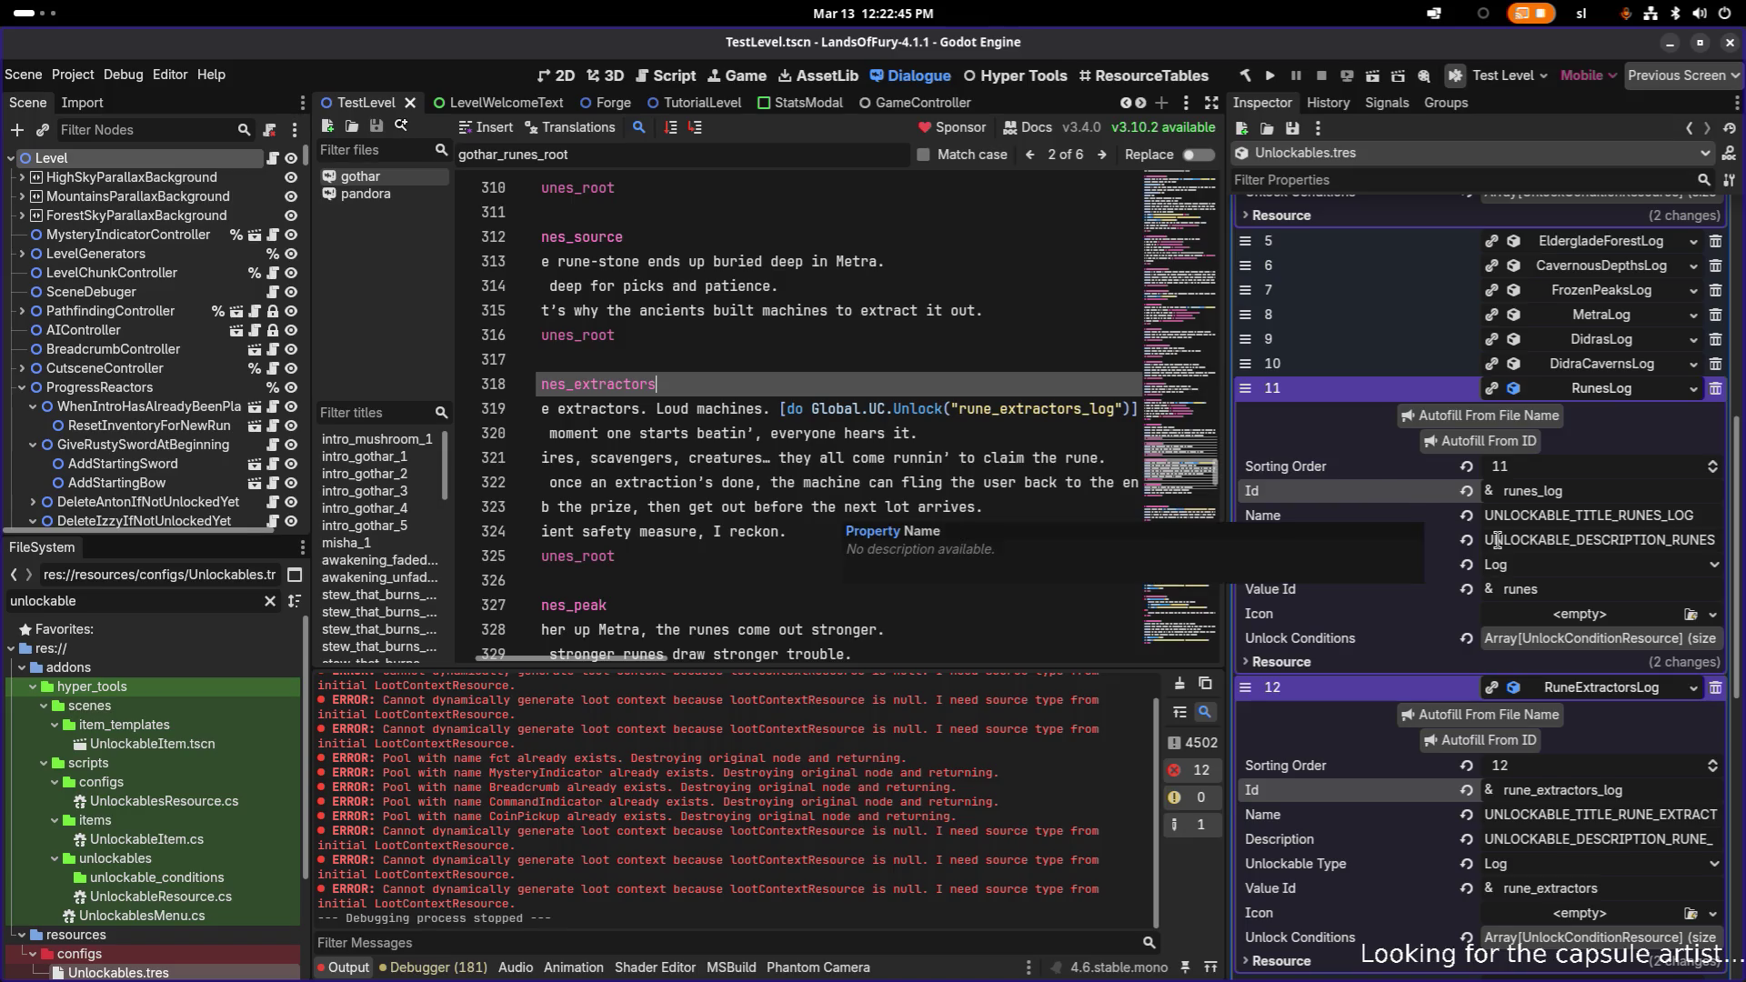
pyautogui.scroll(-2, 1437, 532)
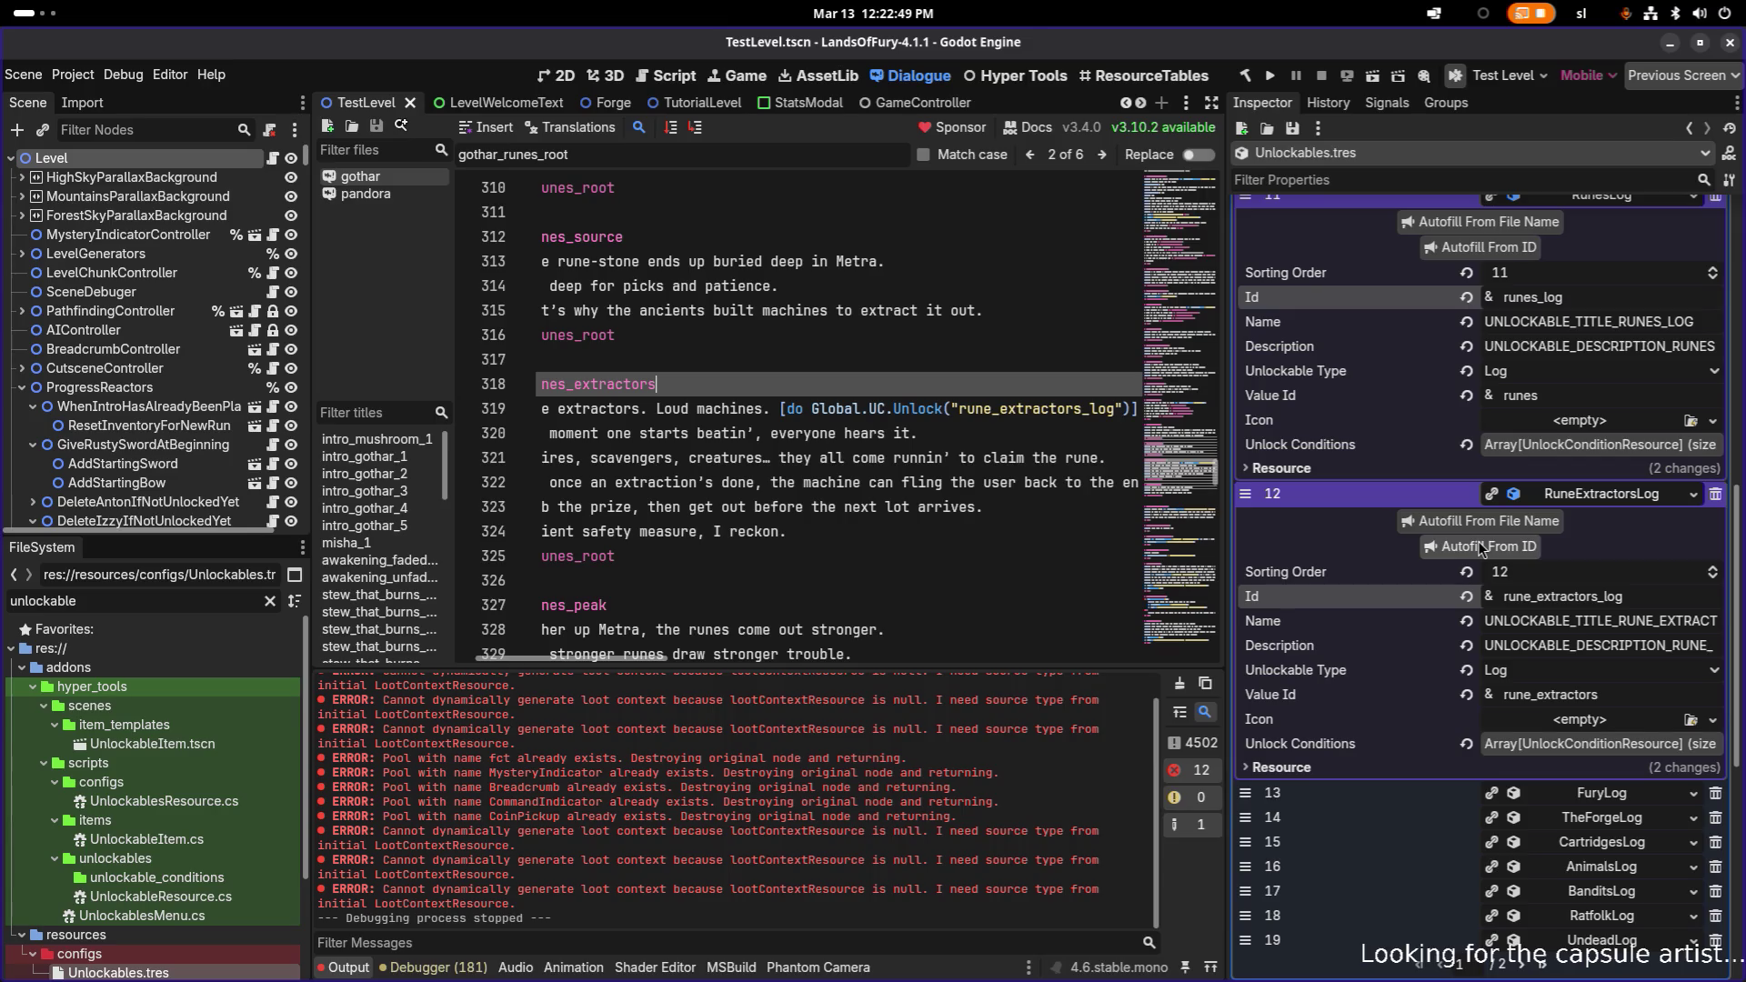
pyautogui.scroll(-2, 1479, 546)
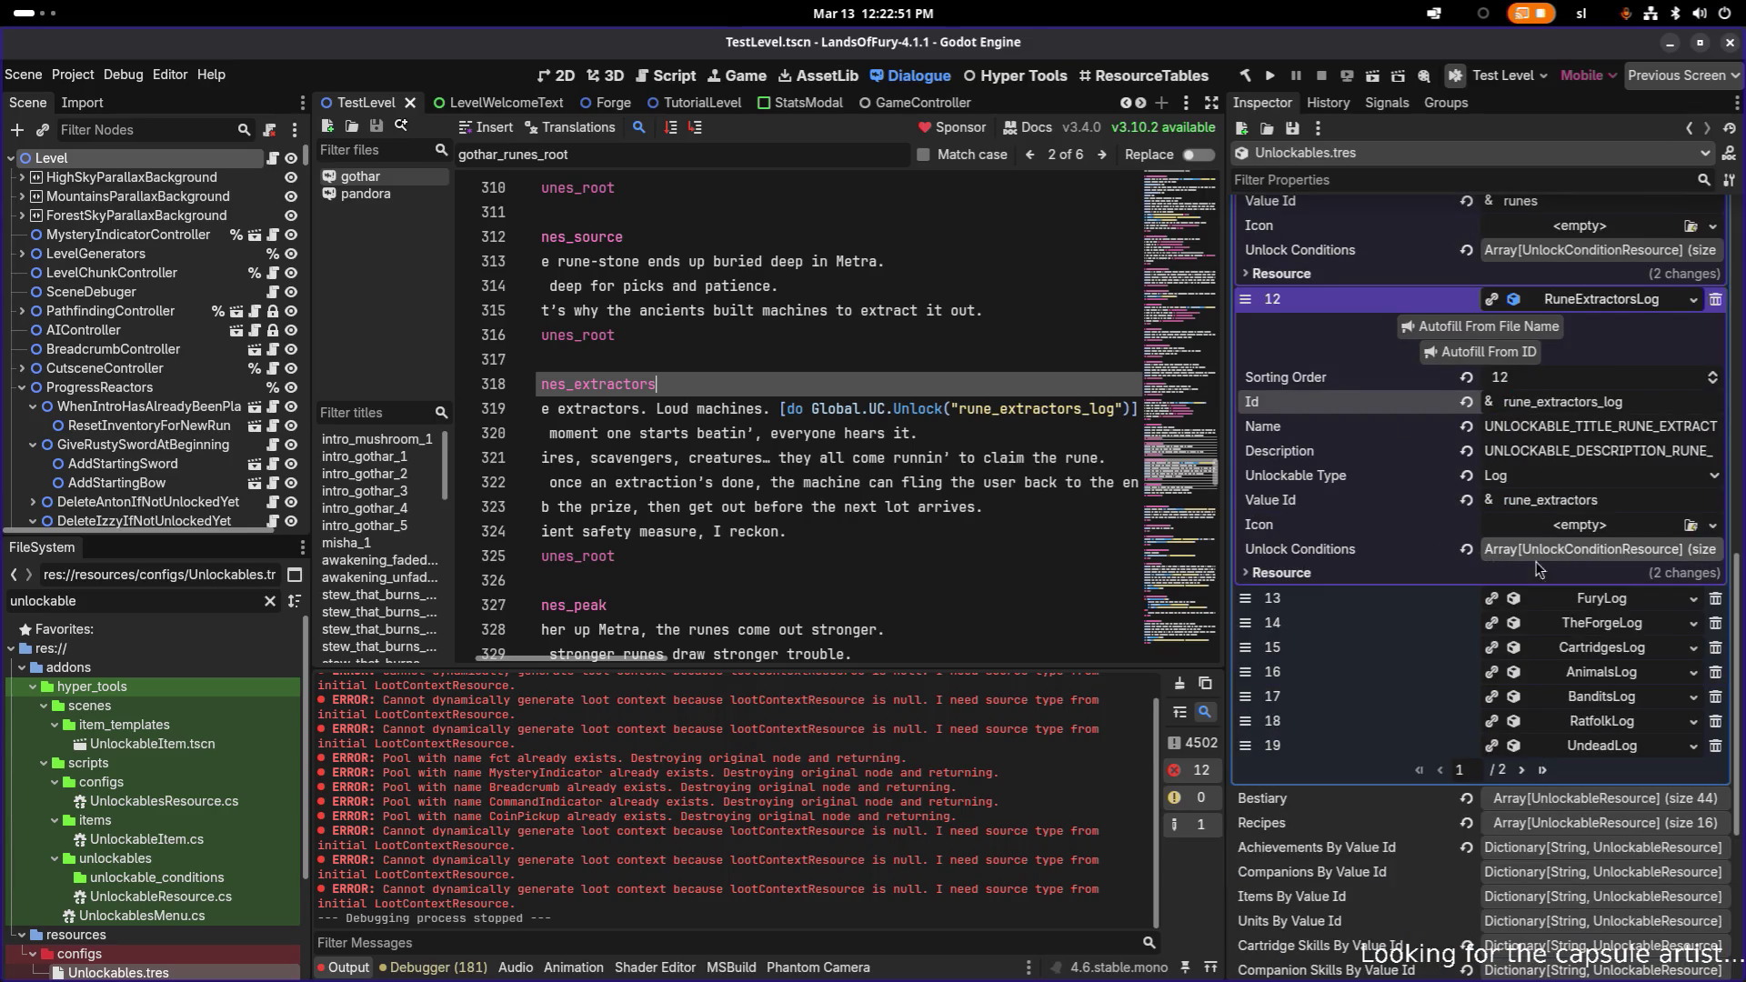
# - Select fury_log from the FuryLog entry's Id and select the unlock call on line 319
pyautogui.click(1608, 602)
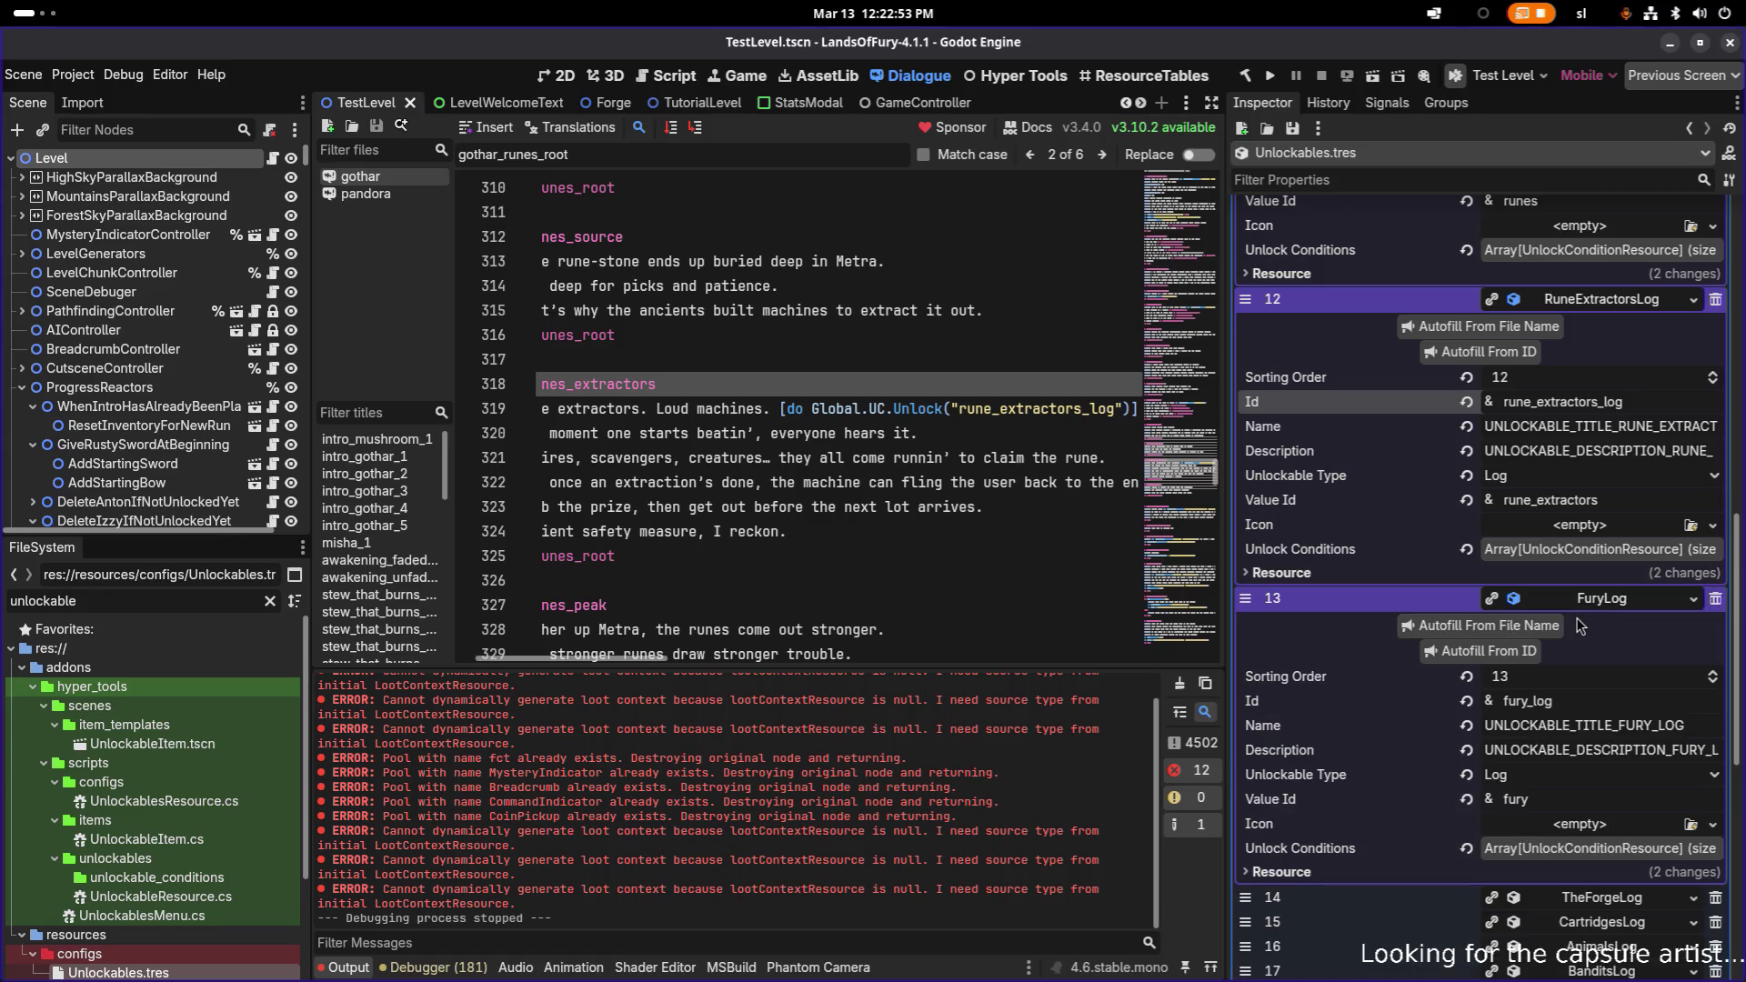
pyautogui.doubleClick(1697, 725)
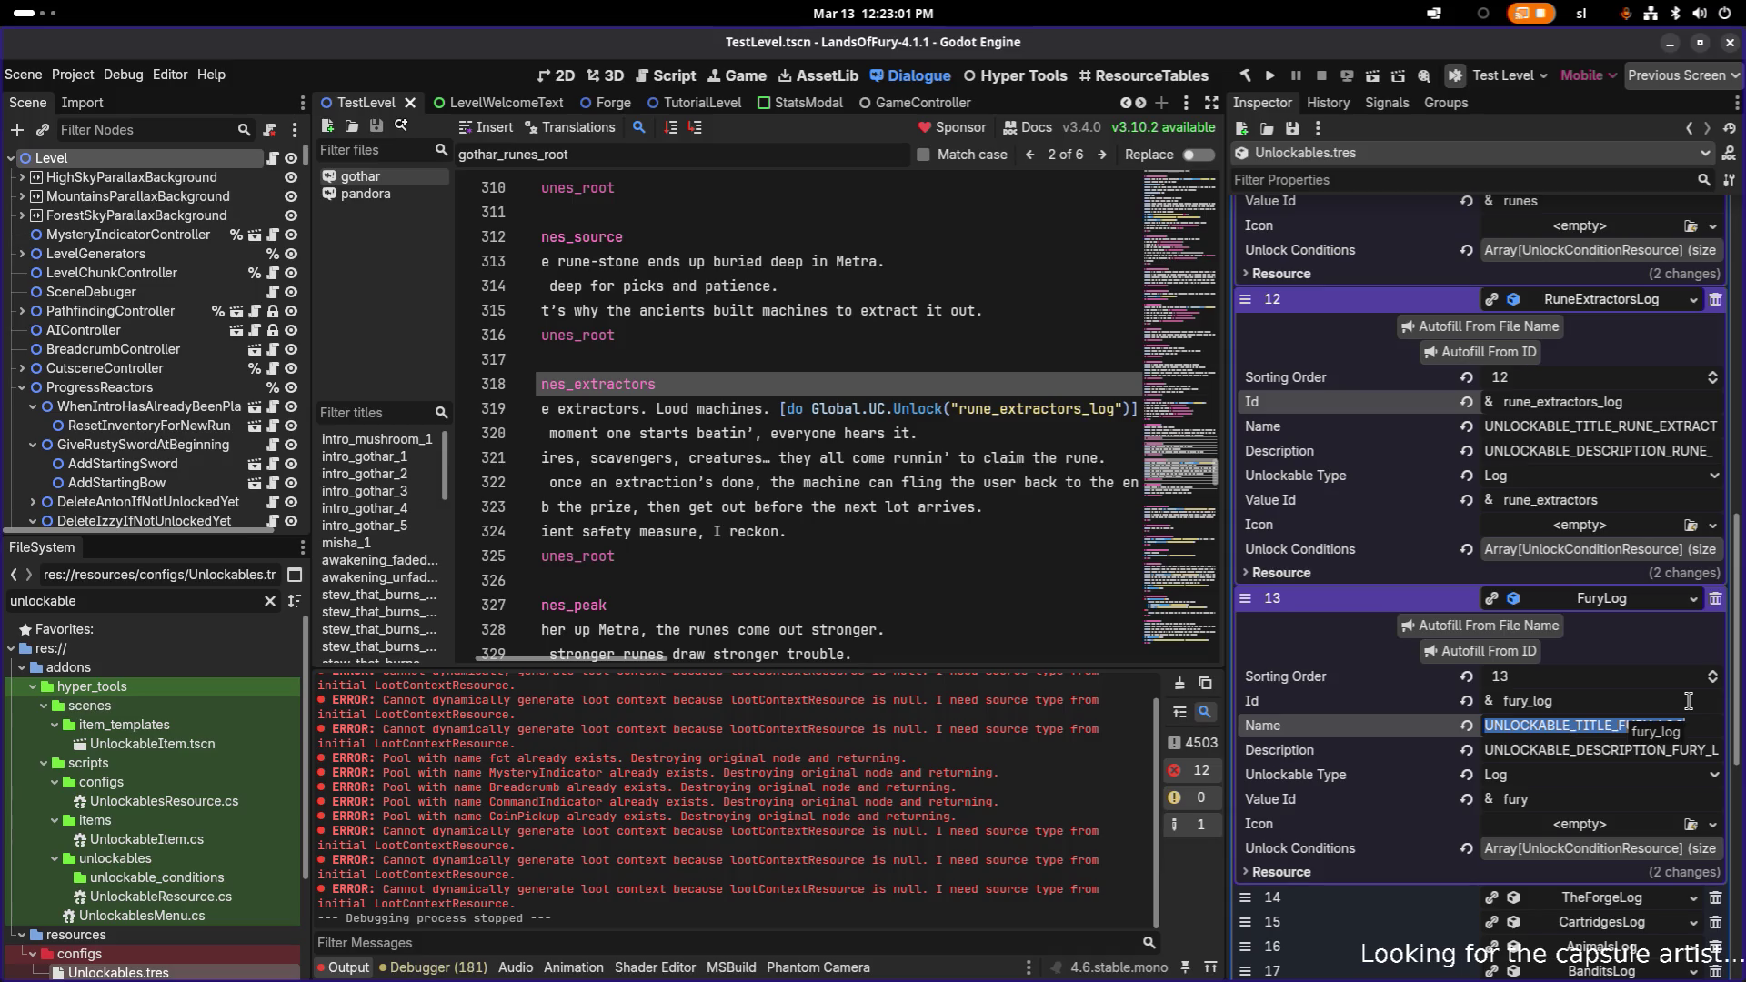
pyautogui.doubleClick(1699, 727)
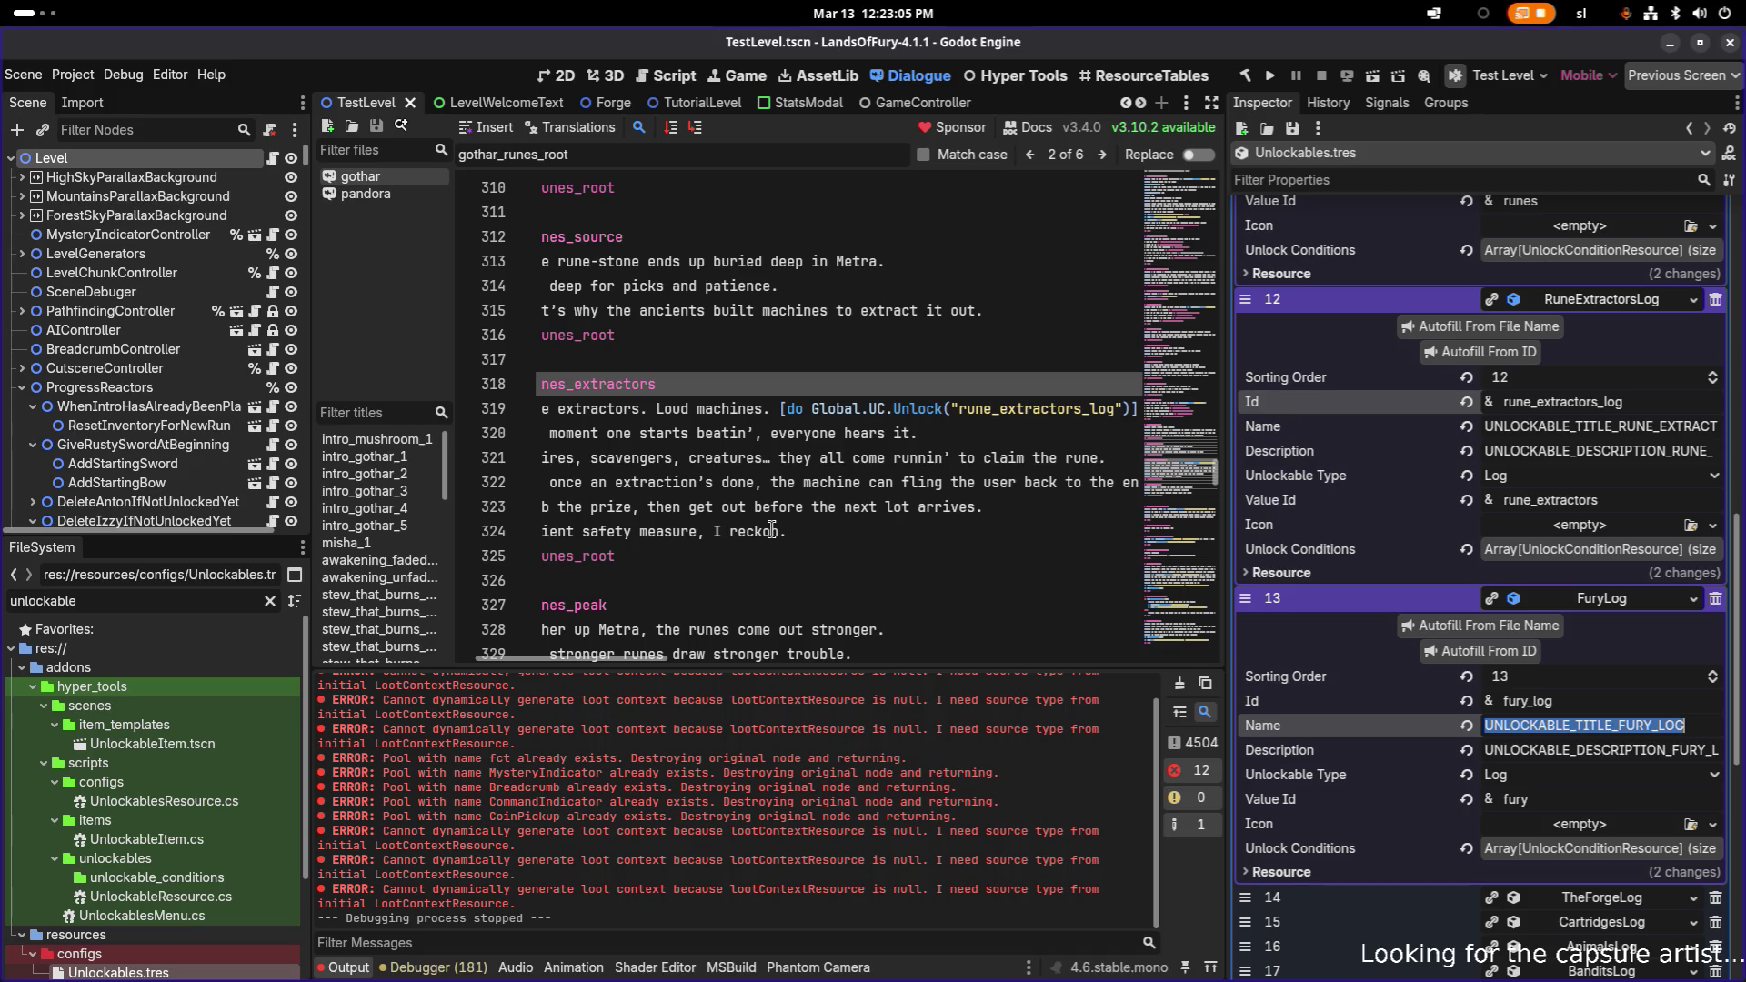
pyautogui.doubleClick(1590, 695)
pyautogui.click(828, 470)
pyautogui.click(772, 409)
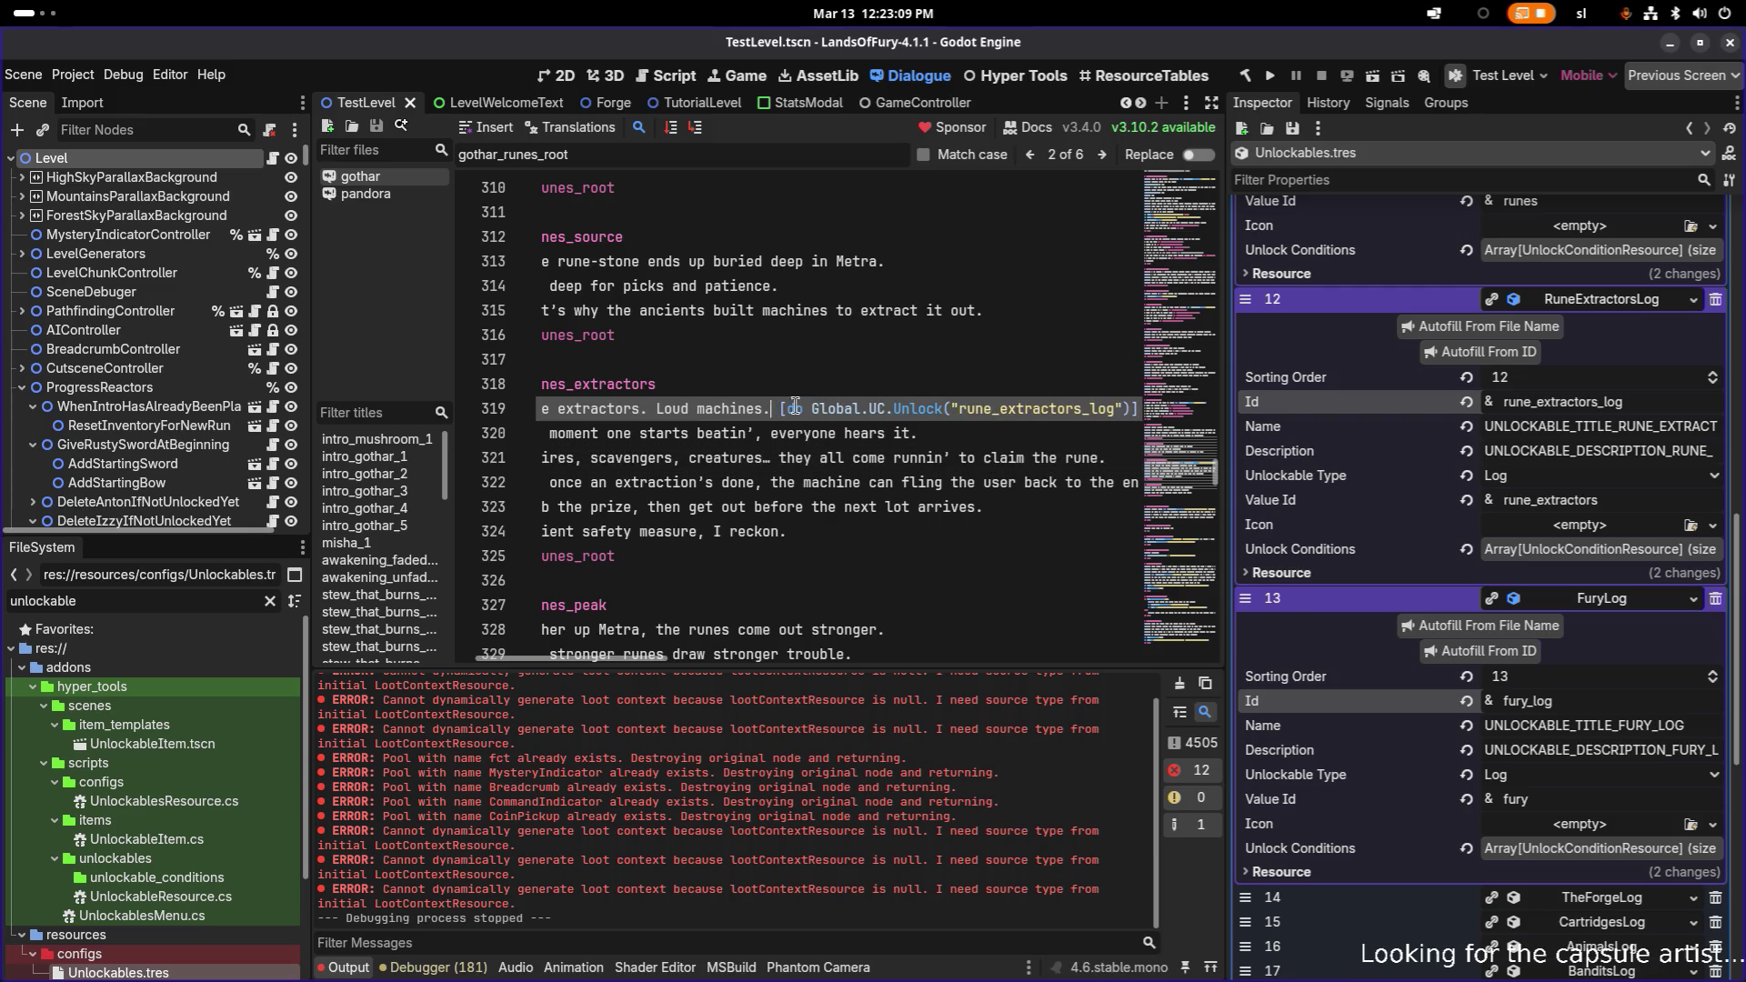
pyautogui.hotkey('shift', 'End')
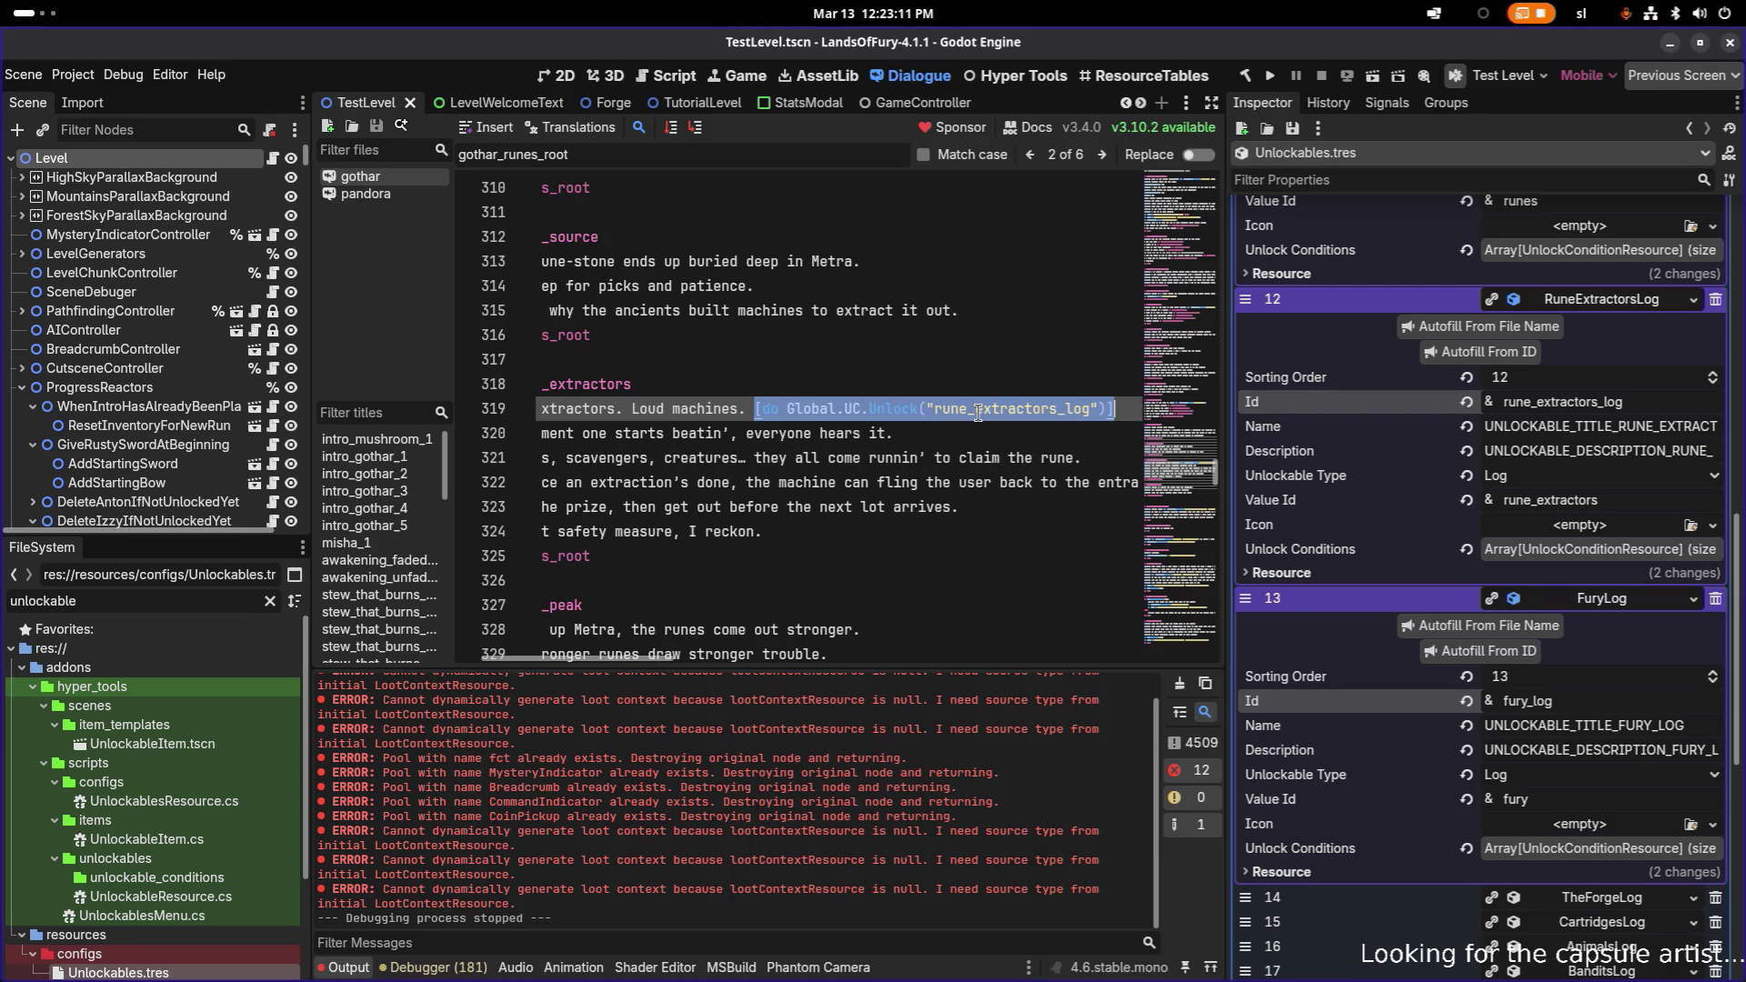
# - Search the dialogue for 'fury' to locate Gothar's line 308 about shaping power
pyautogui.hotkey('ctrl', 'f')
pyautogui.write('unleash')
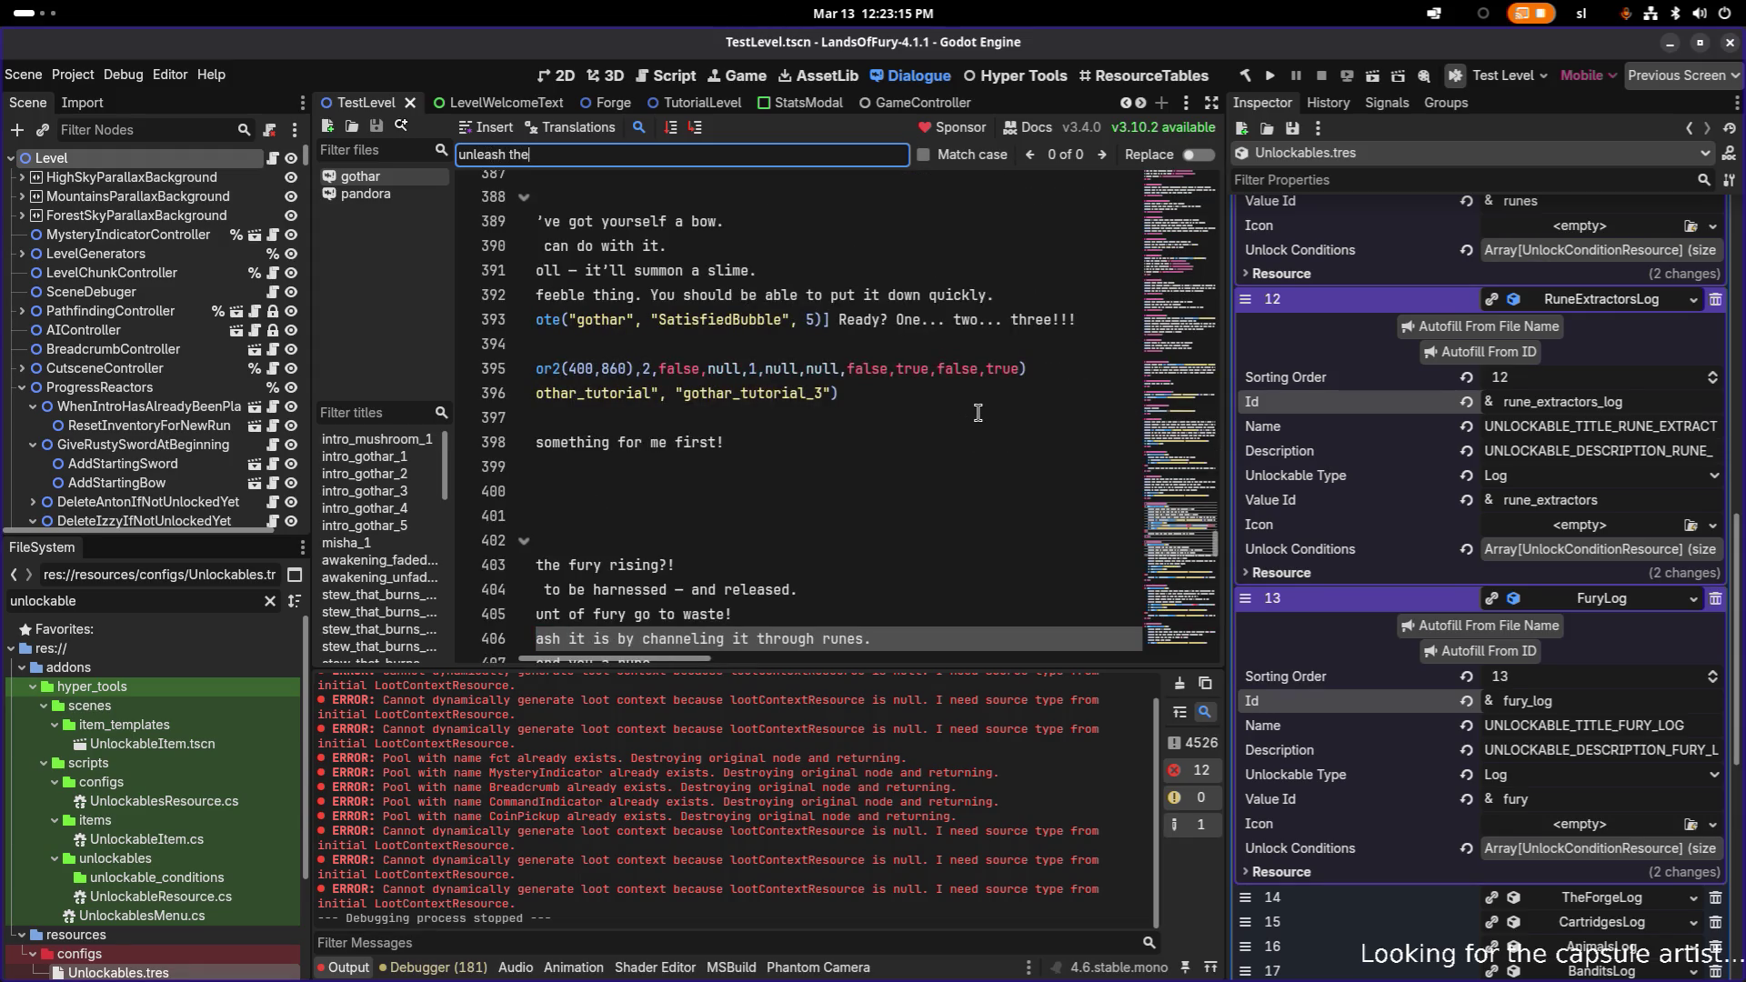
pyautogui.press('BackSpace')
pyautogui.write('f')
pyautogui.hotkey('ctrl', 'a')
pyautogui.write('fury')
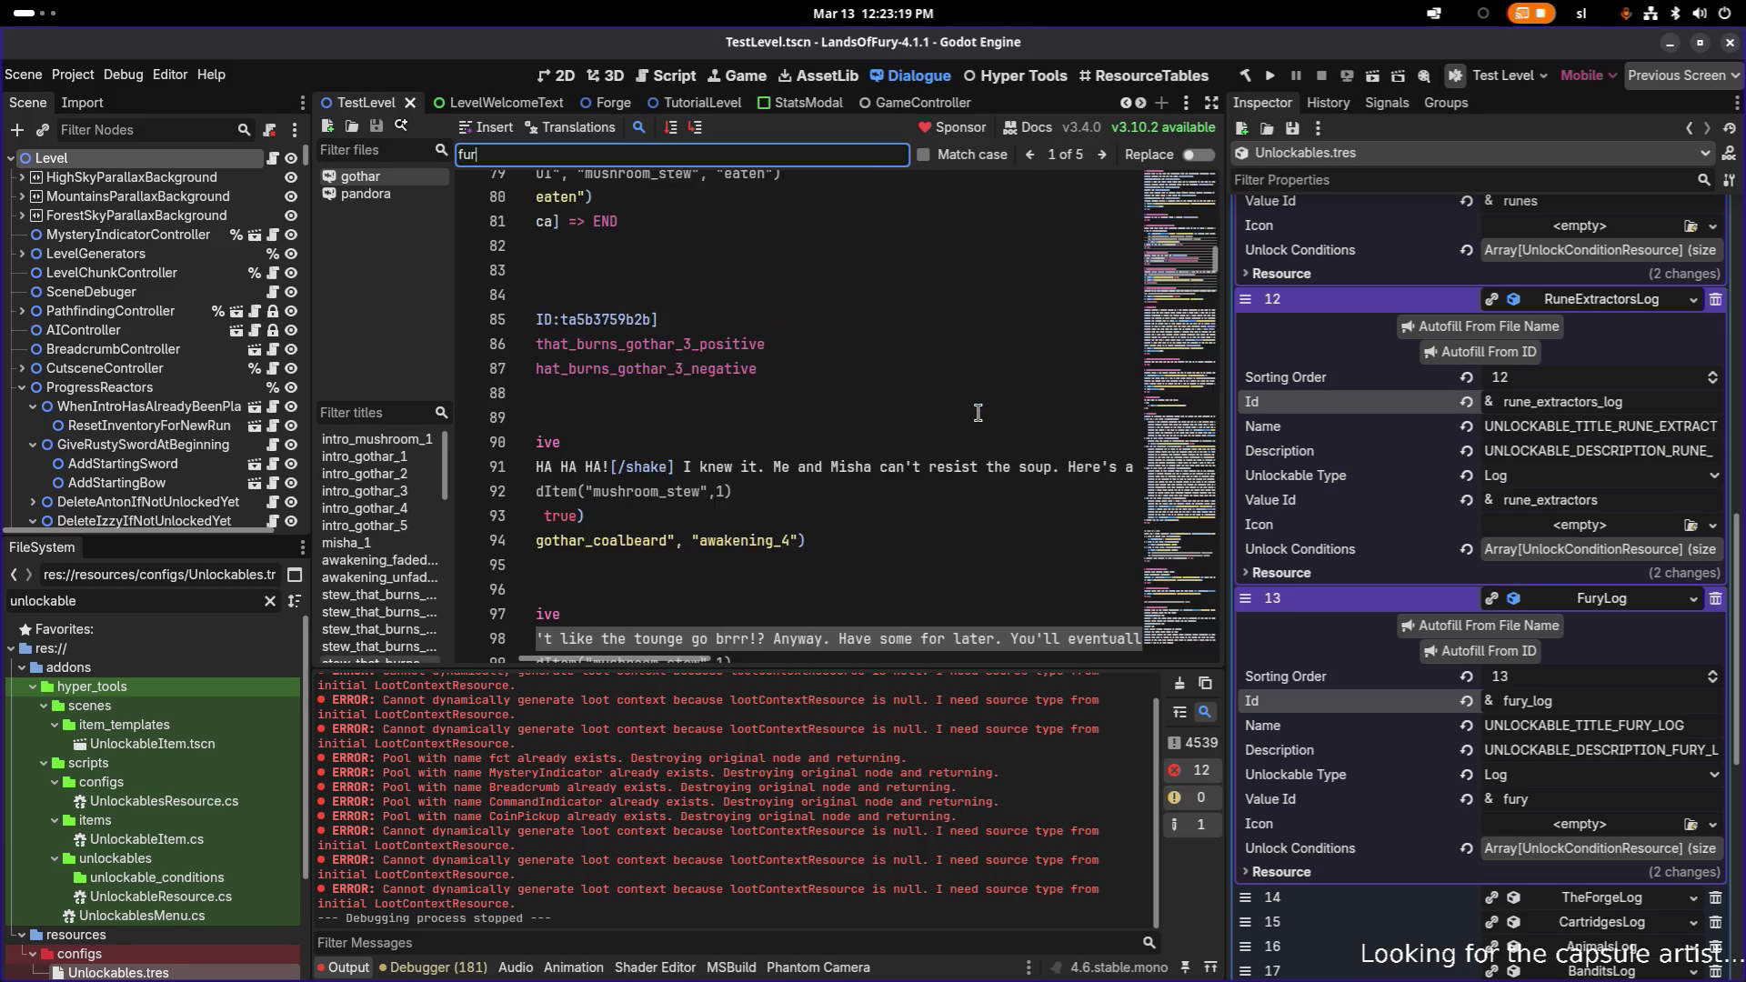
pyautogui.scroll(-3, 966, 412)
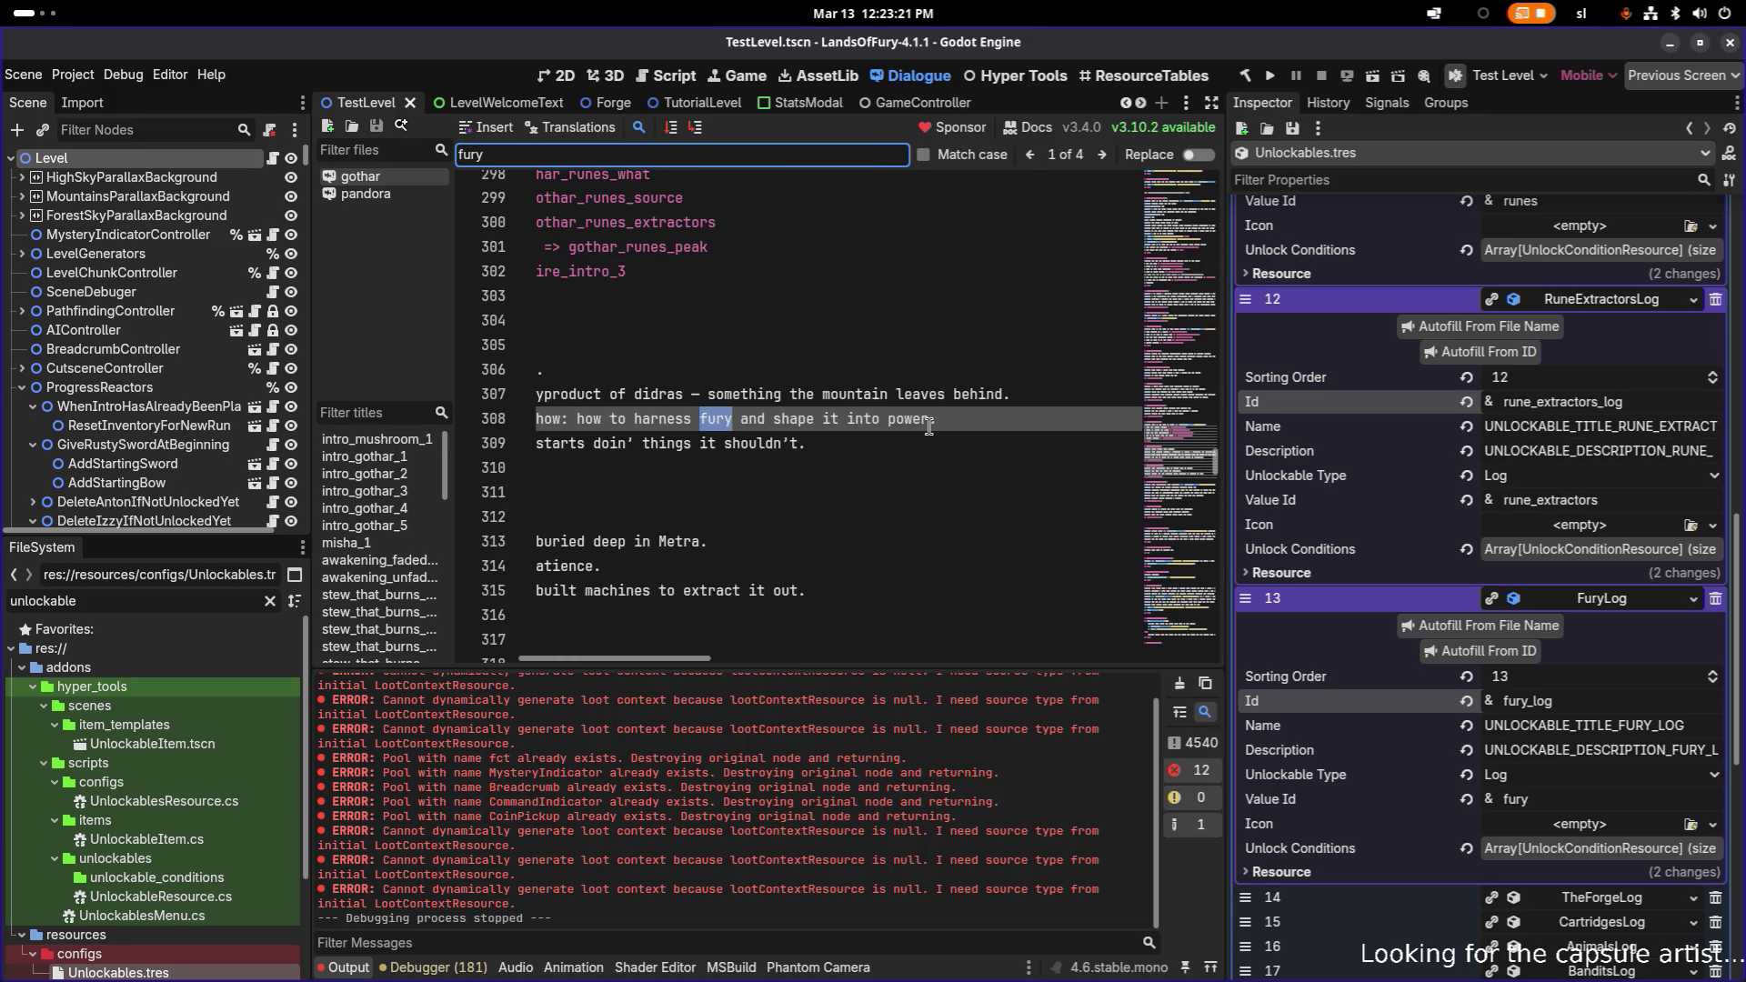
pyautogui.moveTo(628, 651); pyautogui.dragTo(564, 650)
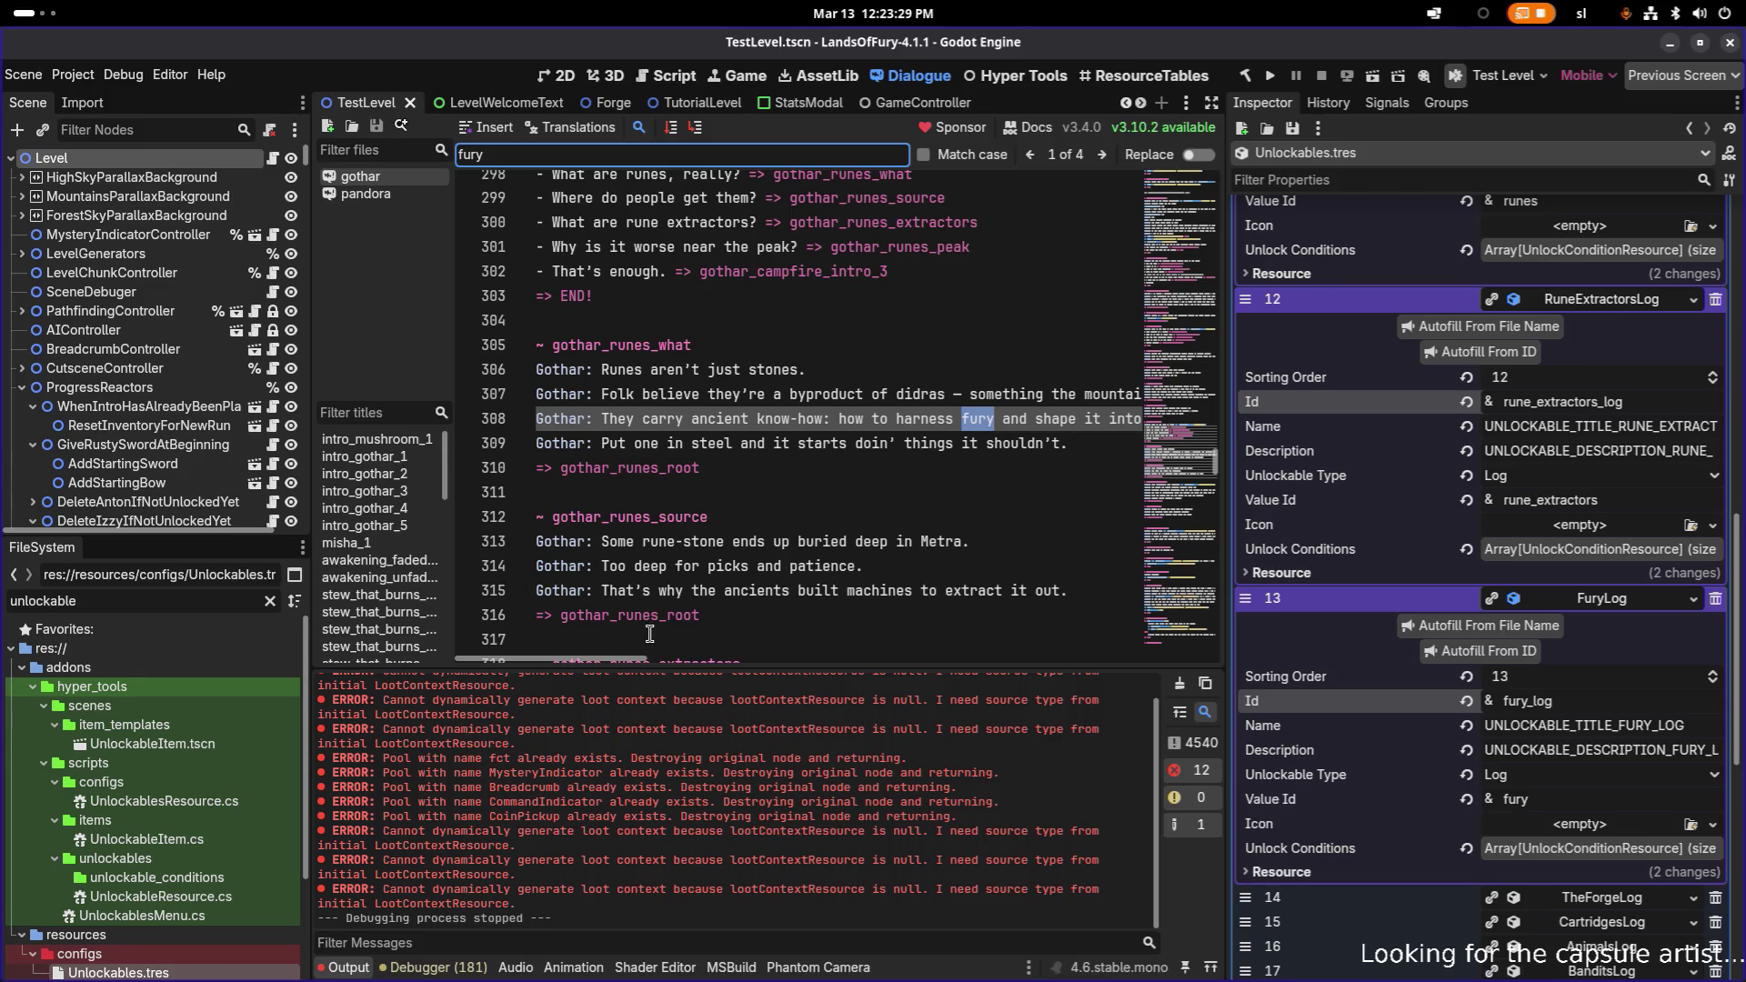
pyautogui.moveTo(615, 657)
pyautogui.mouseDown()
pyautogui.moveTo(673, 658)
pyautogui.moveTo(584, 653)
pyautogui.moveTo(734, 653)
pyautogui.mouseUp()
# - Append [do Global.UC.Unlock("fury_log")] to line 308 and save the dialogue
pyautogui.click(779, 421)
pyautogui.write('[do Global.UC.Unlock("rune_extractors_log")]')
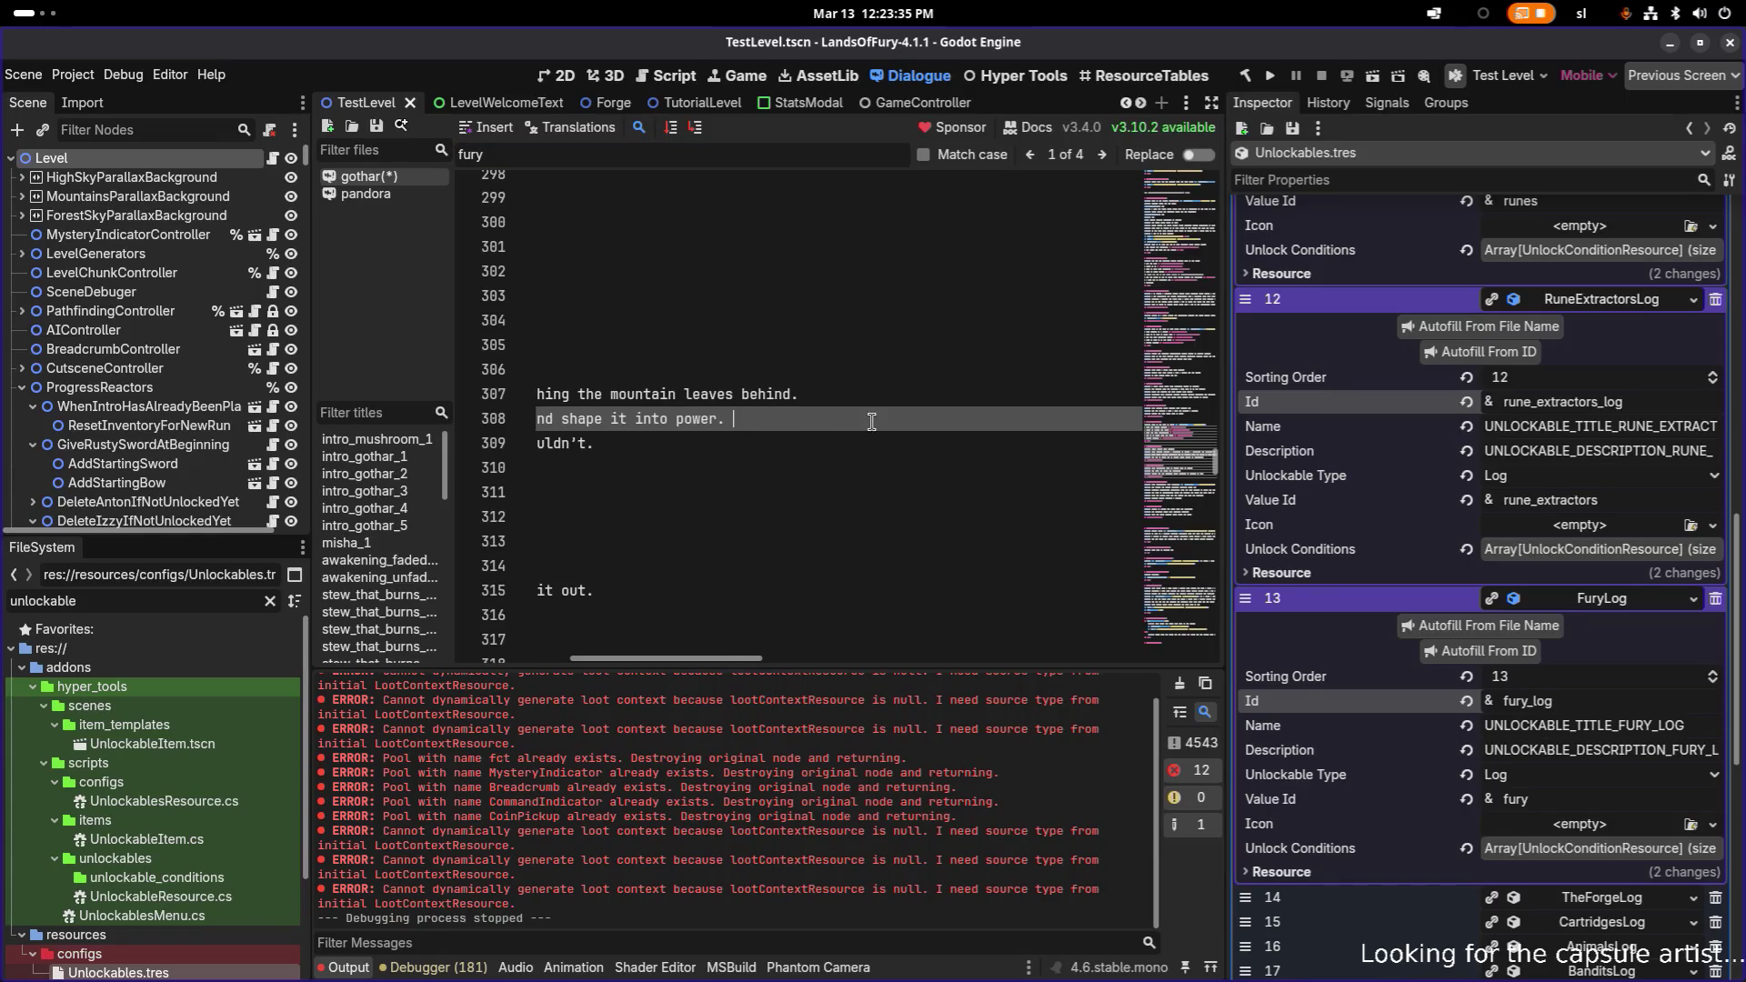
pyautogui.doubleClick(1551, 701)
pyautogui.hotkey('ctrl', 'c')
pyautogui.click(1009, 415)
pyautogui.doubleClick(1009, 415)
pyautogui.hotkey('ctrl', 'v')
pyautogui.hotkey('ctrl', 's')
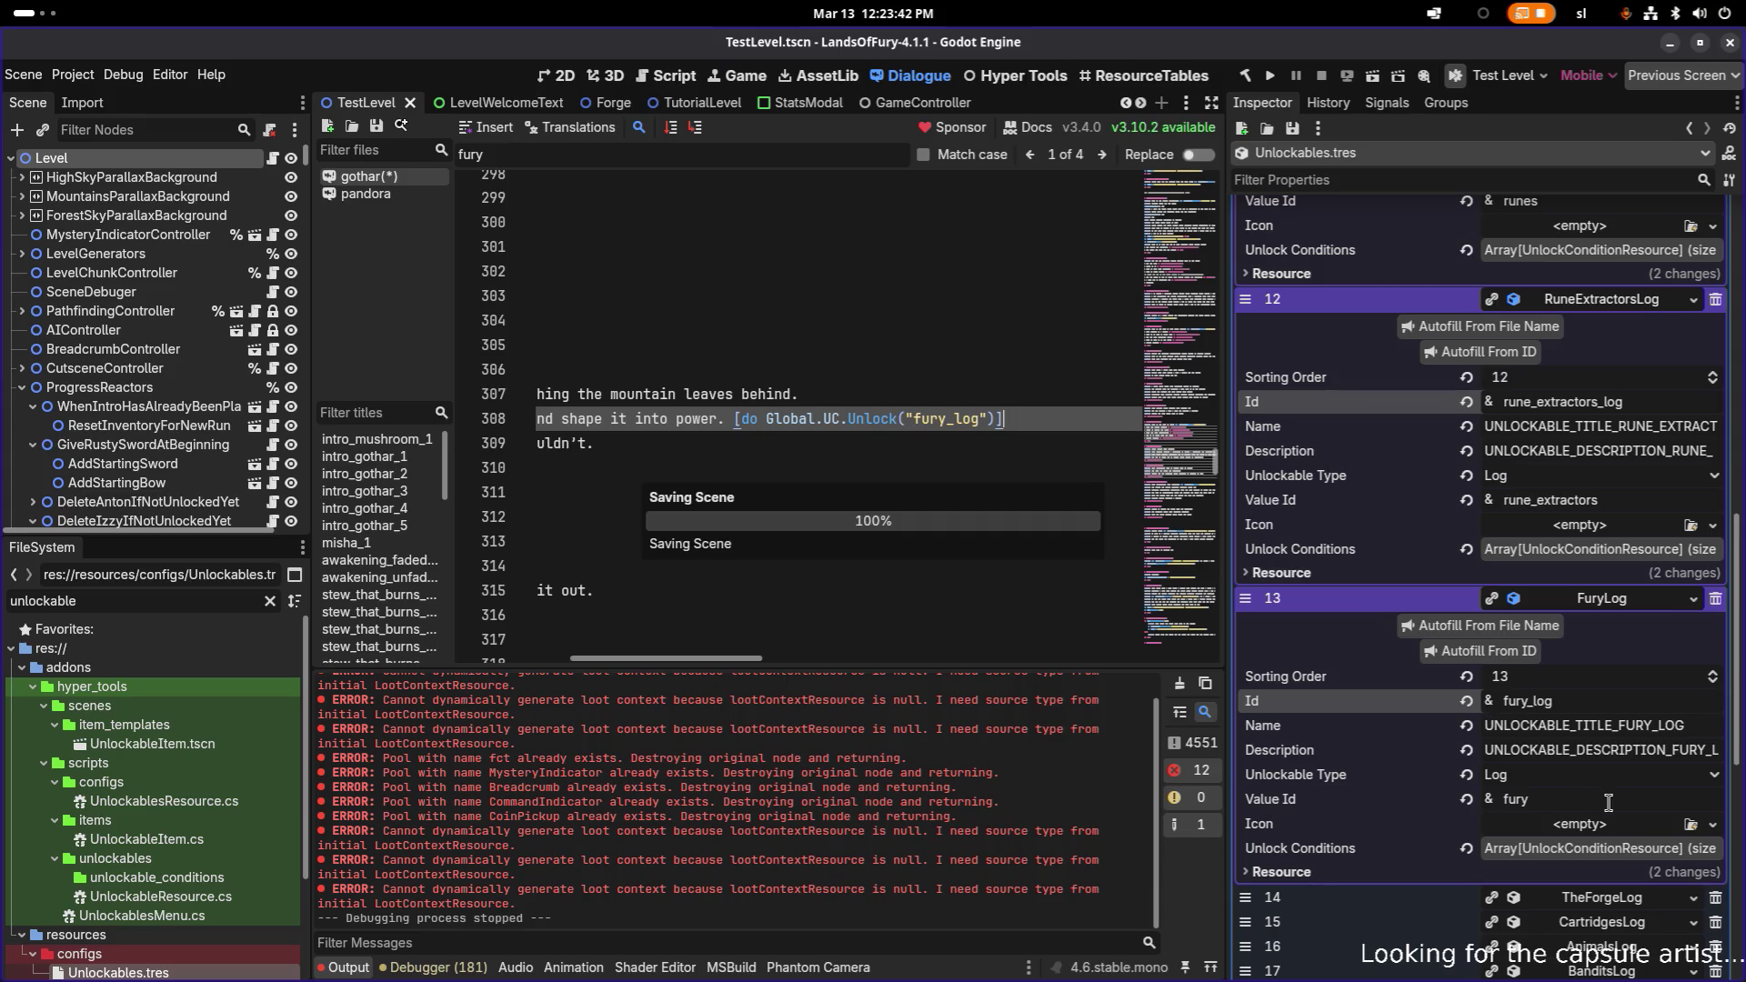
pyautogui.scroll(-3, 1607, 802)
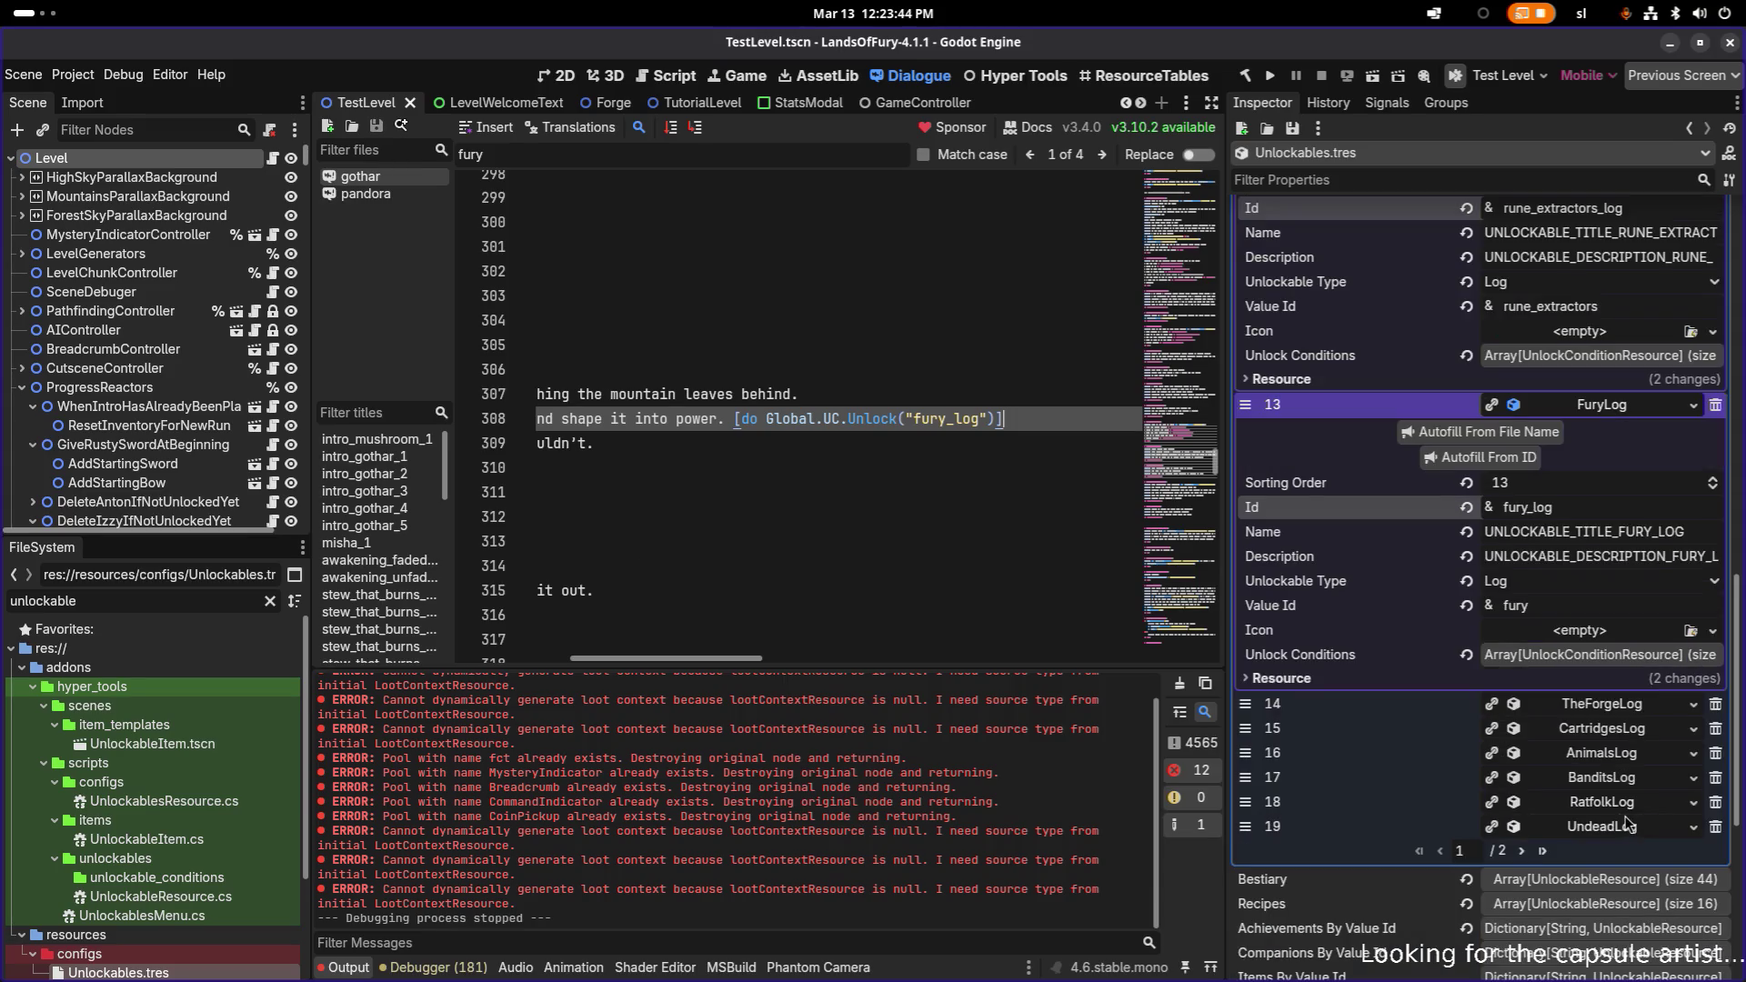
# - Expand the CartridgesLog entry (item 15) and select its Id text, cartridges_log
pyautogui.click(1648, 735)
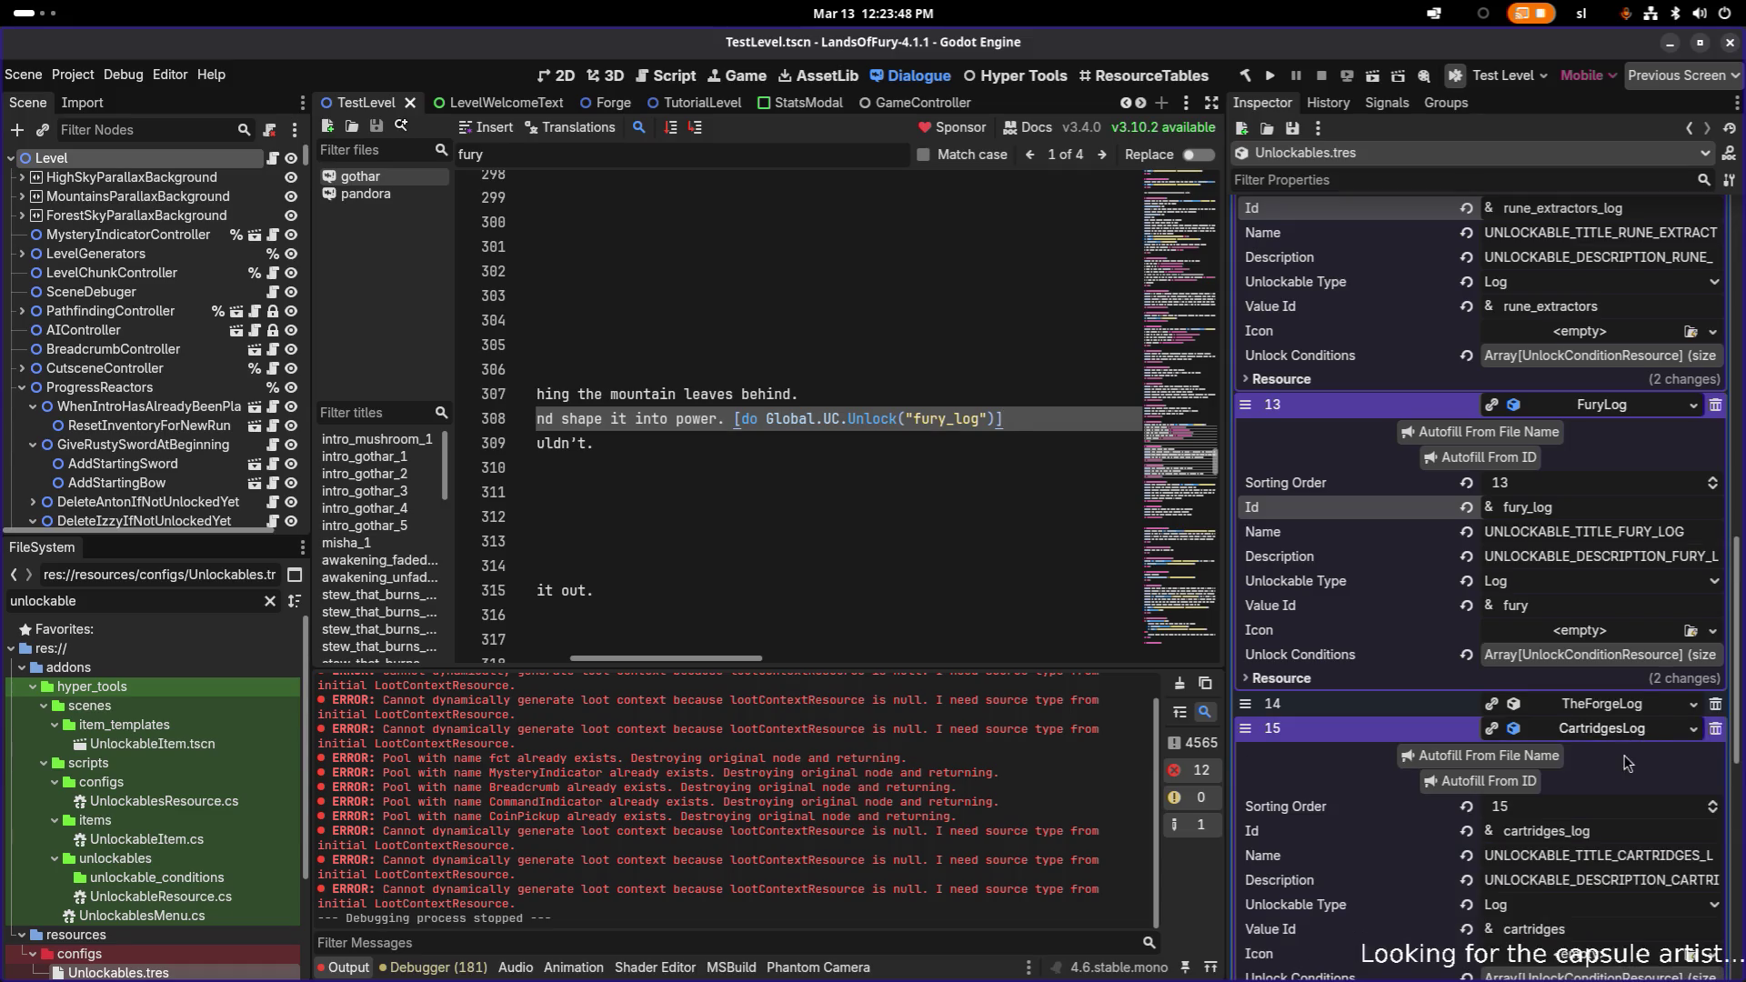
pyautogui.click(1626, 833)
pyautogui.hotkey('ctrl', 'a')
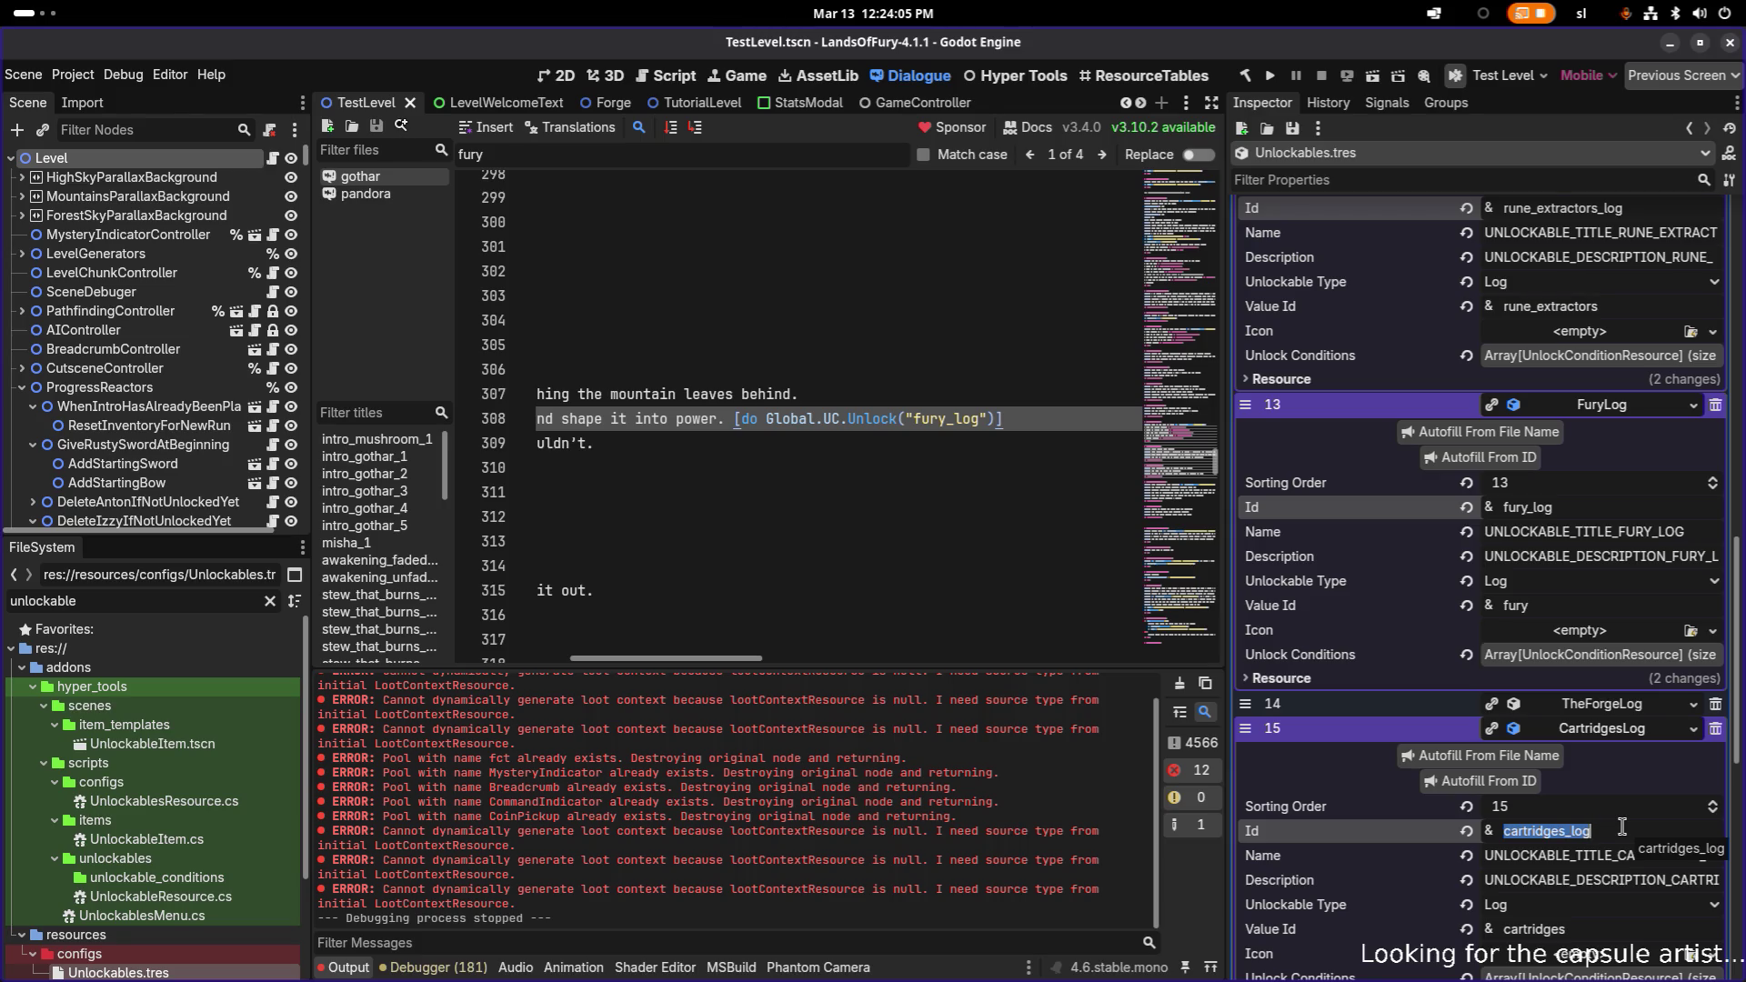
pyautogui.scroll(-2, 1621, 826)
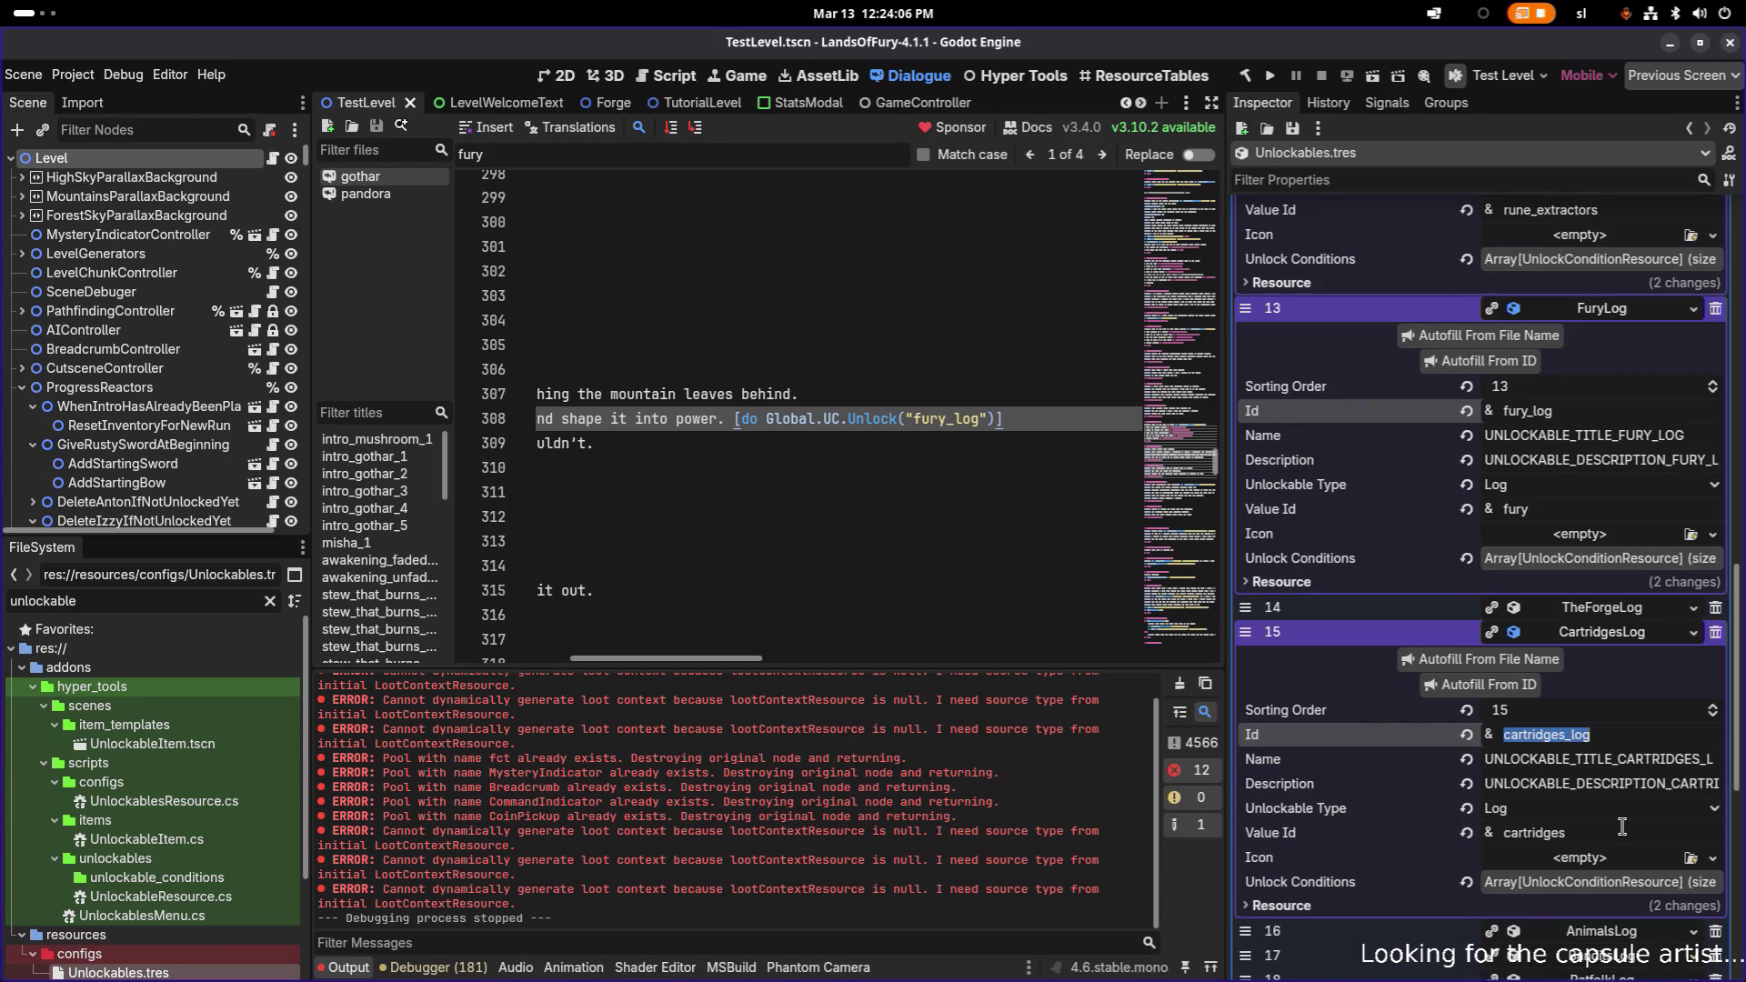
pyautogui.click(1614, 738)
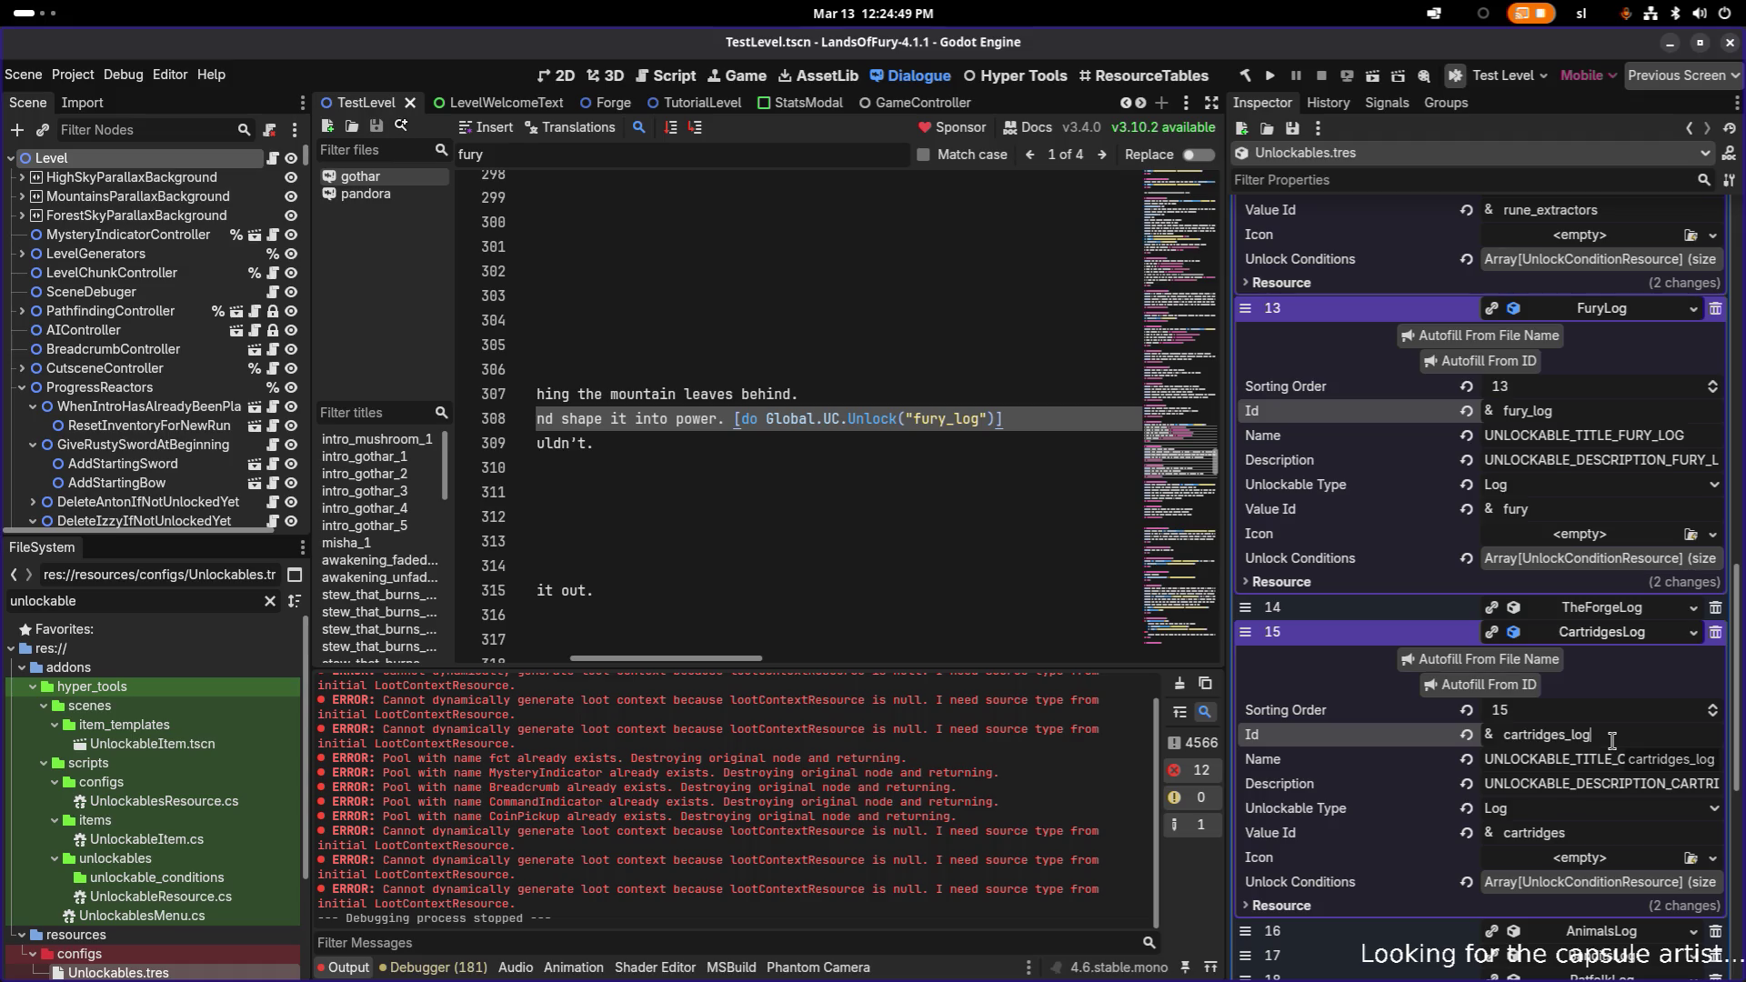
# - Review the cartridges_log id and rune-stone dialogue line 313, then switch to Translations.csv in Calc
pyautogui.press('Return')
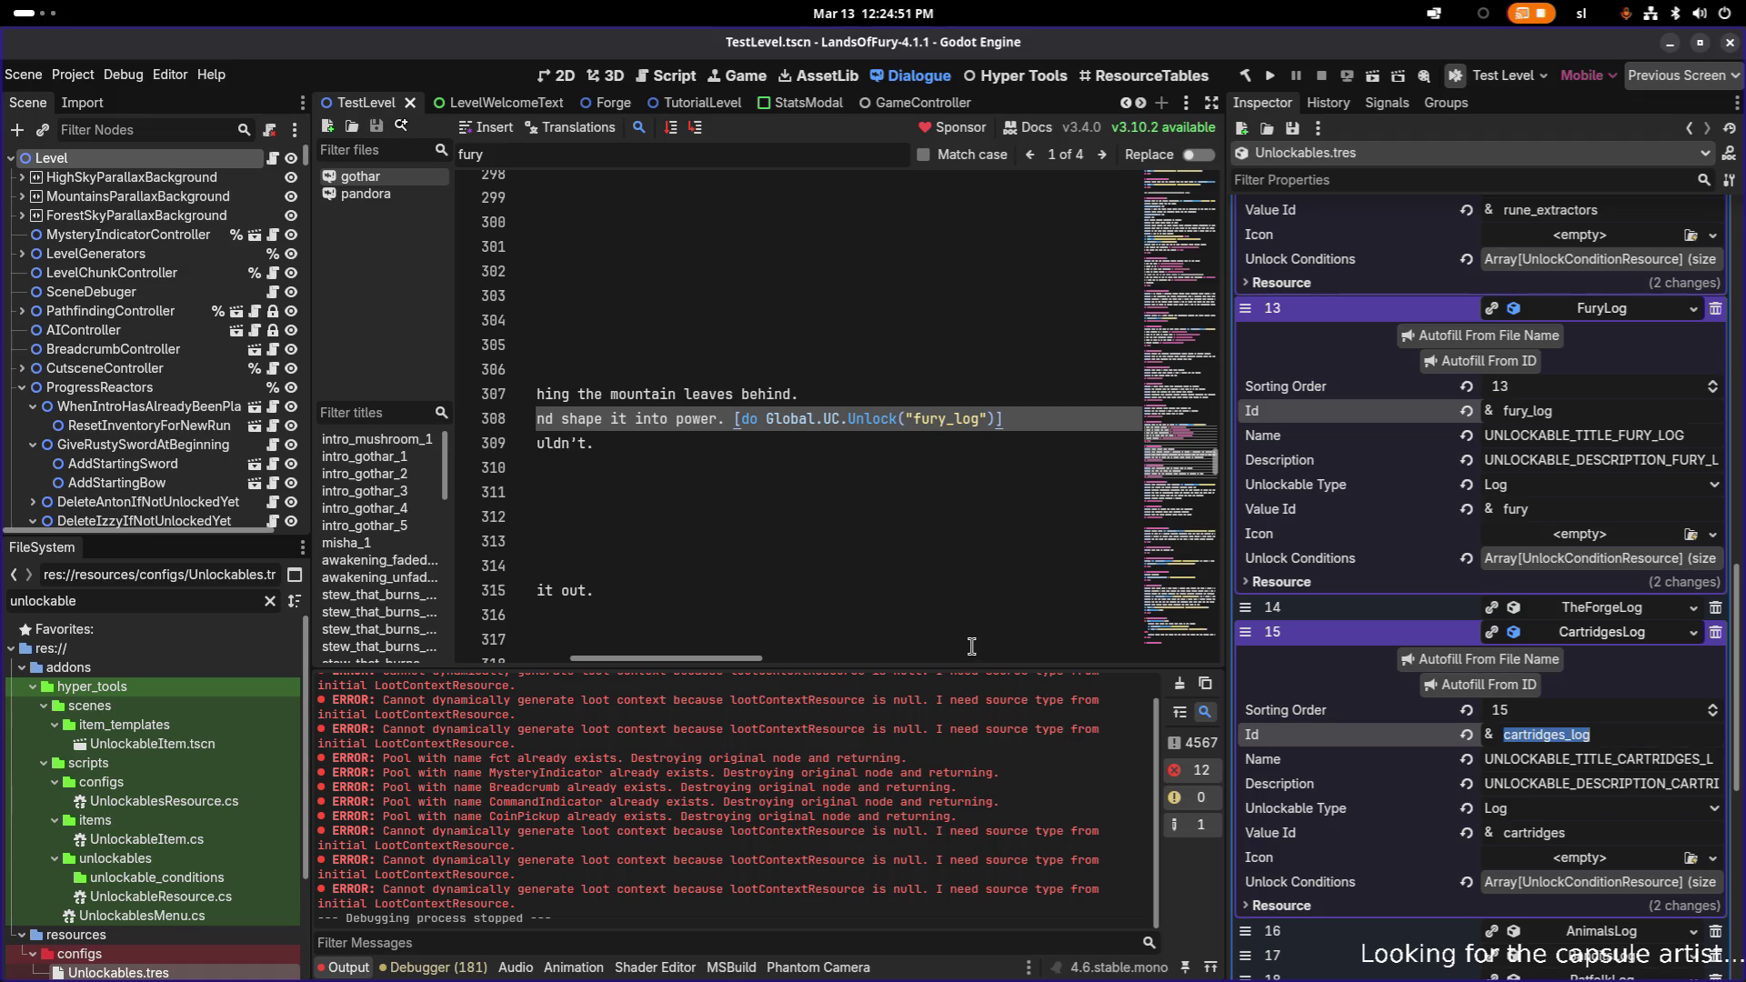
pyautogui.moveTo(735, 658)
pyautogui.mouseDown()
pyautogui.moveTo(569, 640)
pyautogui.moveTo(741, 646)
pyautogui.moveTo(607, 630)
pyautogui.mouseUp()
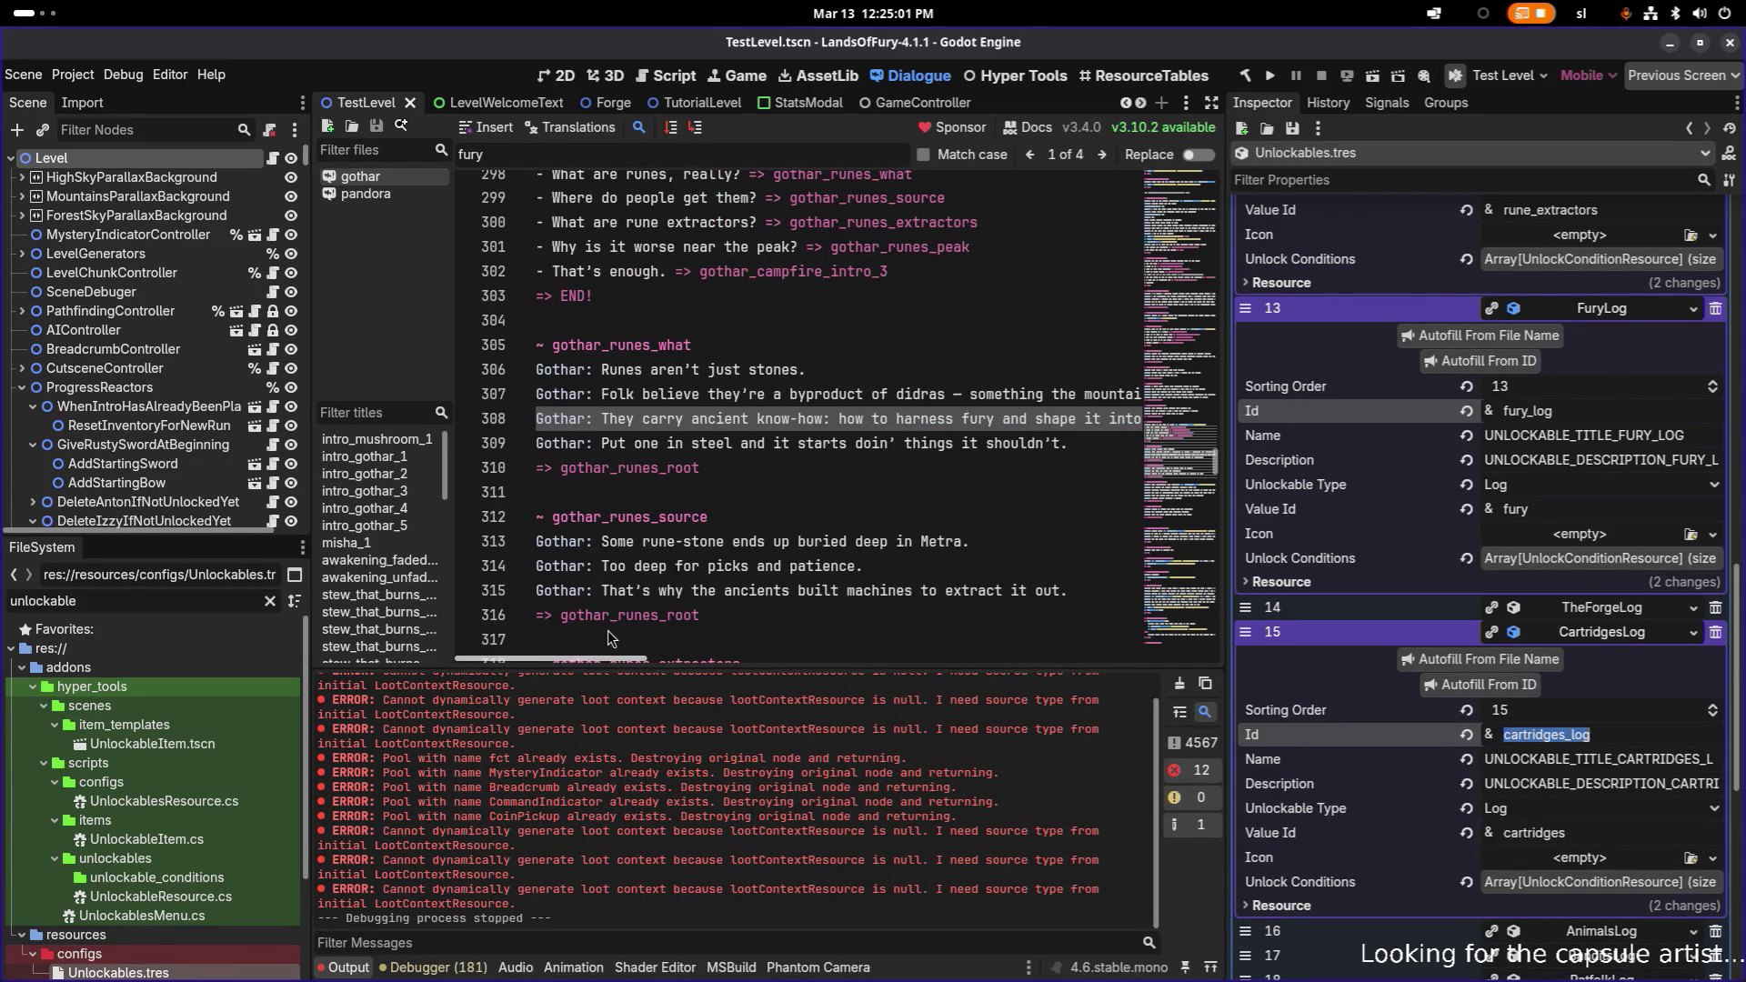
pyautogui.click(798, 537)
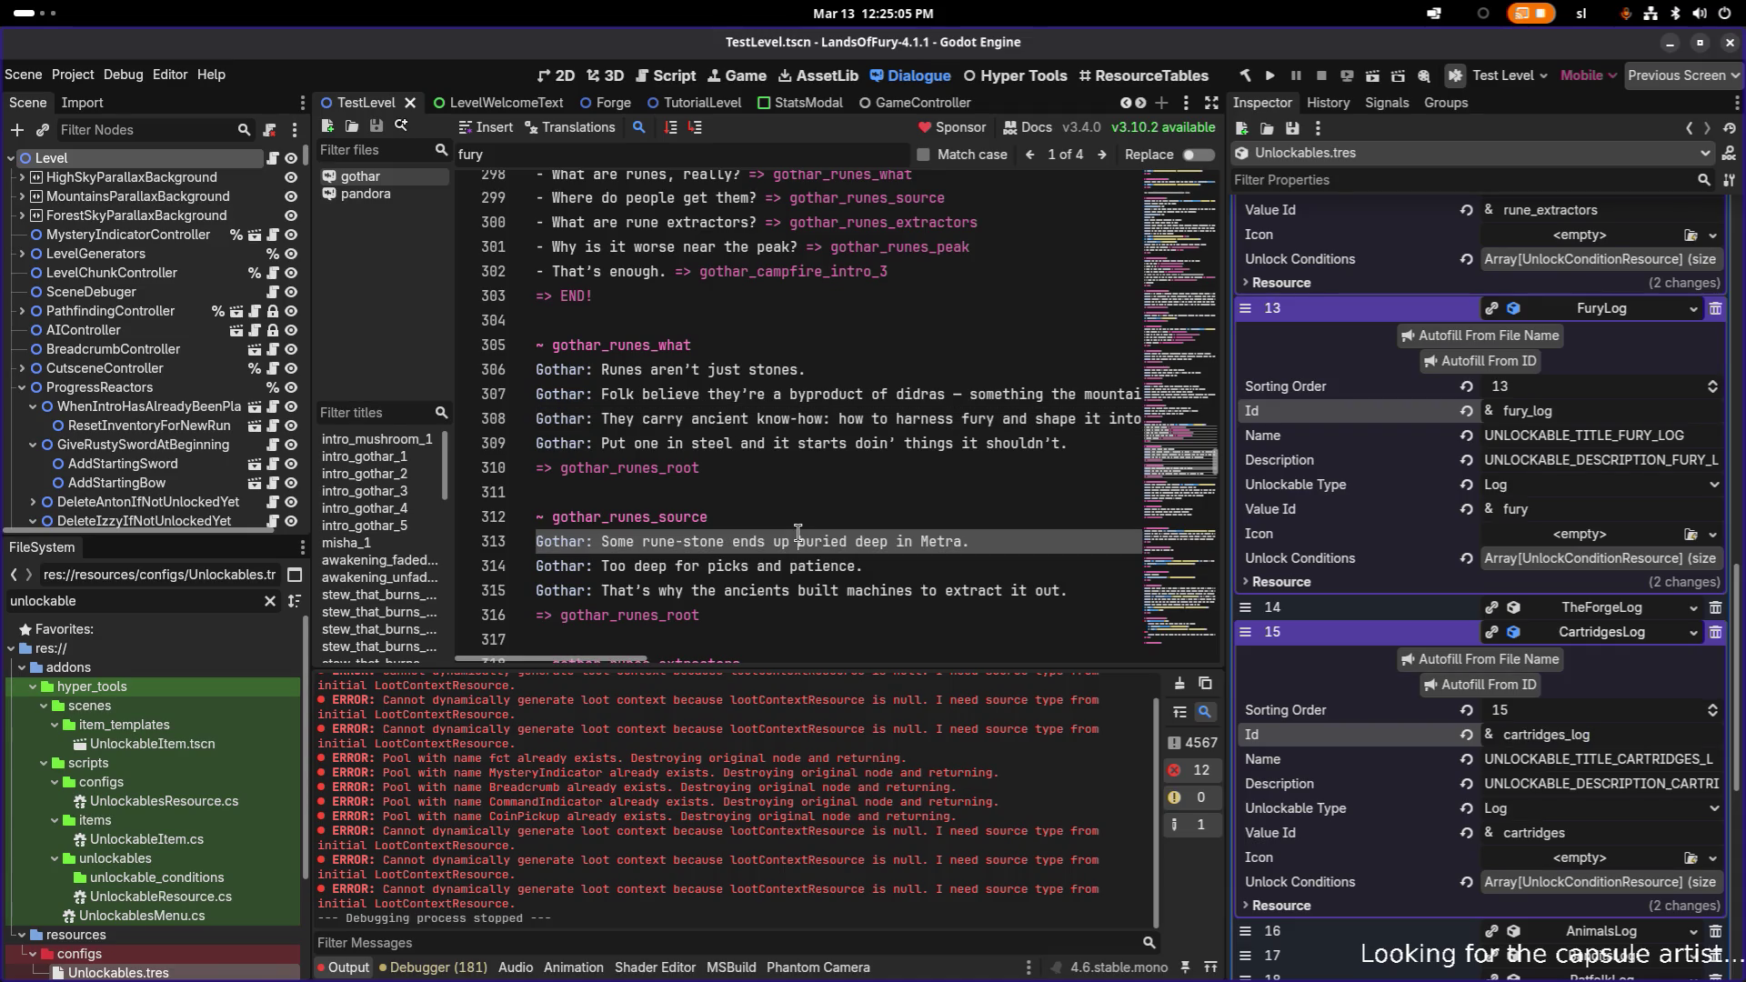
pyautogui.scroll(-3, 798, 534)
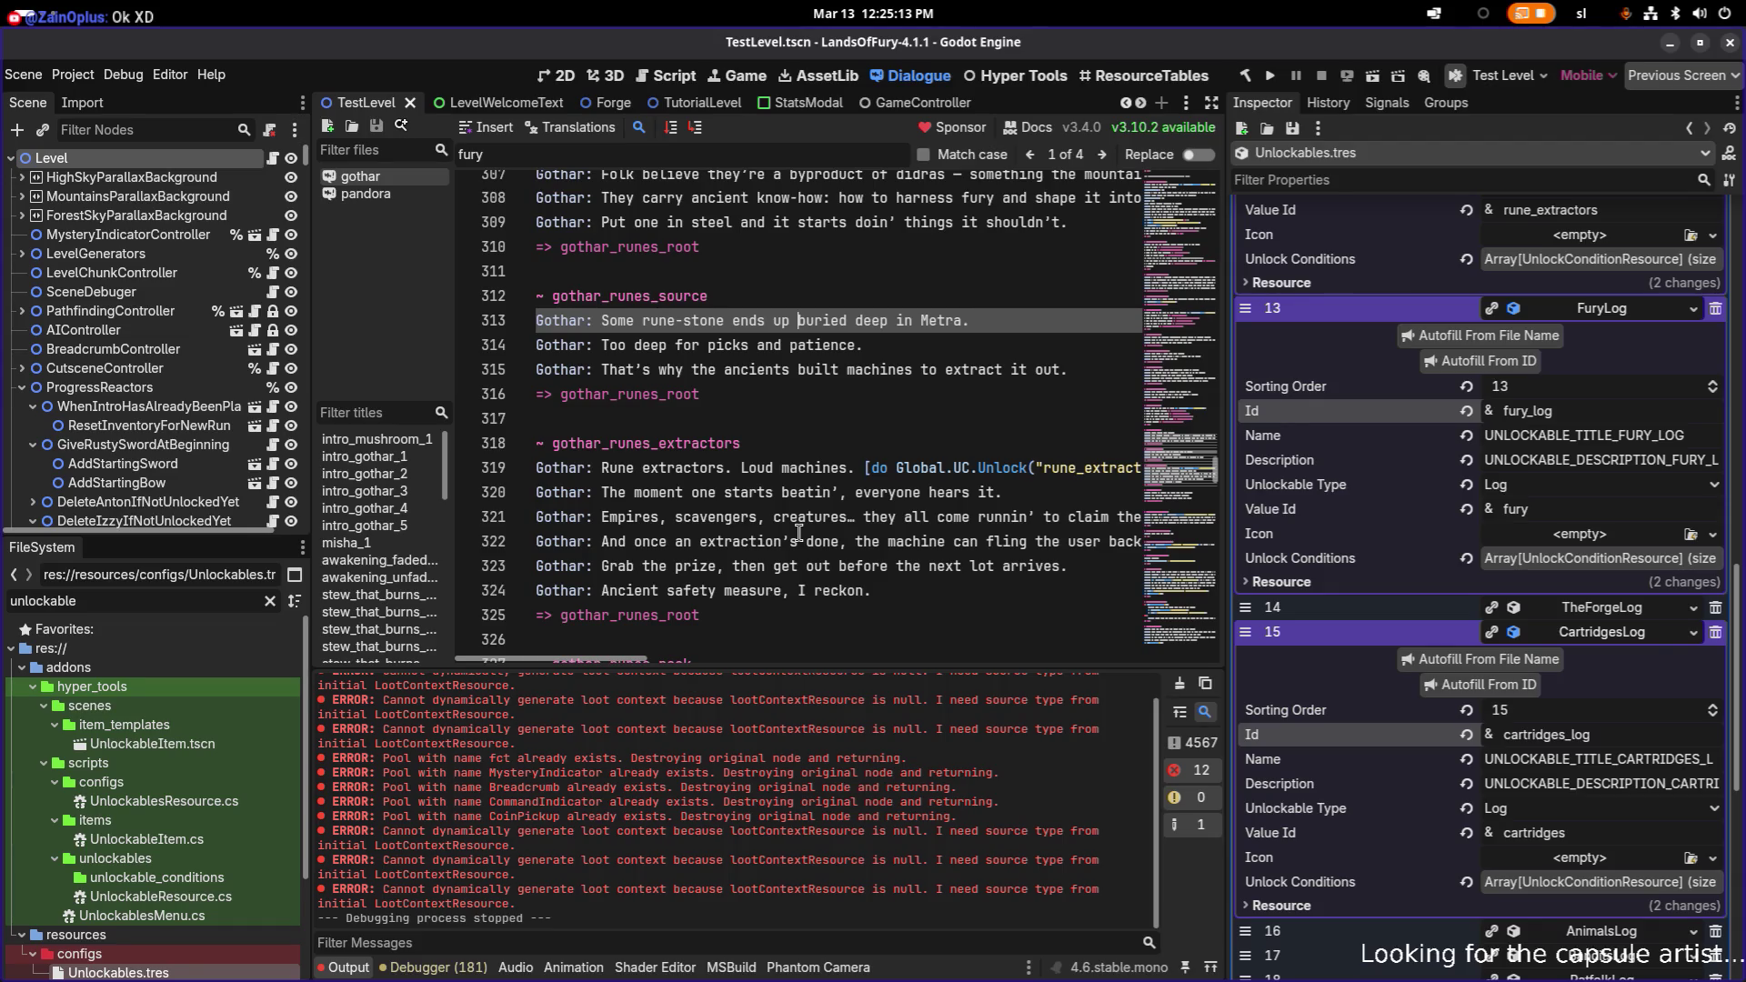
pyautogui.hotkey('alt', 'Tab')
pyautogui.hotkey('alt', 'Tab')
pyautogui.hotkey('alt', 'Tab')
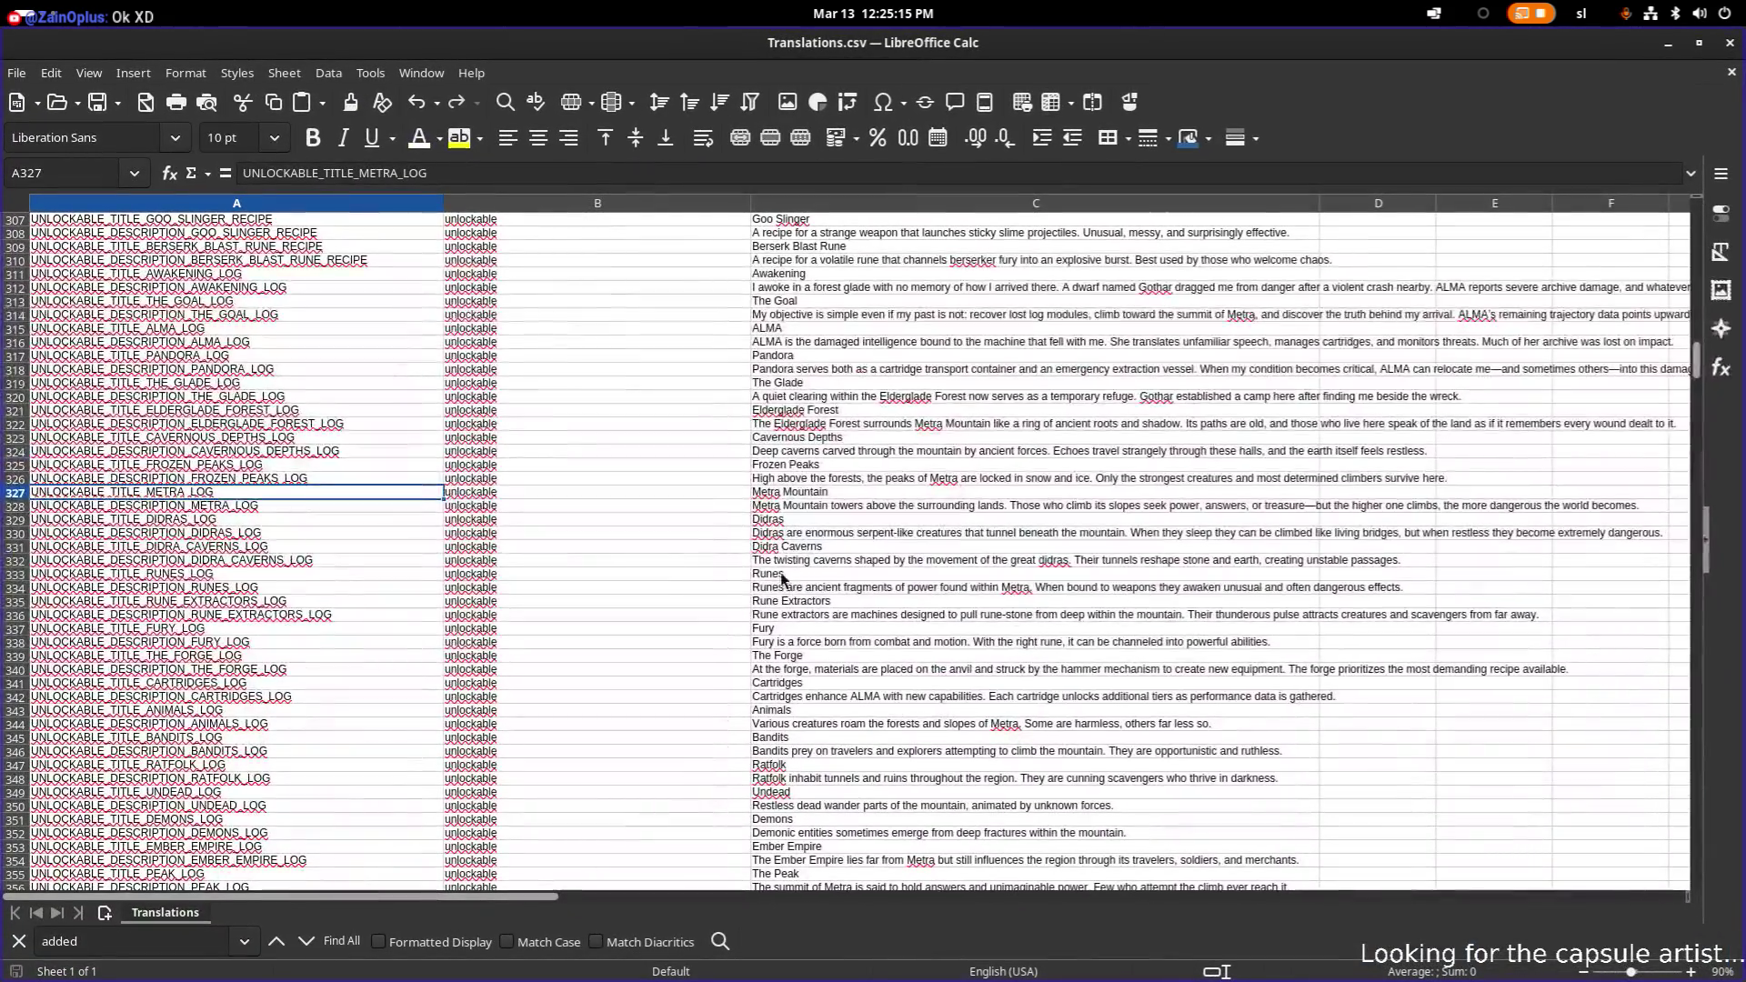
# - Start editing the UNLOCKABLE_DESCRIPTION_FURY_LOG cell C338 at the end of its description
pyautogui.click(307, 641)
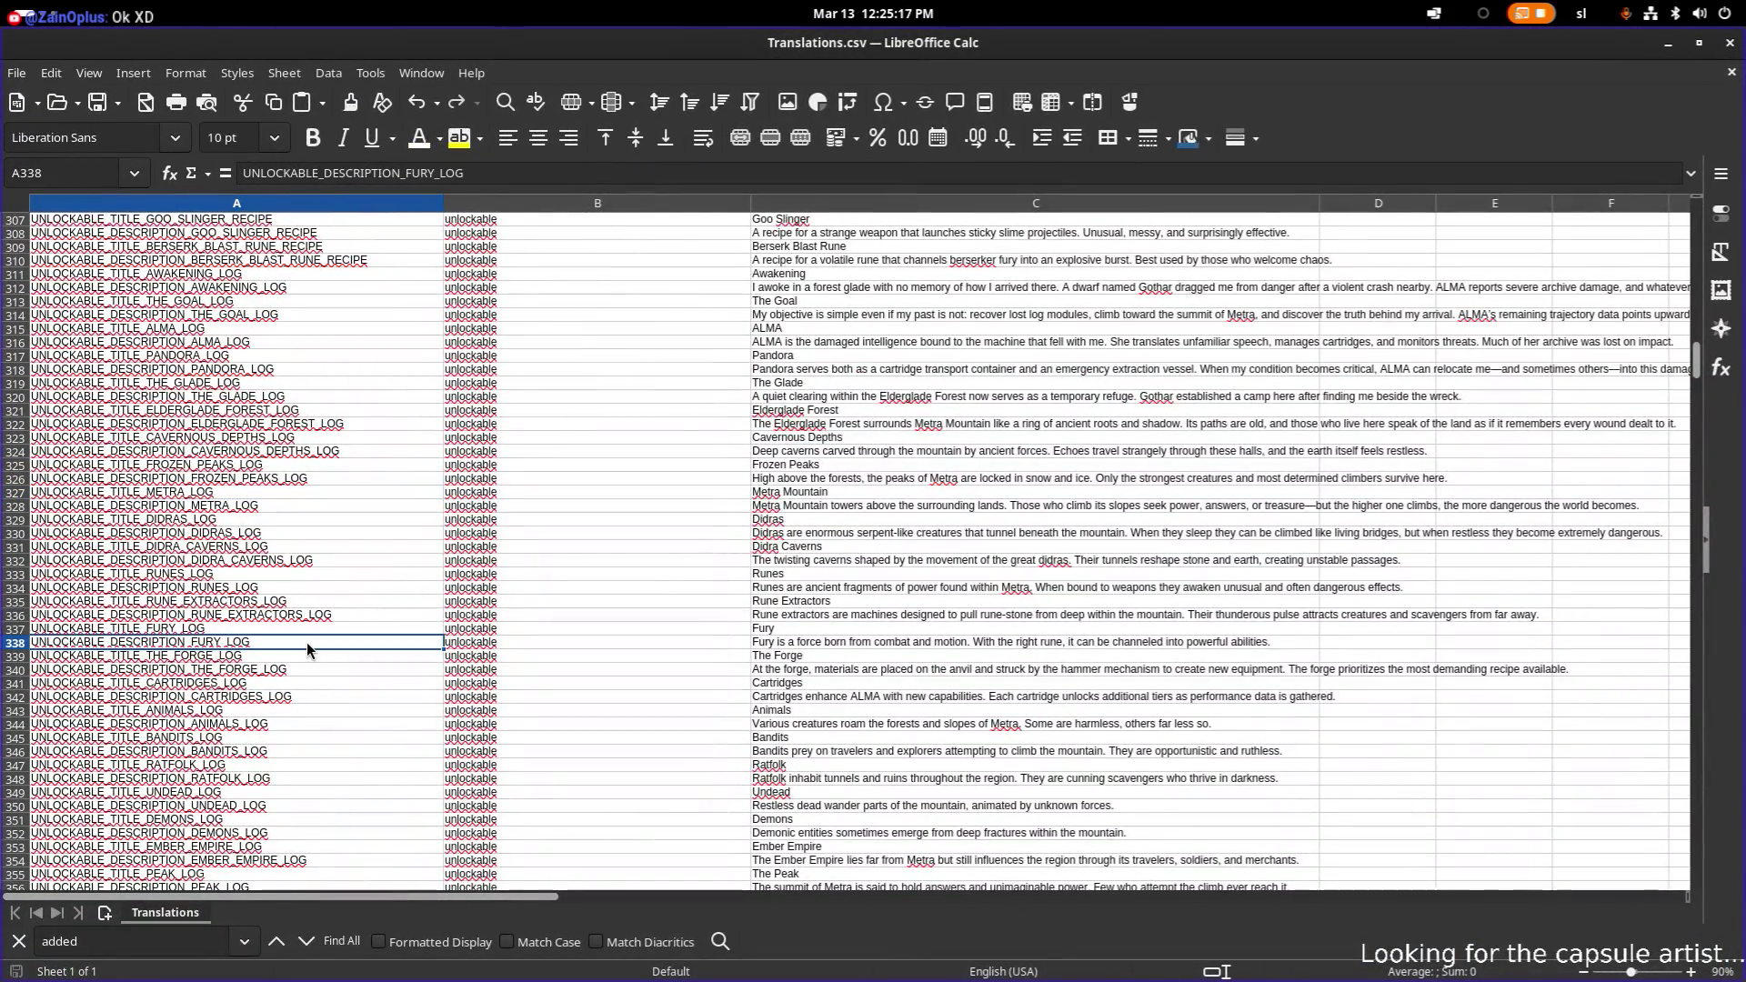
pyautogui.click(781, 642)
pyautogui.doubleClick(1005, 642)
pyautogui.doubleClick(1006, 642)
pyautogui.click(1155, 642)
pyautogui.write('More')
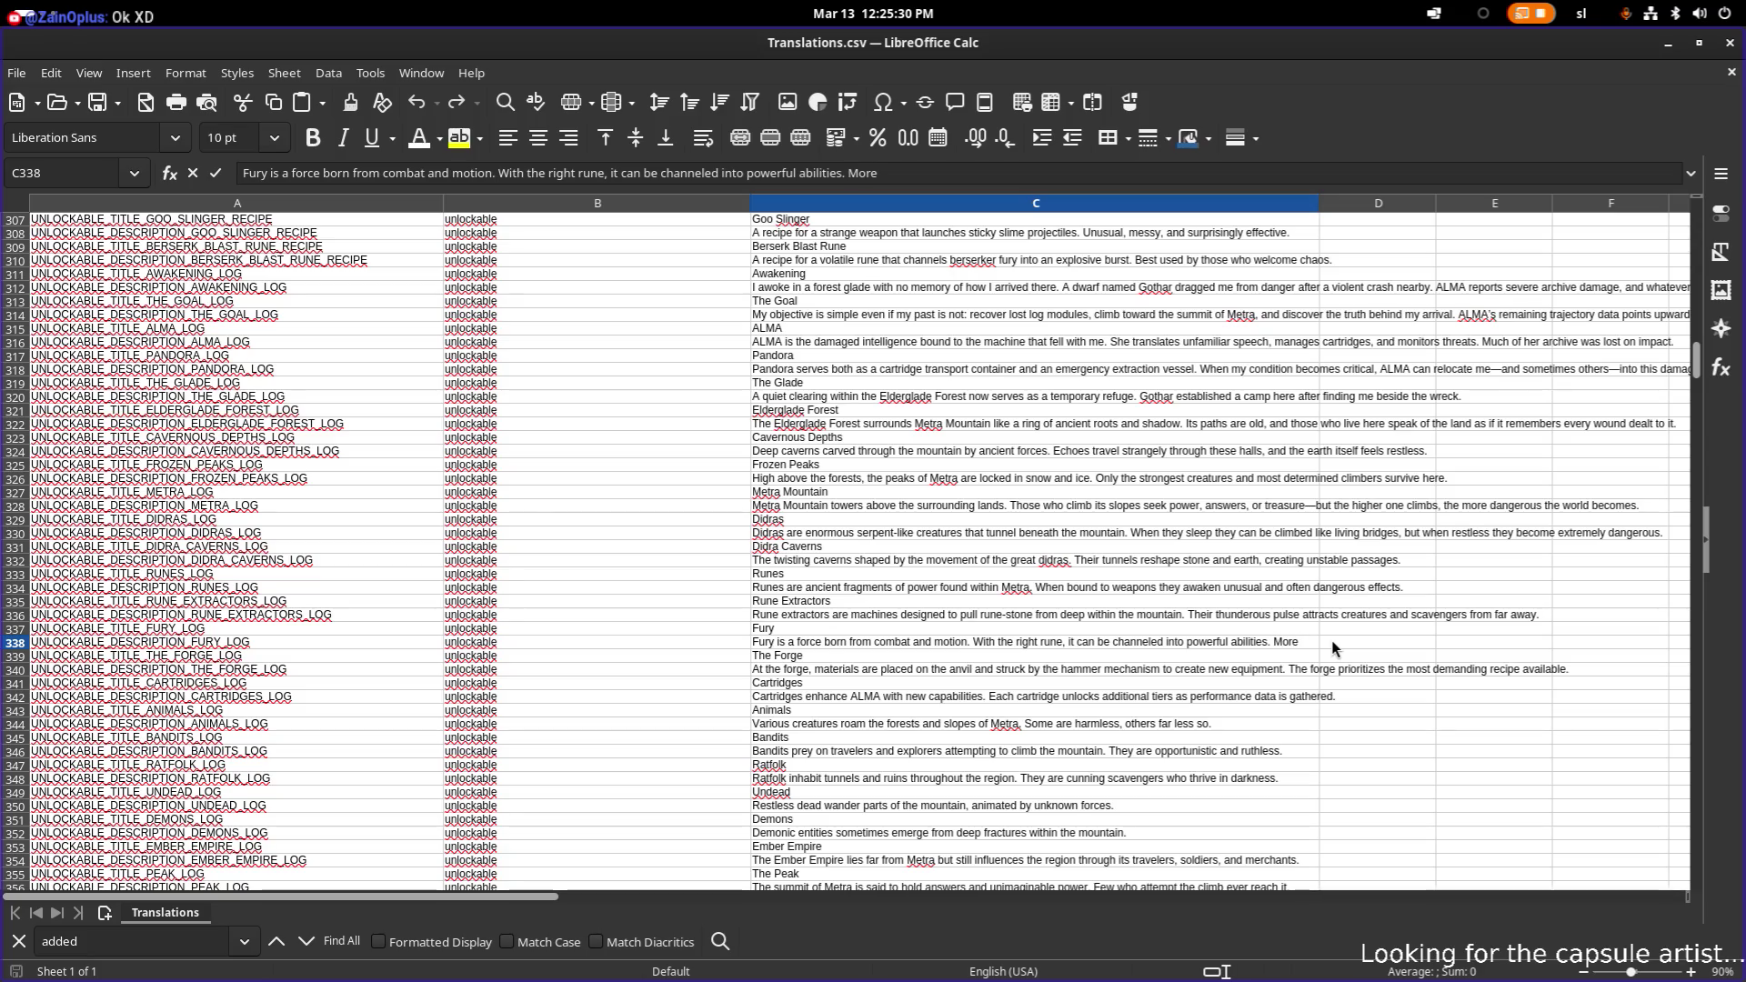
pyautogui.press('BackSpace')
# - Append 'Some weapons have more rune slots.' and a sentence that the order of equipping runes matters
pyautogui.write('A weapon can have more')
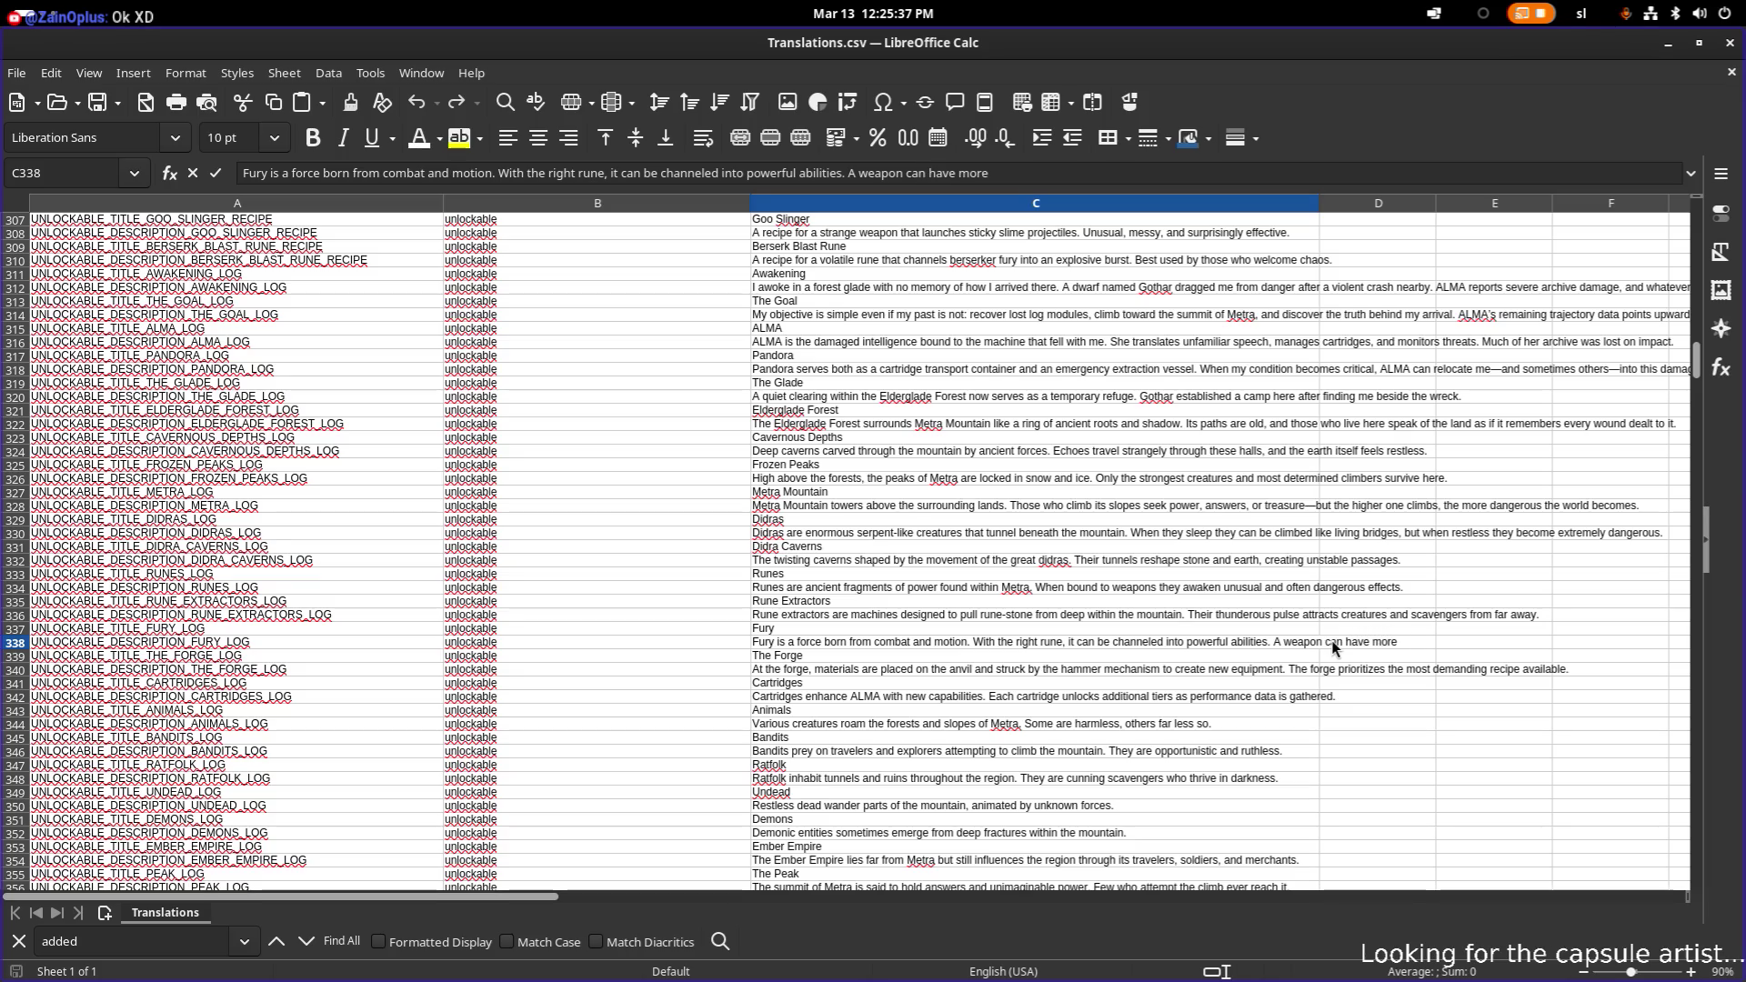
pyautogui.press('BackSpace')
pyautogui.press('BackSpace')
pyautogui.press('BackSpace')
pyautogui.press('BackSpace')
pyautogui.press('BackSpace')
pyautogui.press('BackSpace')
pyautogui.write('So')
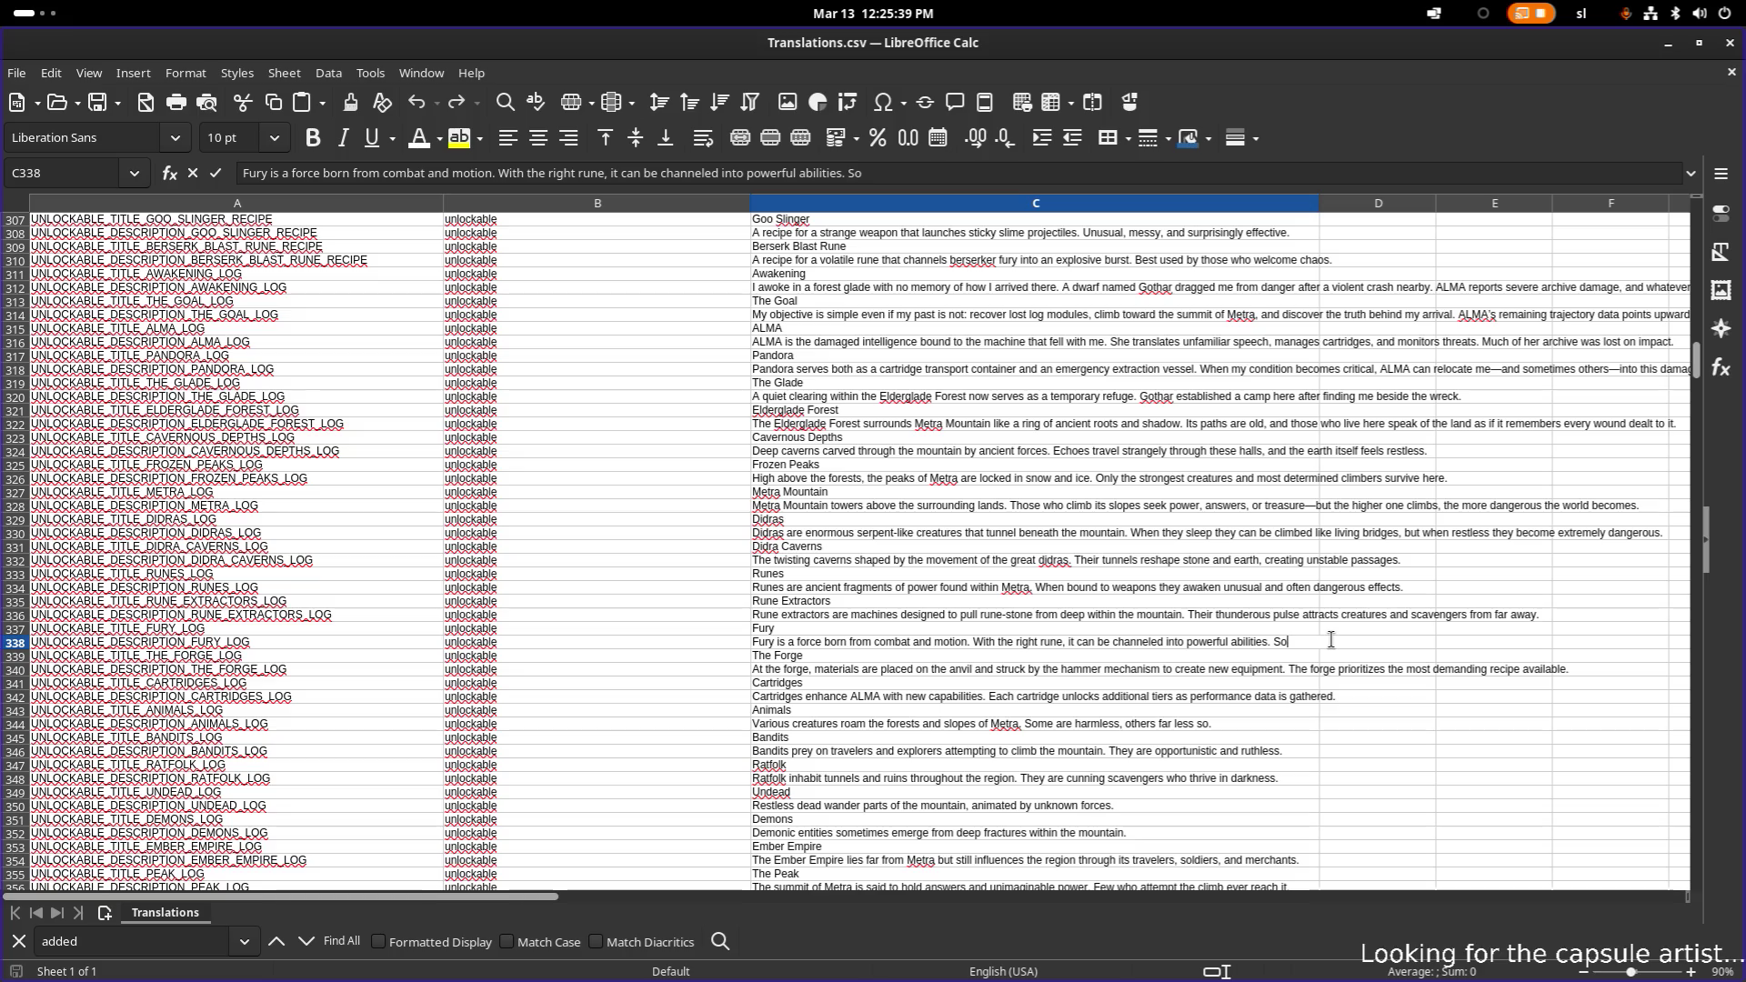
pyautogui.write('me weapons suppor')
pyautogui.write('t more')
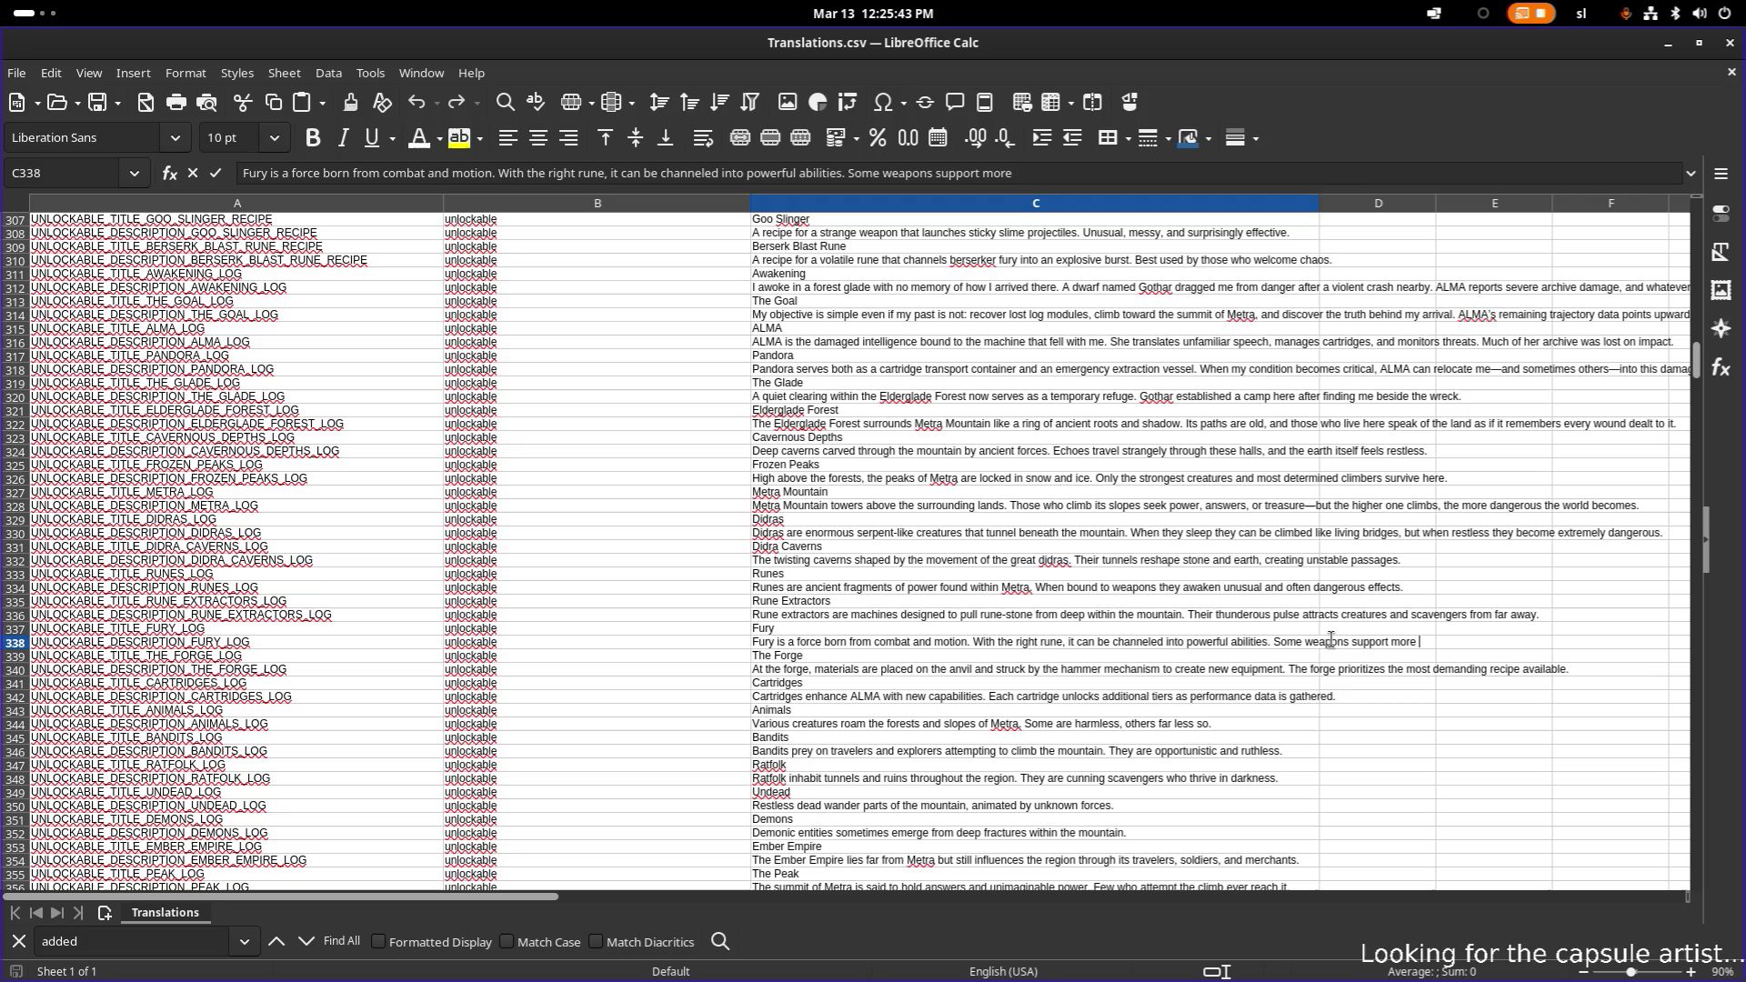
pyautogui.press('BackSpace')
pyautogui.press('BackSpace')
pyautogui.press('BackSpace')
pyautogui.write('have more rune slots. ')
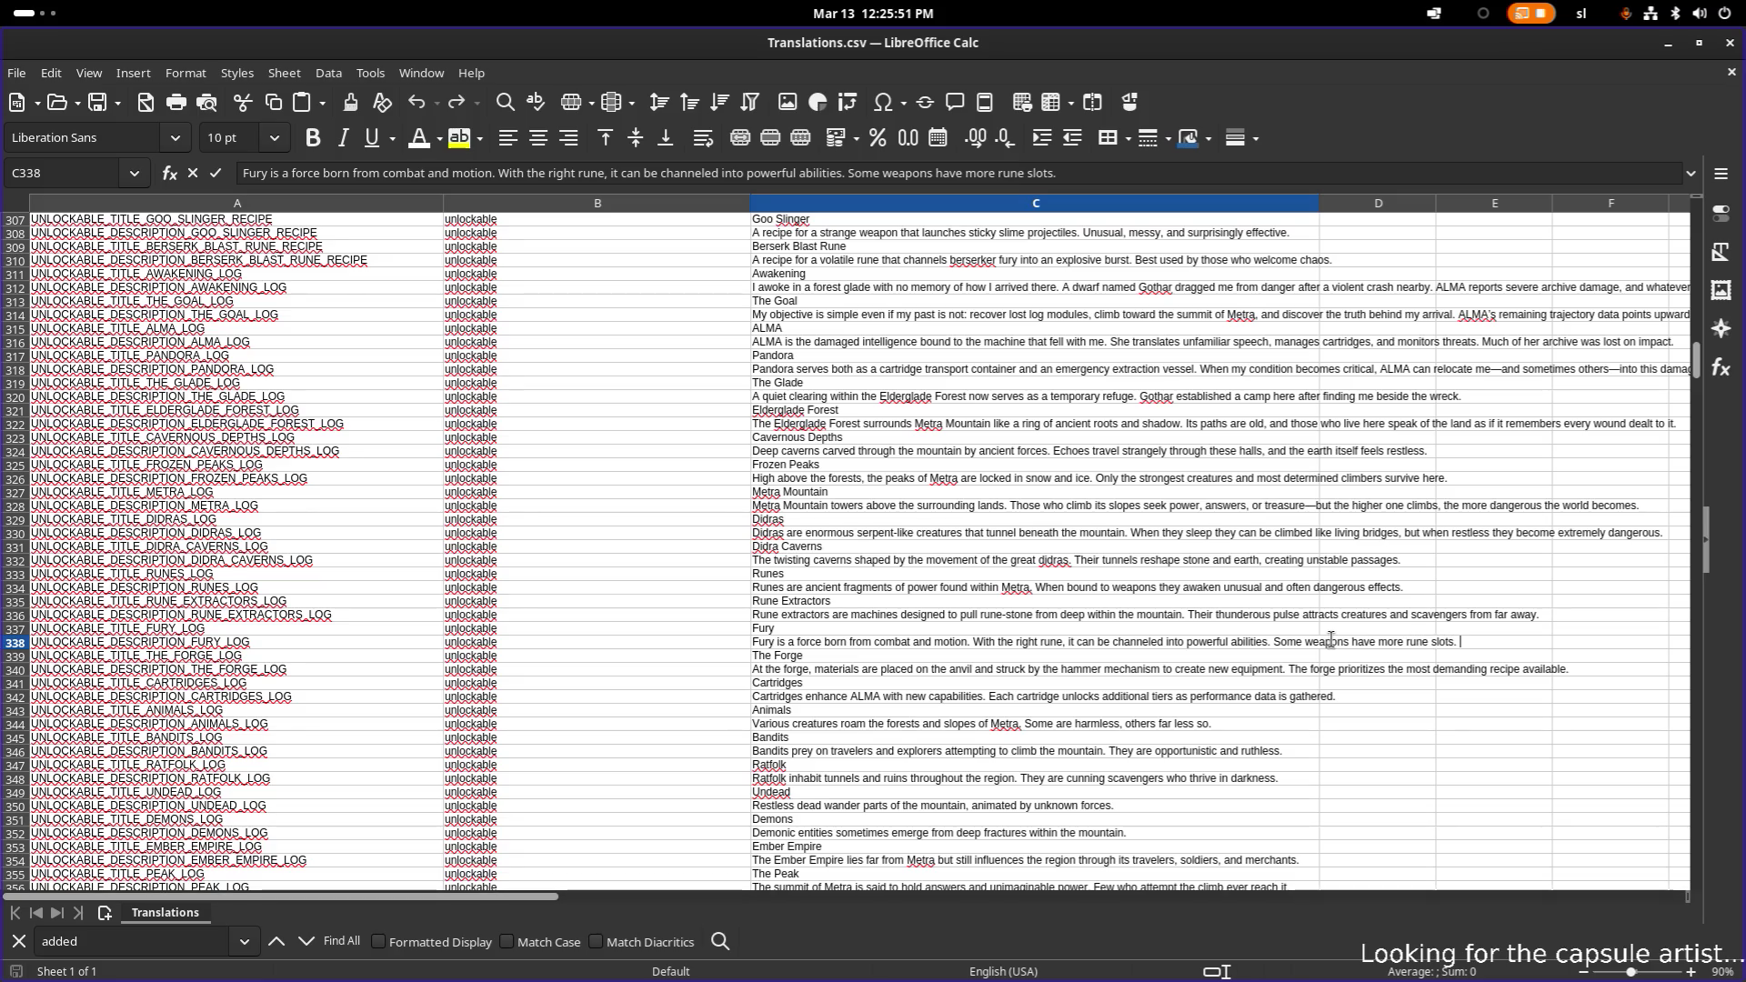
pyautogui.write('The ')
pyautogui.write('fury ')
pyautogui.write('will be')
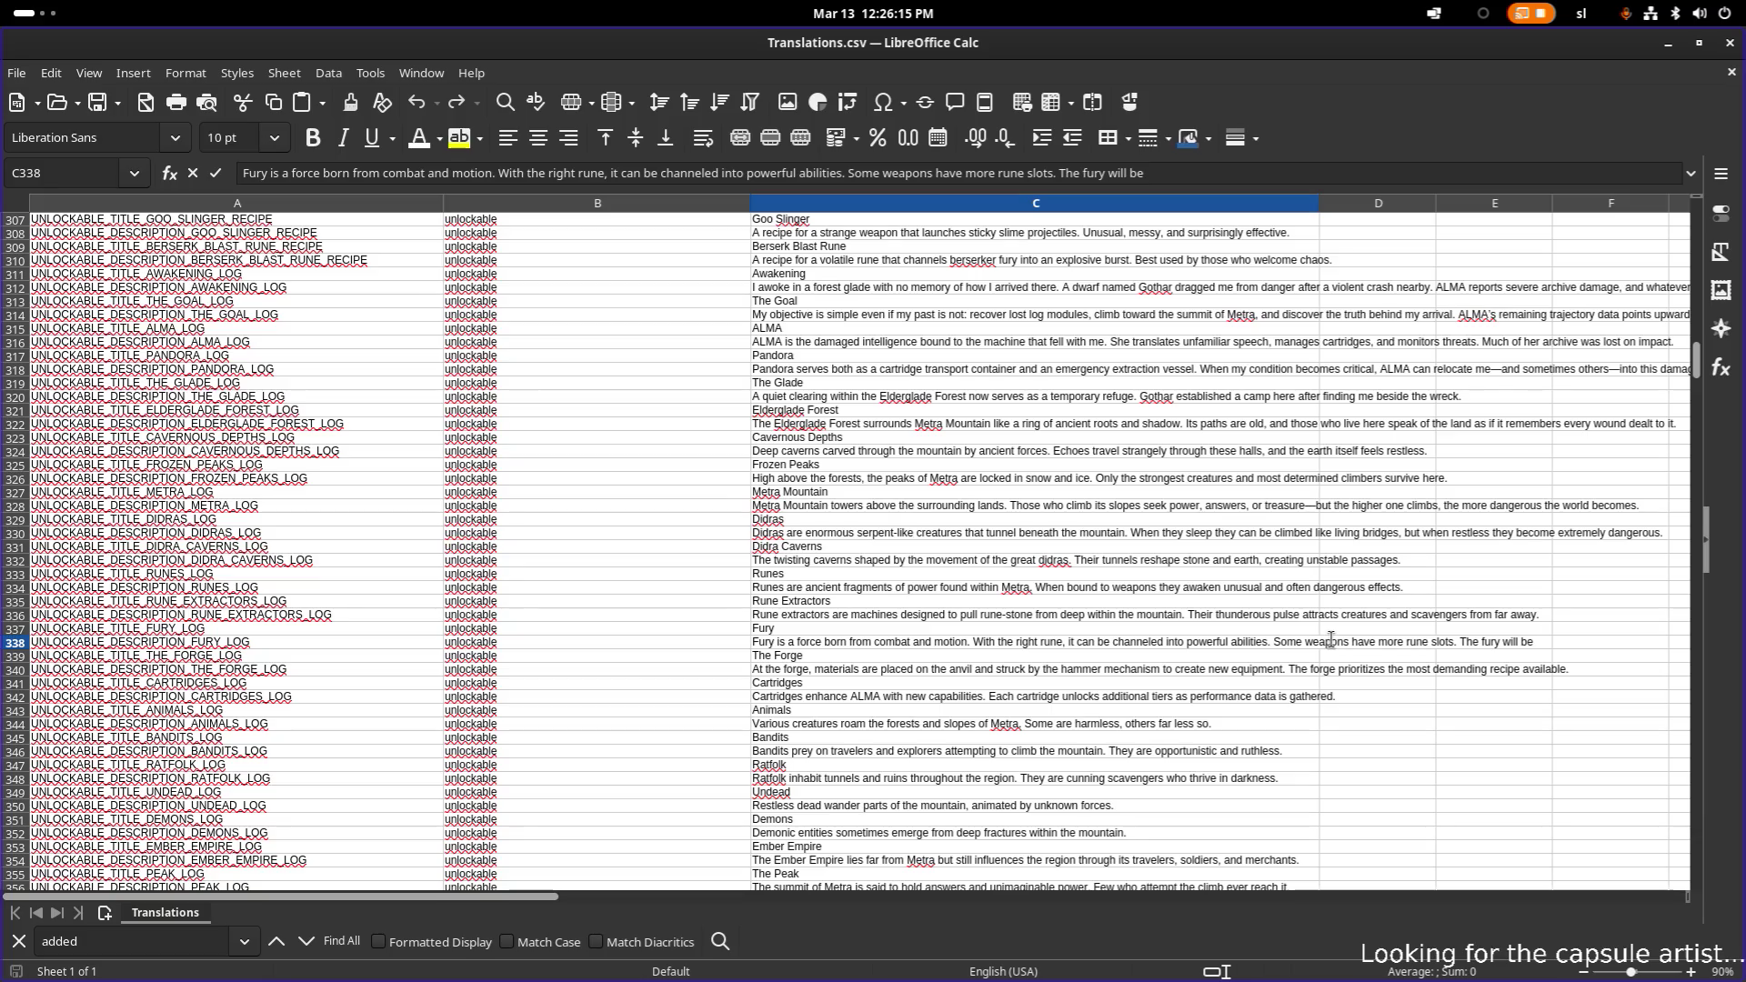
pyautogui.press('BackSpace')
pyautogui.press('BackSpace')
pyautogui.press('BackSpace')
pyautogui.write('is always used first b')
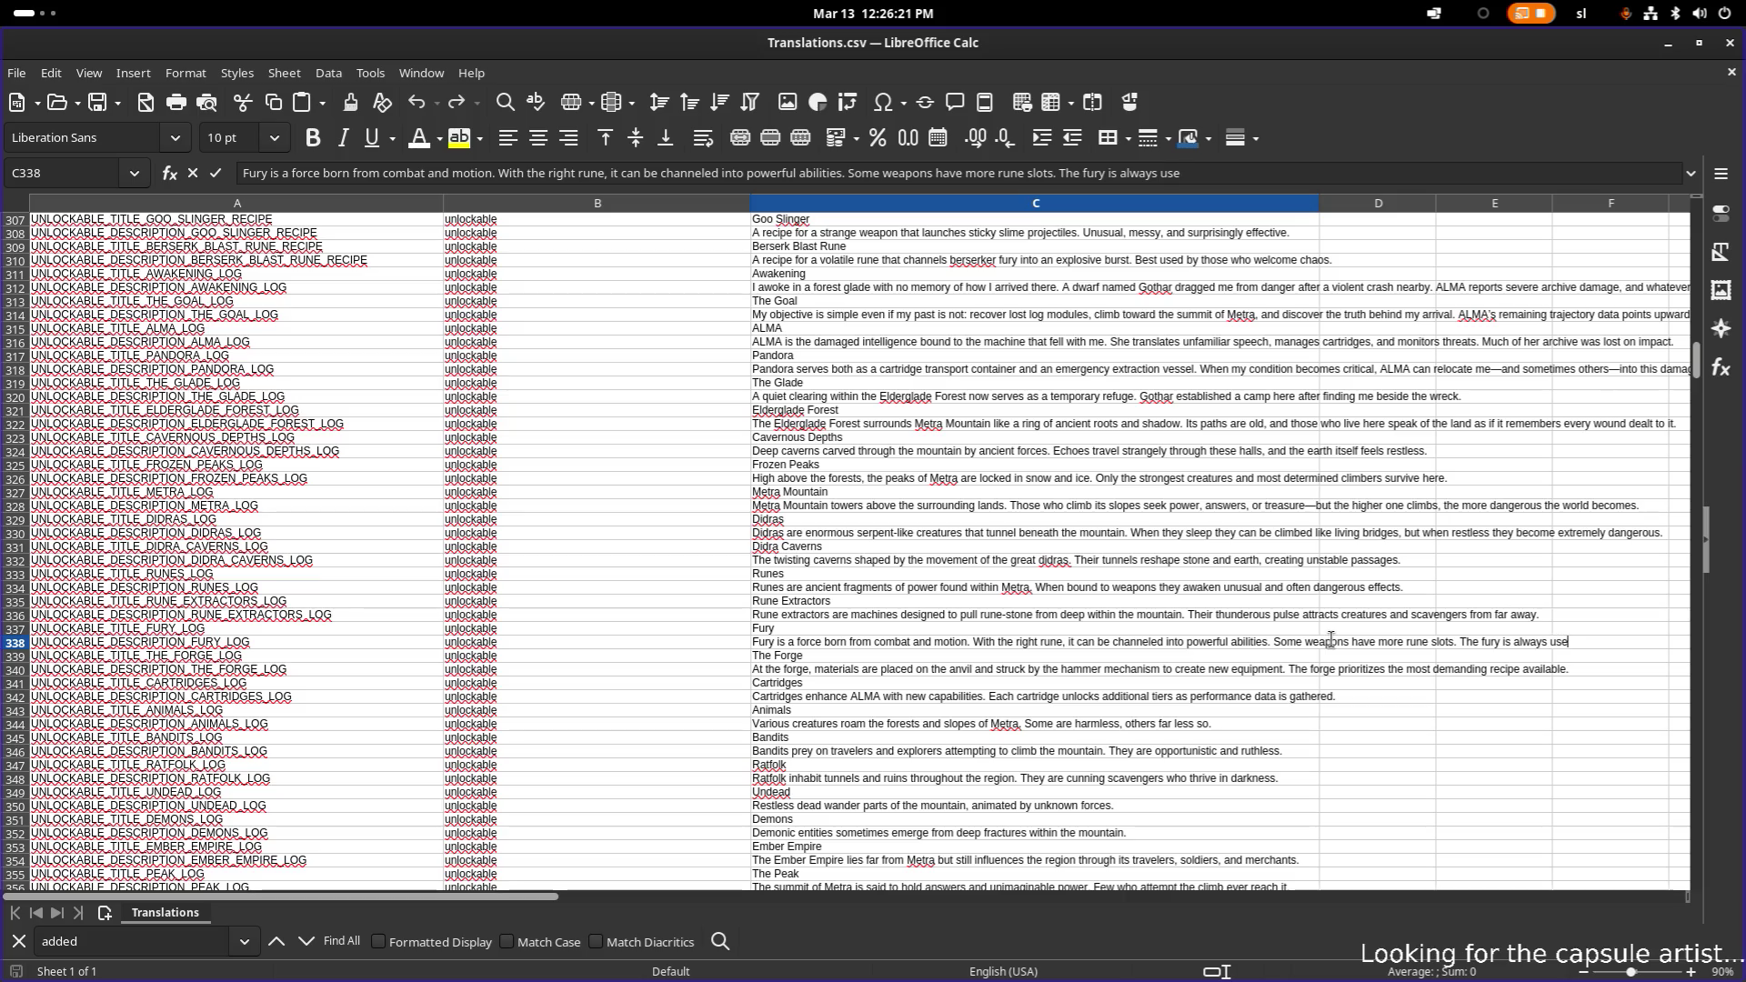
pyautogui.write('y the')
pyautogui.write(' first')
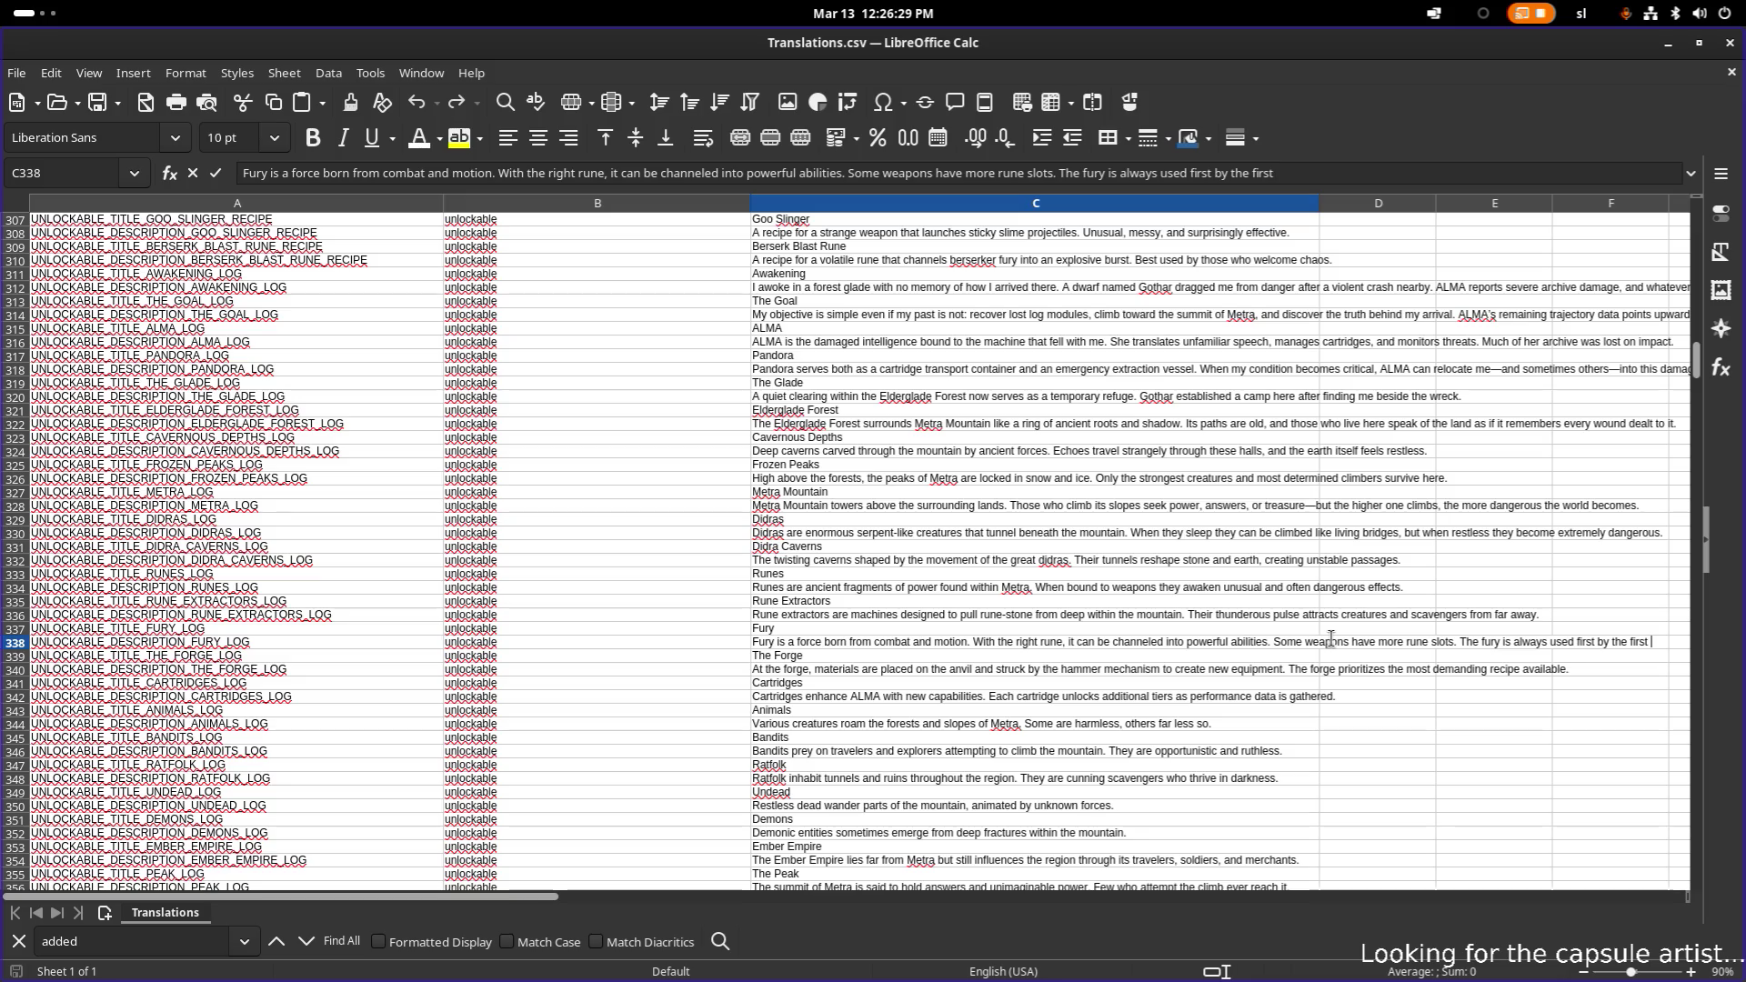
pyautogui.hotkey('ctrl', 'Left')
pyautogui.hotkey('ctrl', 'Left')
pyautogui.hotkey('ctrl', 'Left')
pyautogui.hotkey('shift', 'End')
pyautogui.write('order of equip')
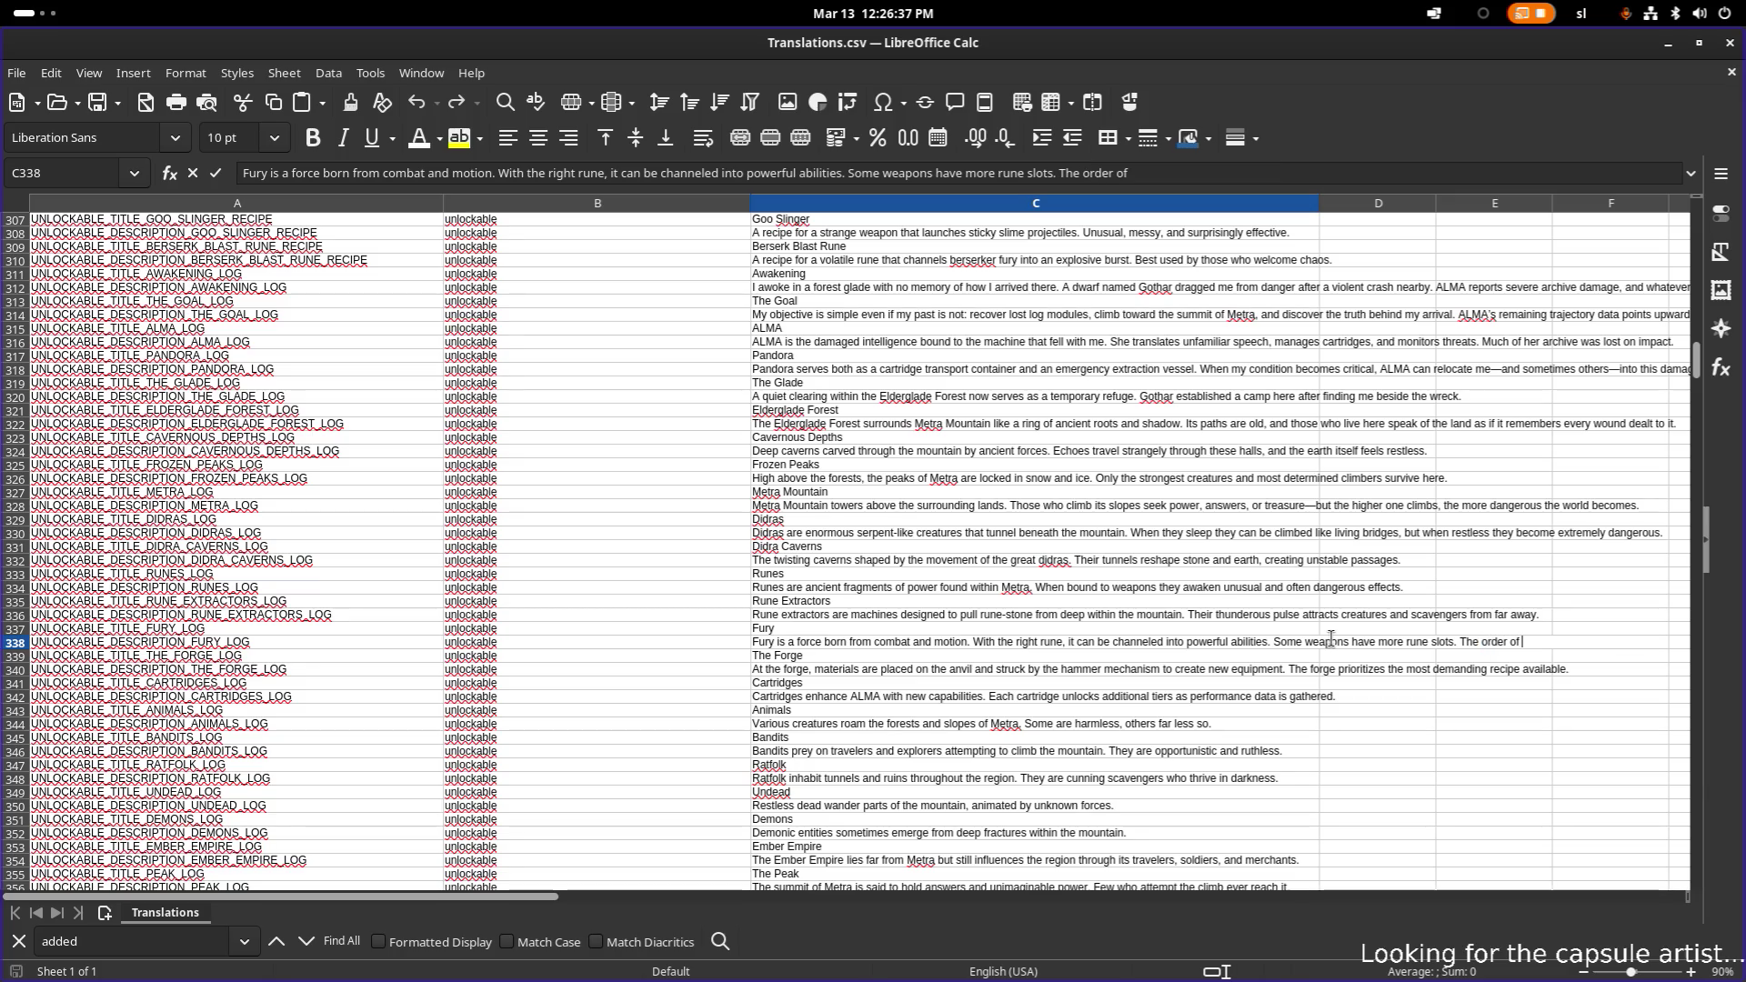
pyautogui.write('pin')
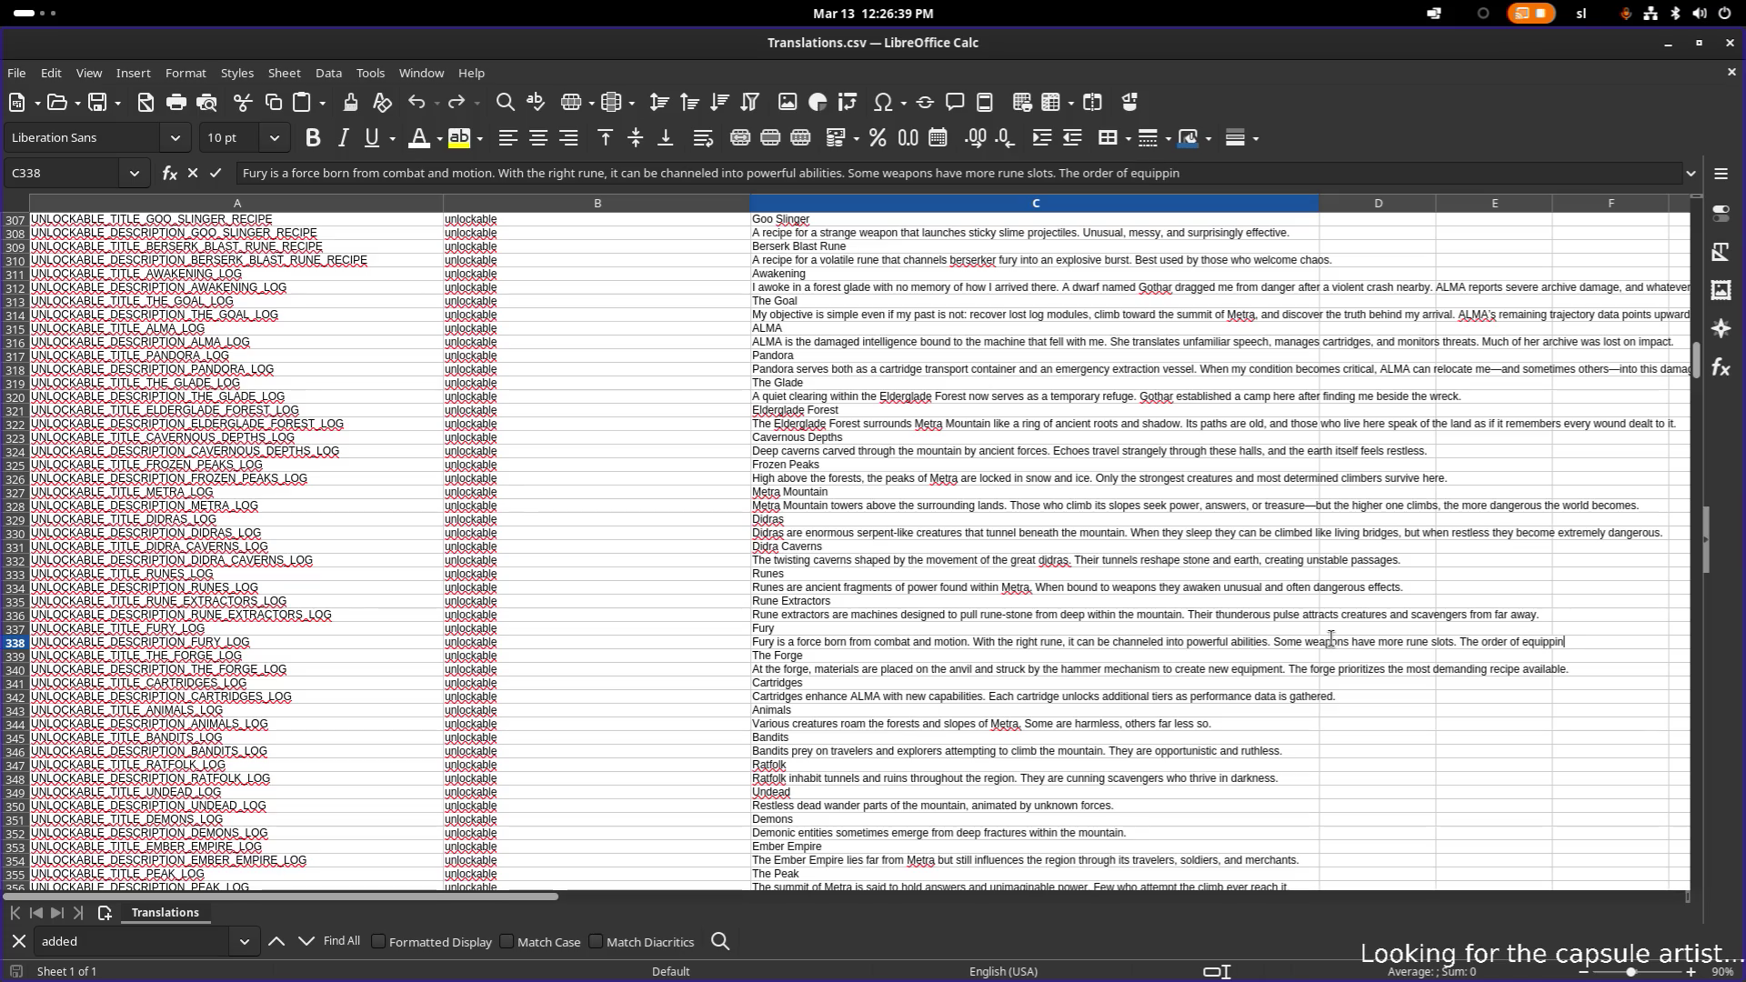
pyautogui.write('g runes matter')
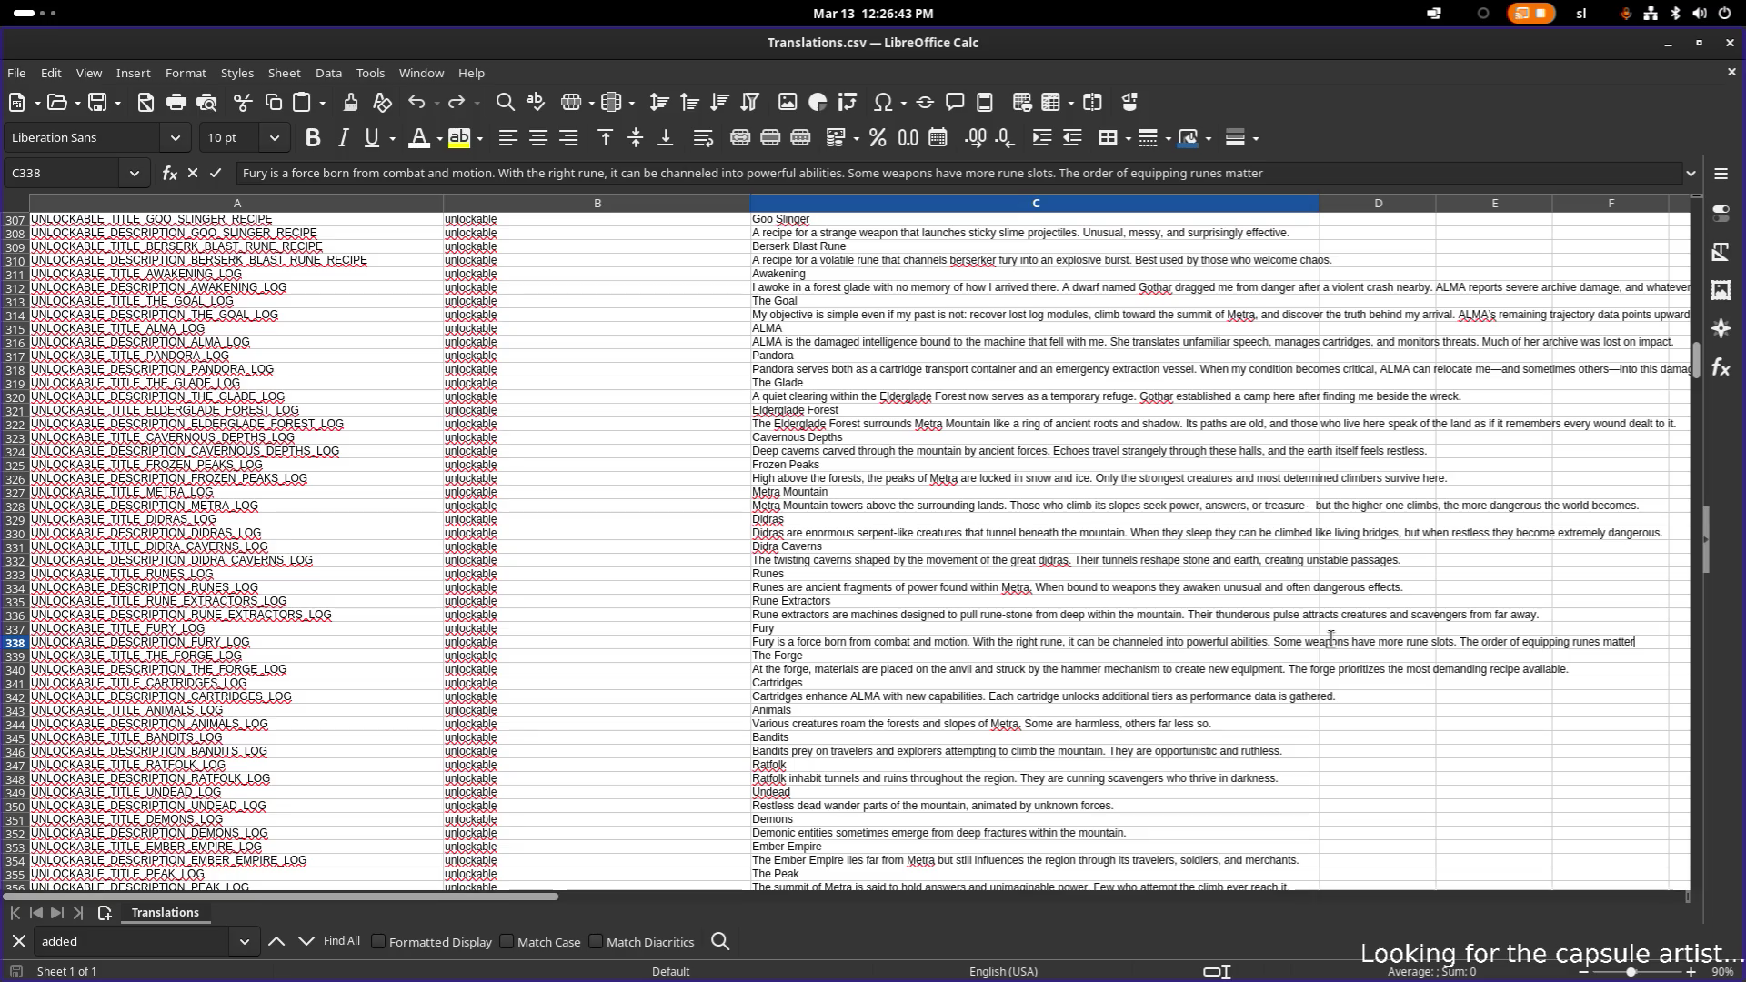
pyautogui.hotkey('ctrl', 'Left')
pyautogui.hotkey('ctrl', 'Left')
pyautogui.hotkey('ctrl', 'shift', 'Left')
# - Reword C338 to 'The slot type of runes matter' and add the clause that mismatched runes have reduced power
pyautogui.write('slot type')
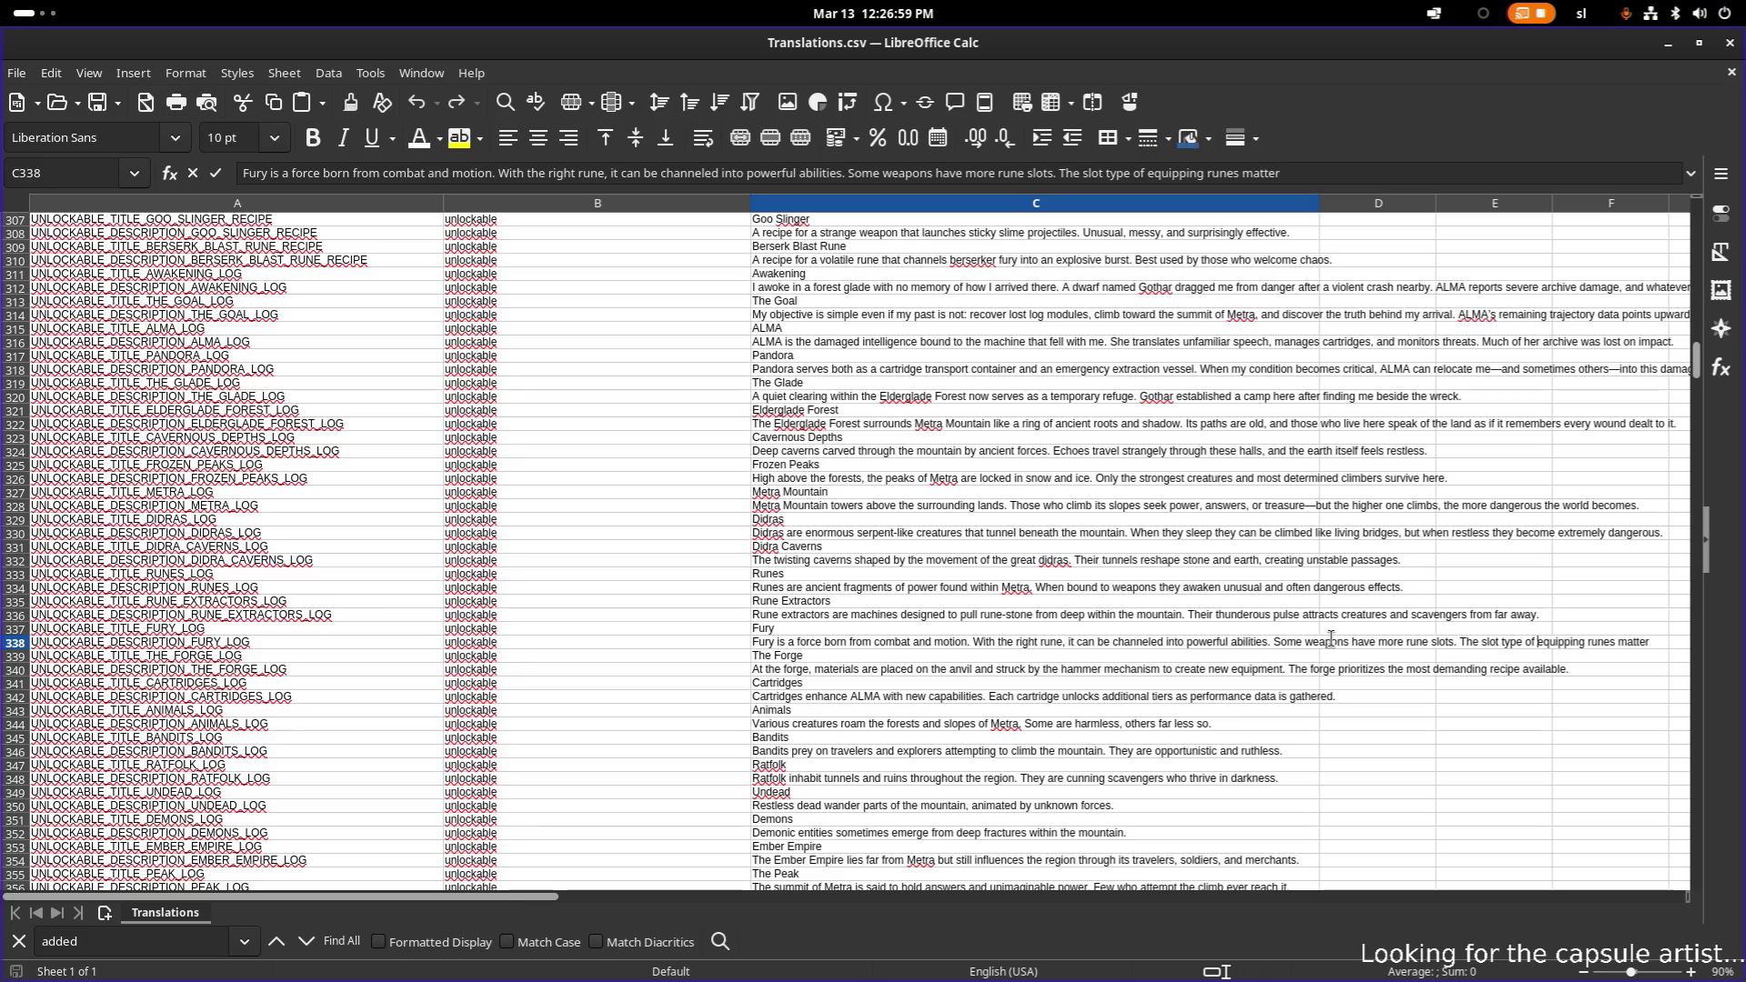
pyautogui.hotkey('ctrl', 'shift', 'Right')
pyautogui.write('e')
pyautogui.press('BackSpace')
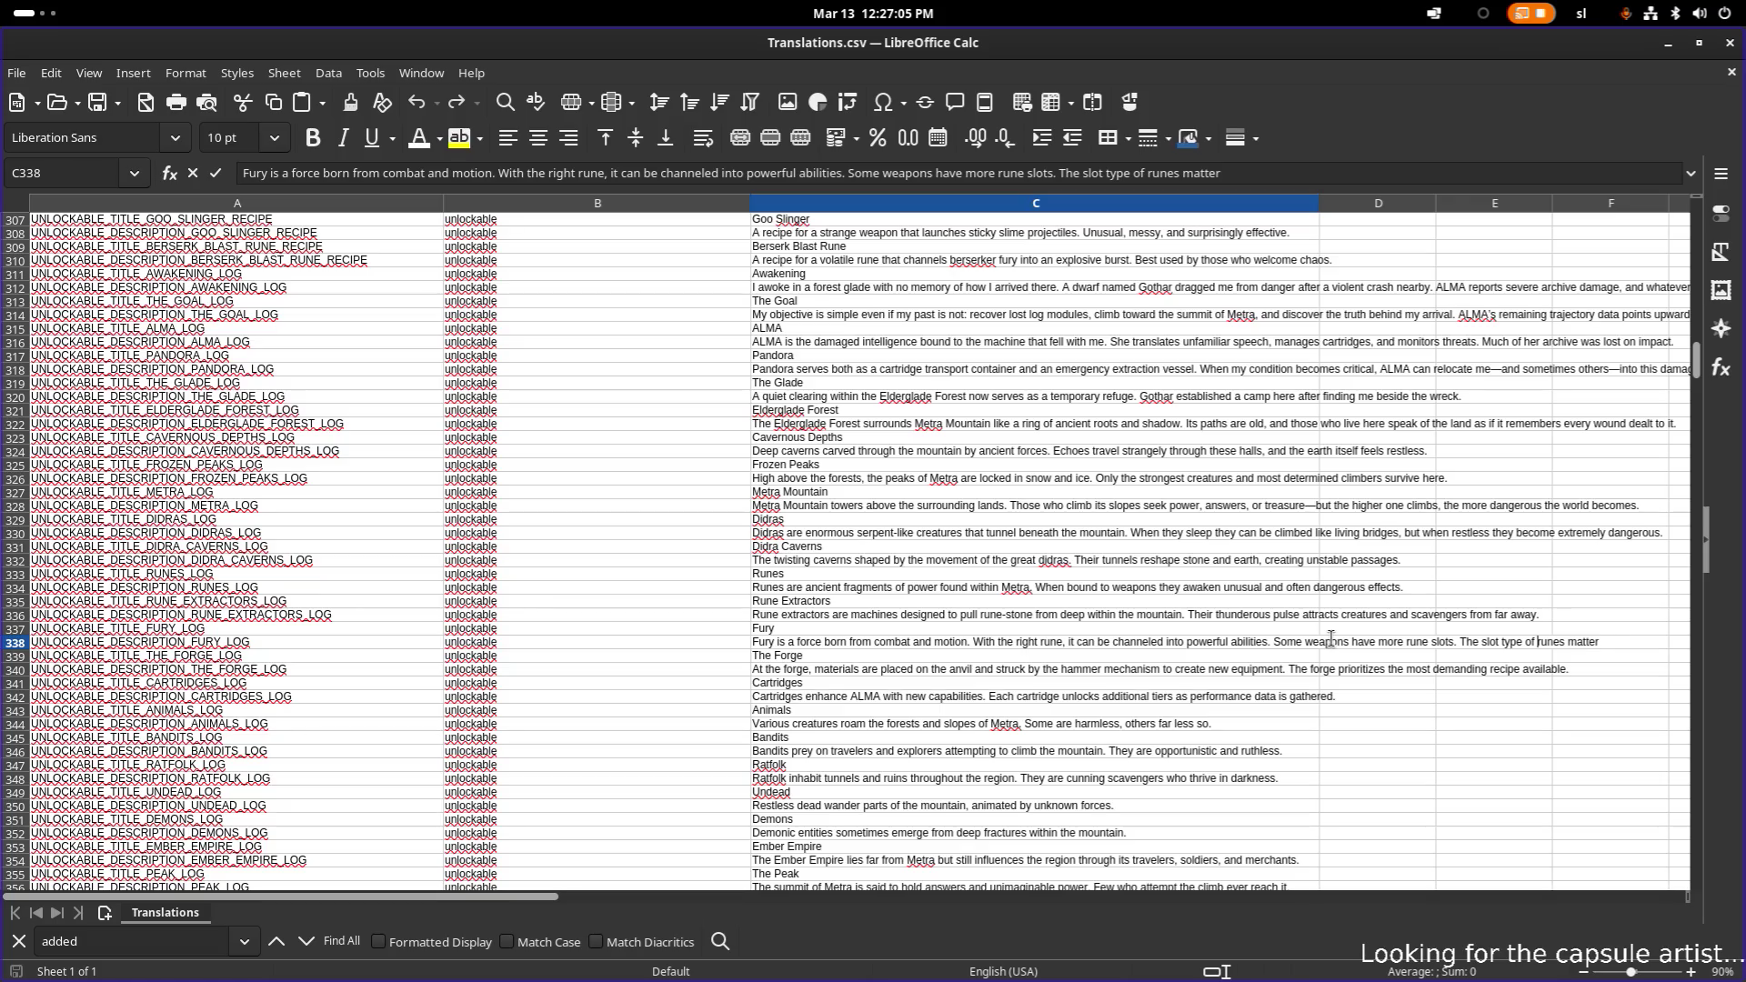
pyautogui.press('End')
pyautogui.write('-if the slot d')
pyautogui.press('BackSpace')
pyautogui.press('BackSpace')
pyautogui.press('BackSpace')
pyautogui.write('runes matter – if the ')
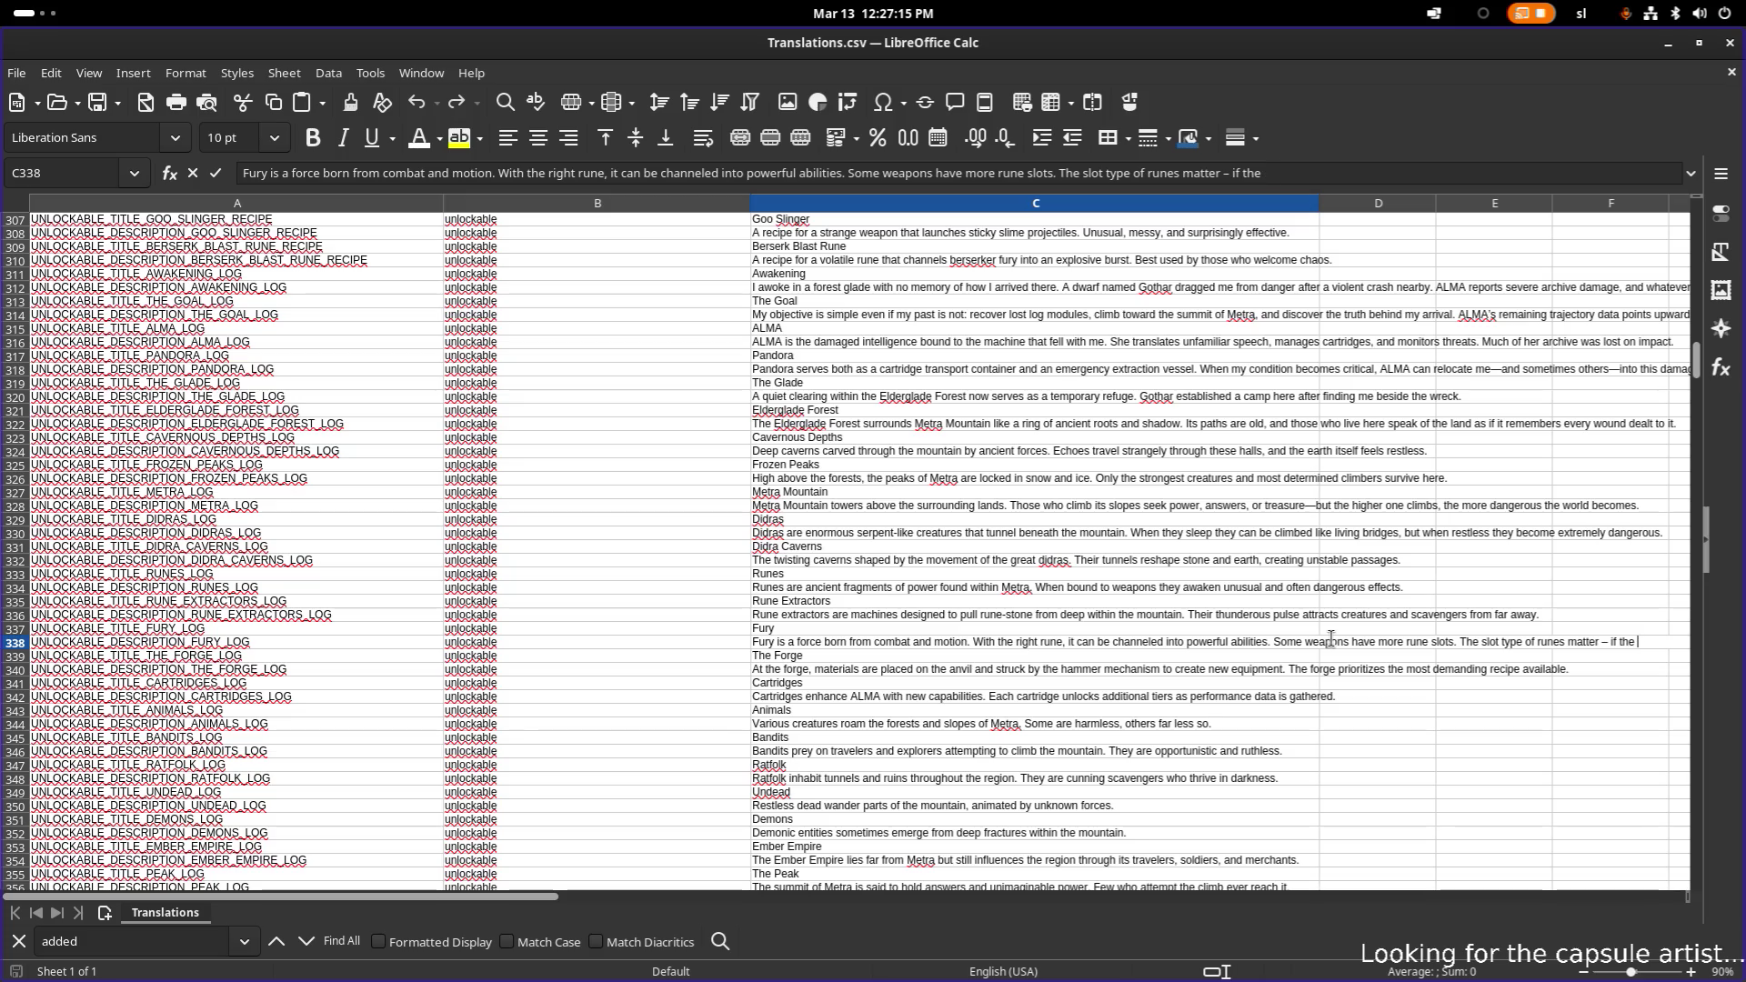
pyautogui.write("rune doesn't ")
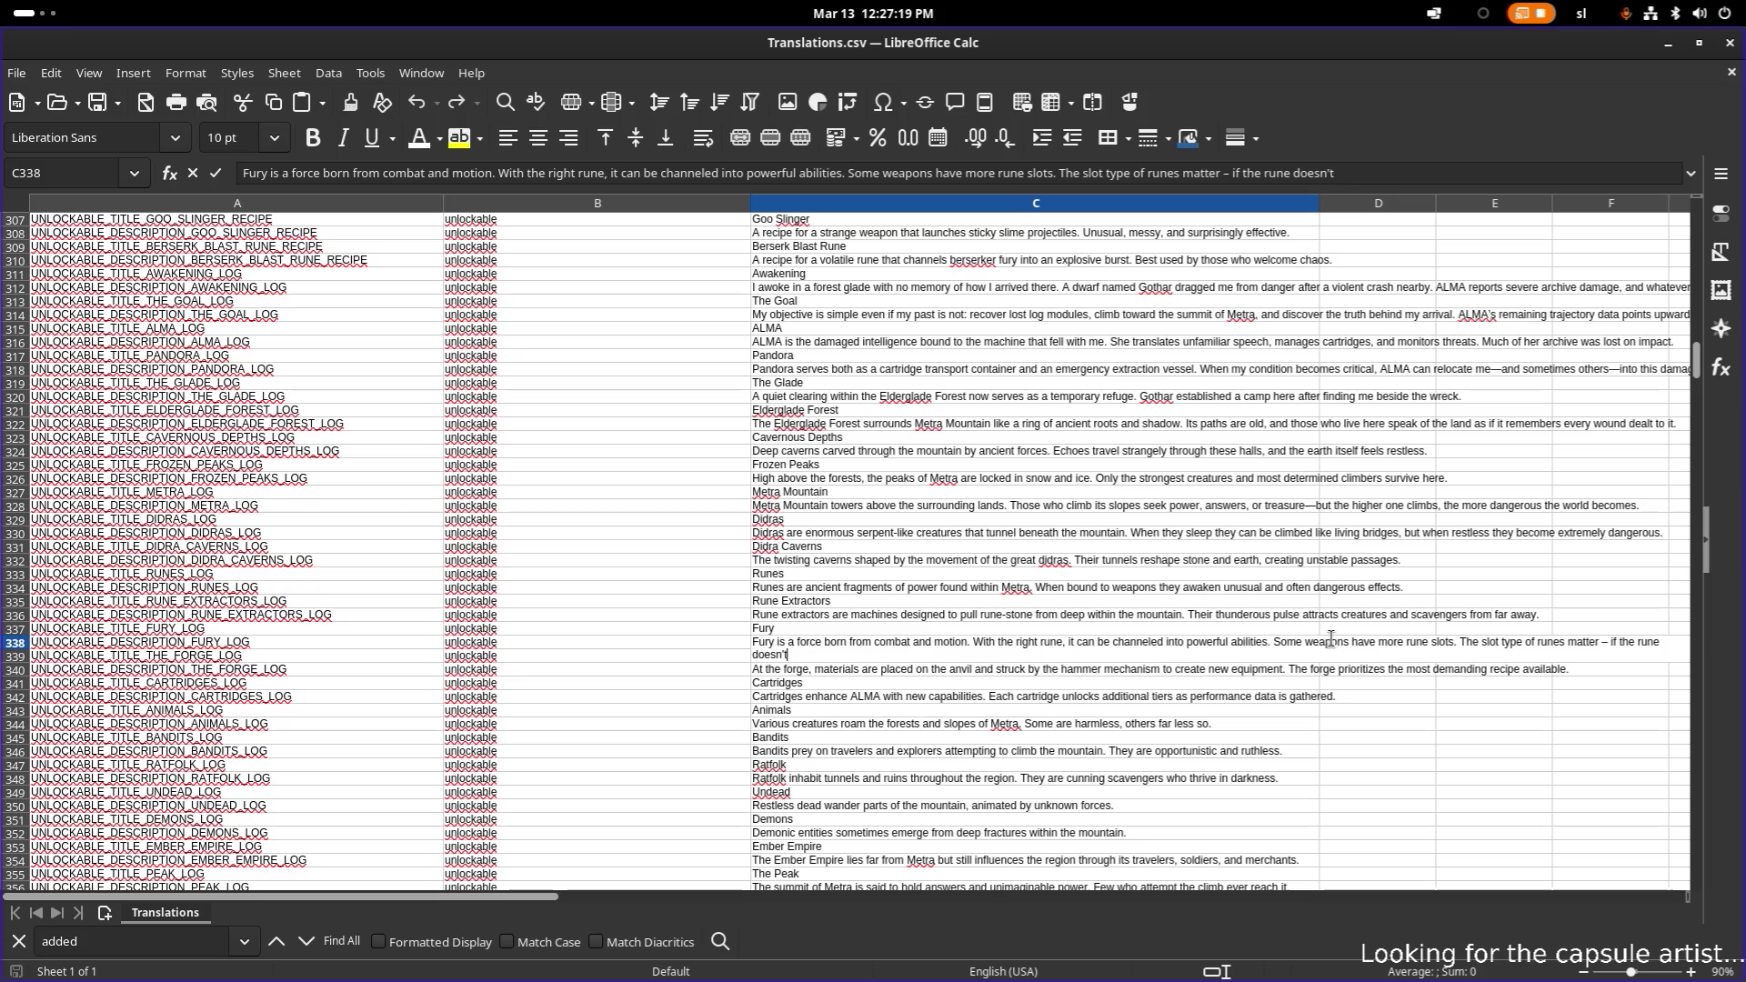
pyautogui.write('match the slot')
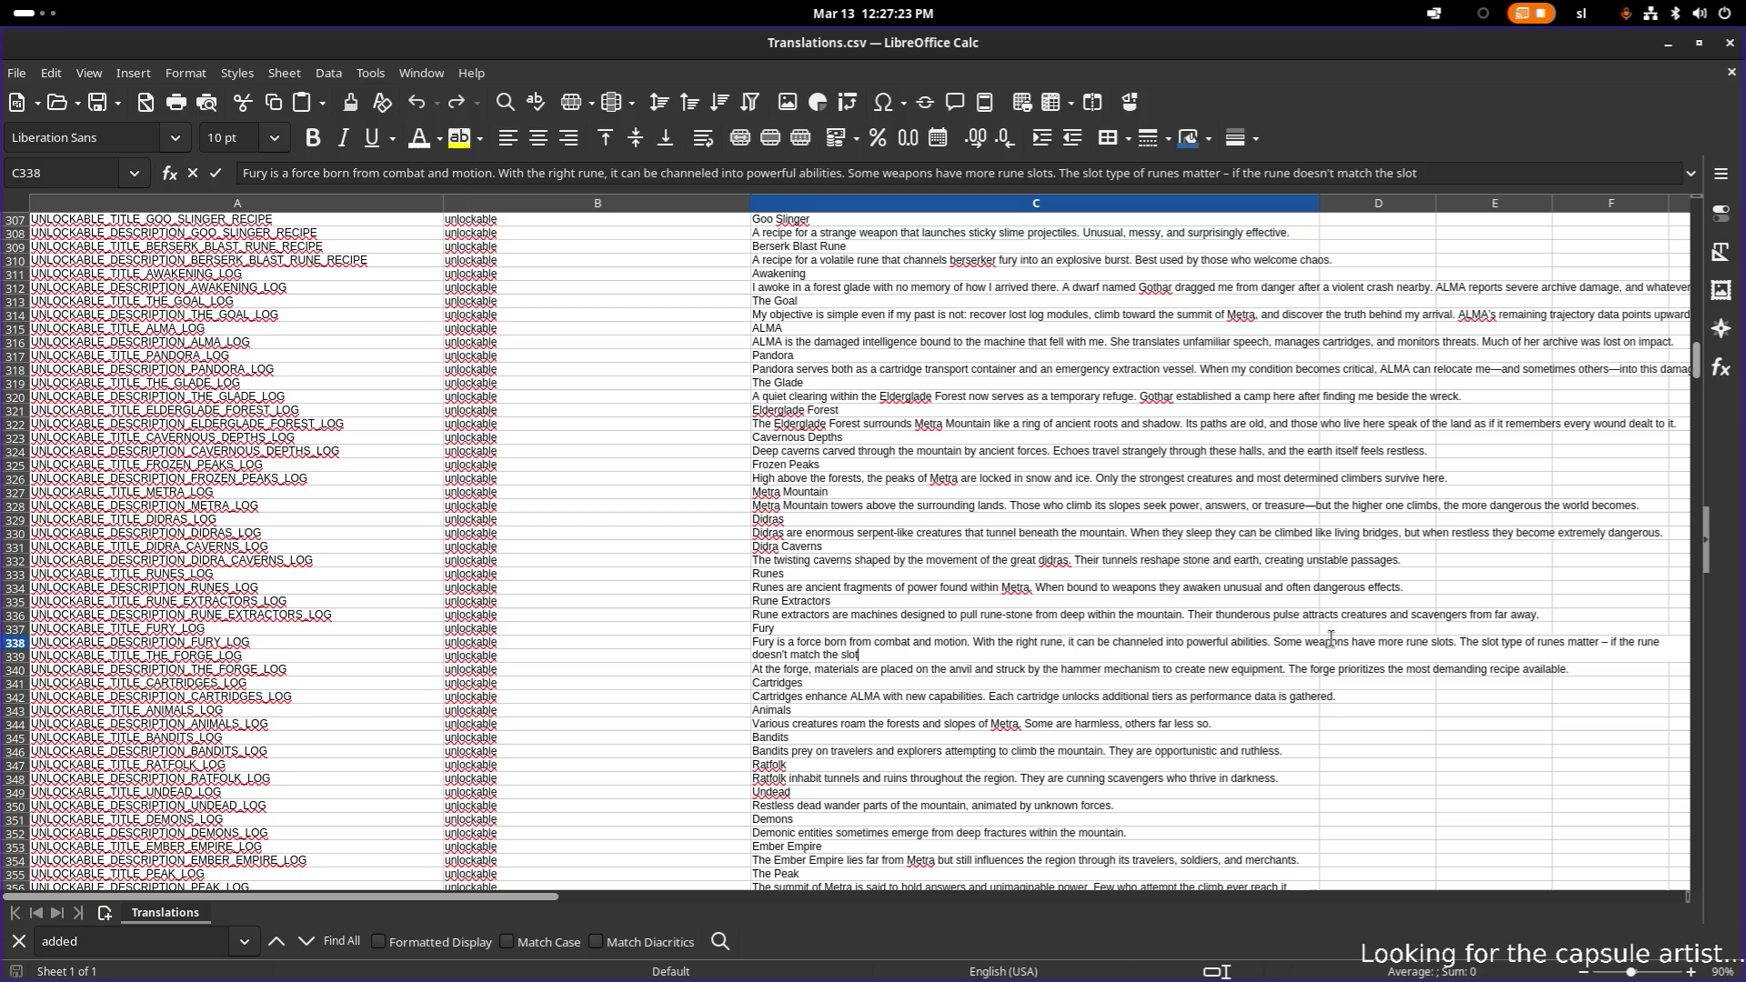
pyautogui.write(' type, its power')
pyautogui.write(' if reduced and its')
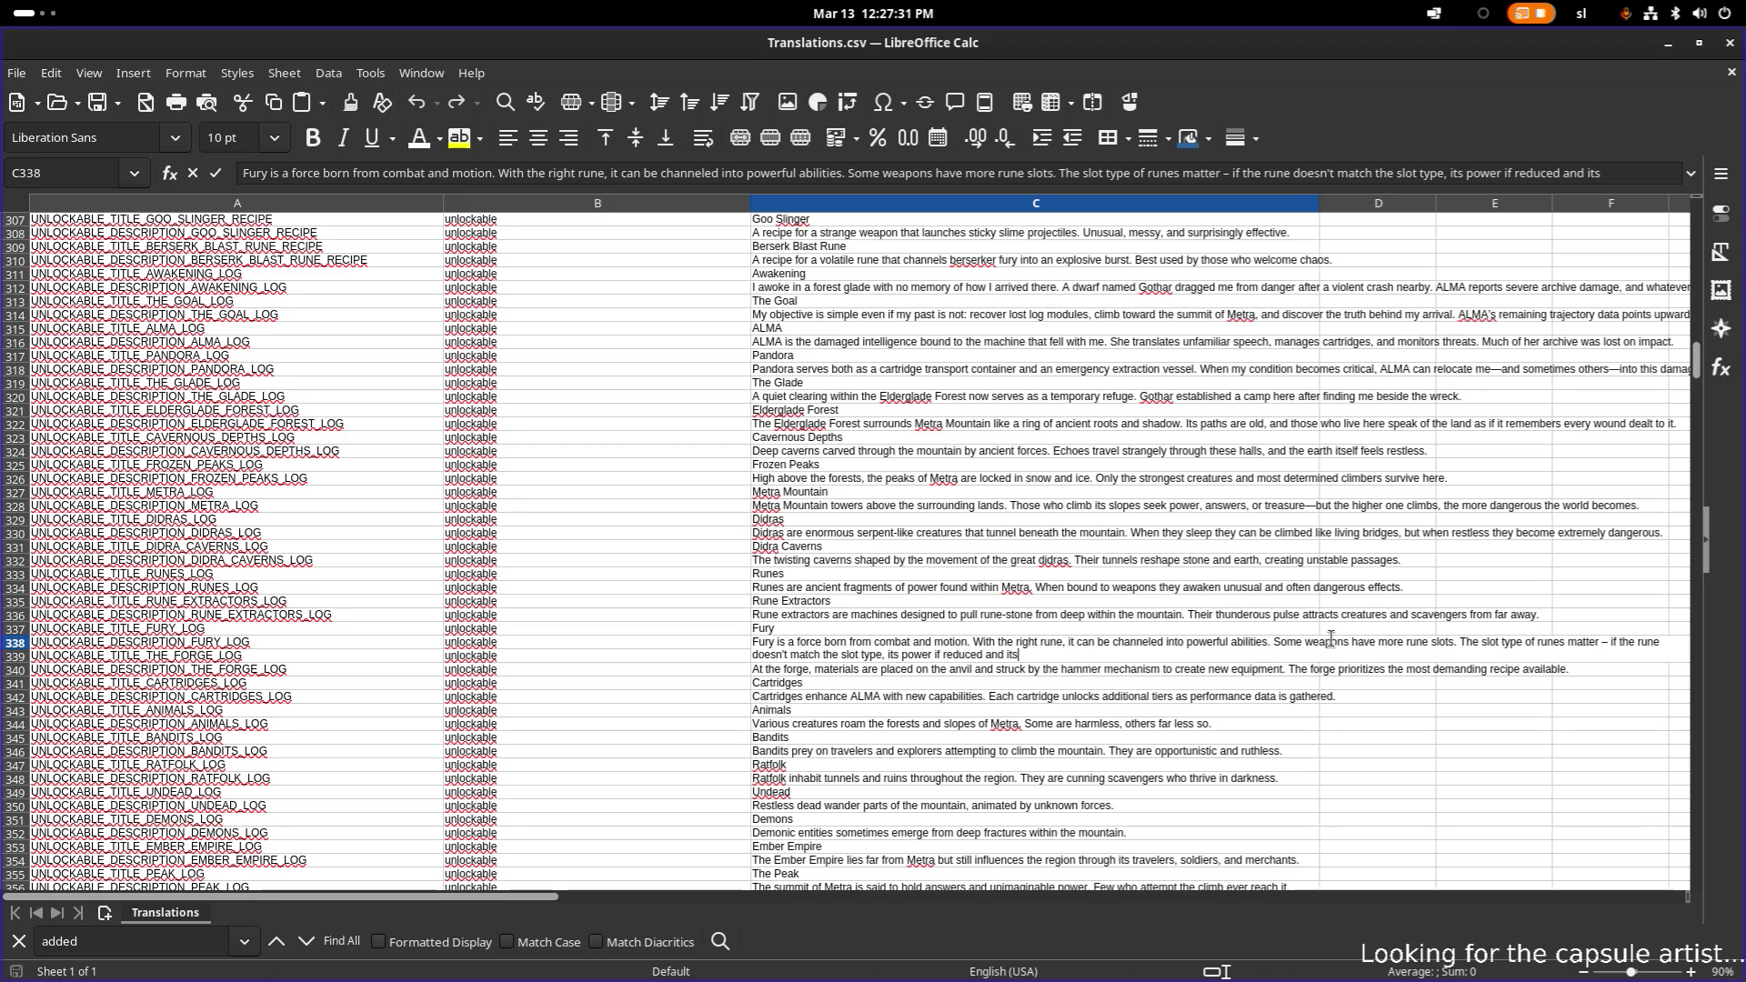
pyautogui.write(' fury cost is i')
pyautogui.write('ncreased!')
# - Commit the Fury description and minimize Calc to return to Godot
pyautogui.press('Return')
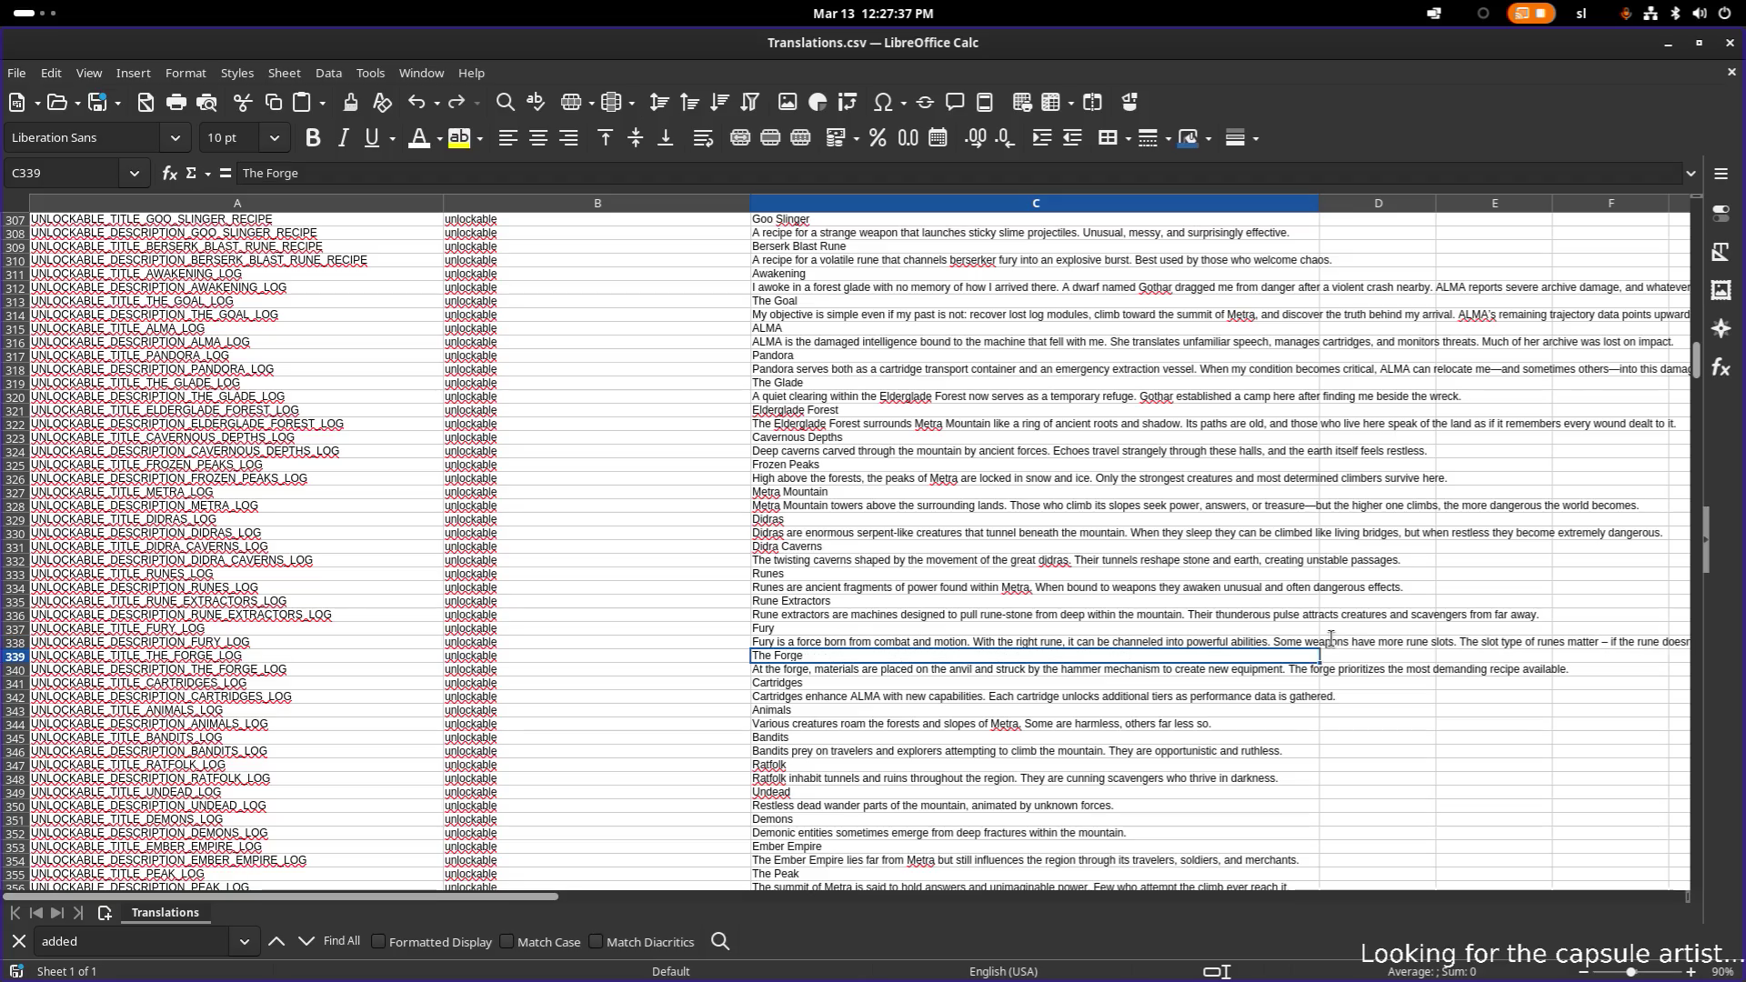
pyautogui.click(1269, 631)
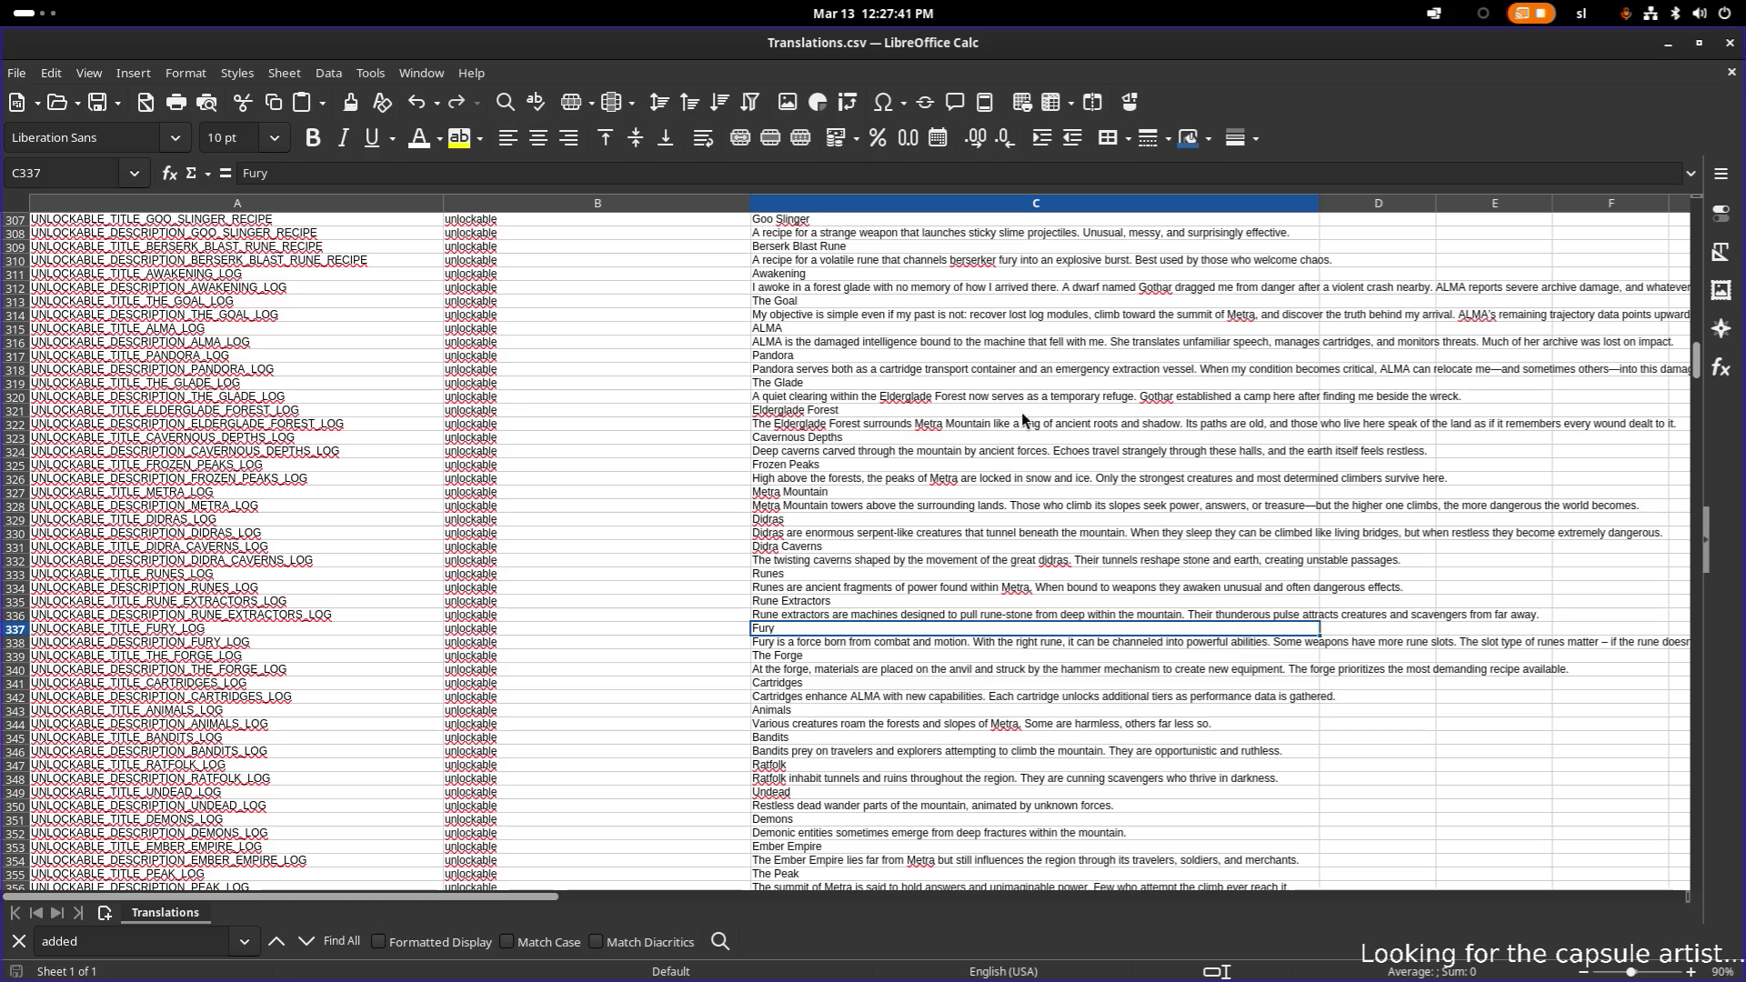
pyautogui.click(1670, 46)
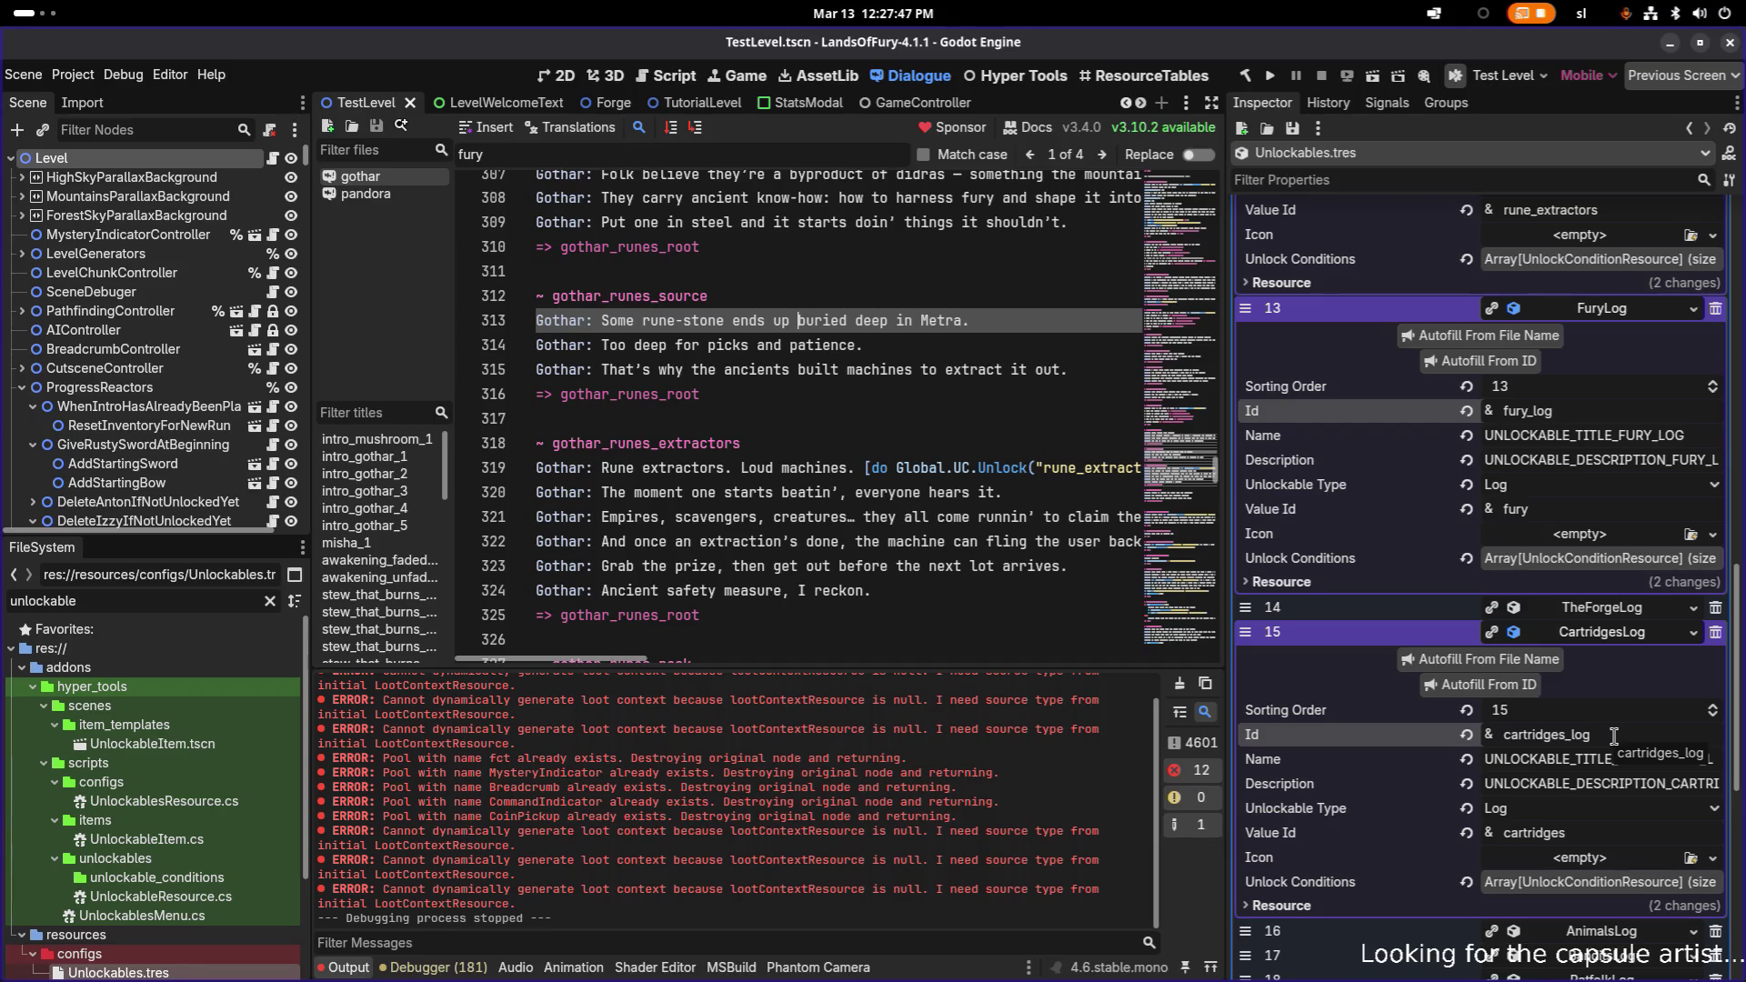
# - Find the fury_log unlock on Gothar's dialogue line 308, then switch back to Translations.csv
pyautogui.doubleClick(1605, 417)
pyautogui.hotkey('ctrl', 'c')
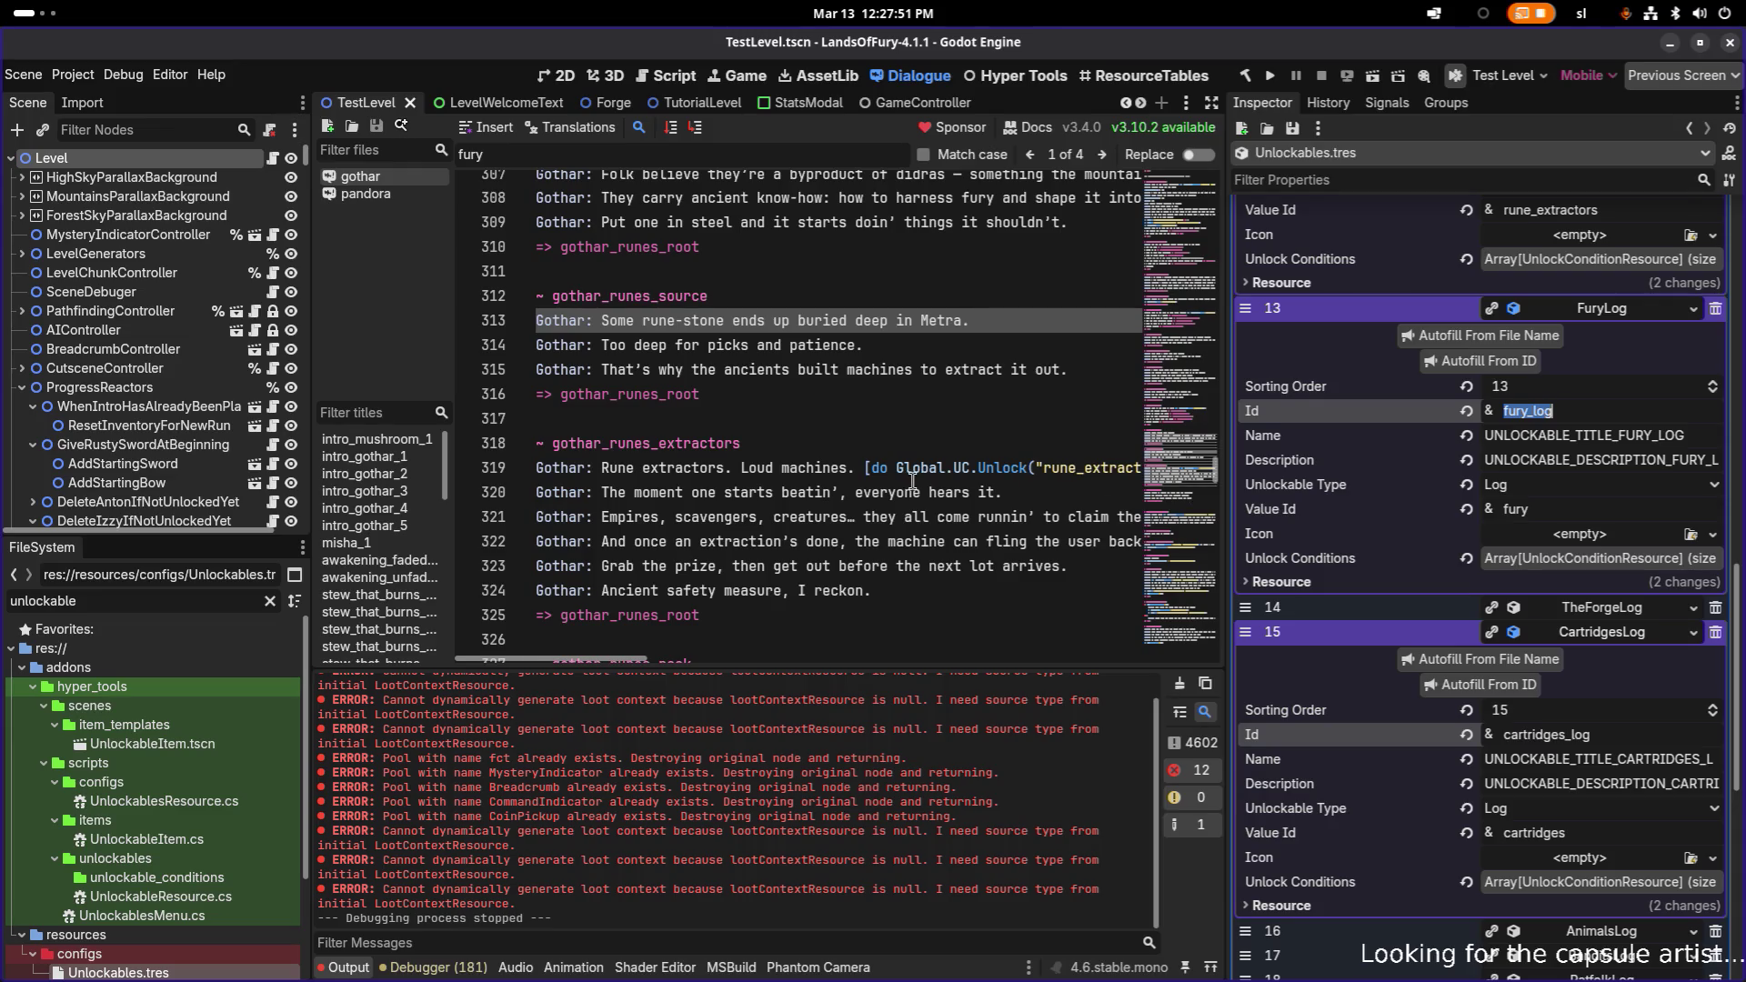
pyautogui.click(954, 469)
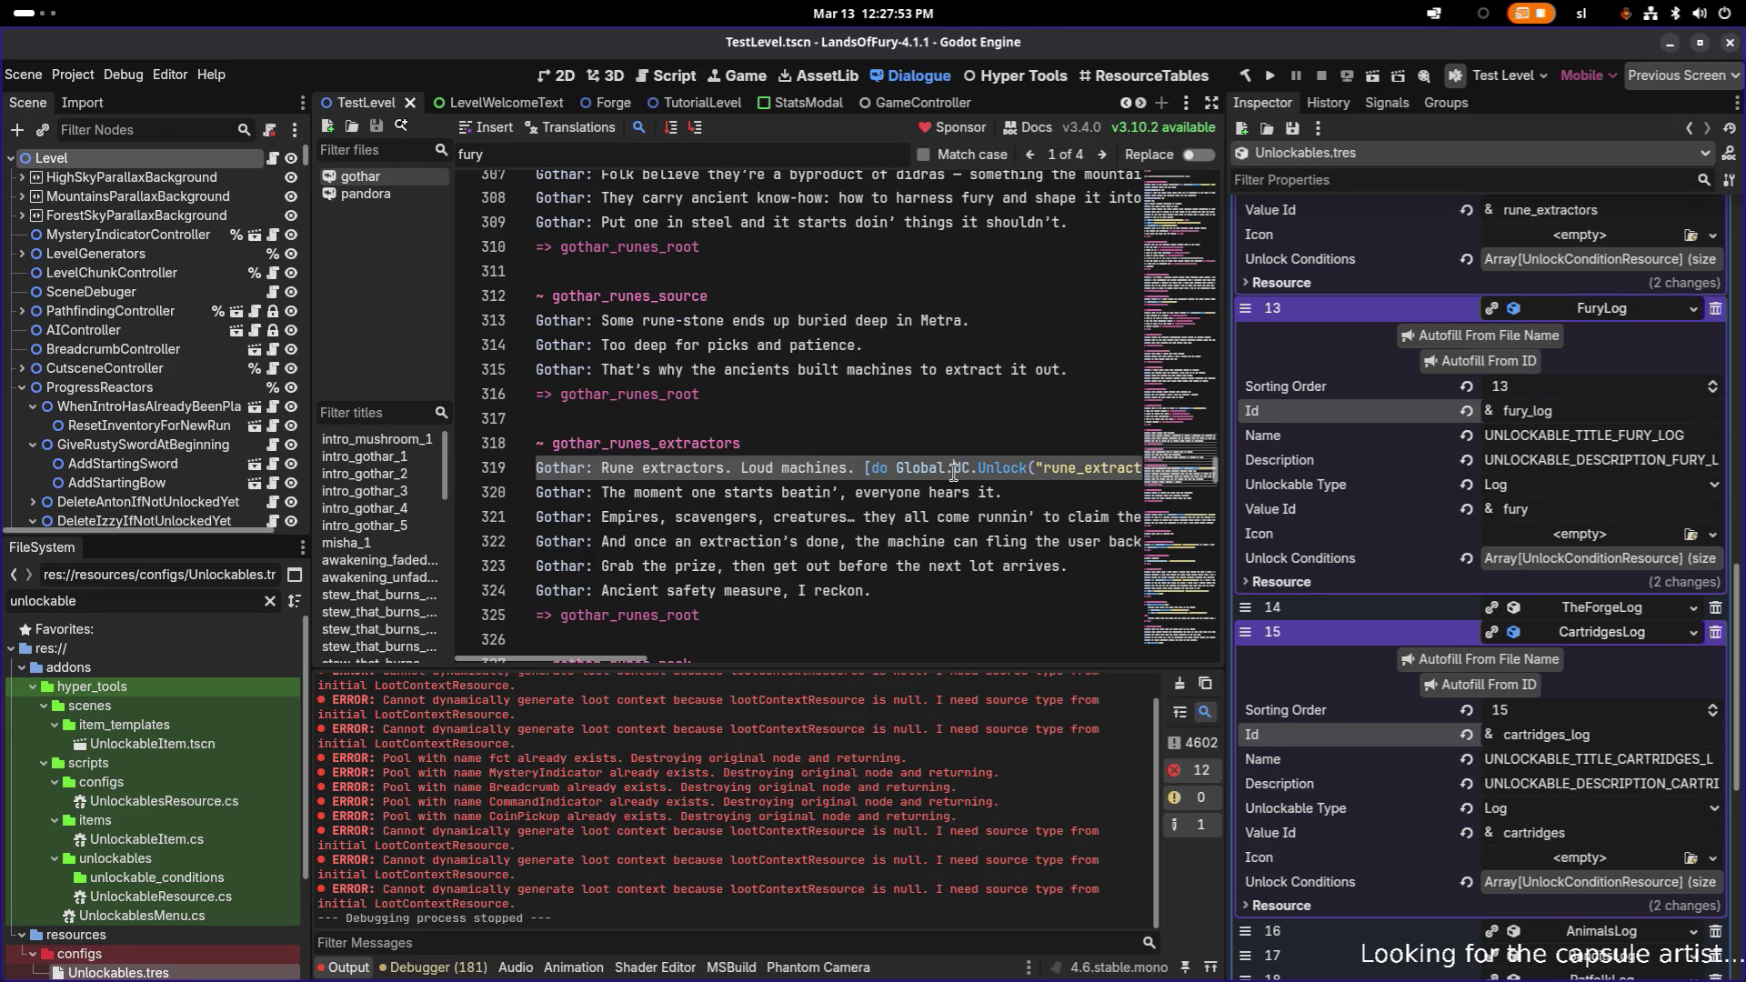
pyautogui.hotkey('ctrl', 'f')
pyautogui.hotkey('ctrl', 'v')
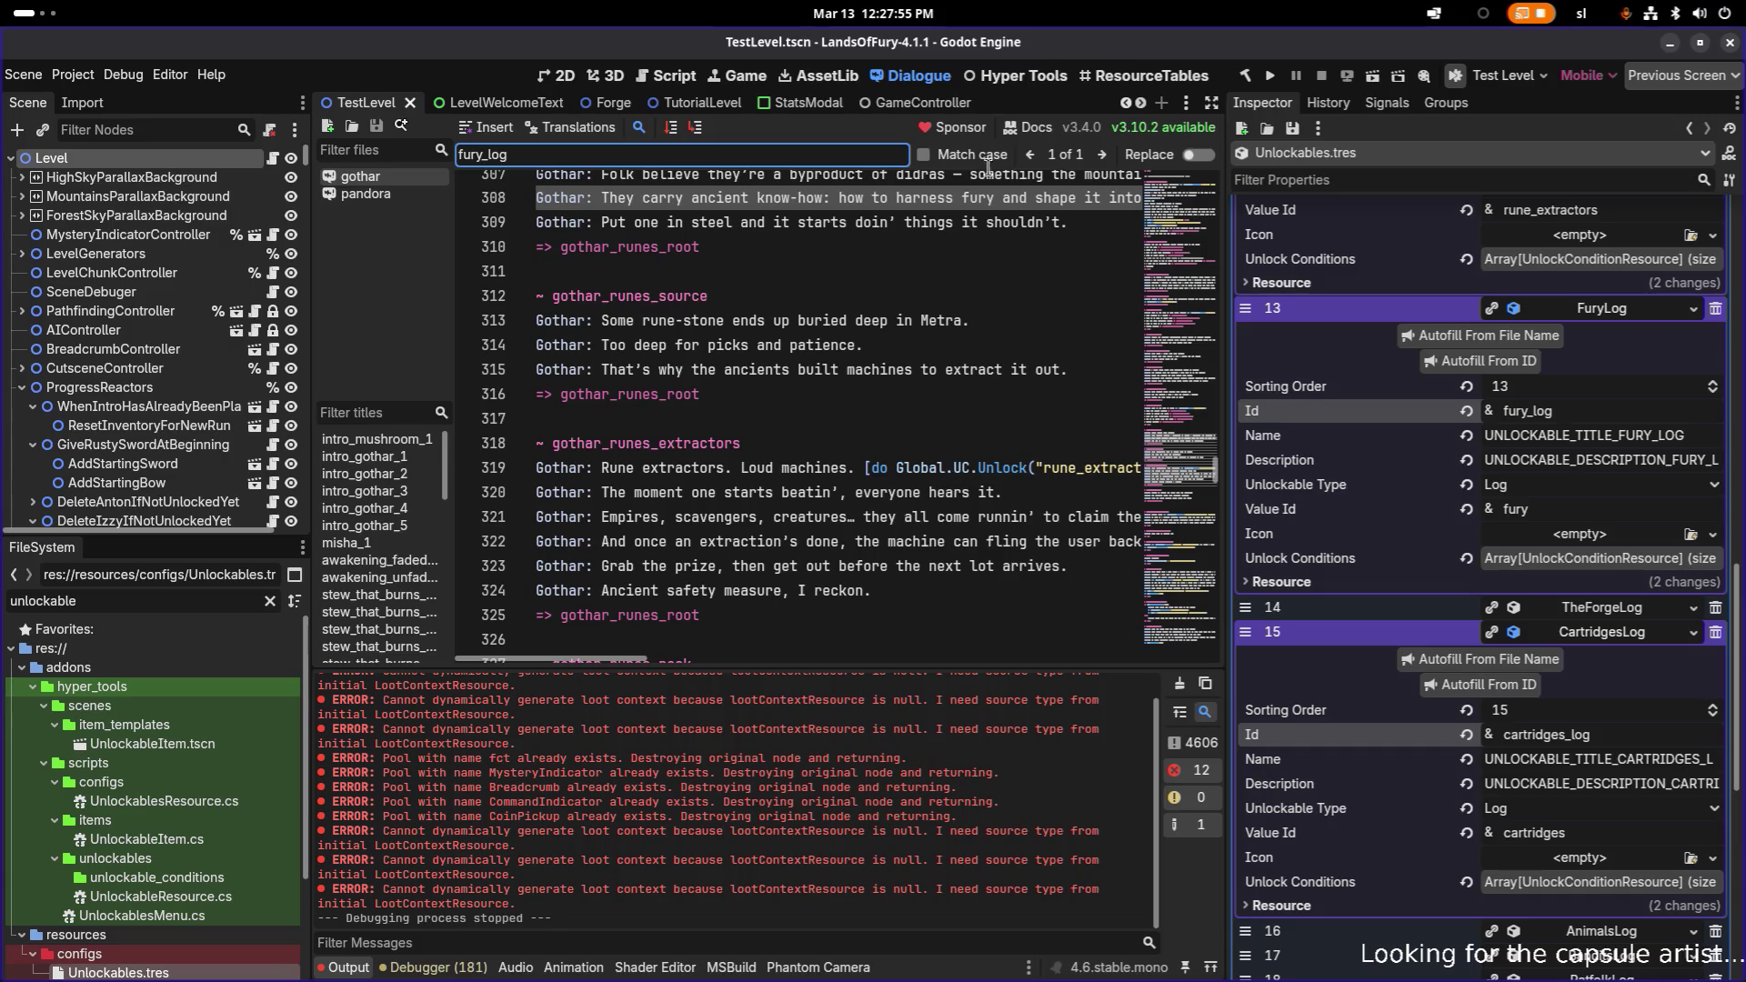
pyautogui.click(1101, 156)
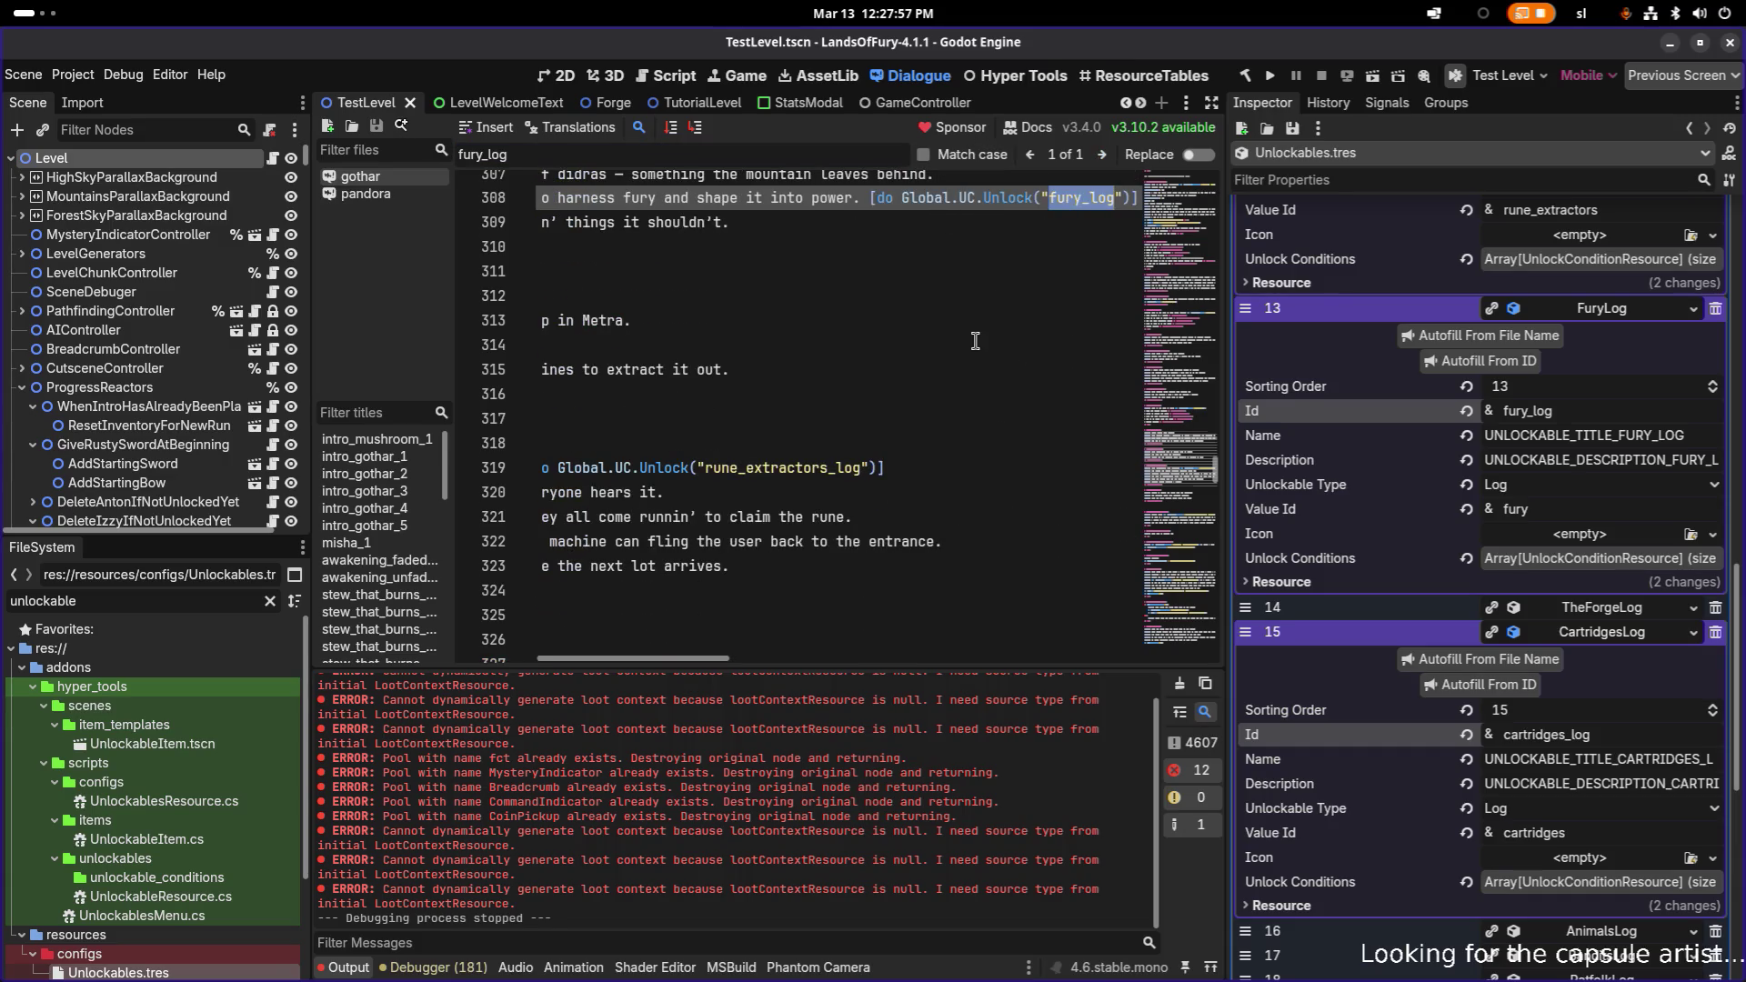
pyautogui.scroll(2, 973, 341)
pyautogui.click(860, 345)
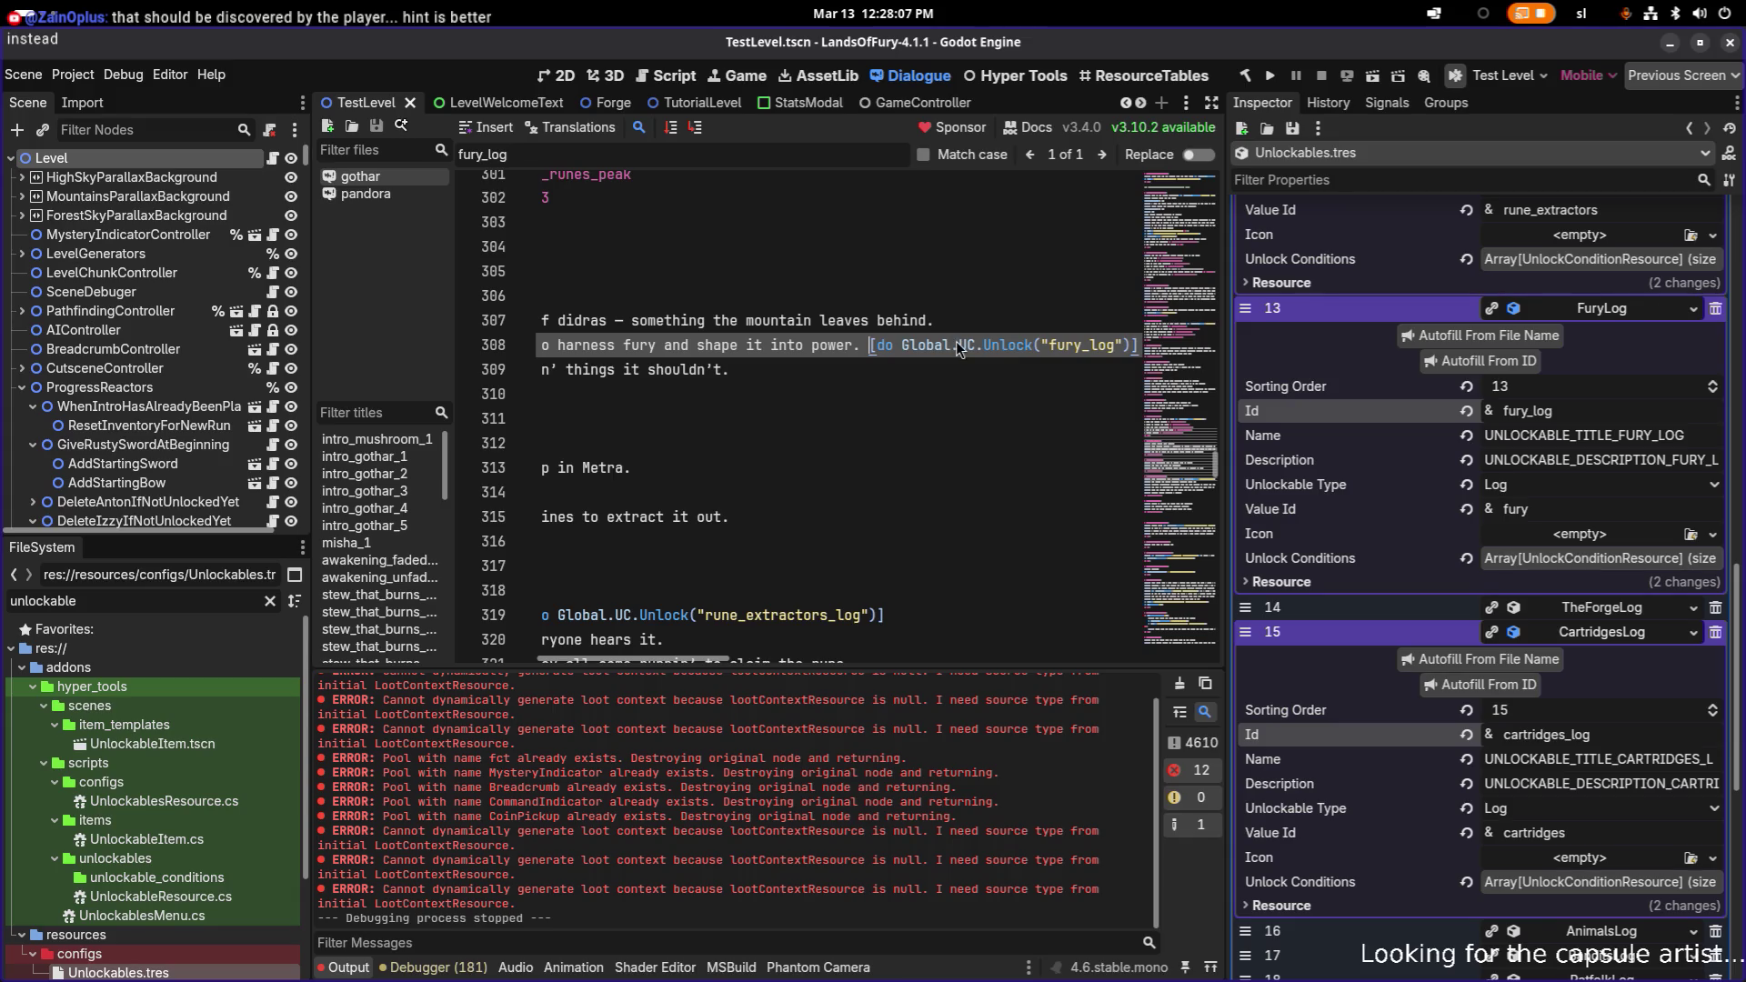
pyautogui.hotkey('alt', 'Tab')
pyautogui.hotkey('alt', 'Tab')
pyautogui.hotkey('alt', 'Tab')
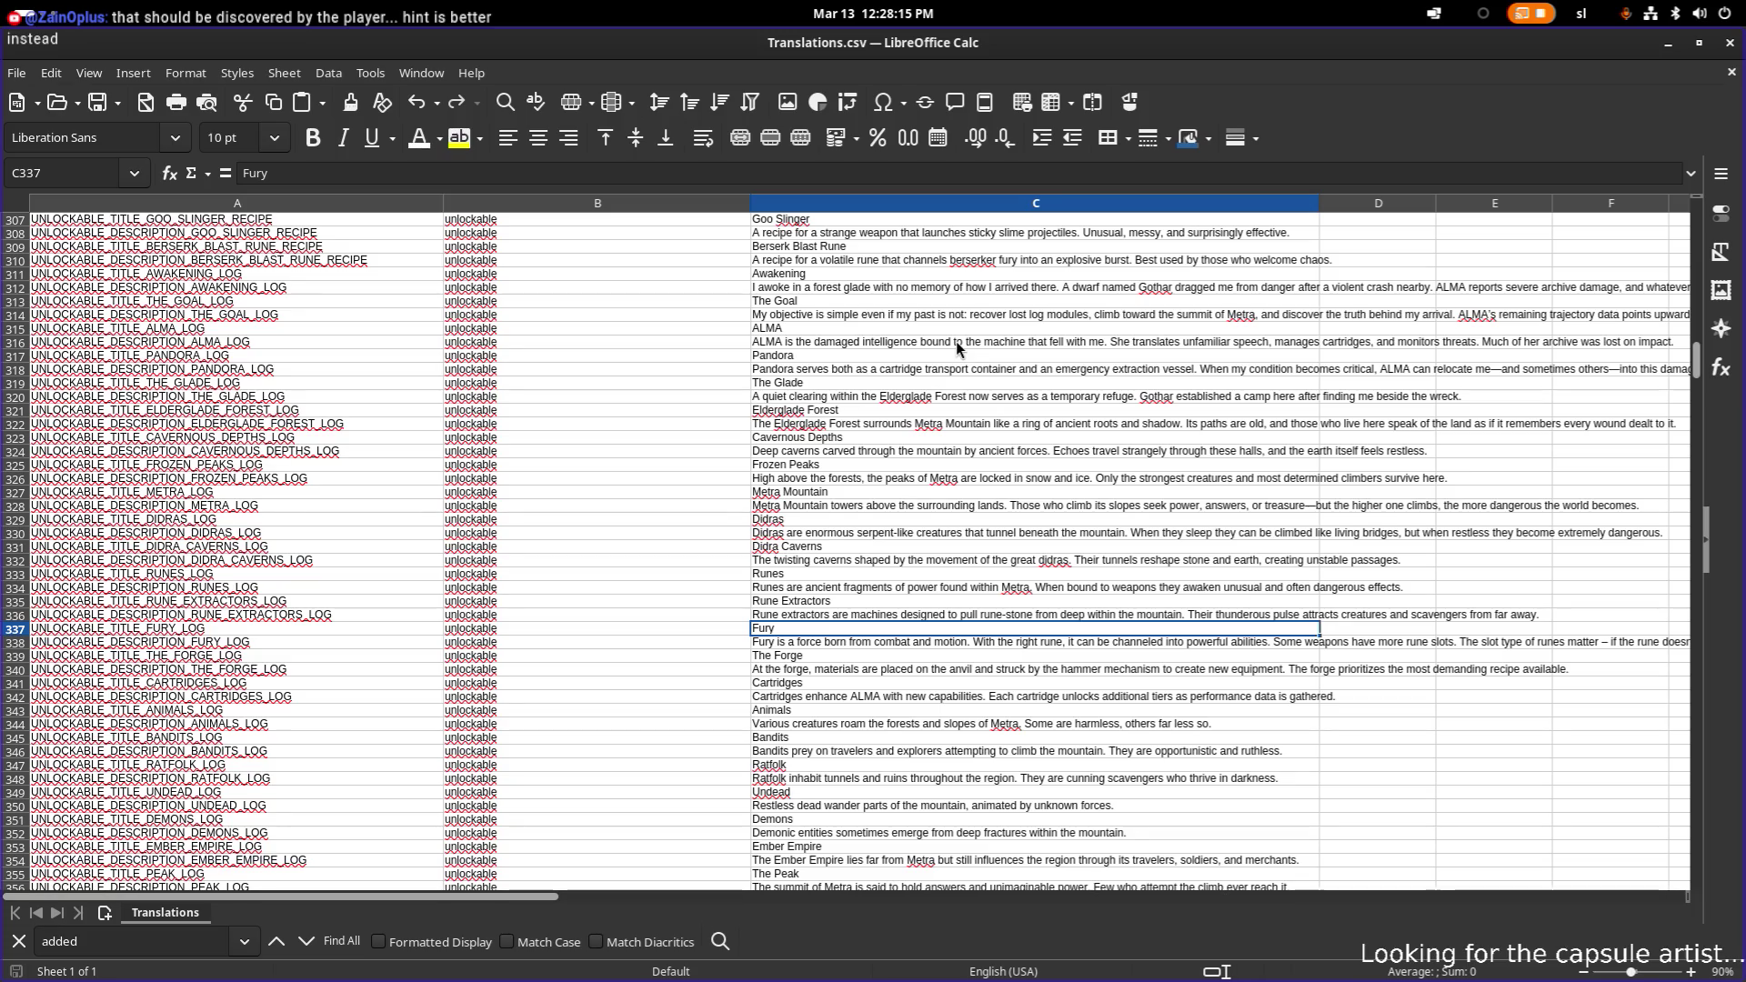
# - Rewrite the C338 rune-slot sentence to 'Putting the rune in the right slot matters'
pyautogui.doubleClick(1180, 644)
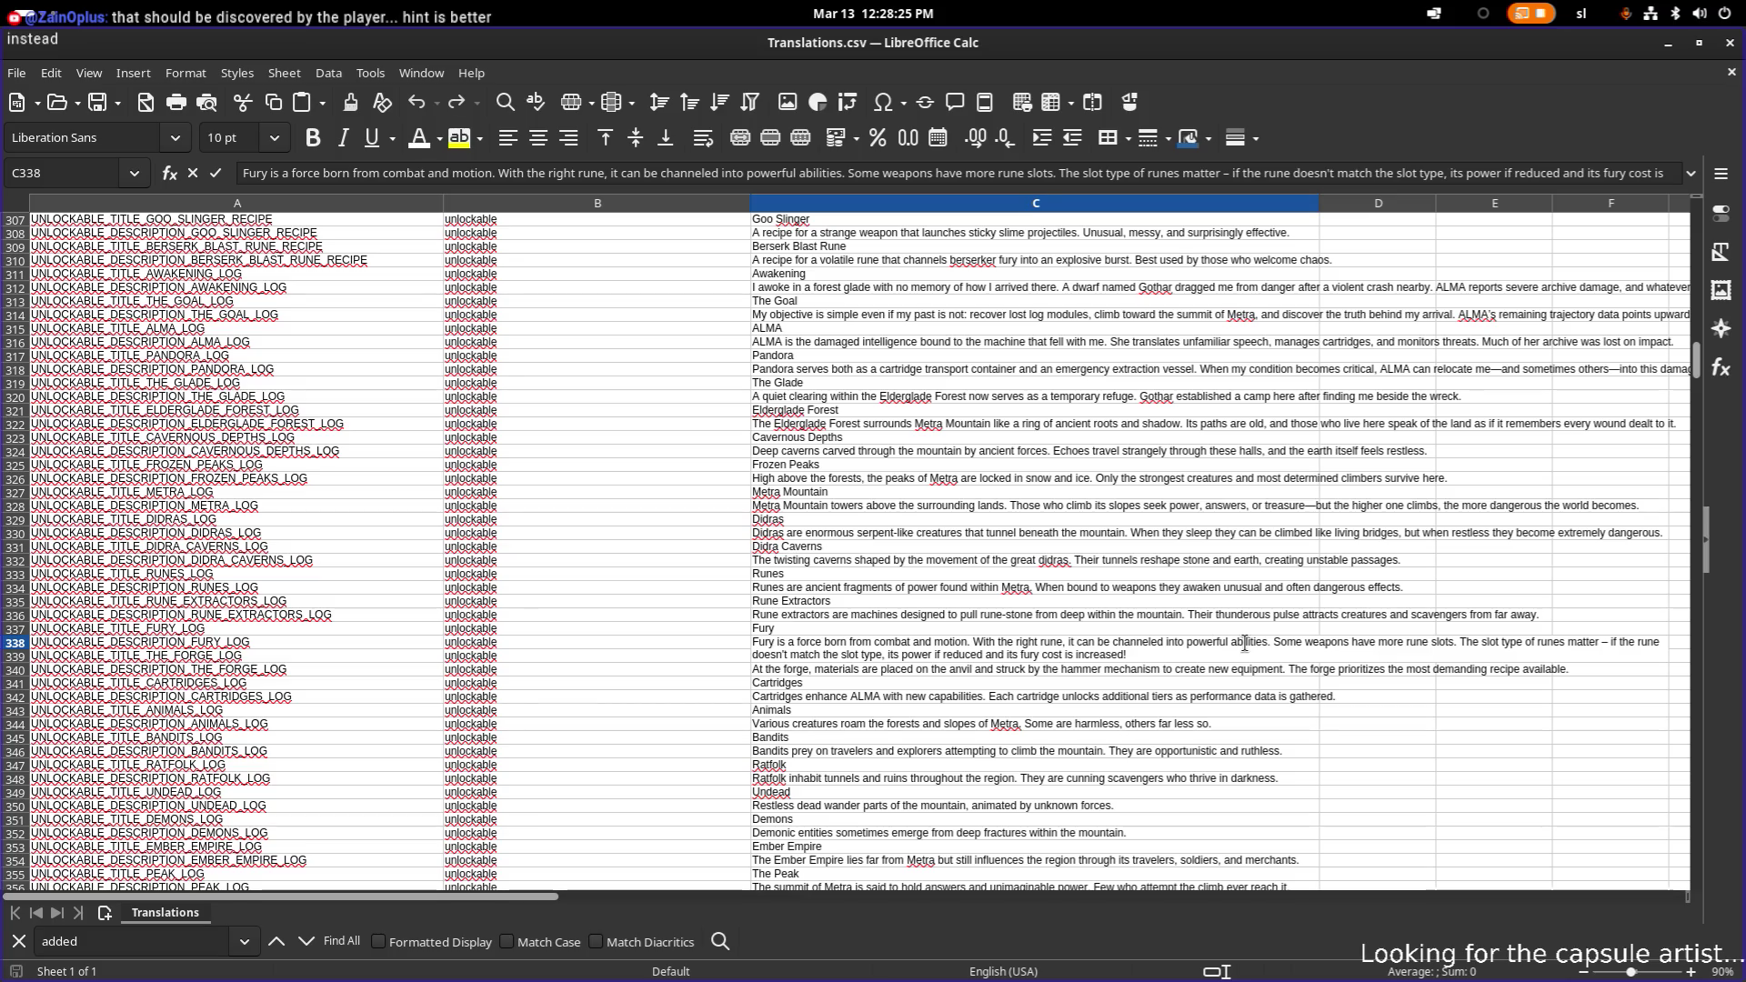
pyautogui.hotkey('ctrl', 'Right')
pyautogui.hotkey('ctrl', 'Right')
pyautogui.hotkey('ctrl', 'Right')
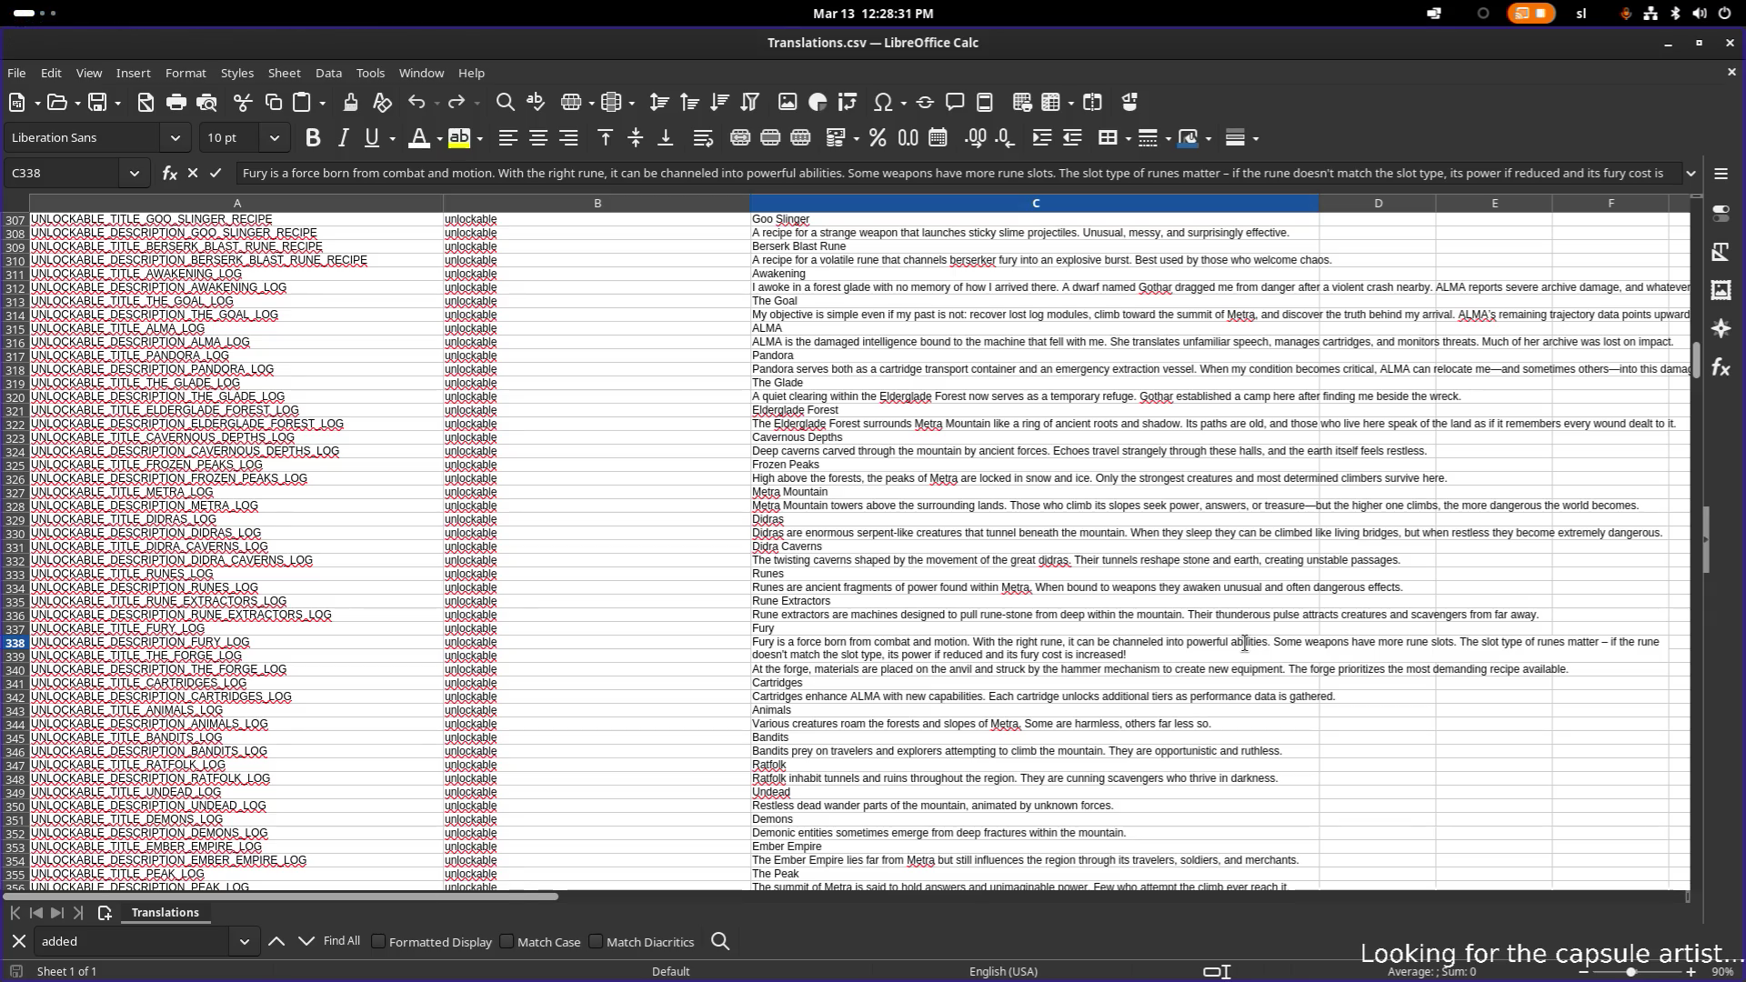
pyautogui.write('Putting the slo')
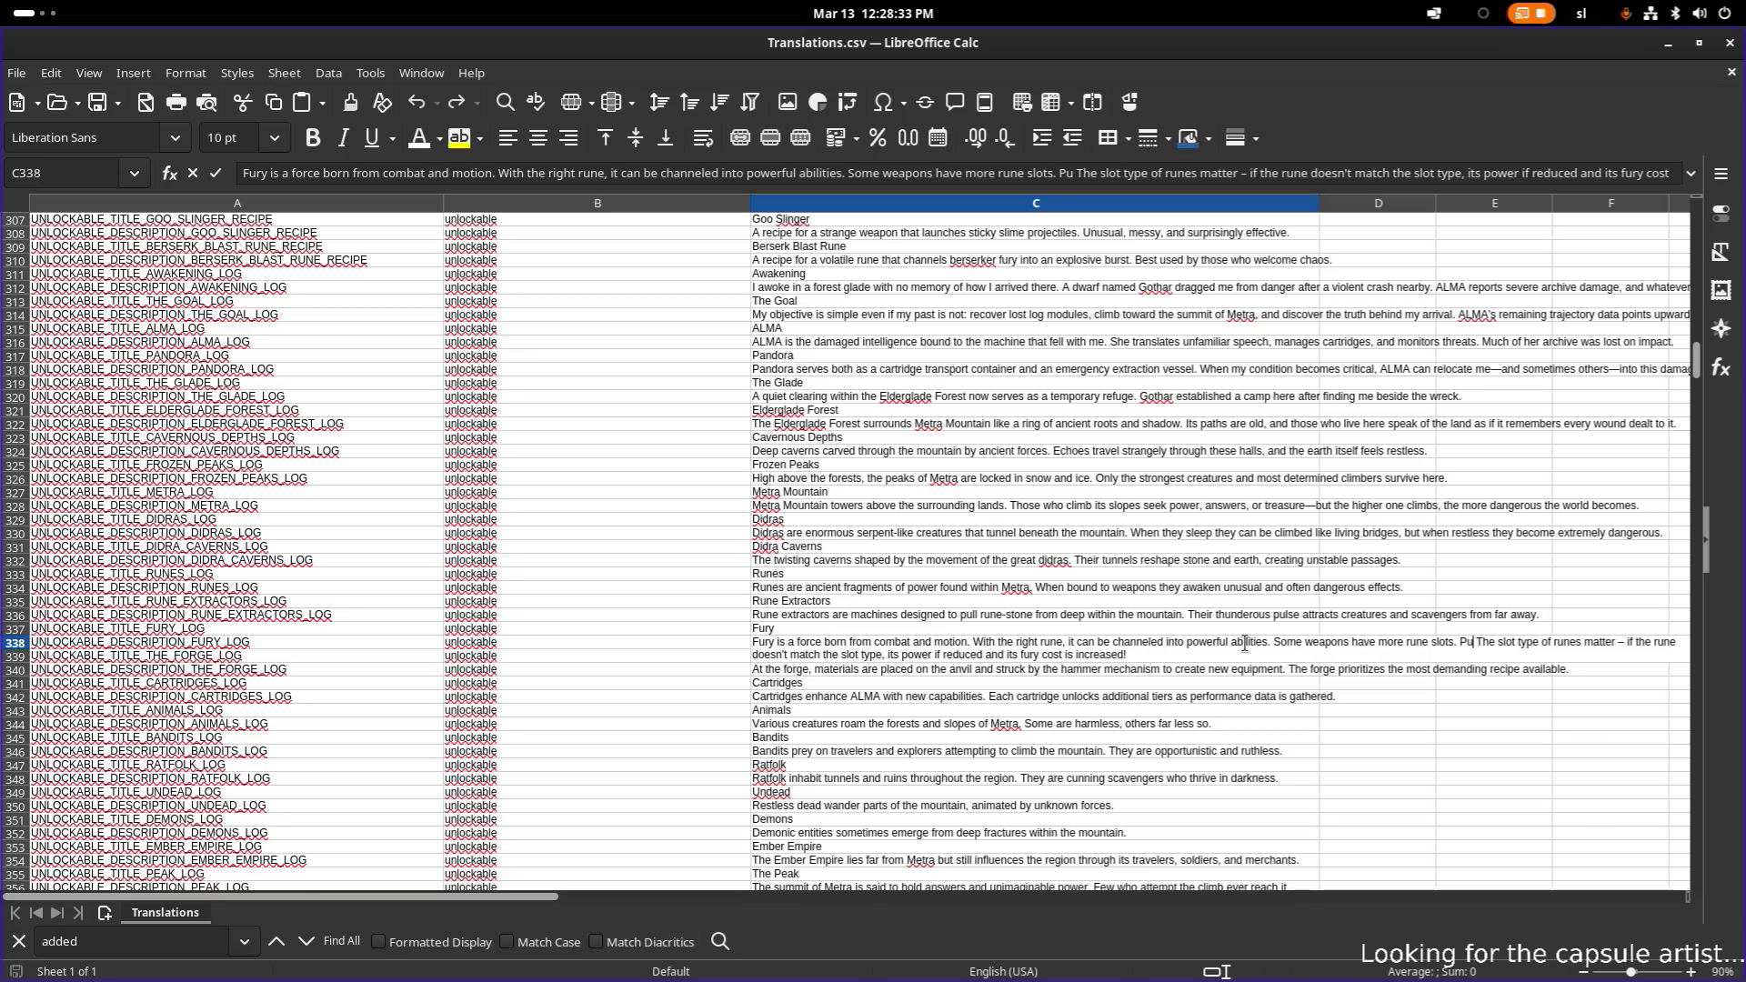
pyautogui.press('BackSpace')
pyautogui.press('BackSpace')
pyautogui.press('BackSpace')
pyautogui.write('rune in ')
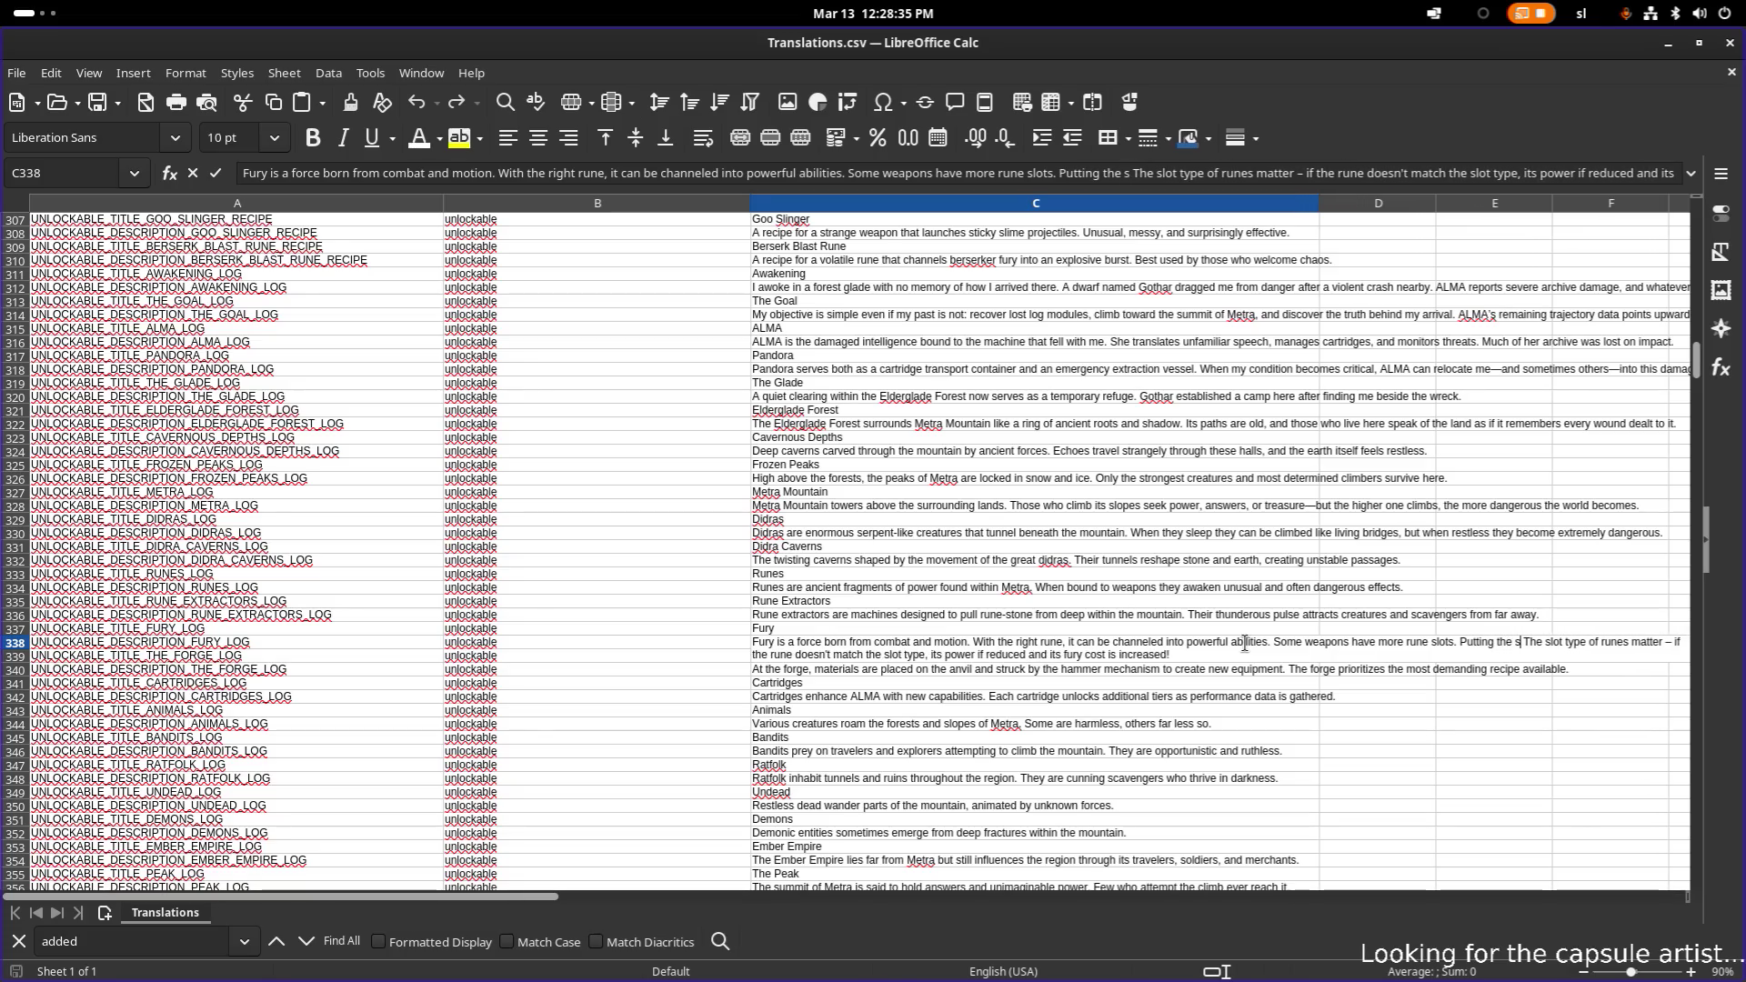
pyautogui.write('the right slot')
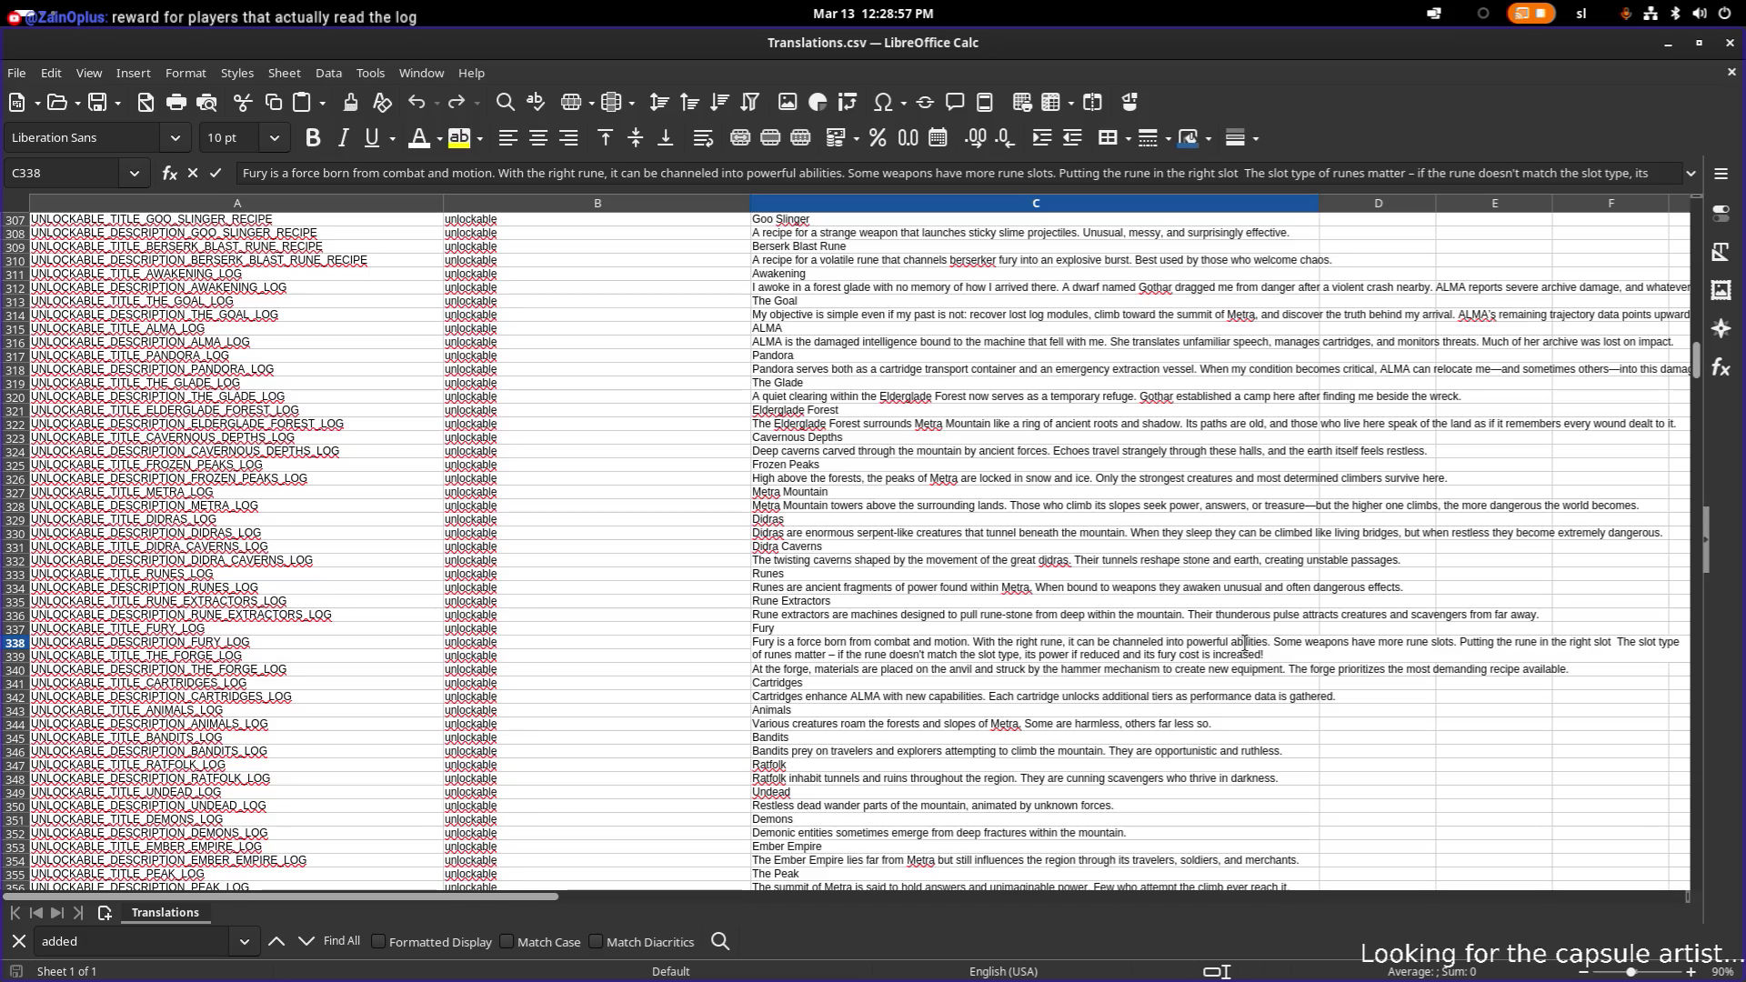
pyautogui.write('matters')
pyautogui.hotkey('ctrl', 'shift', 'Right')
pyautogui.hotkey('ctrl', 'shift', 'Right')
pyautogui.hotkey('ctrl', 'shift', 'Right')
pyautogui.press('Delete')
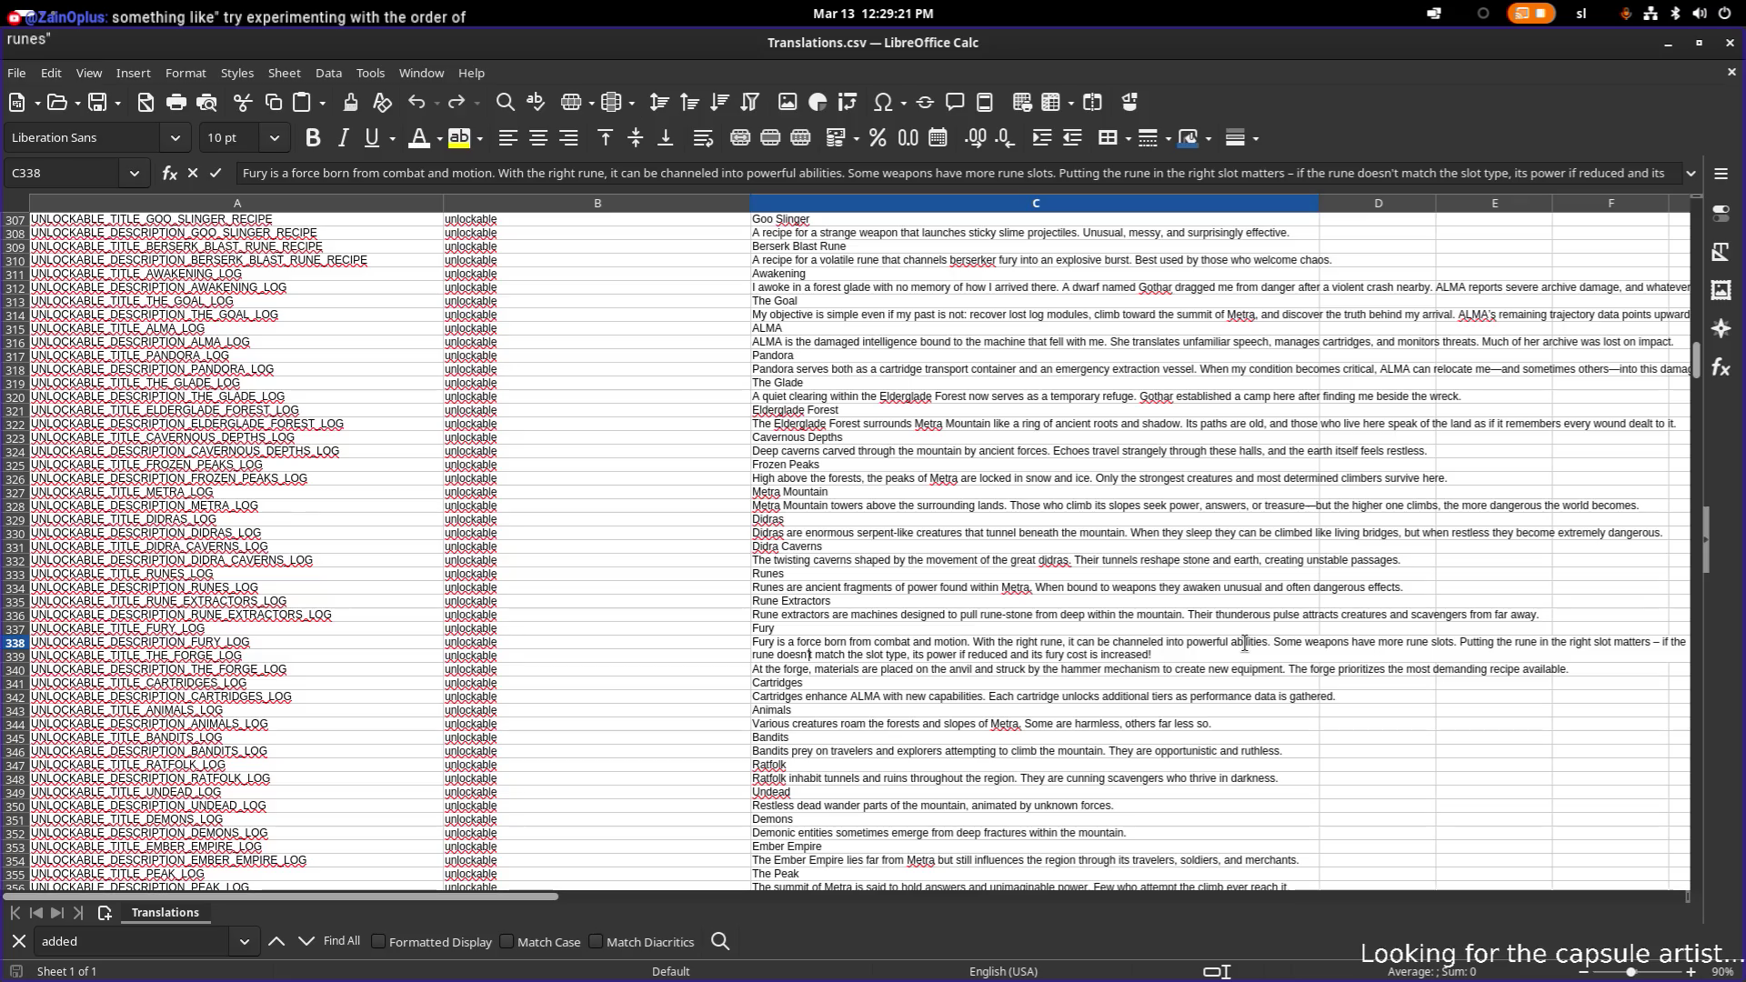
pyautogui.press('Left')
pyautogui.press('Left')
pyautogui.press('Left')
# - Delete all text after 'channeled into powerful abilities.' in C338, including the trailing space
pyautogui.click(1245, 642)
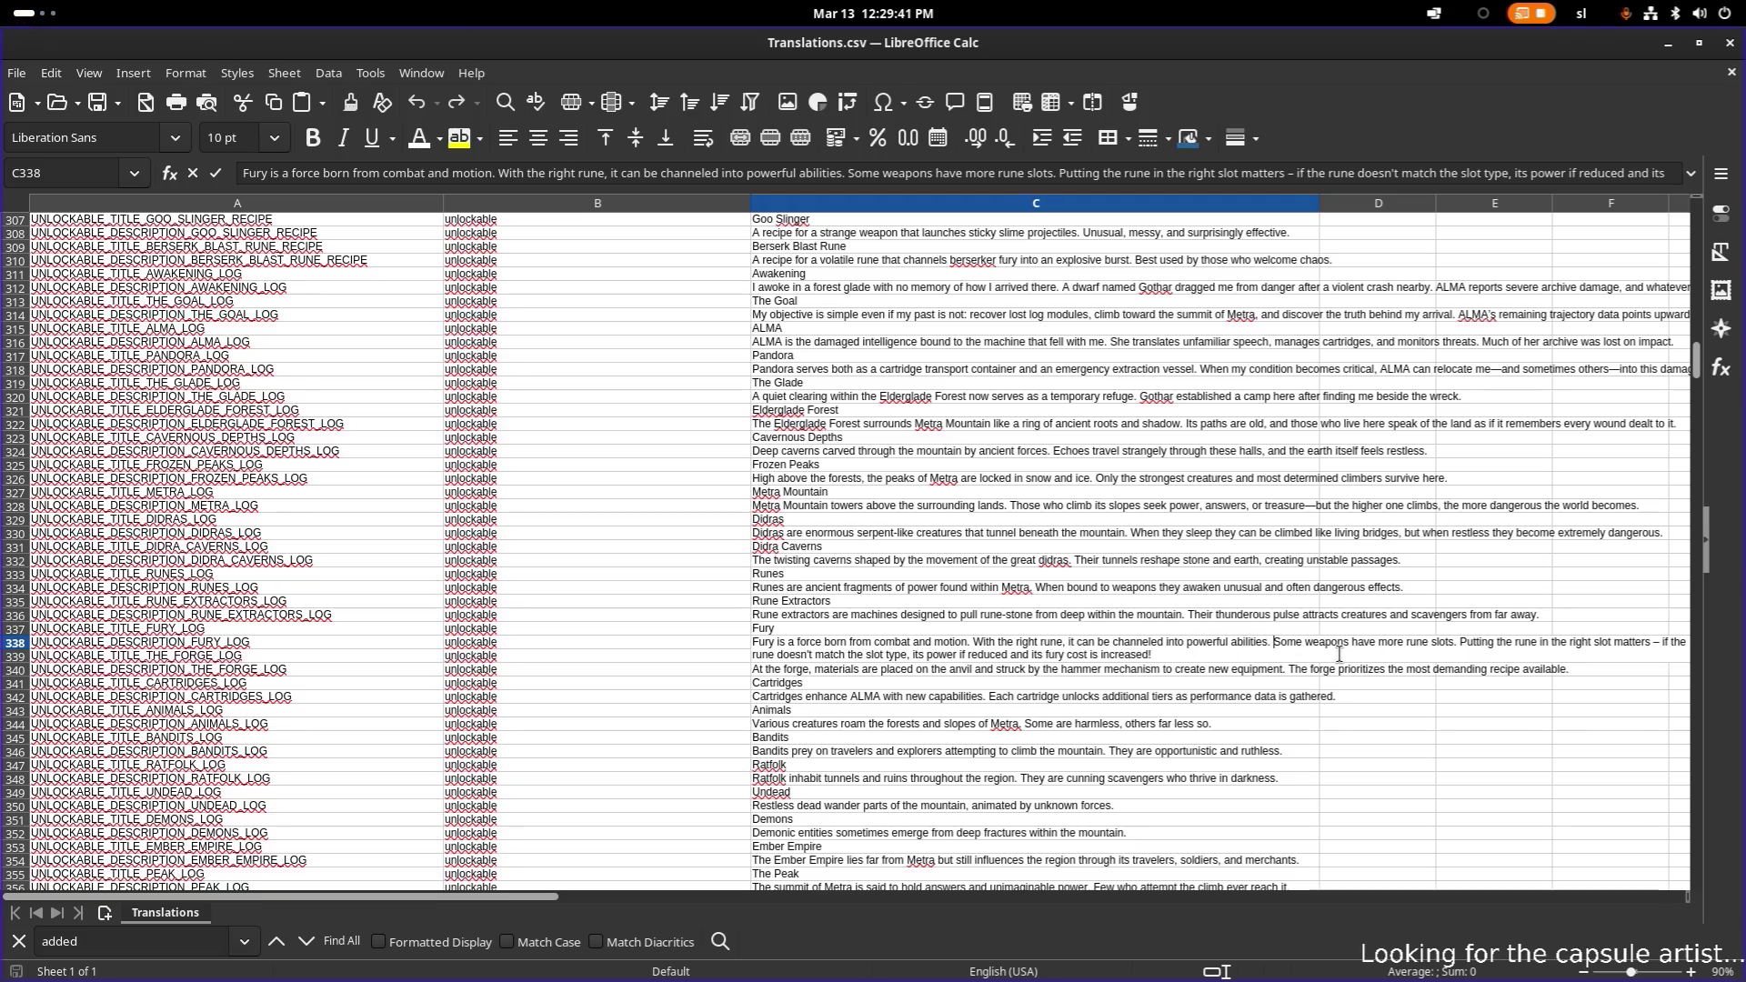
pyautogui.hotkey('ctrl', 'shift', 'End')
pyautogui.press('Delete')
pyautogui.press('BackSpace')
# - Append the rune-slot sentences to C334, replacing 'Putting the rune in the right slot matters' with 'If'
pyautogui.click(1233, 612)
pyautogui.doubleClick(838, 587)
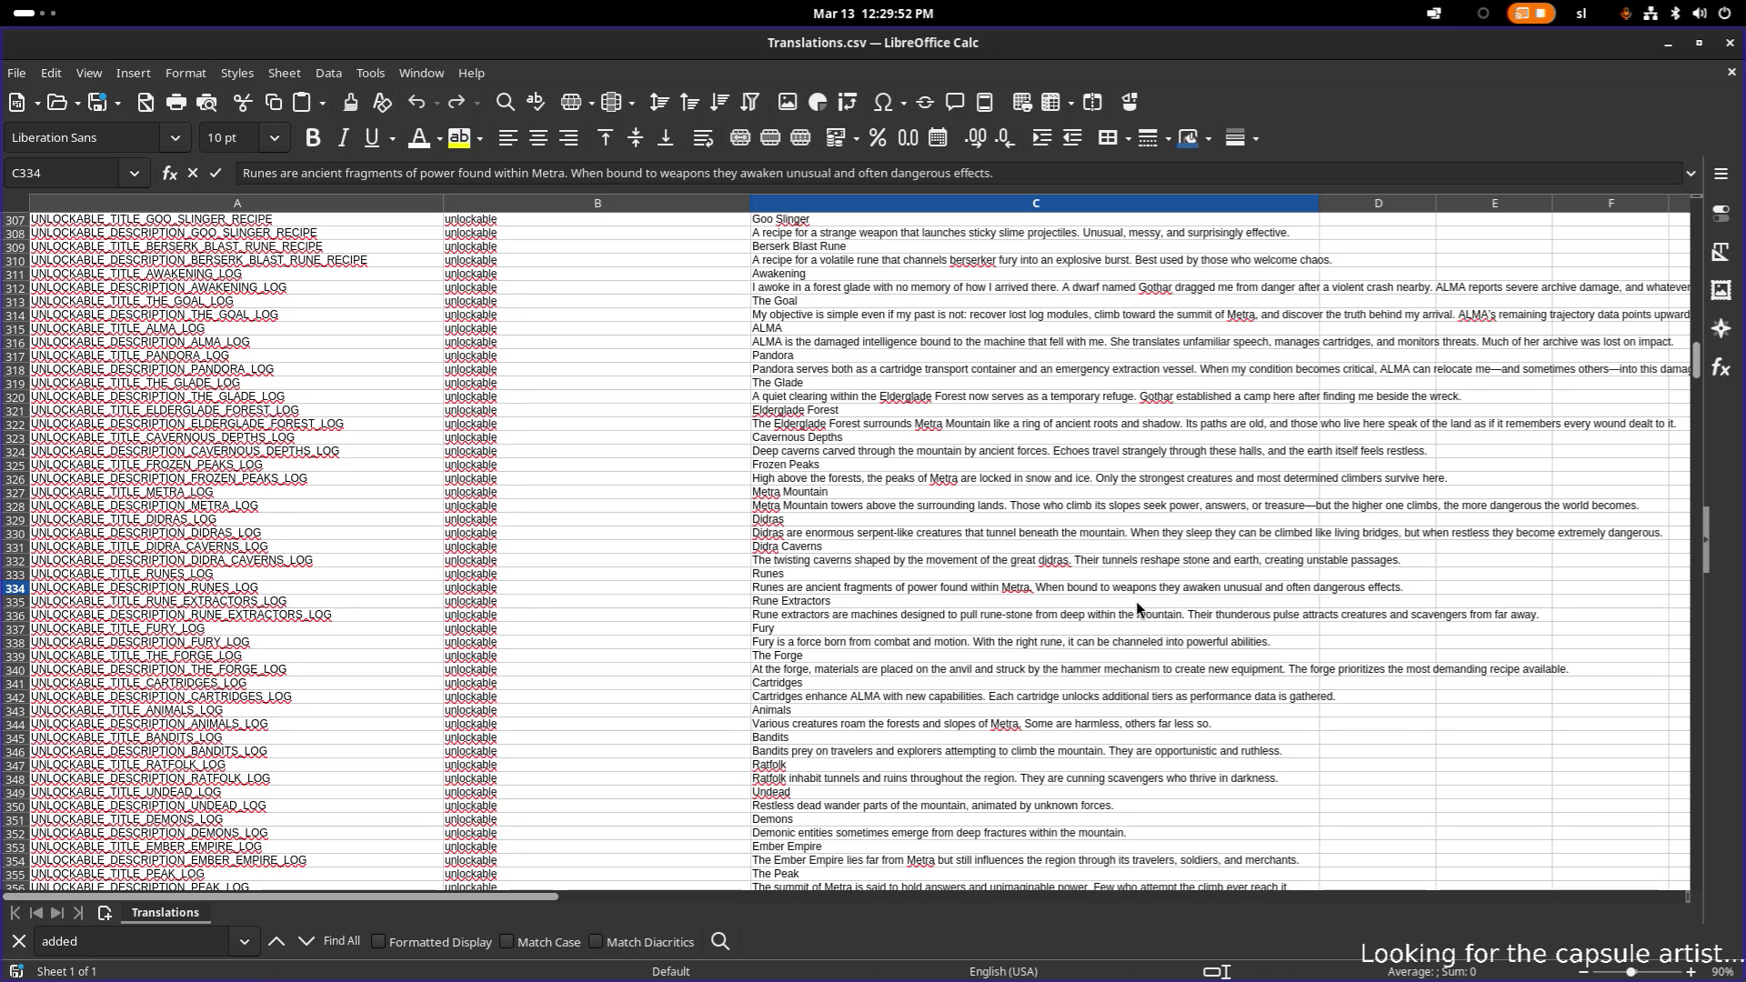
pyautogui.write(" Some weapons have more rune slots. Putting the rune in the right slot matters – if the rune doesn't match the slot type, its power if reduced and its fury cost is increased!")
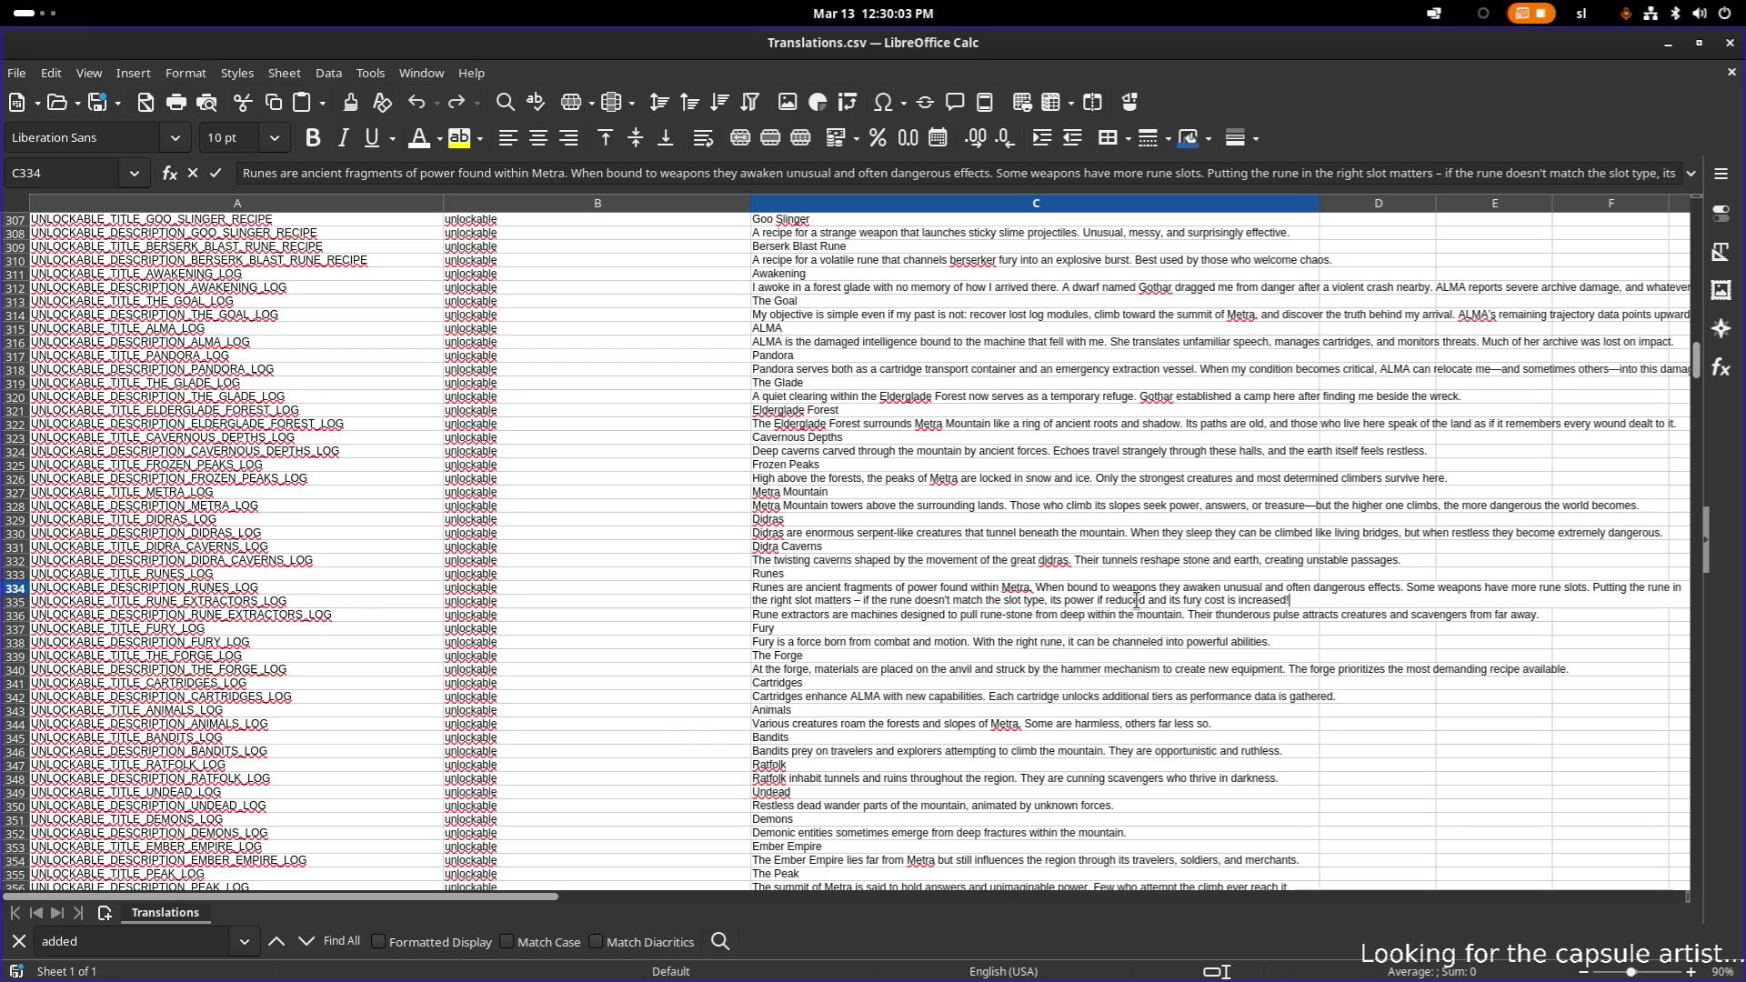
pyautogui.hotkey('ctrl', 'Left')
pyautogui.hotkey('ctrl', 'Left')
pyautogui.hotkey('ctrl', 'Left')
pyautogui.hotkey('ctrl', 'shift', 'Left')
pyautogui.hotkey('ctrl', 'shift', 'Left')
pyautogui.hotkey('ctrl', 'shift', 'Left')
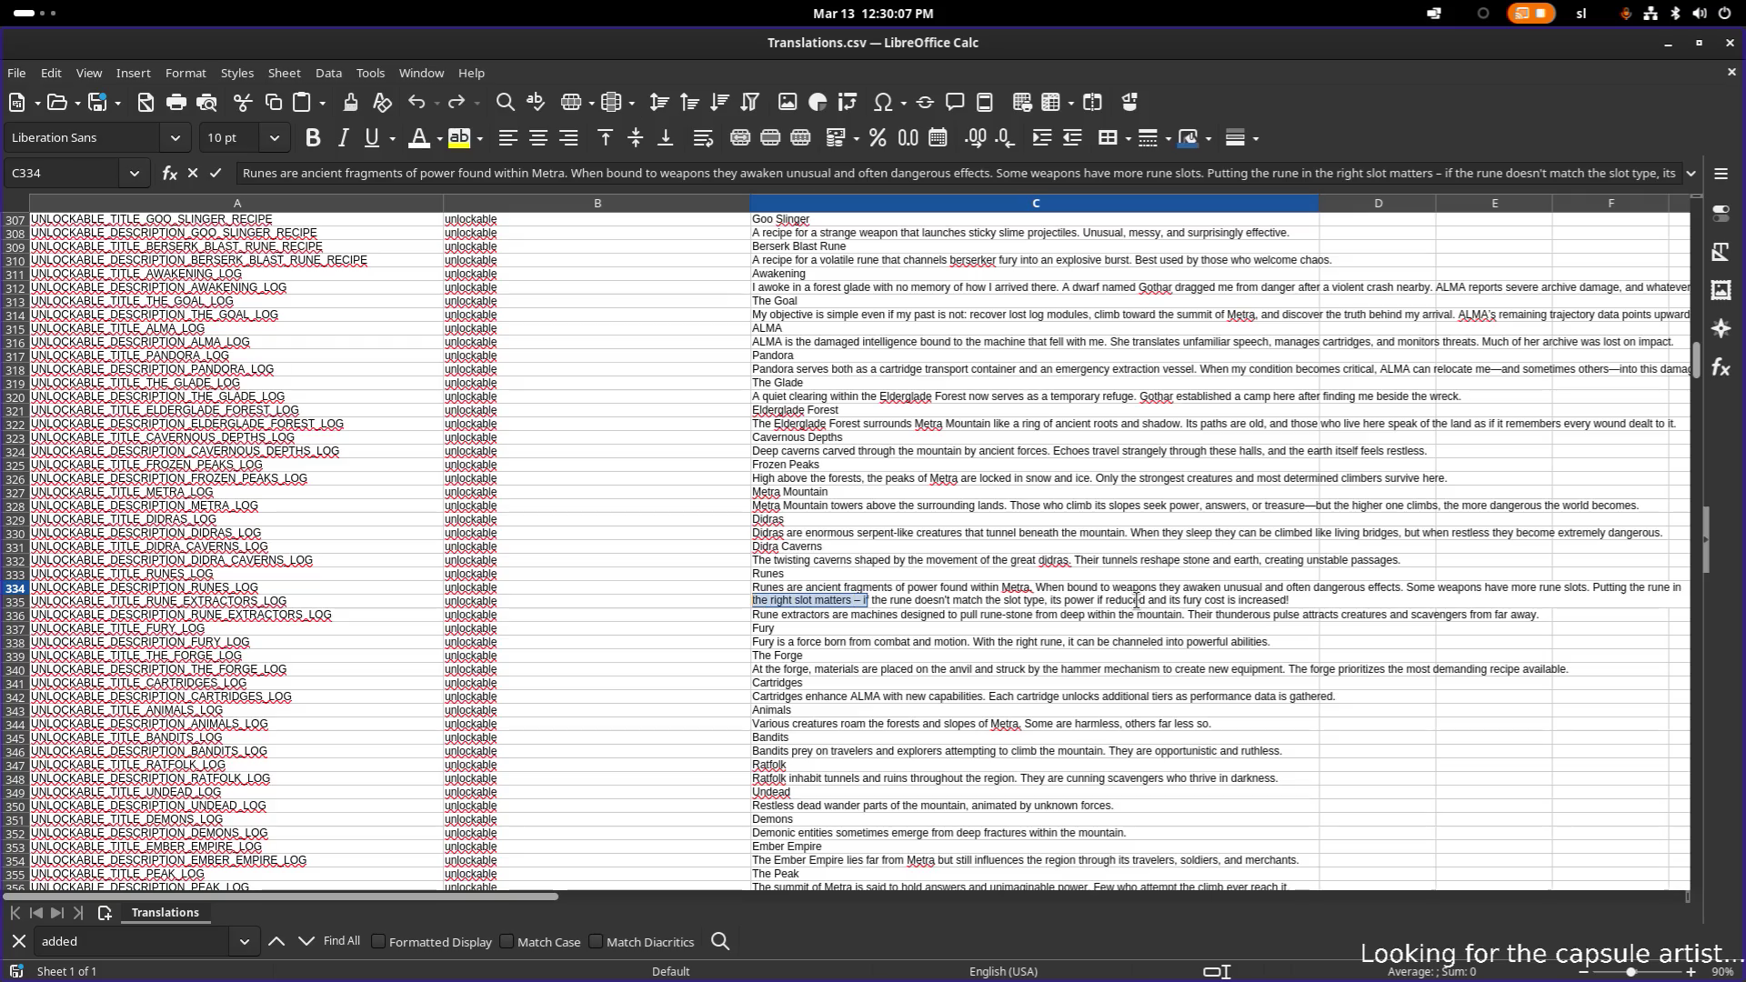
pyautogui.hotkey('ctrl', 'shift', 'Left')
pyautogui.hotkey('ctrl', 'shift', 'Left')
pyautogui.hotkey('ctrl', 'shift', 'Left')
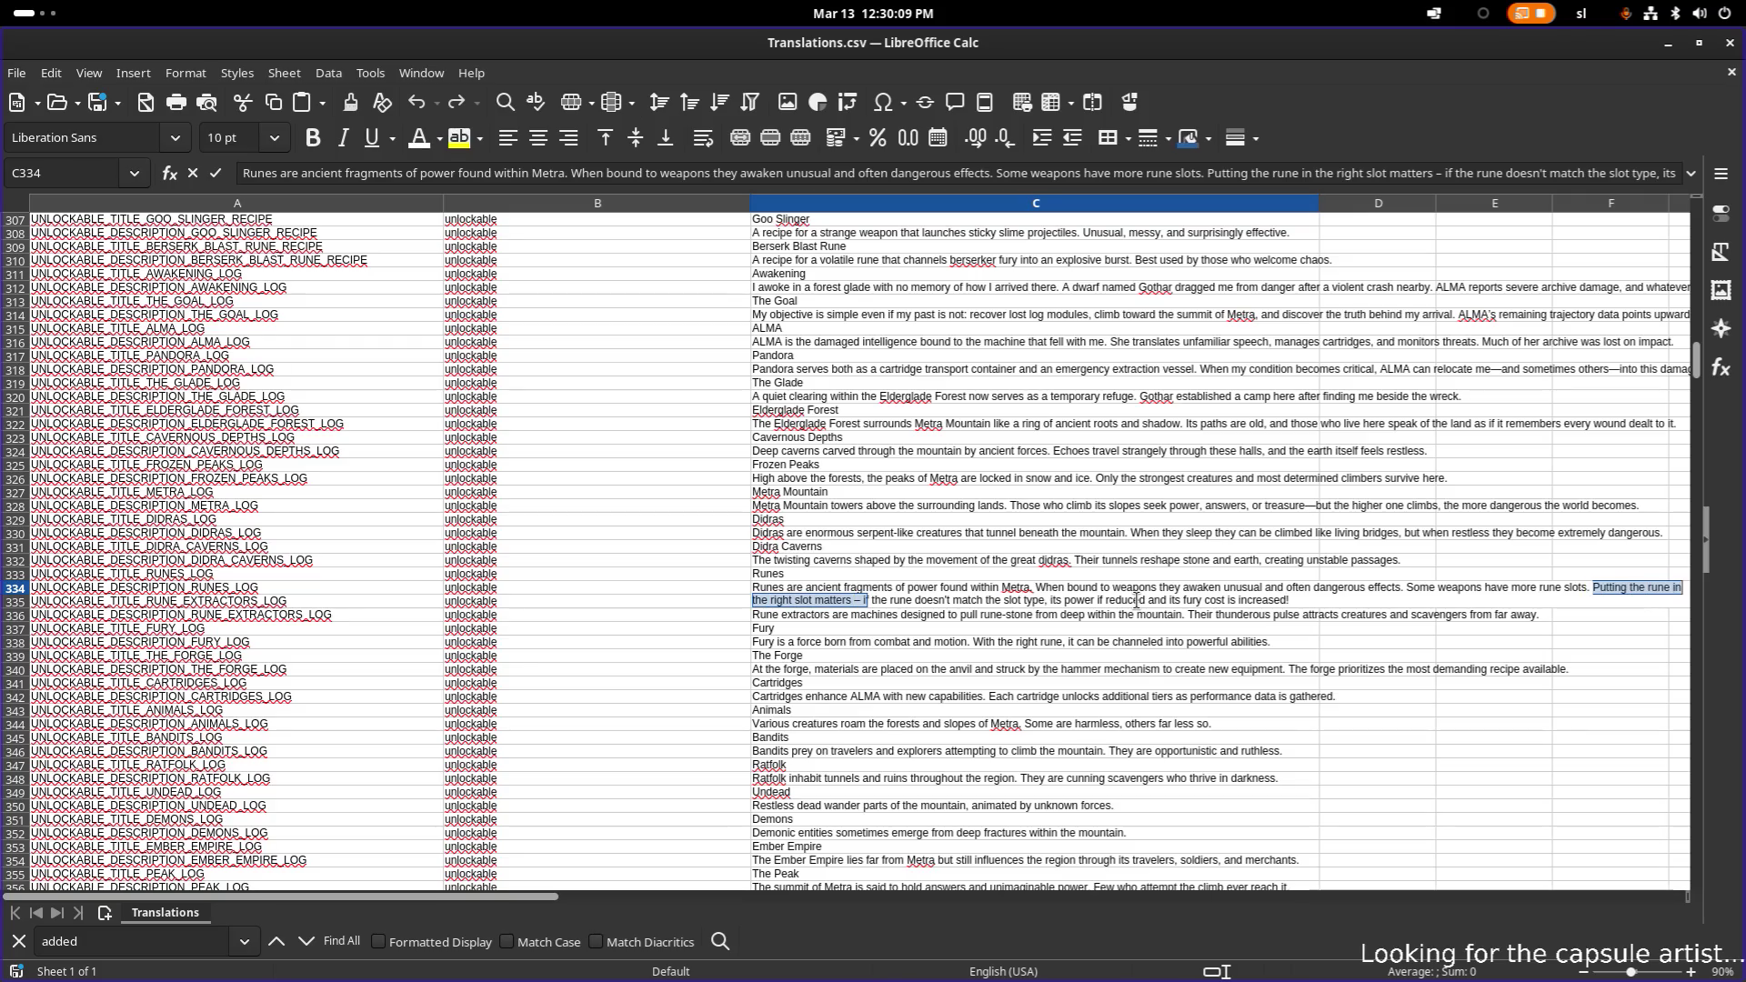
pyautogui.write('I')
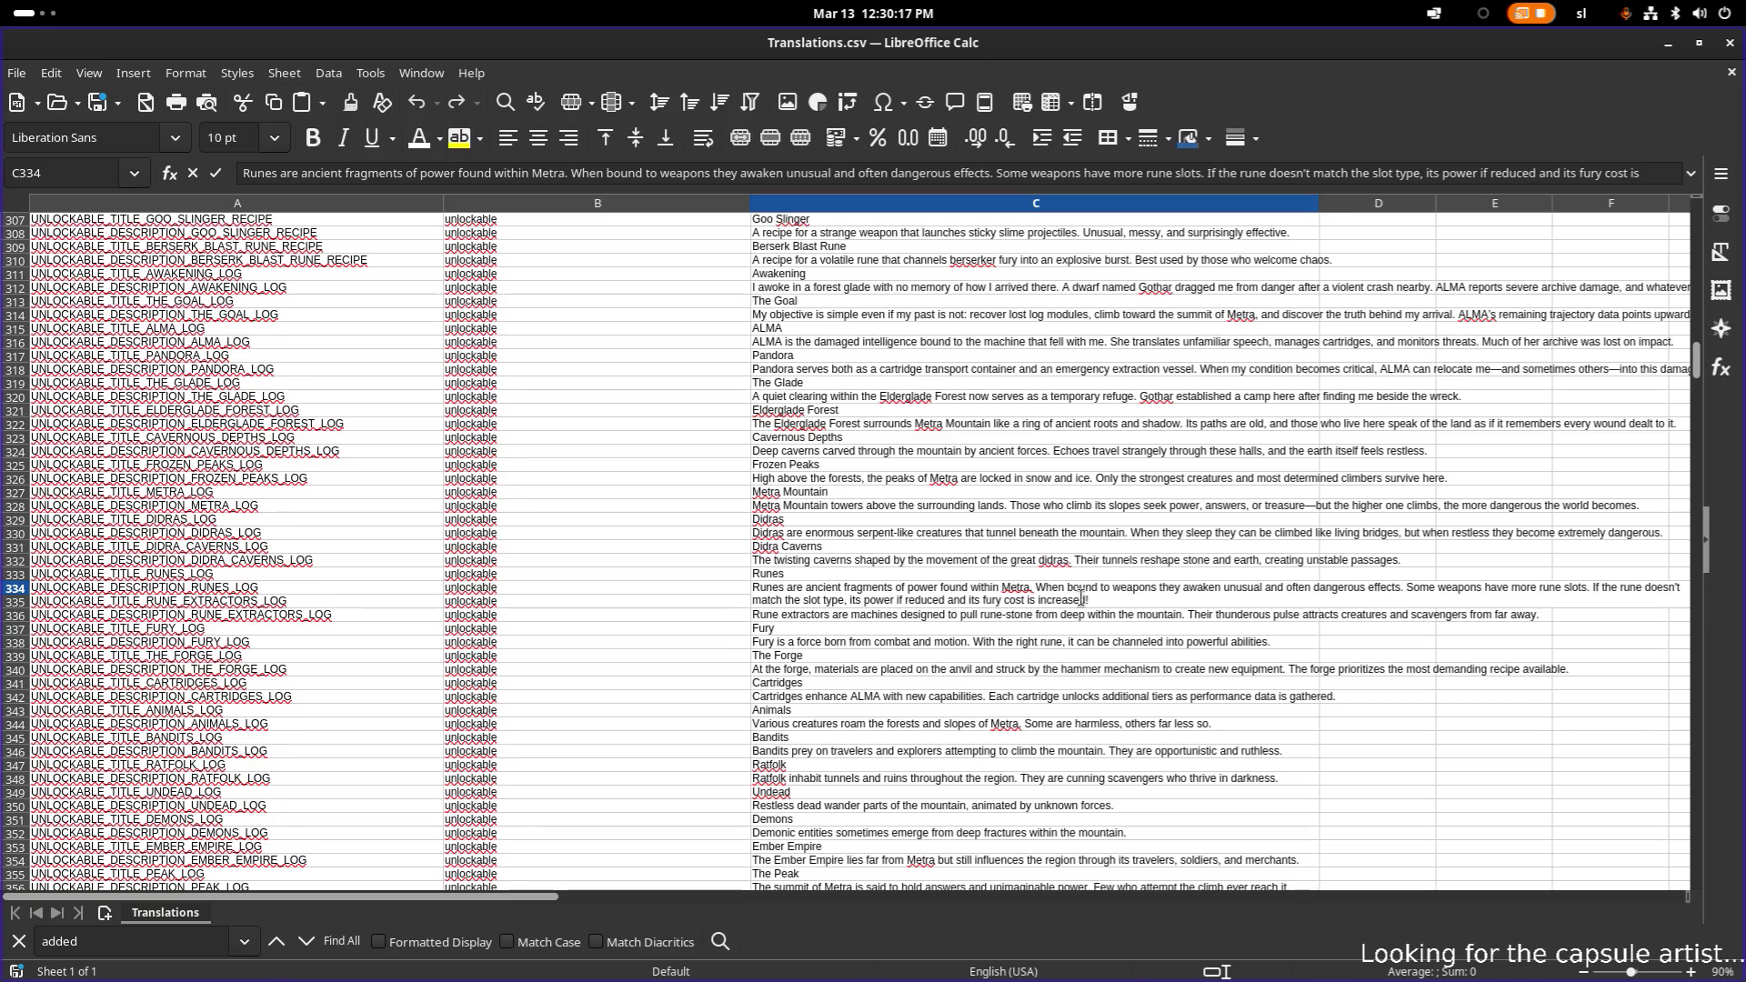
# - Commit the C334 runes description, check it, and minimize Calc to return to Godot
pyautogui.click(1152, 671)
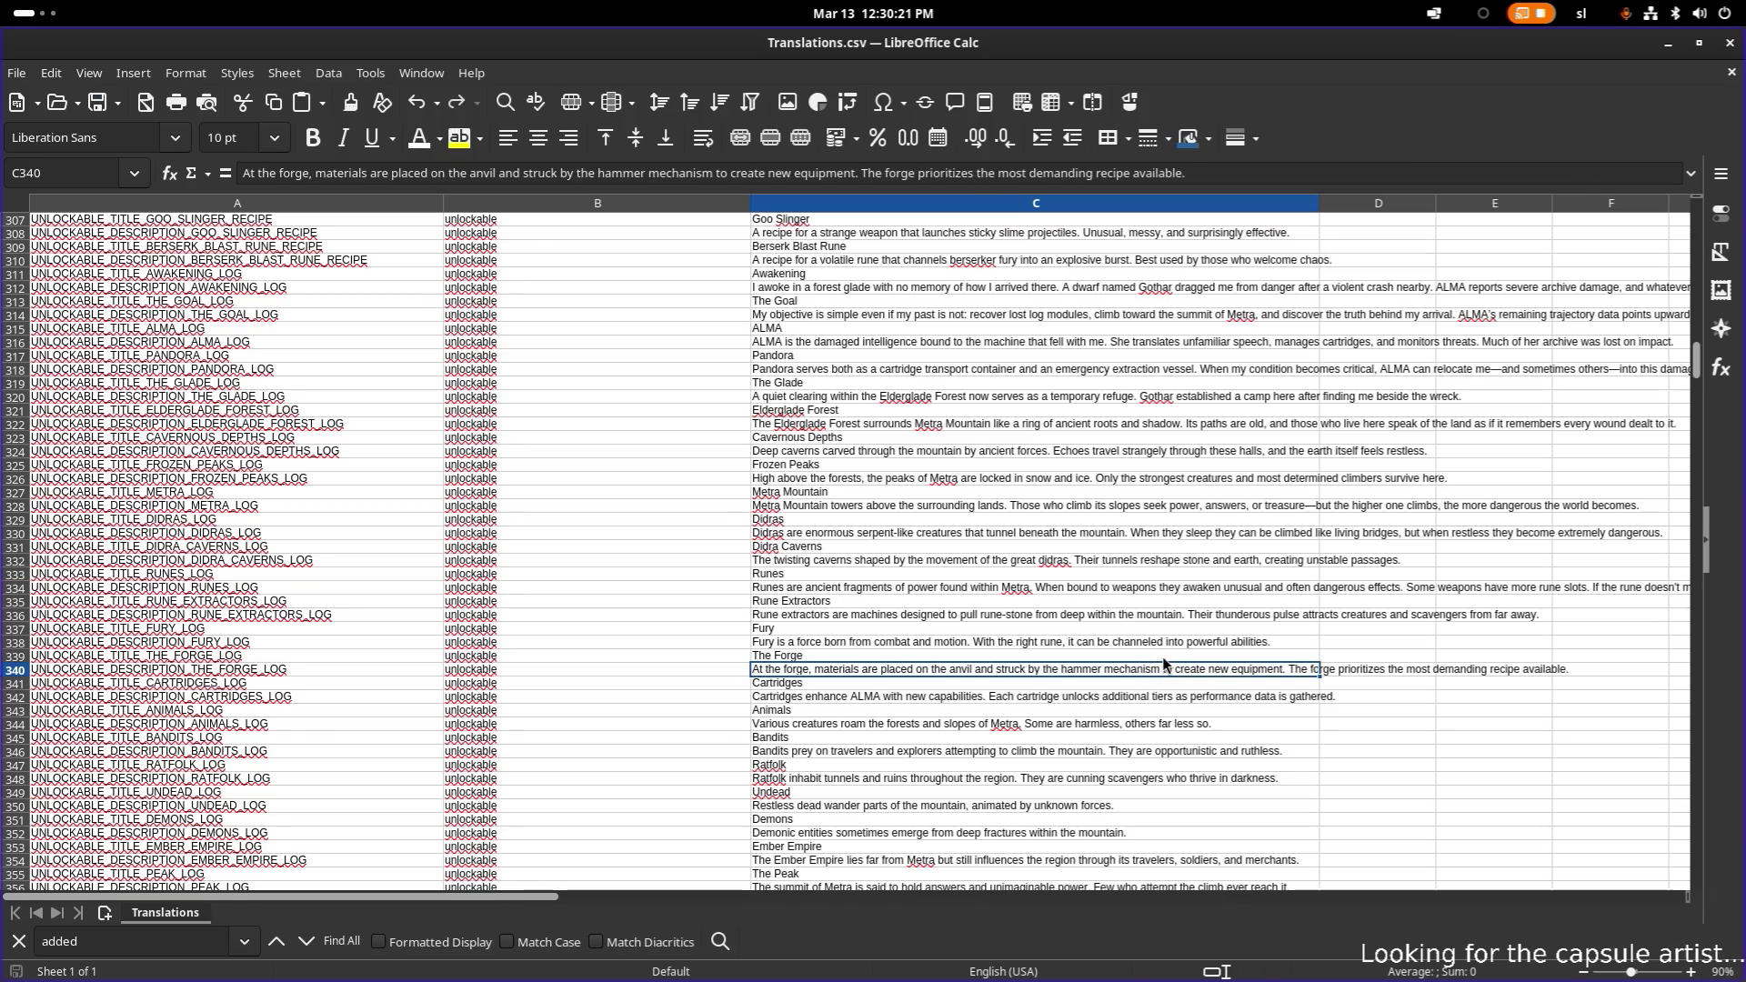
pyautogui.click(1114, 591)
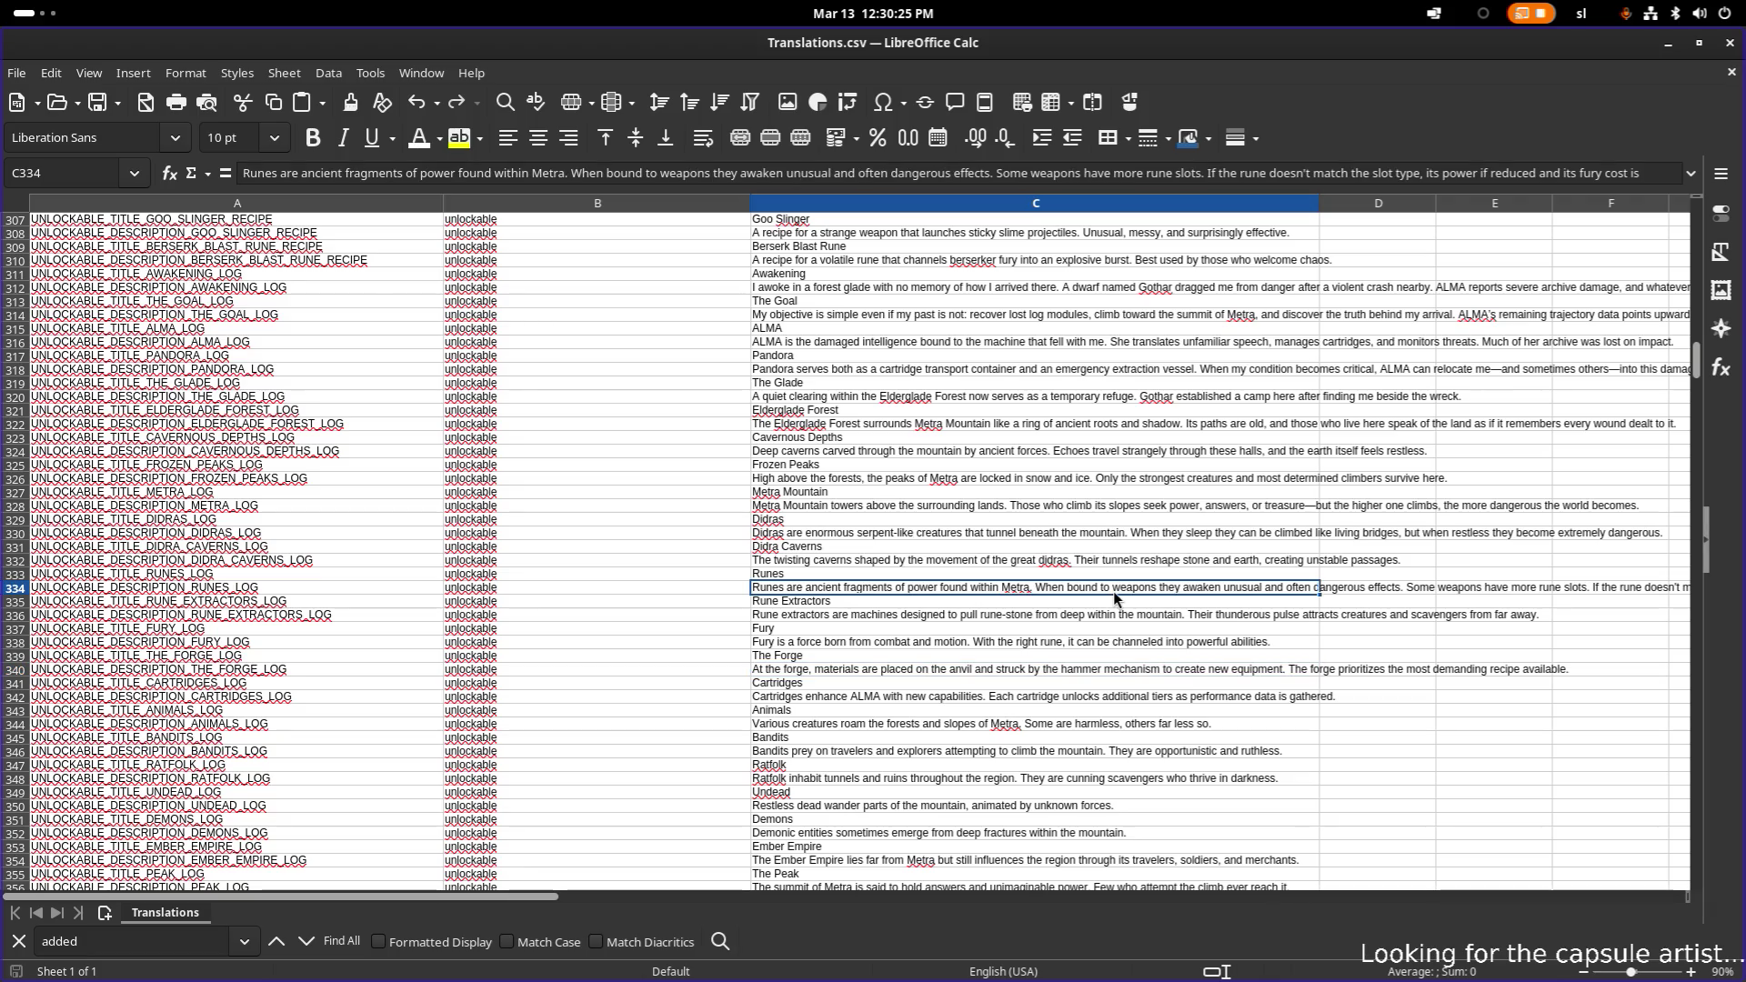
pyautogui.click(1060, 627)
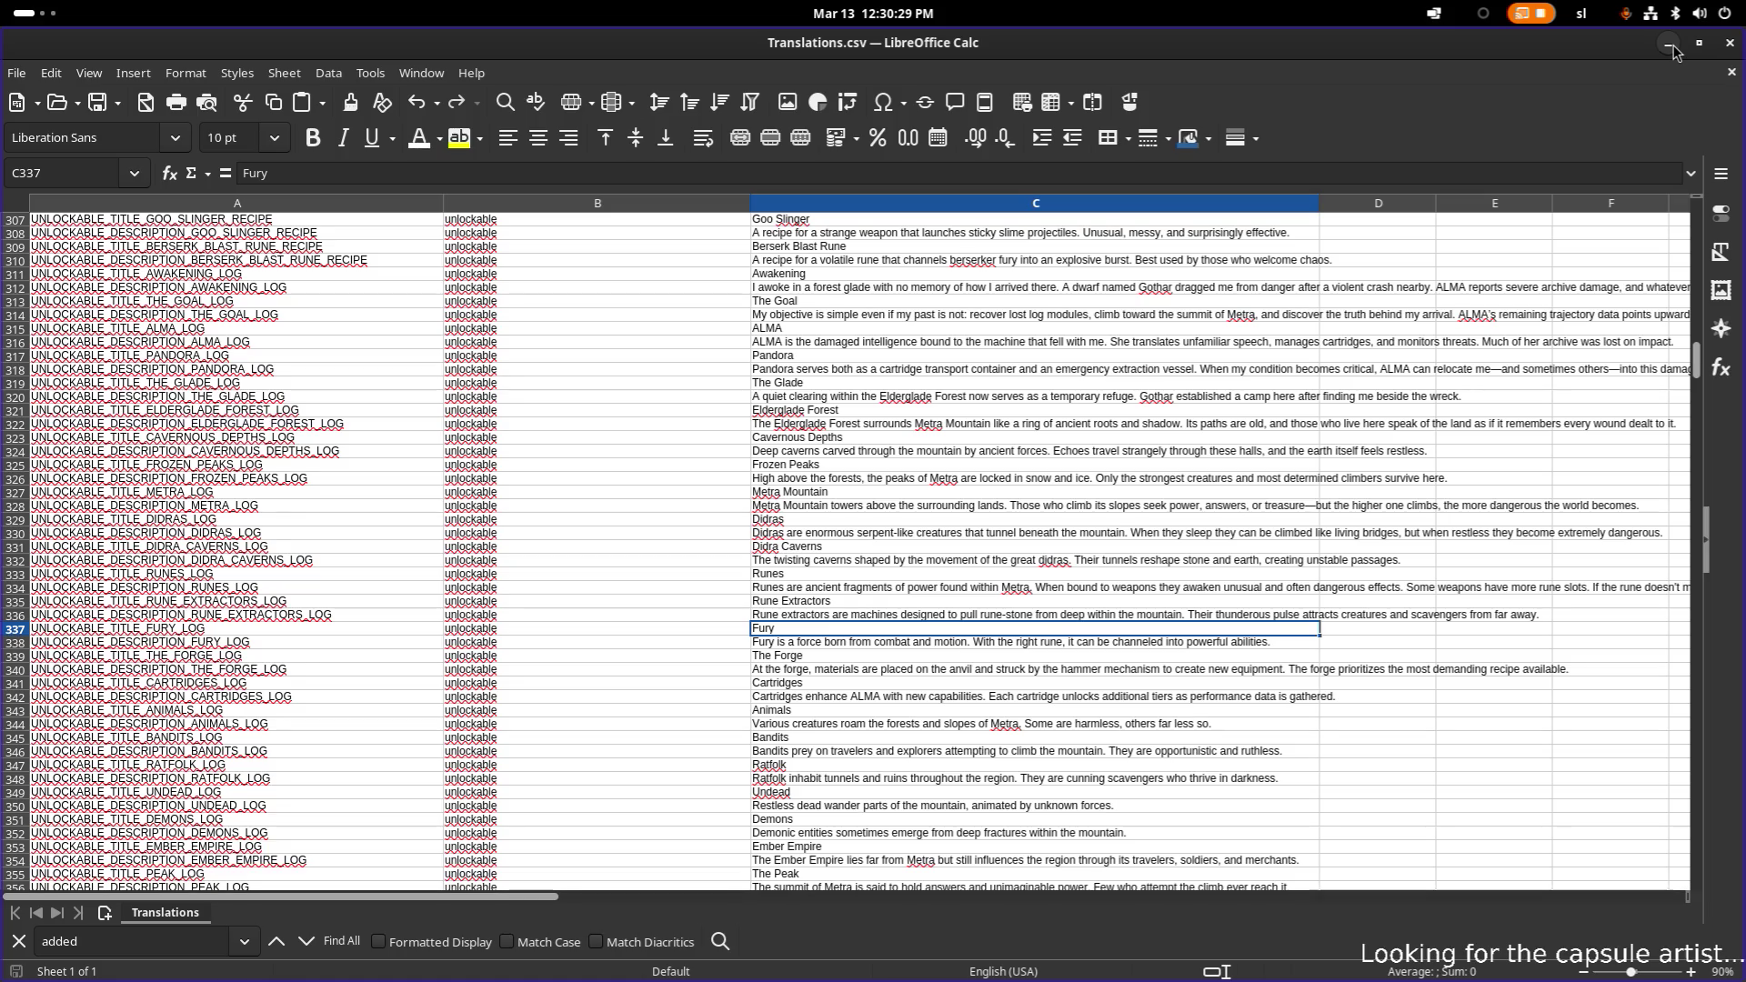
pyautogui.click(1673, 46)
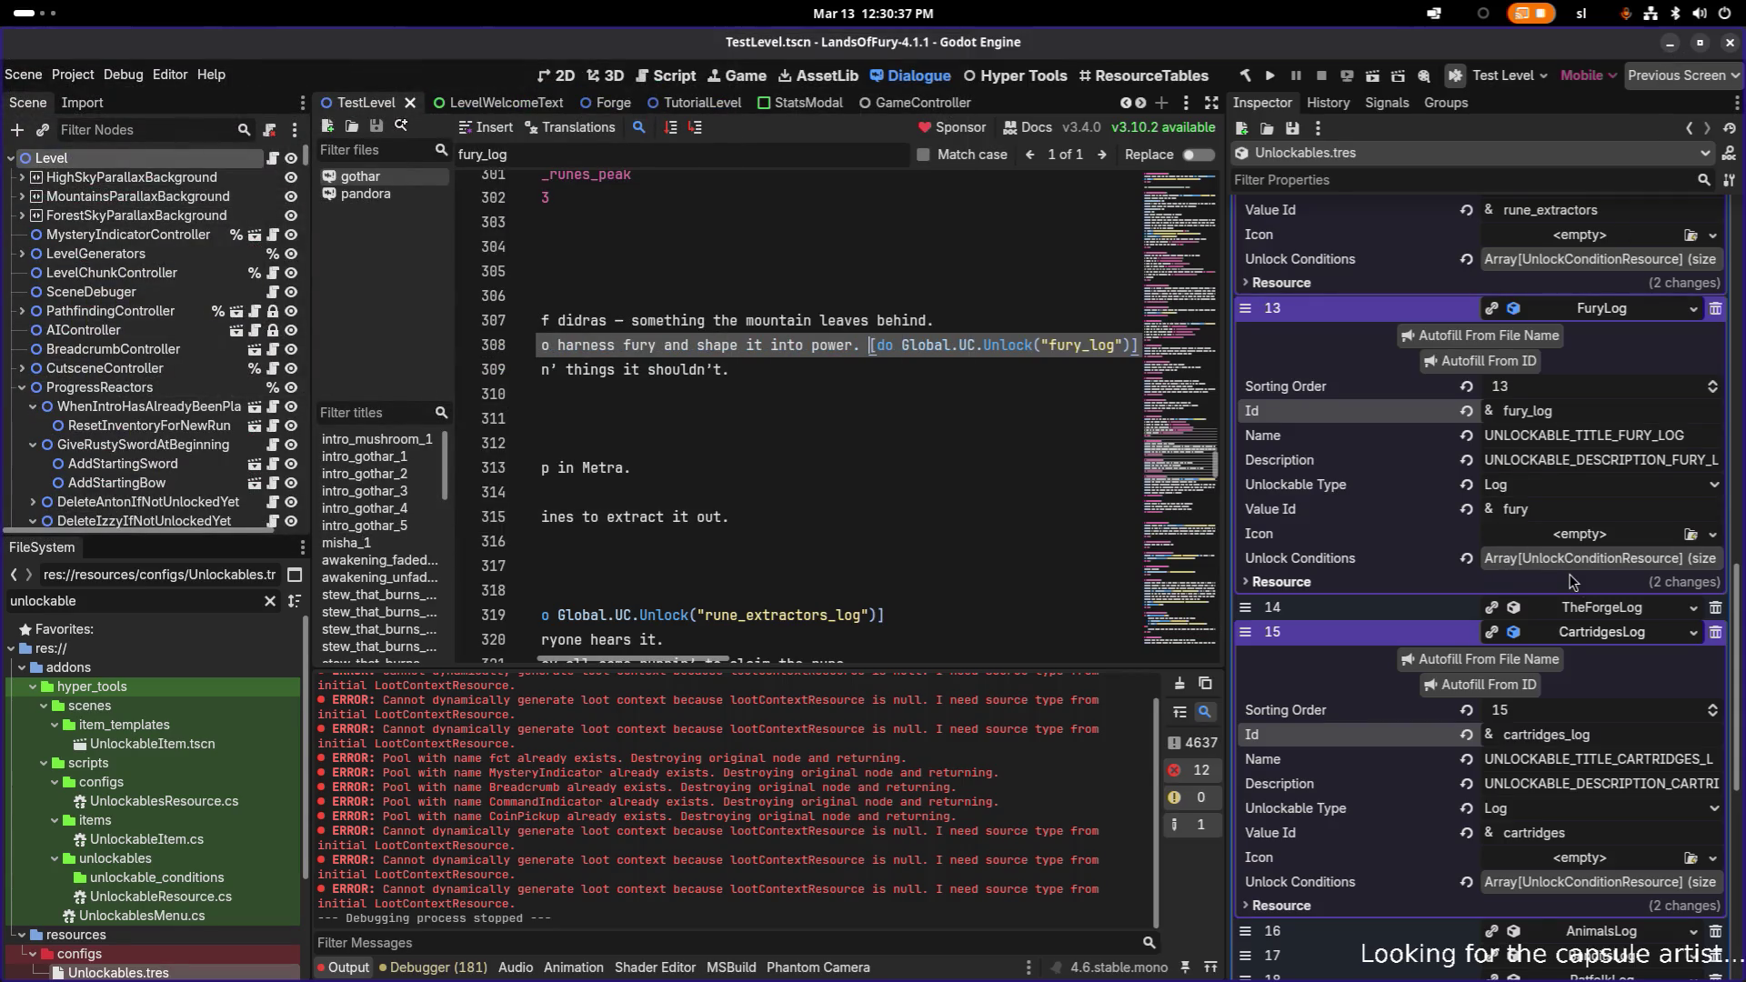
# - Locate Gothar's 'harness fury' line 308 in the runes dialogue
pyautogui.scroll(-4, 1597, 579)
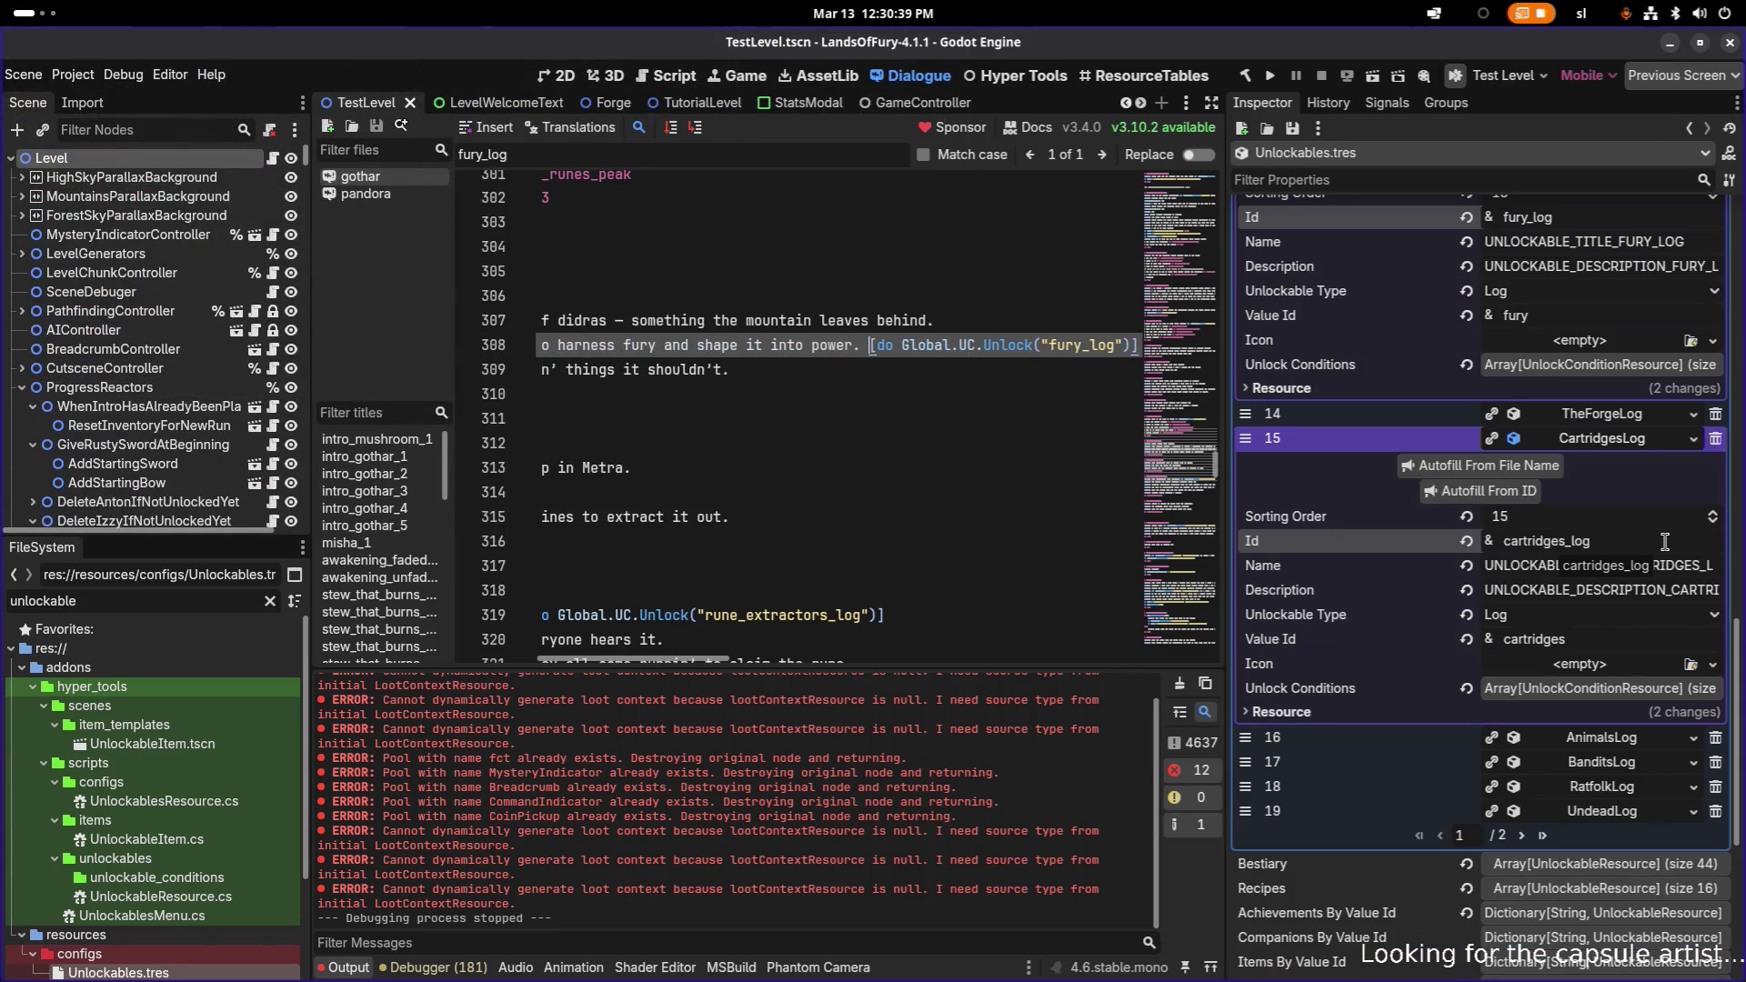
pyautogui.scroll(4, 1656, 542)
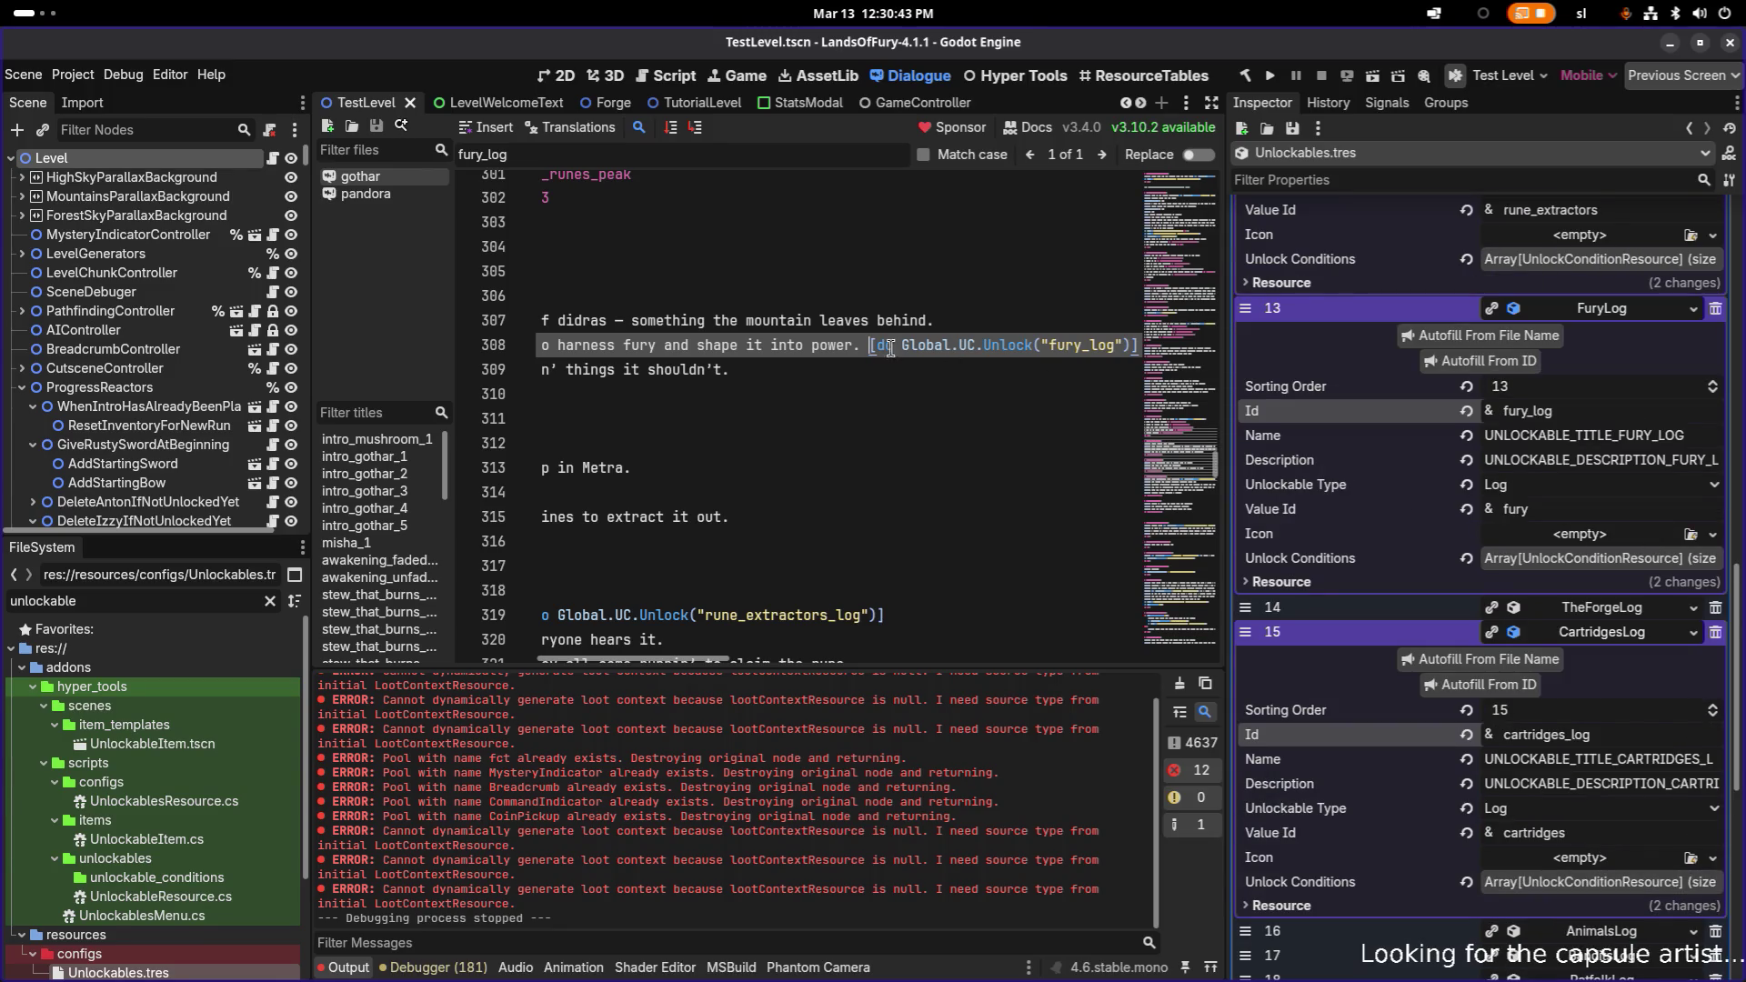
pyautogui.moveTo(799, 347); pyautogui.dragTo(482, 352)
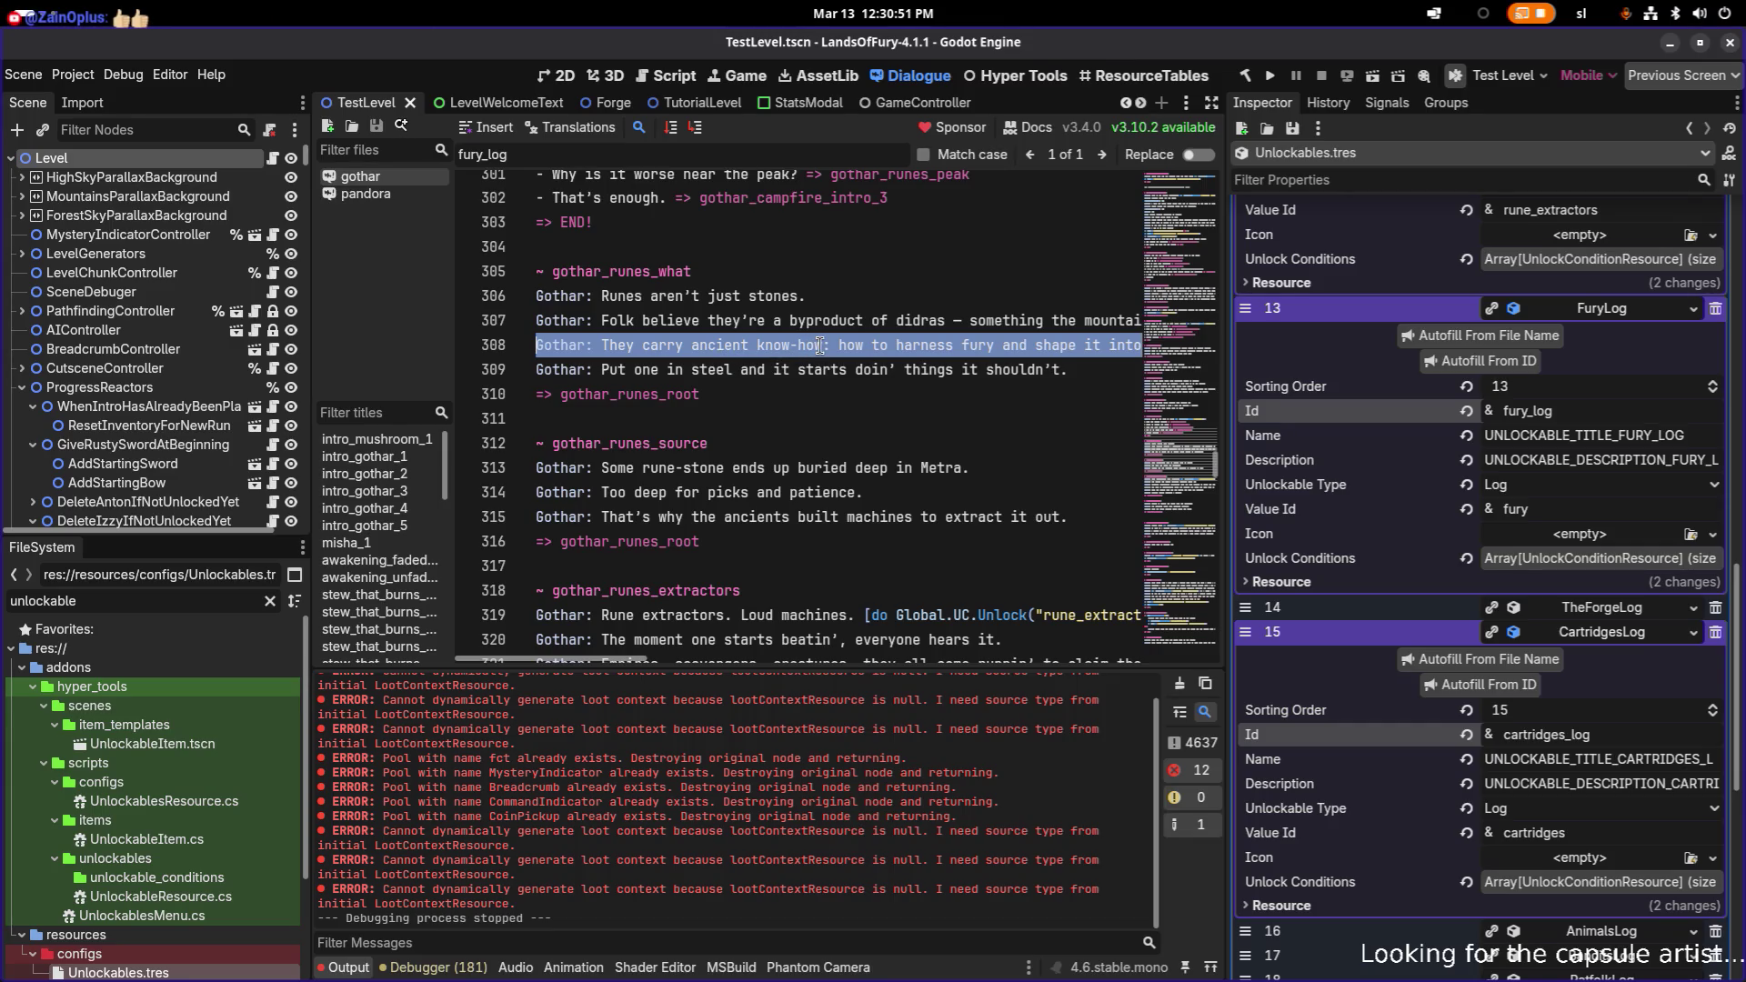
pyautogui.scroll(2, 817, 355)
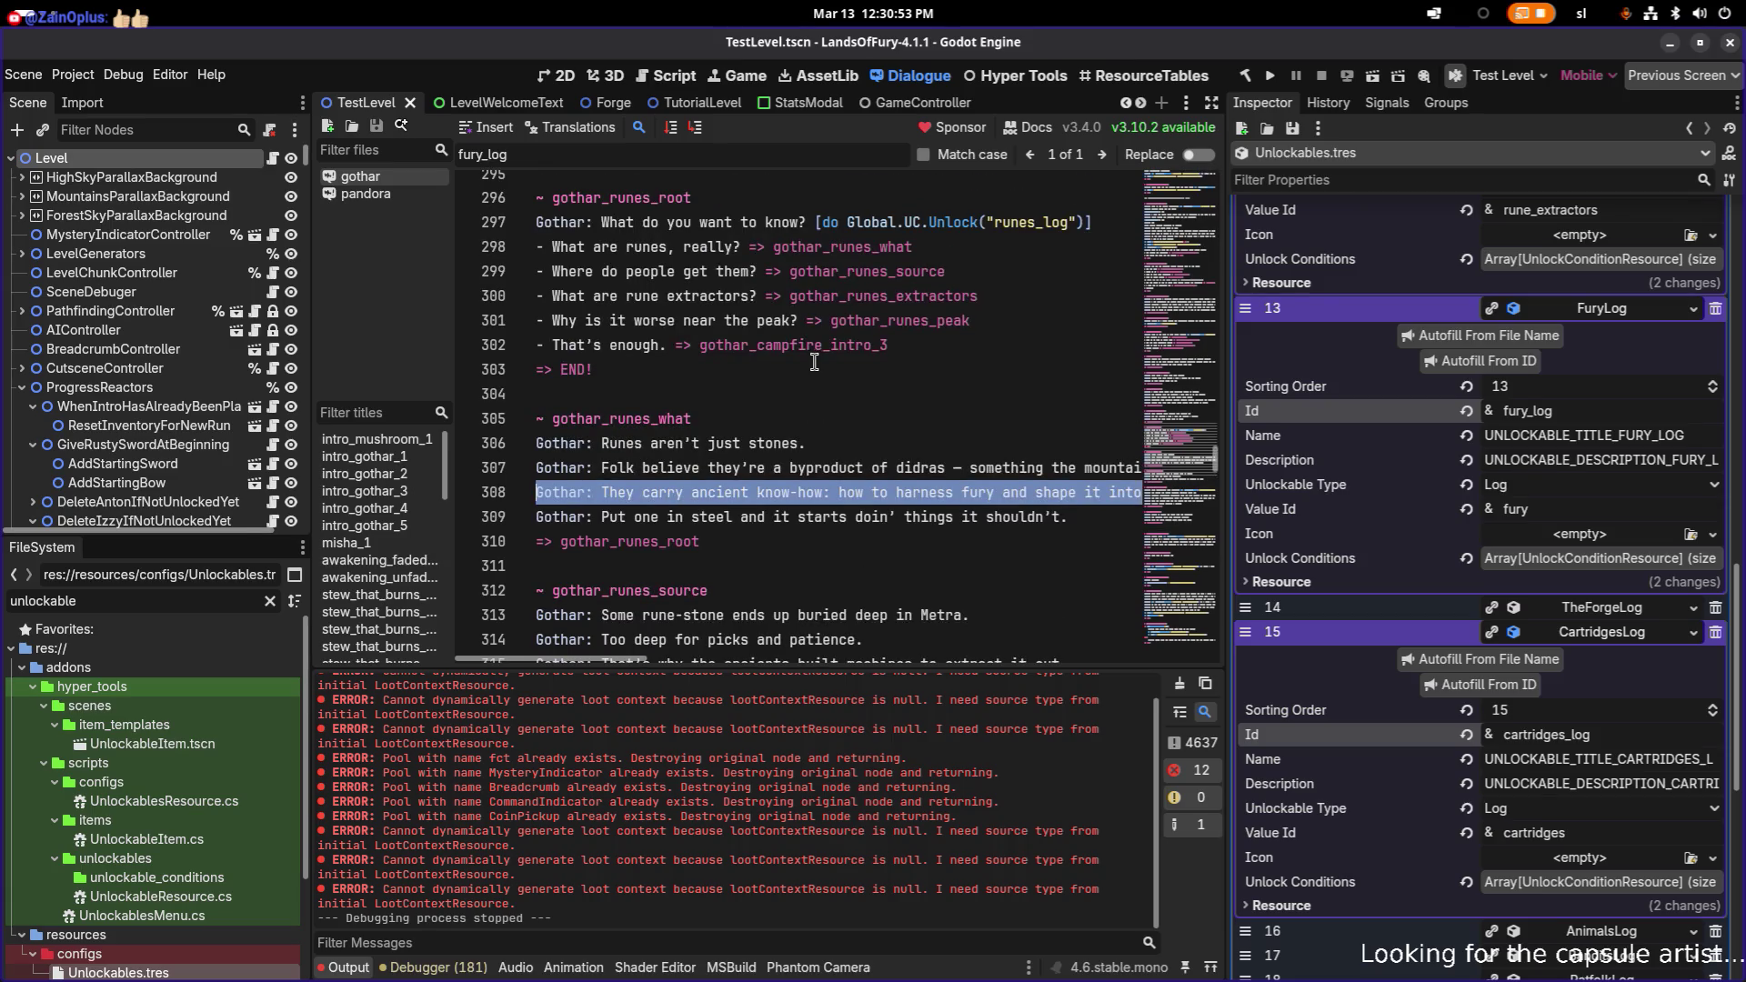
pyautogui.click(864, 492)
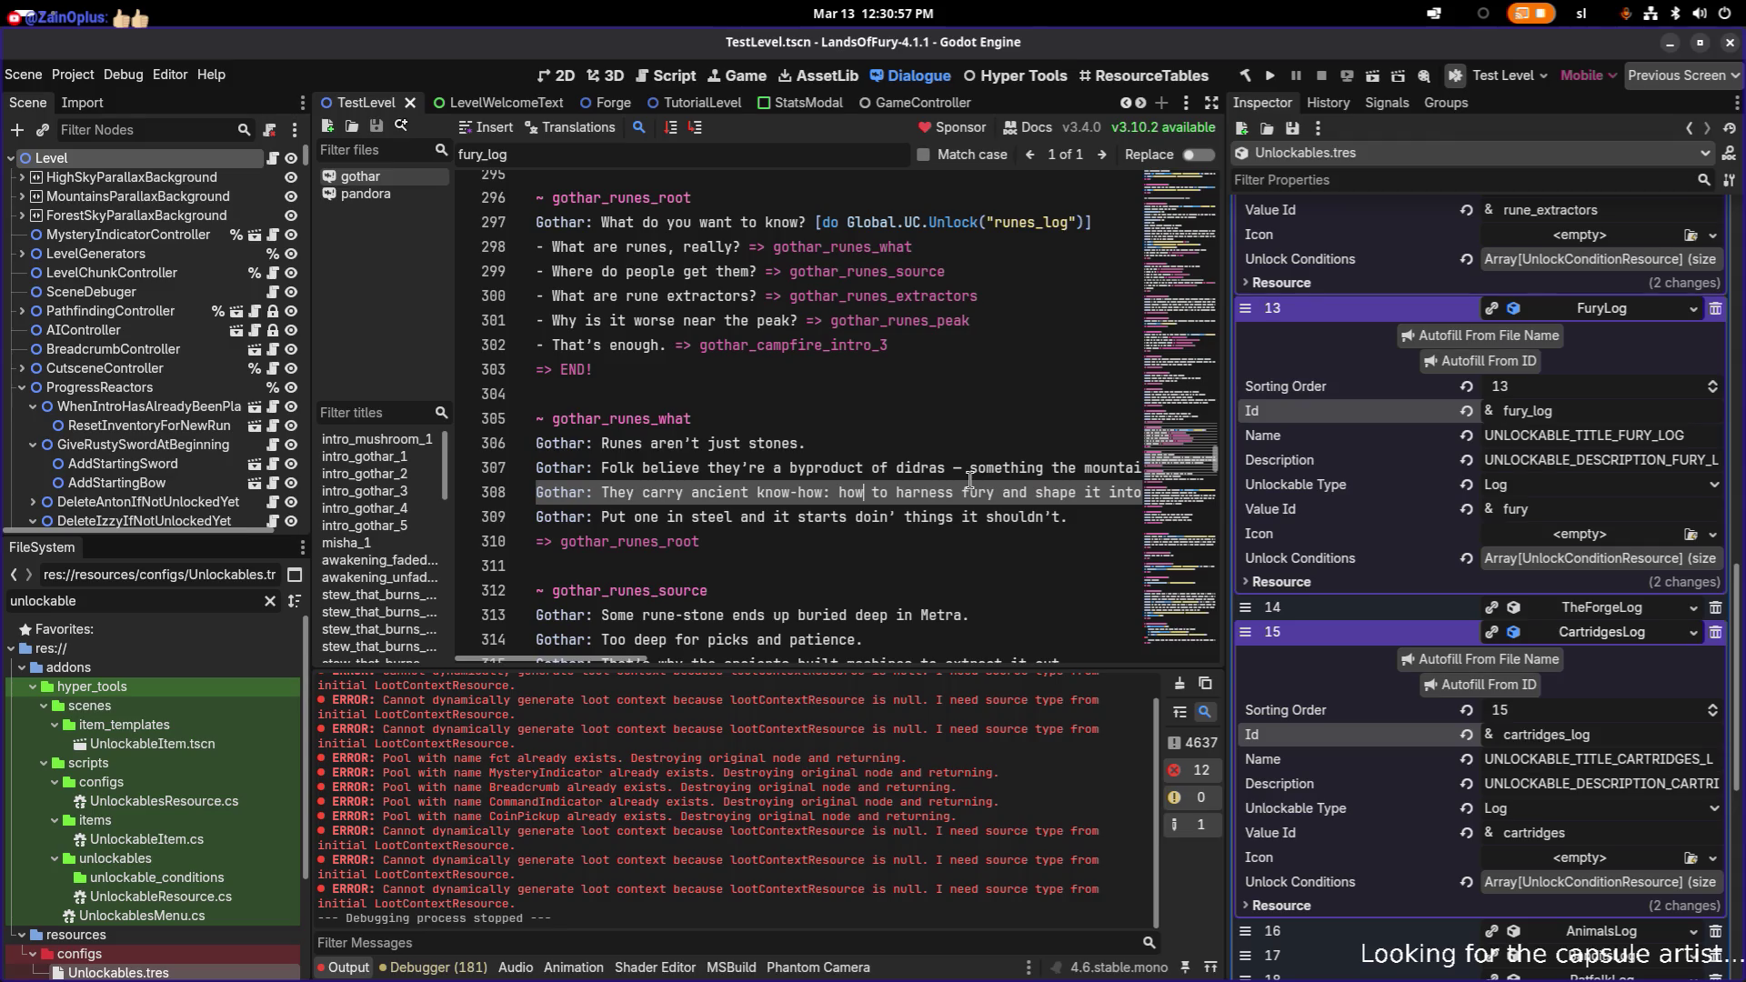
pyautogui.press('End')
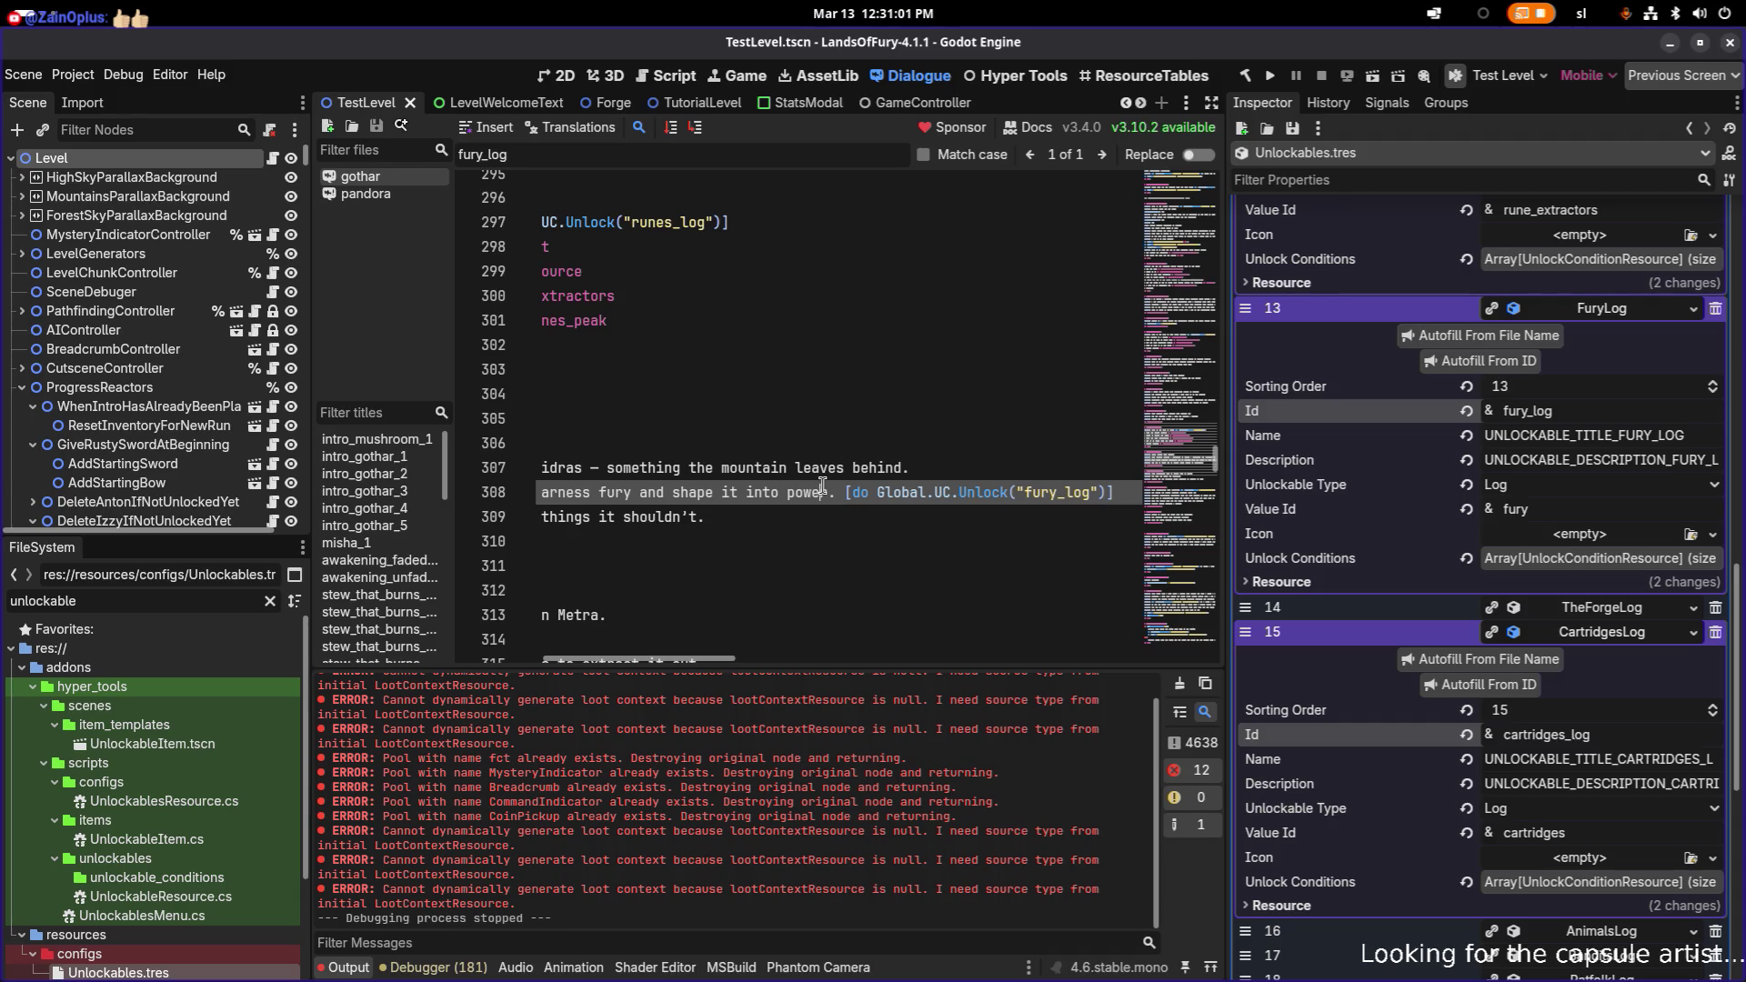
pyautogui.press('Home')
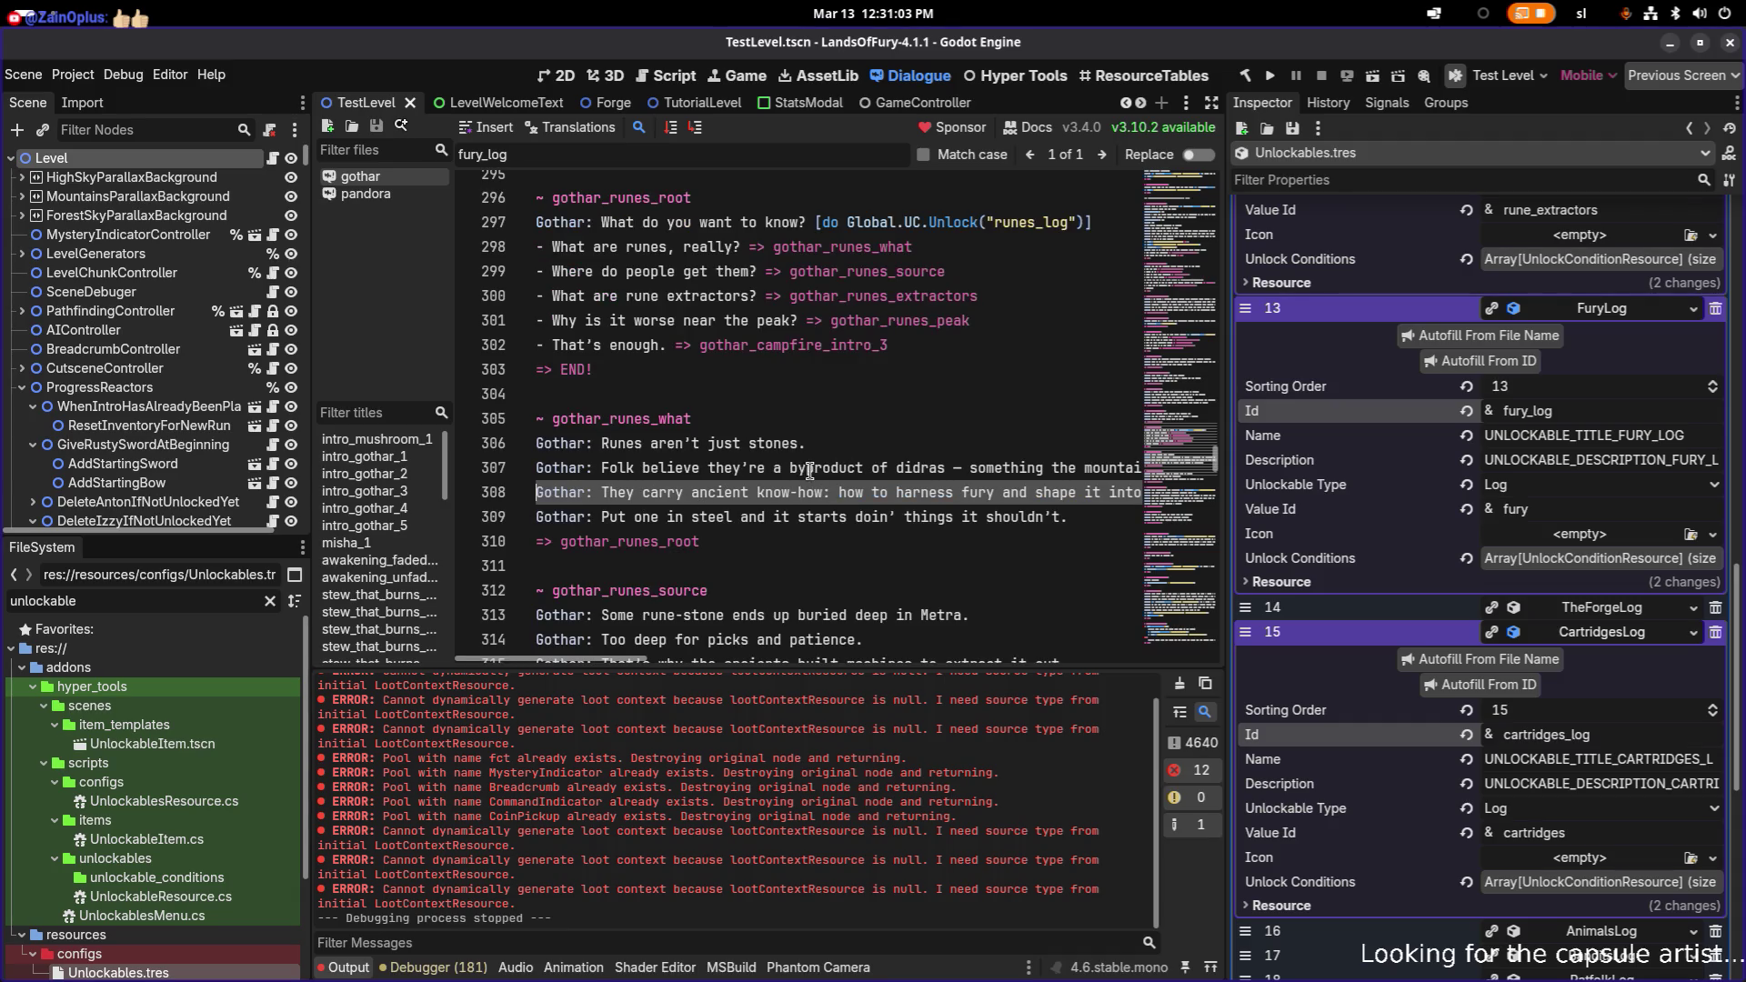
# - Delete the [do Global.UC.Unlock("fury_log")] tag after the word 'power' on line 308
pyautogui.scroll(2, 876, 419)
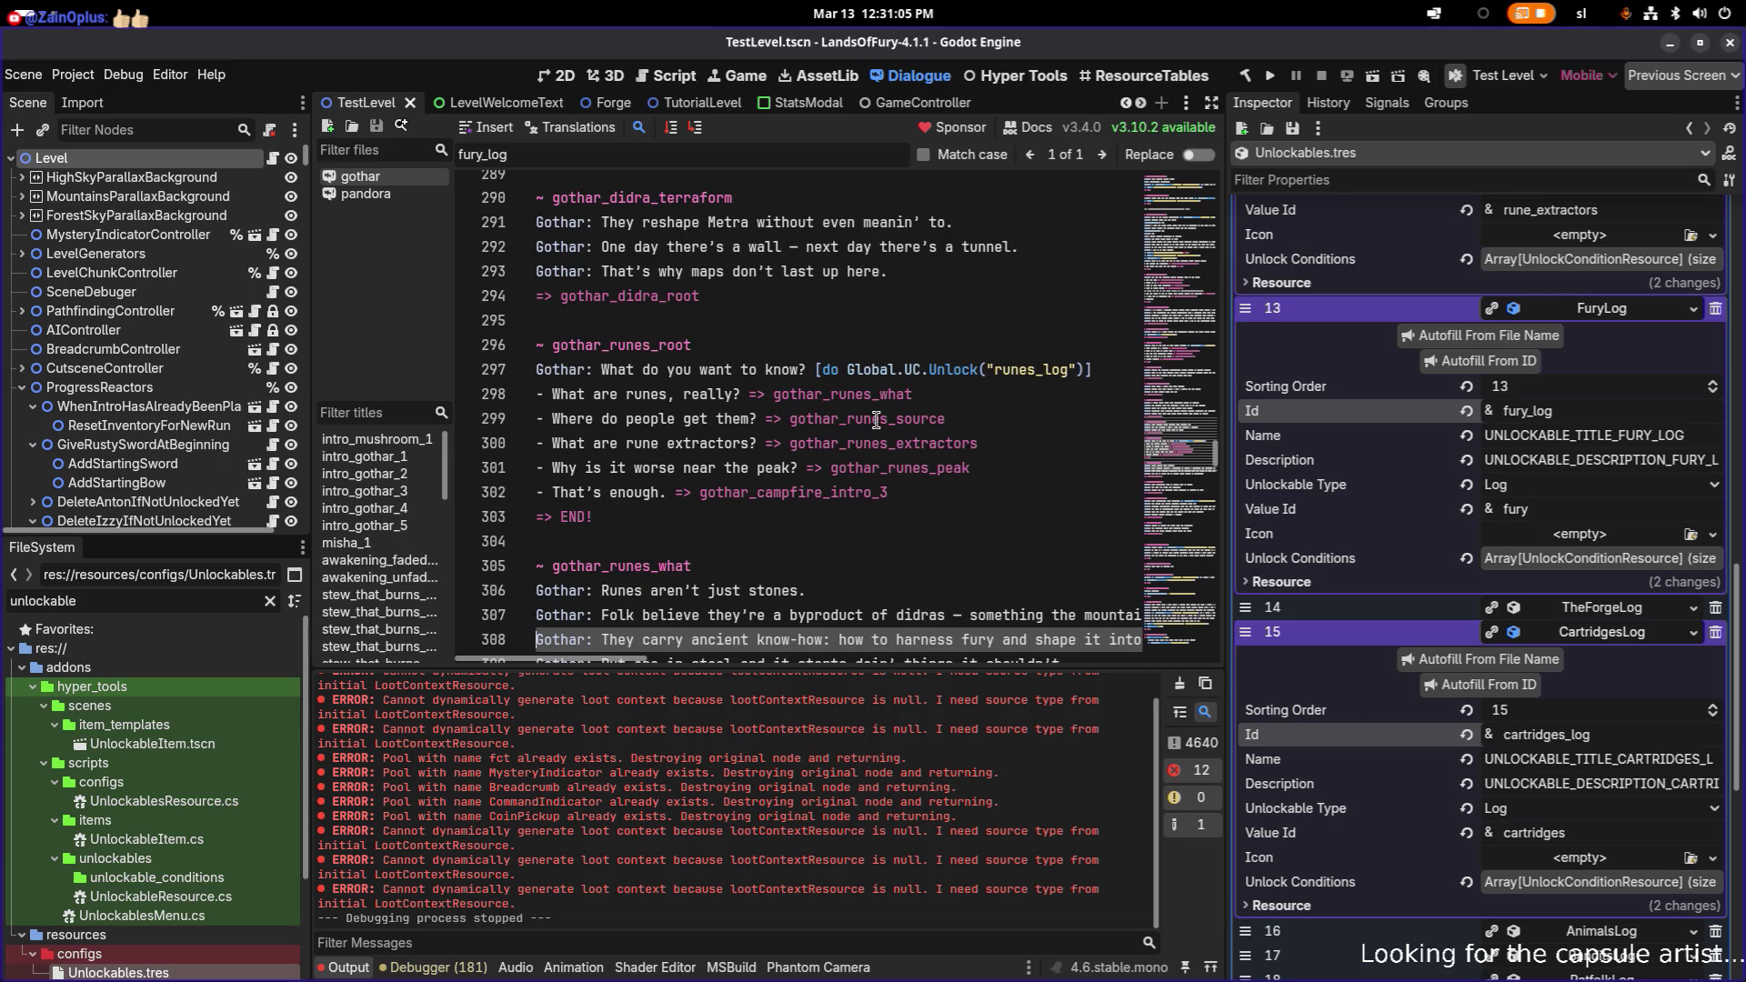
pyautogui.scroll(-1, 876, 419)
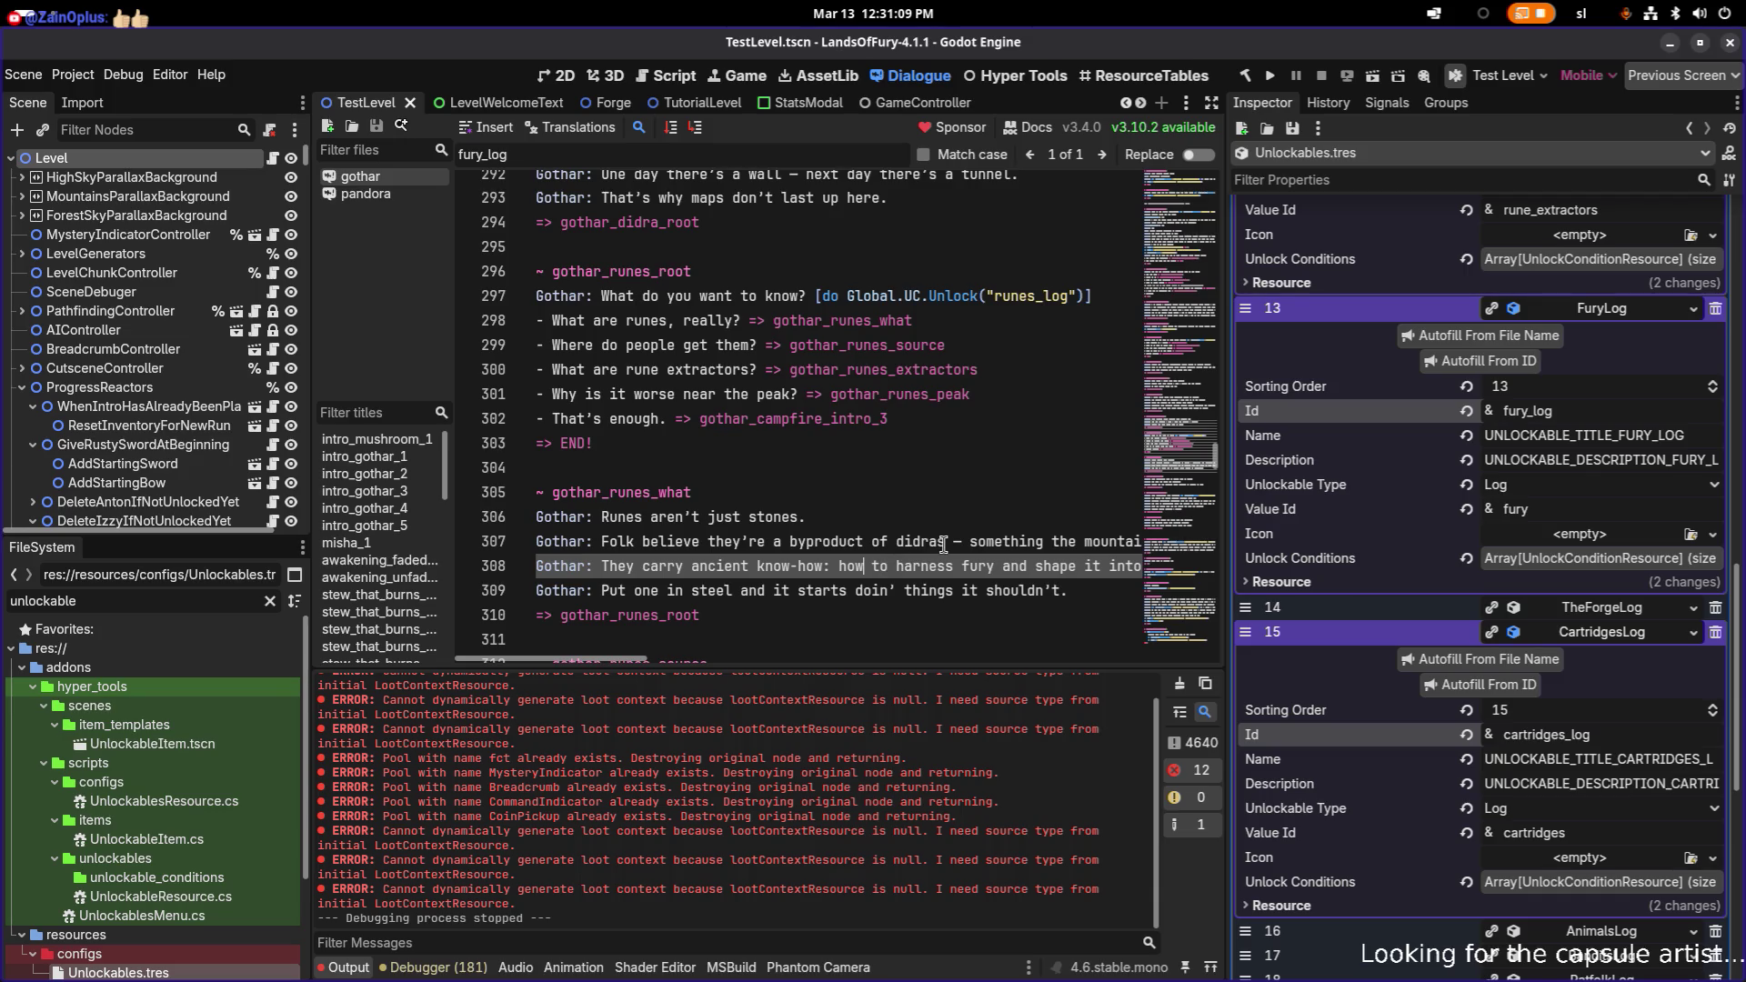
pyautogui.press('End')
pyautogui.hotkey('ctrl', 'Left')
pyautogui.hotkey('ctrl', 'Left')
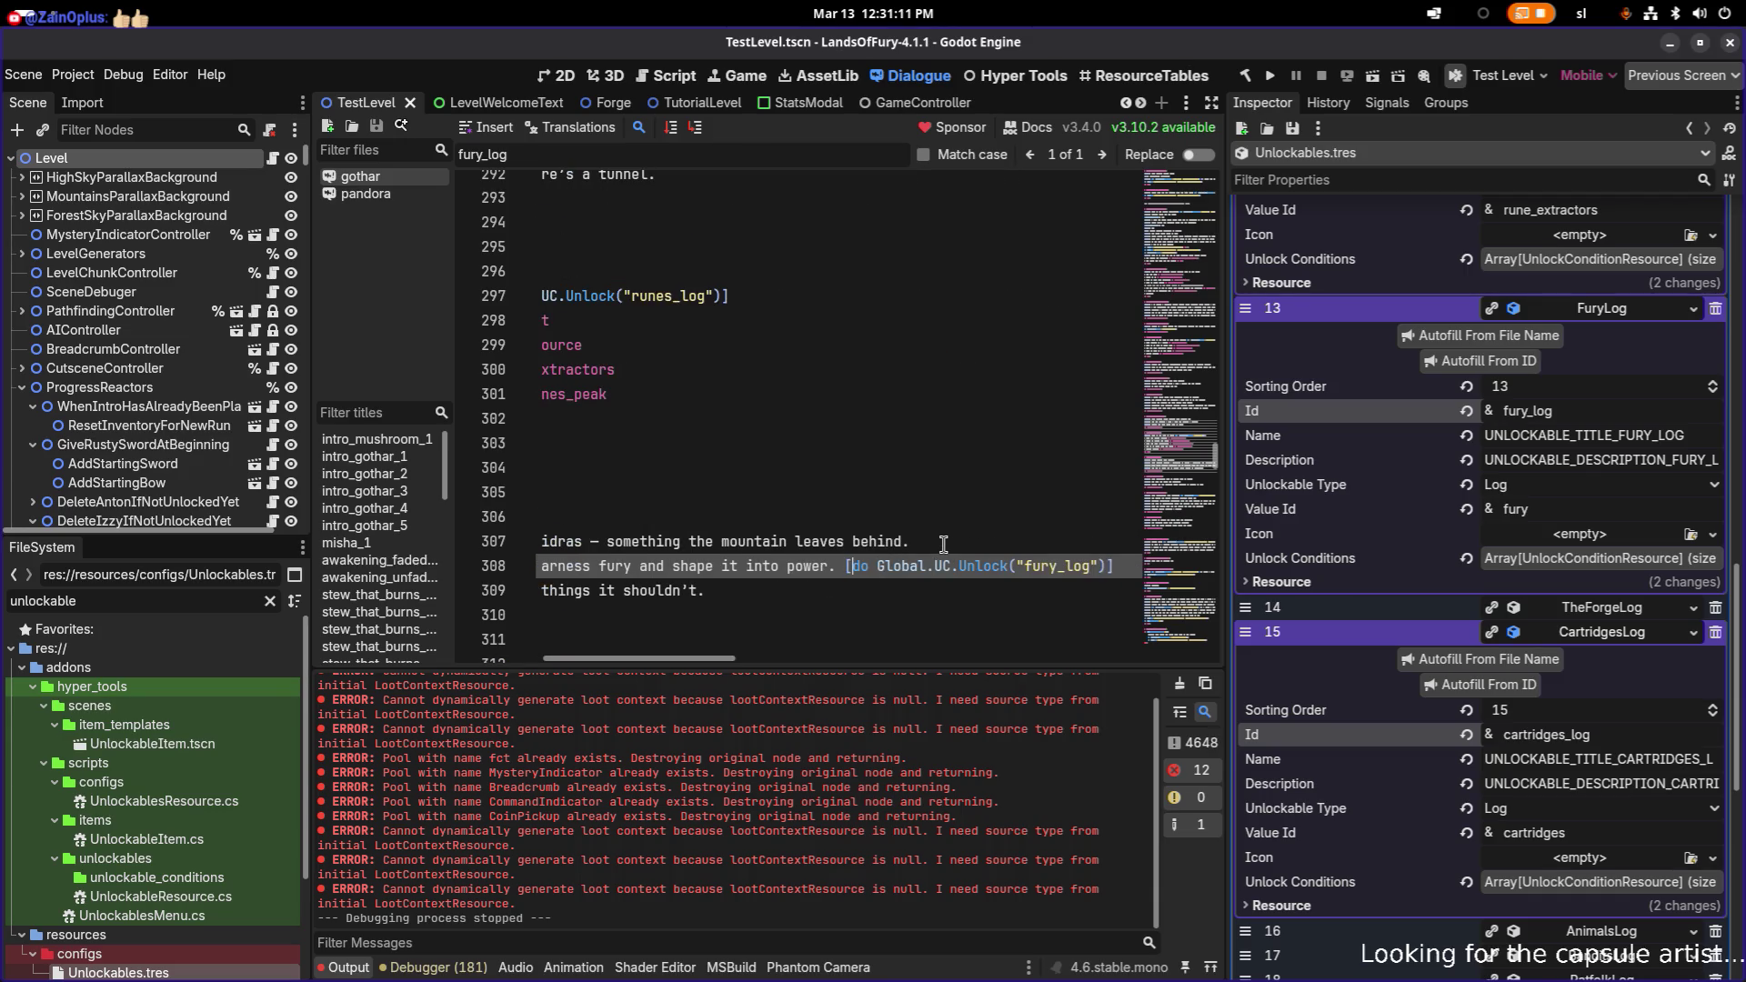
pyautogui.hotkey('ctrl', 'Right')
pyautogui.hotkey('shift', 'End')
pyautogui.press('Delete')
# - Save the dialogue file
pyautogui.hotkey('ctrl', 's')
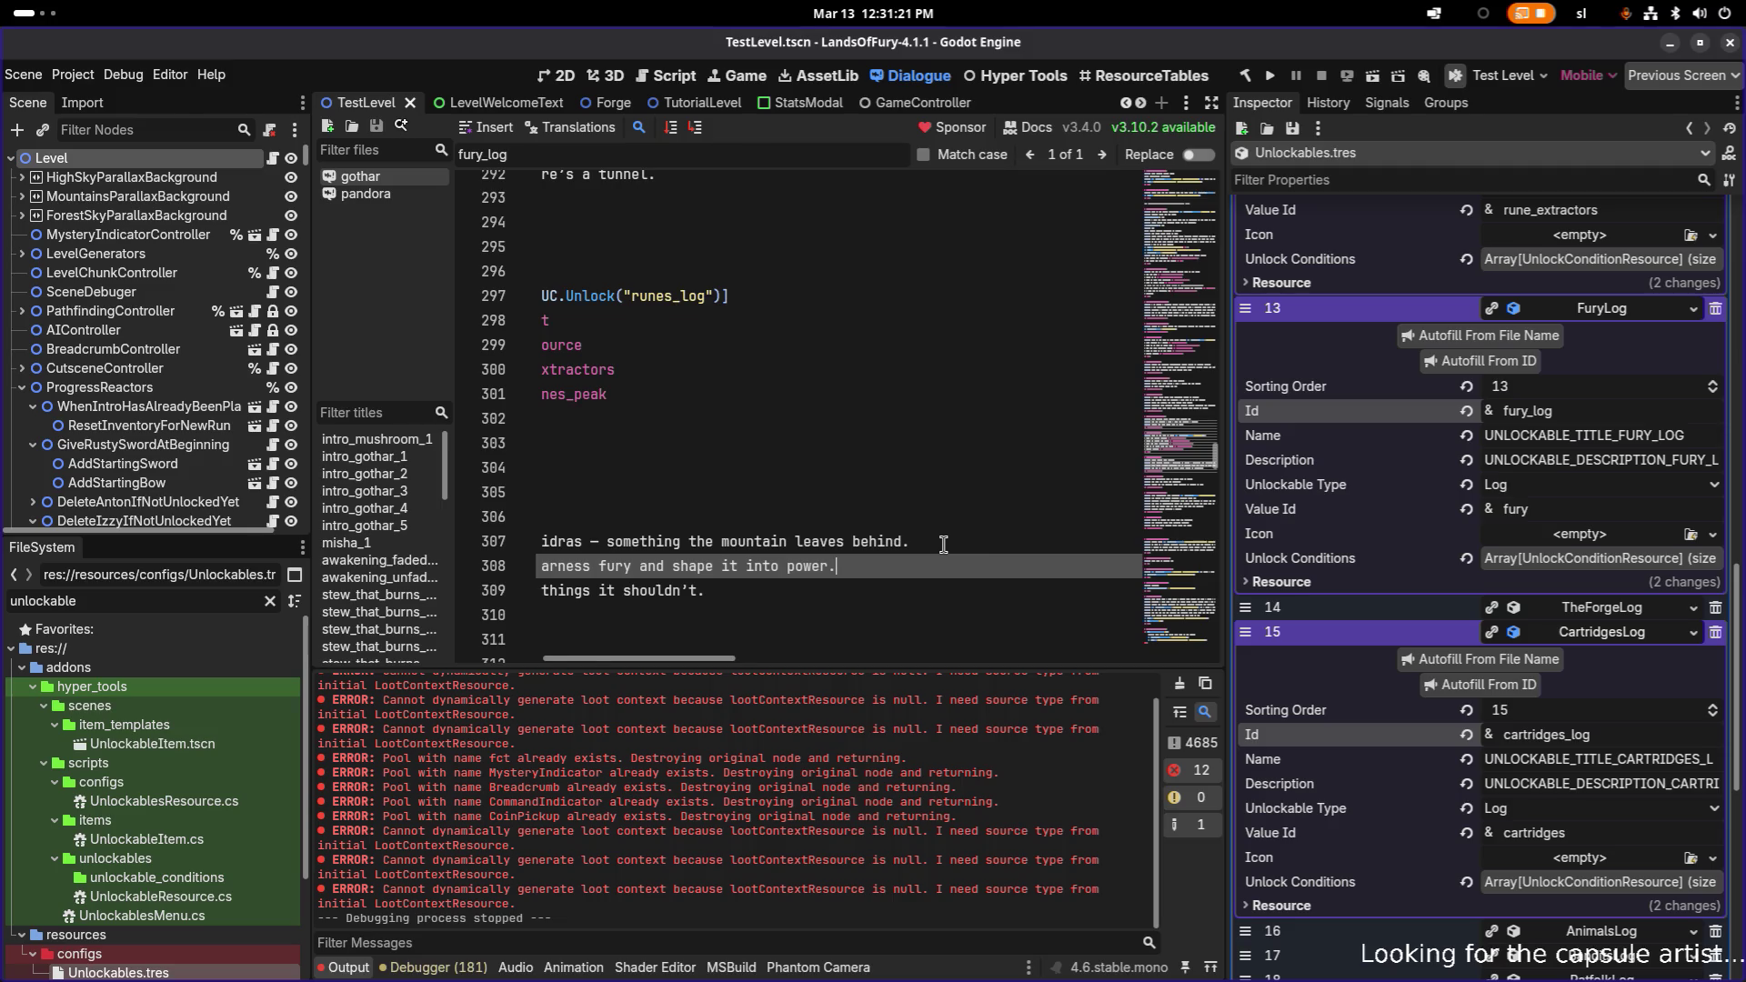
pyautogui.press('Home')
pyautogui.press('Down')
pyautogui.press('Down')
pyautogui.press('Down')
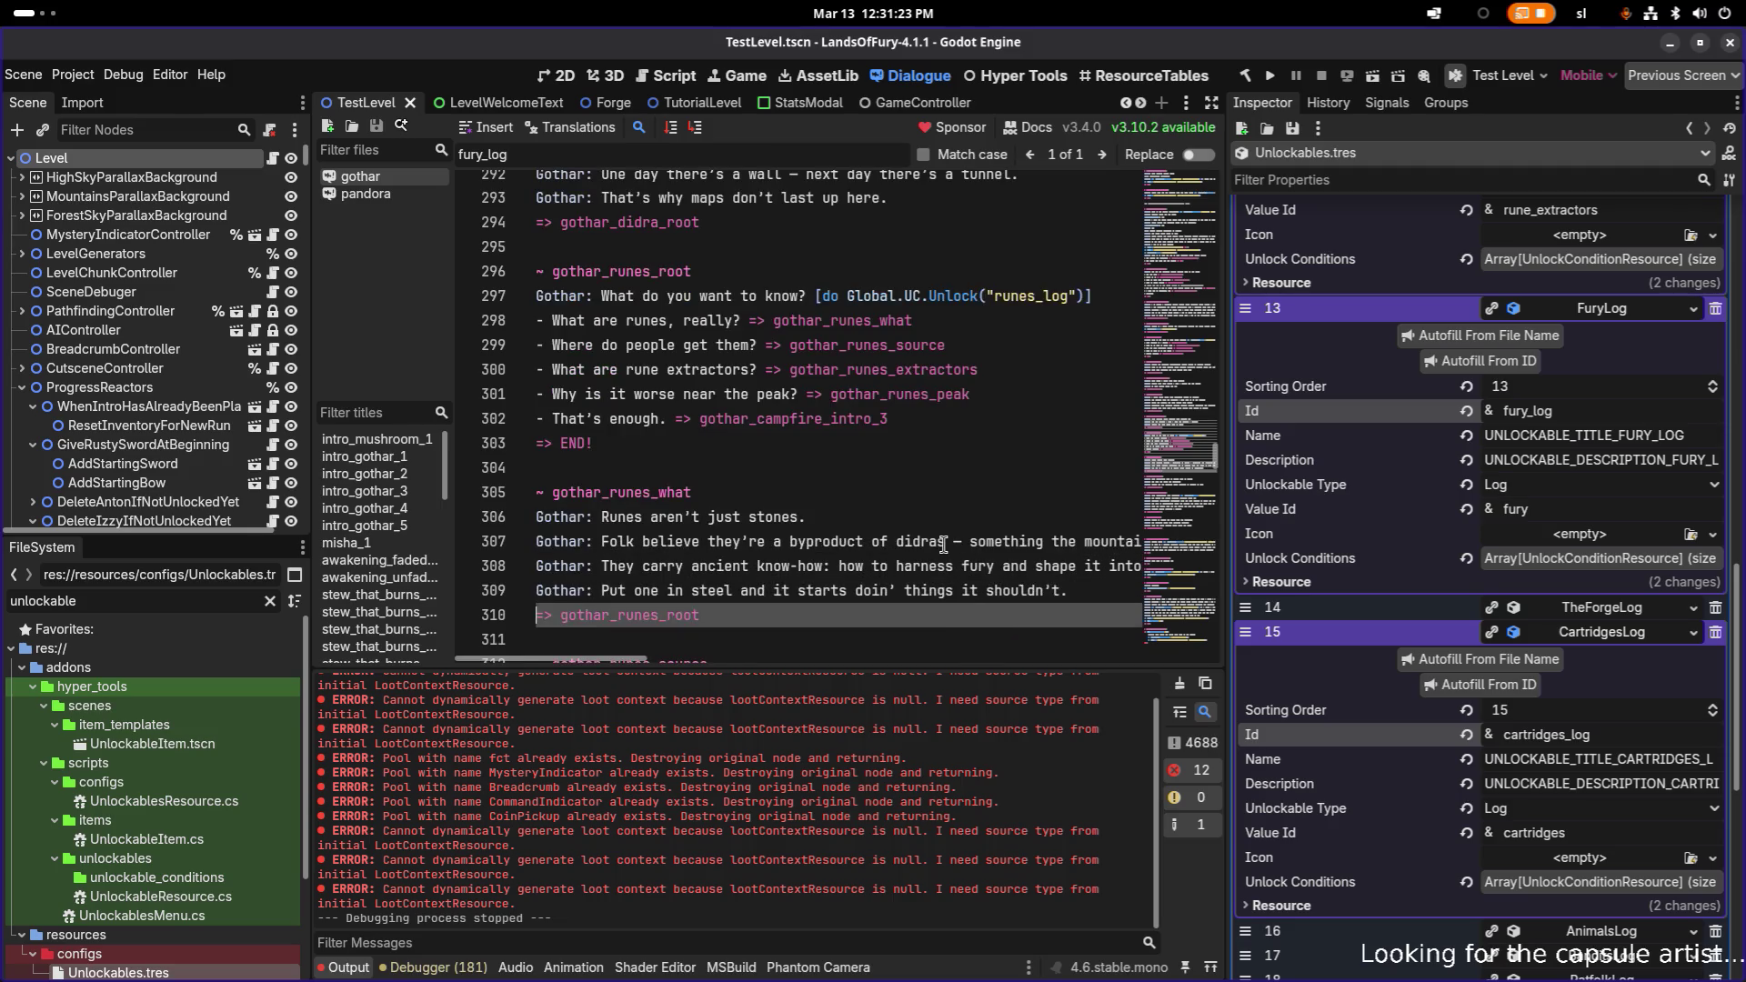
# - Search the dialogue for 'fury' and go to the gothar_tutorial_3 match
pyautogui.hotkey('ctrl', 'f')
pyautogui.write('fury')
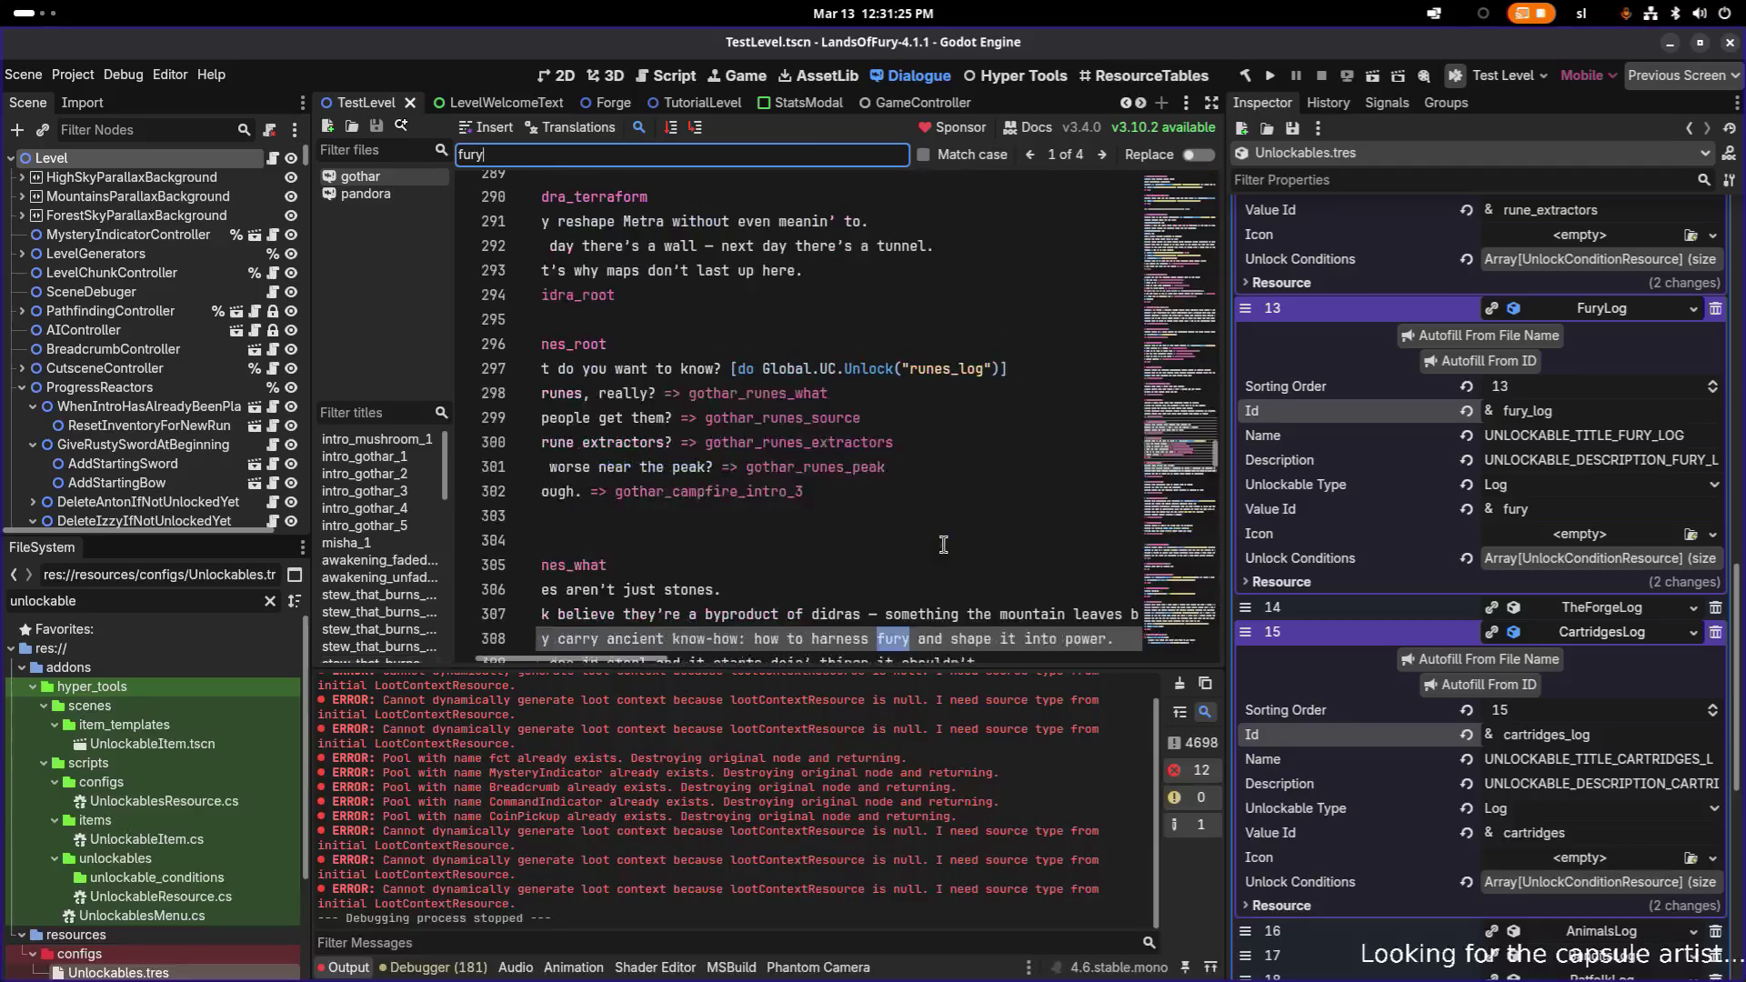
pyautogui.click(1102, 154)
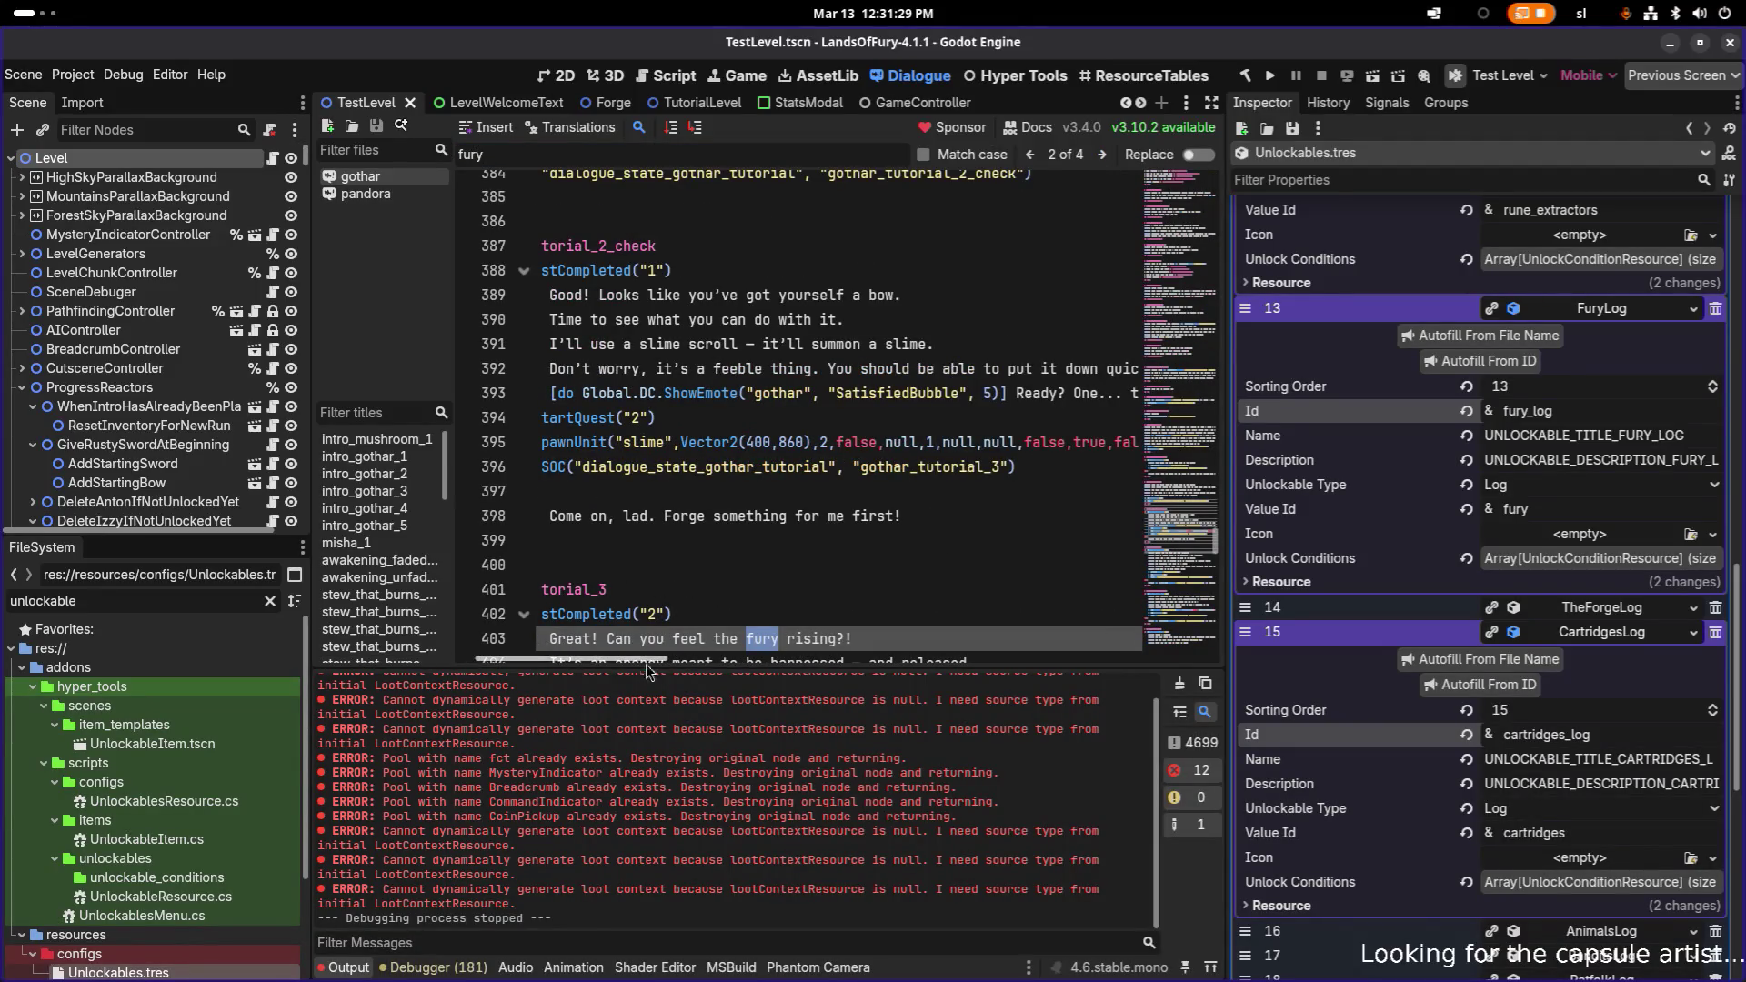
pyautogui.moveTo(639, 670); pyautogui.dragTo(596, 668)
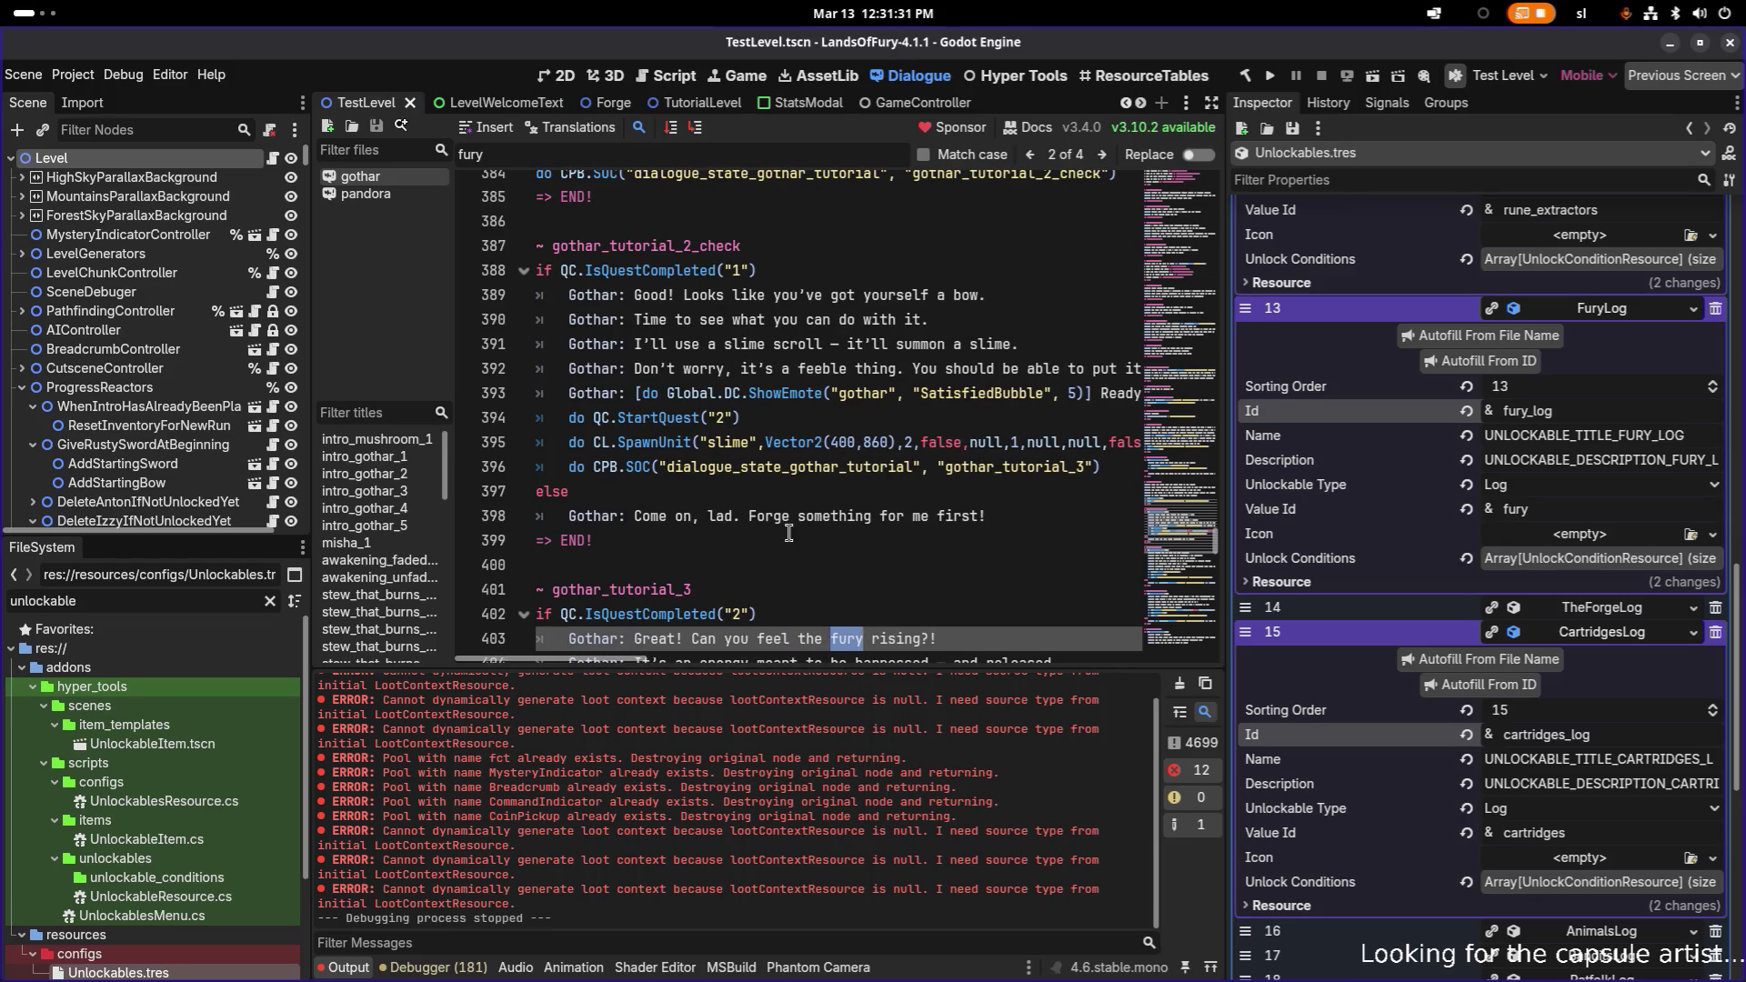
pyautogui.scroll(-4, 804, 527)
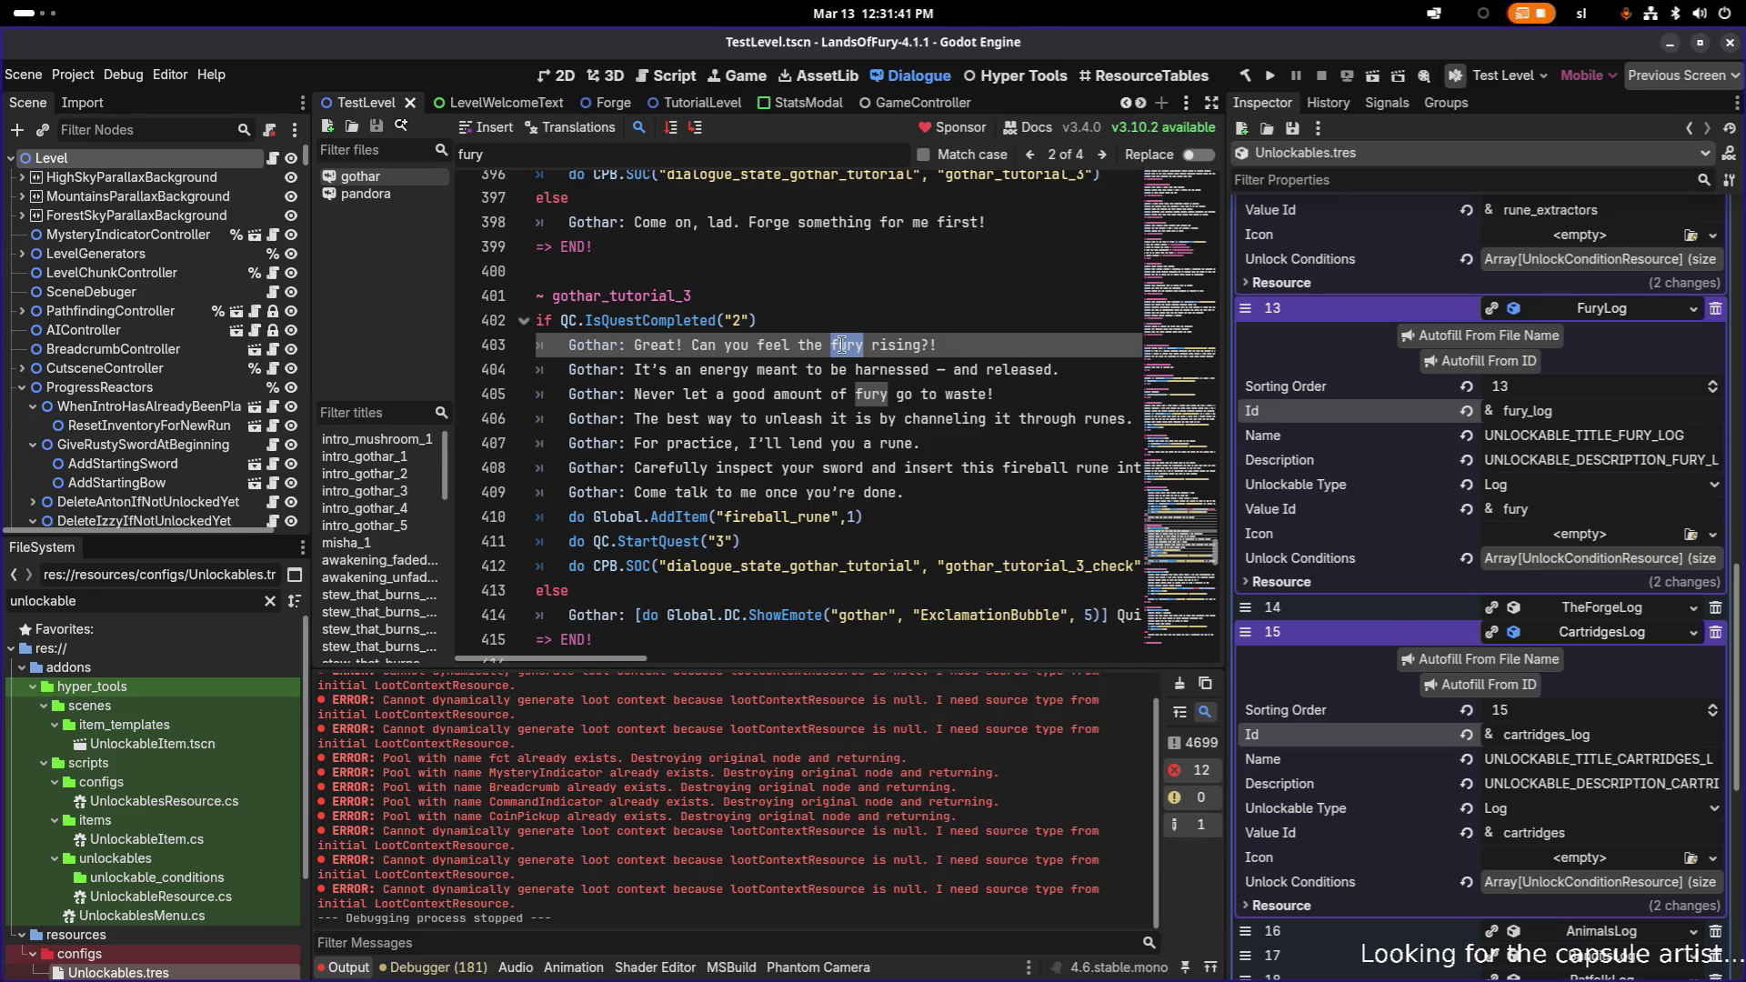
# - Add a 'do Global.UC.Unlock("fury_log")' line after line 409 and save
pyautogui.click(942, 494)
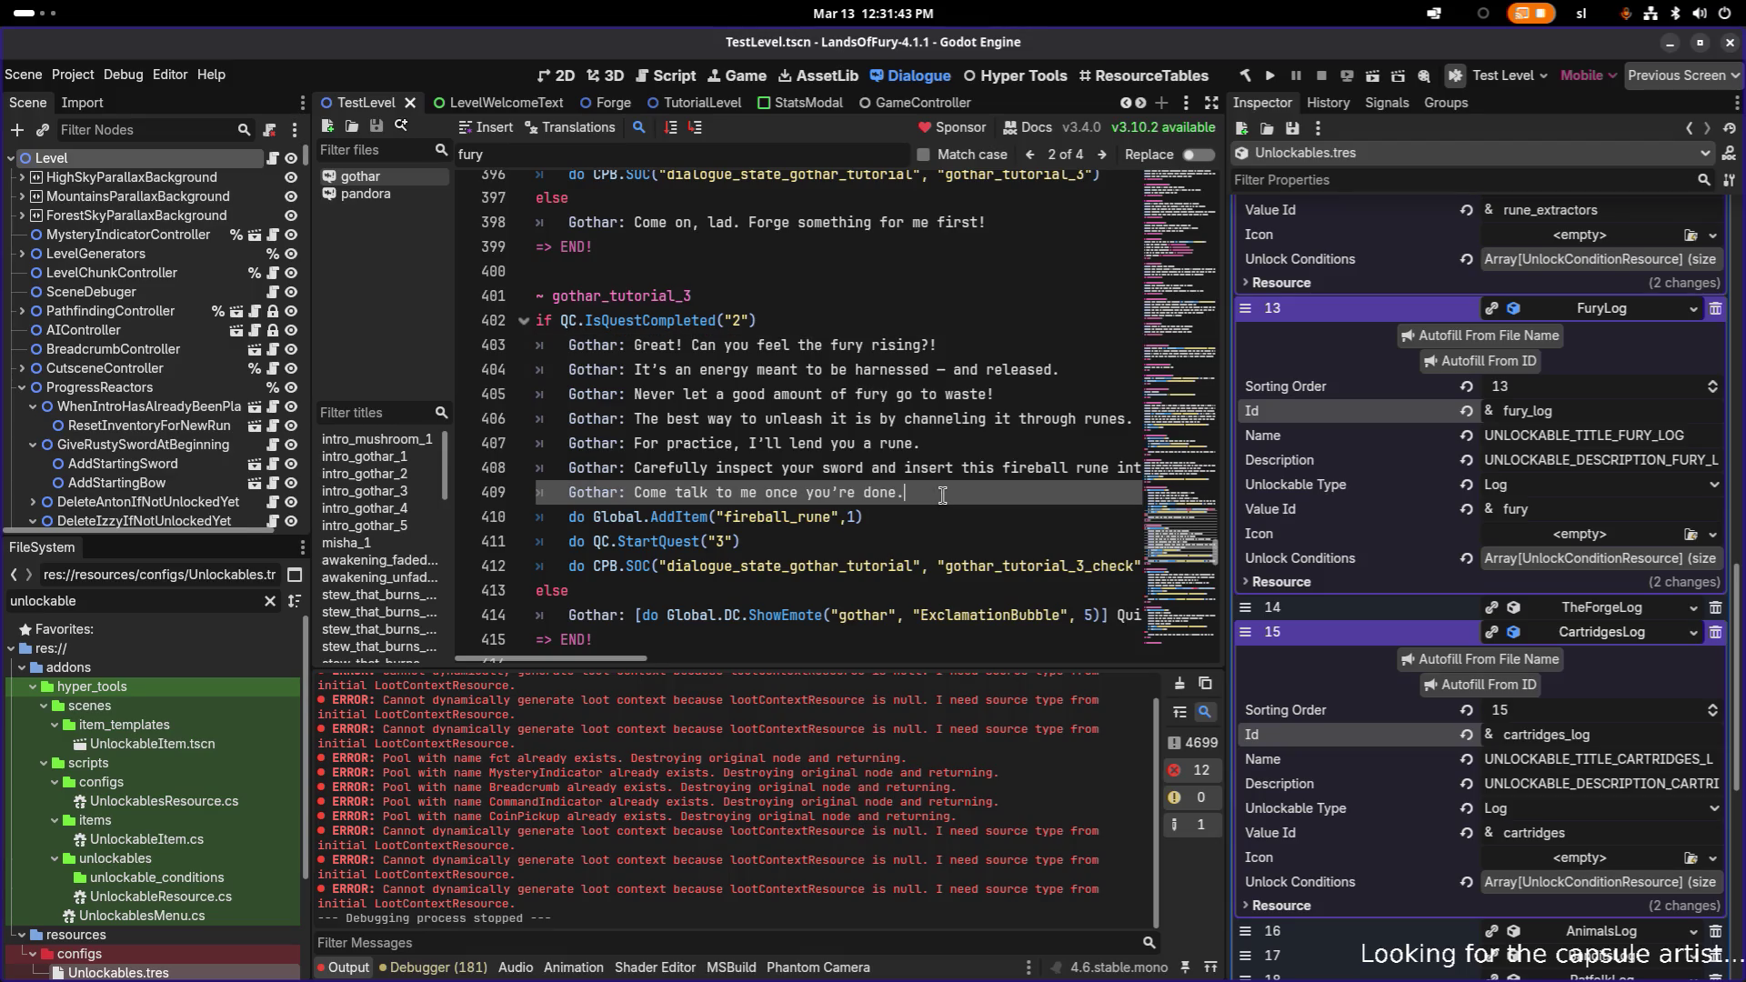
pyautogui.press('Return')
pyautogui.write('[do Global.UC.Unlock("fury_log")]')
pyautogui.press('Delete')
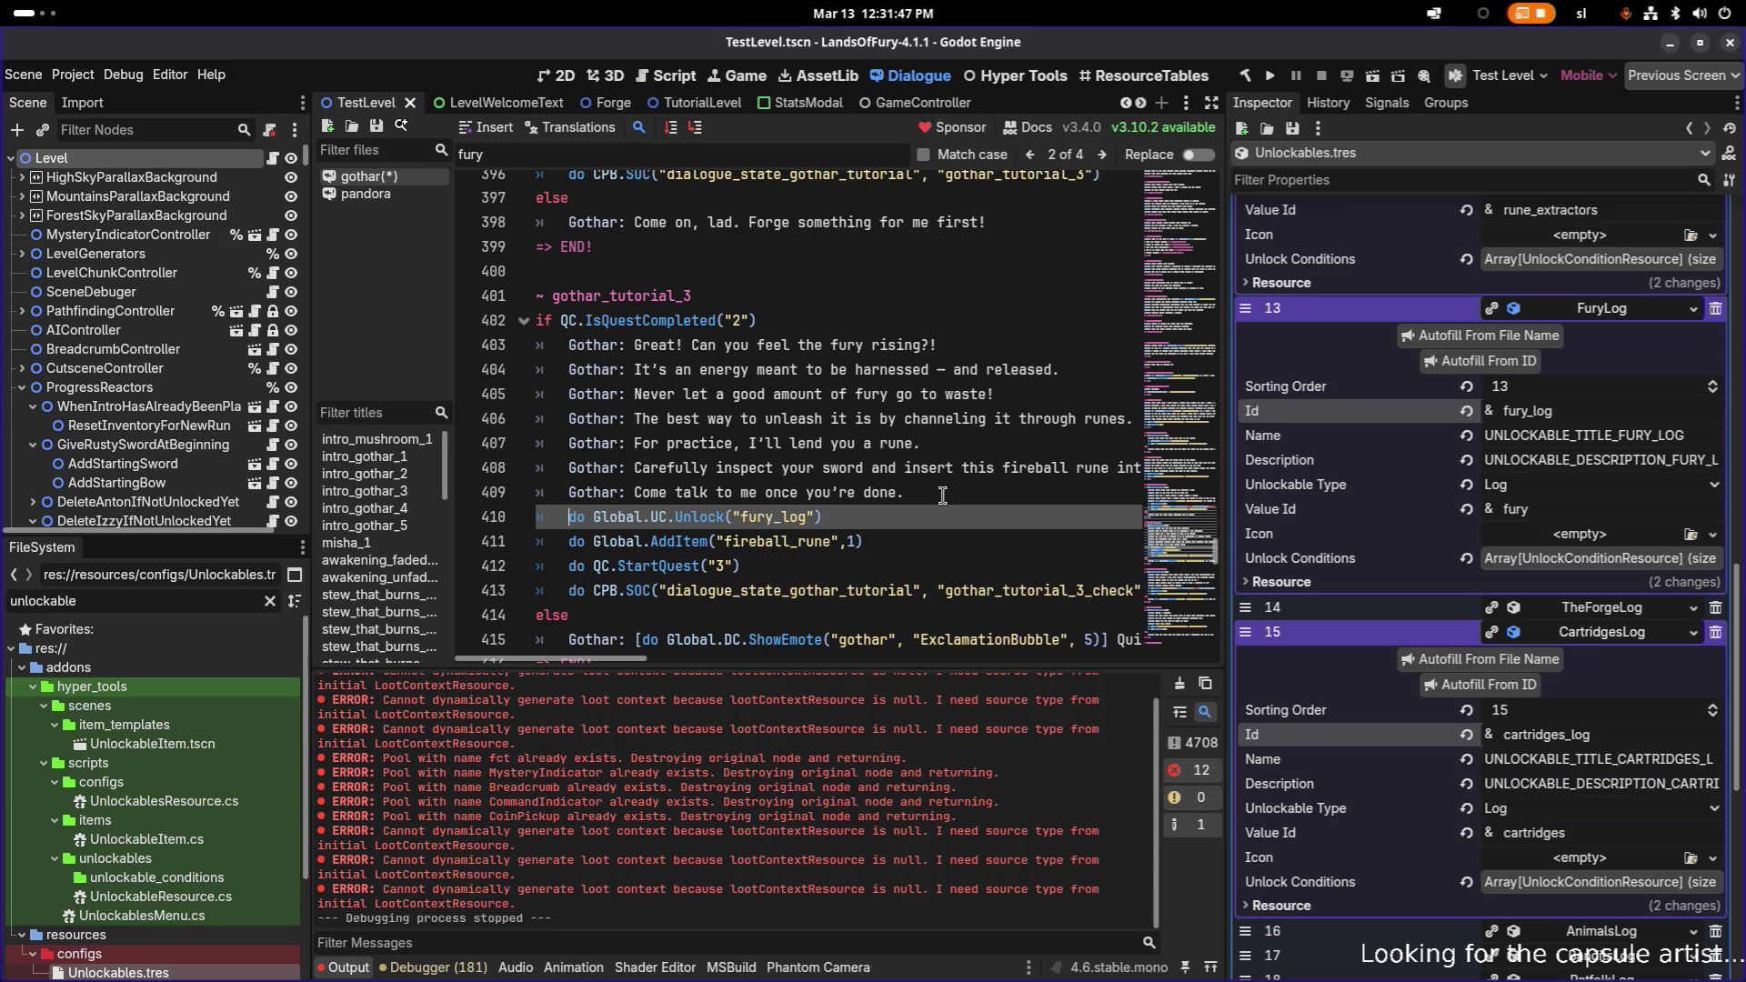
pyautogui.hotkey('shift', 'End')
pyautogui.hotkey('ctrl', 's')
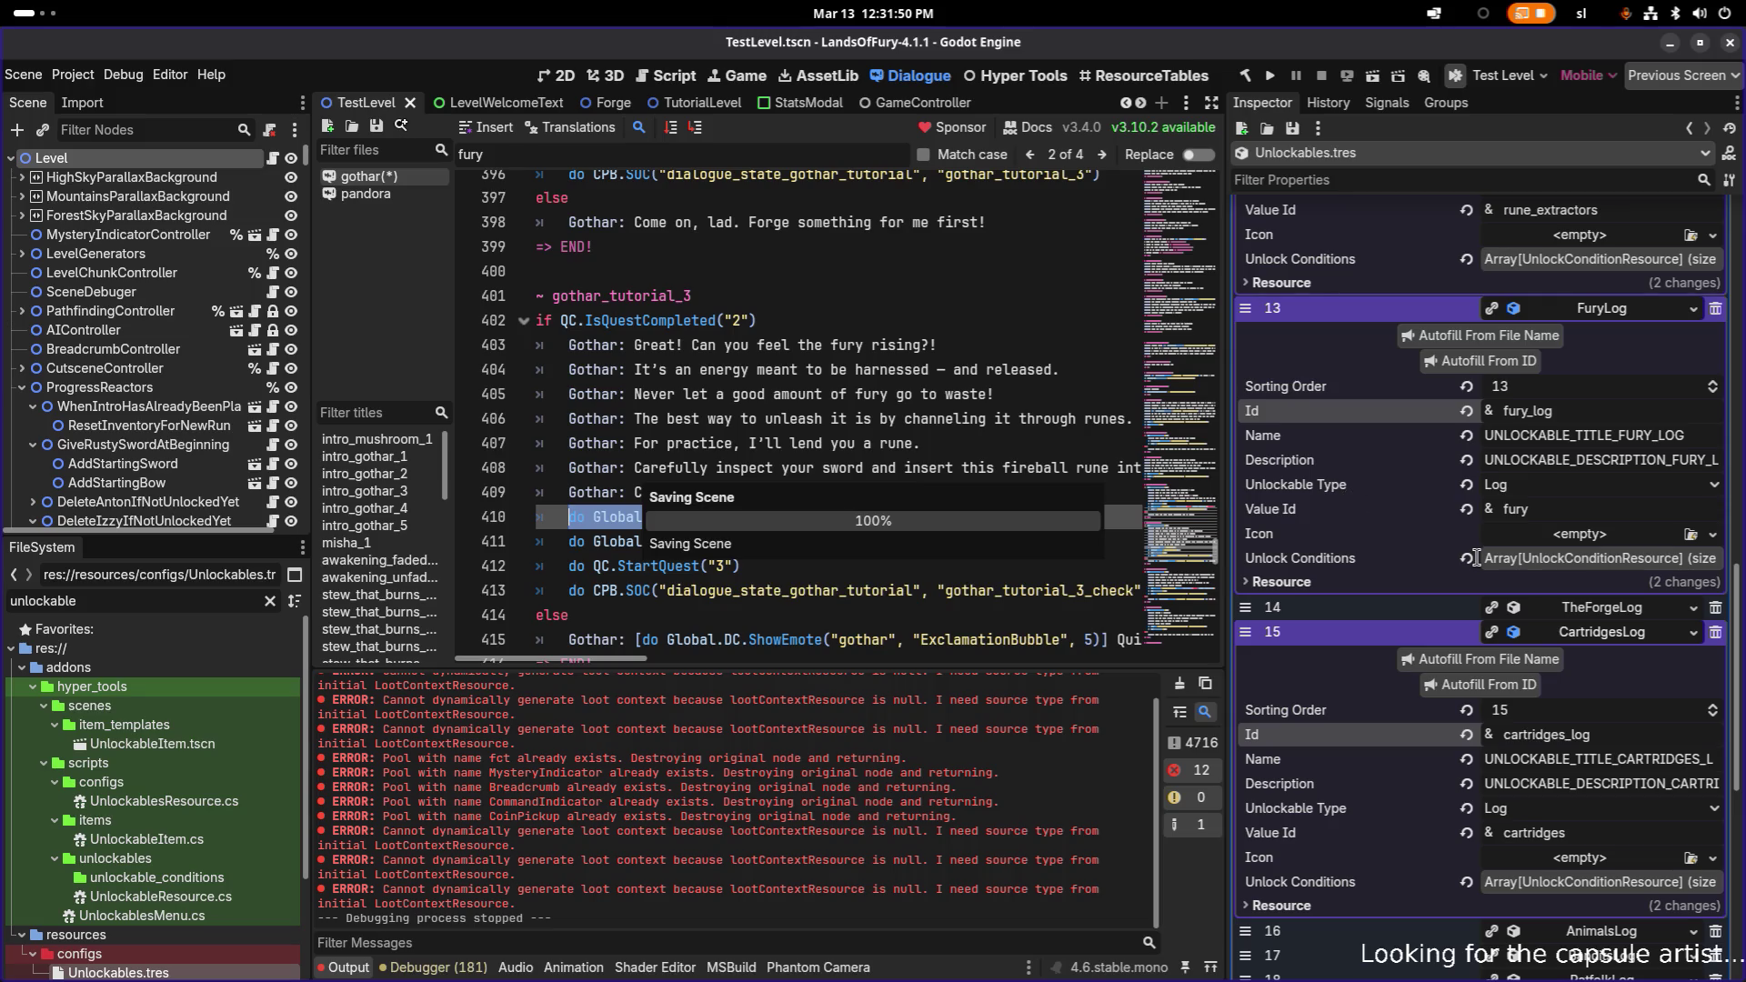
# - Review the gothar_tutorial_3 block and select the new fury_log unlock line 410
pyautogui.scroll(-3, 1475, 557)
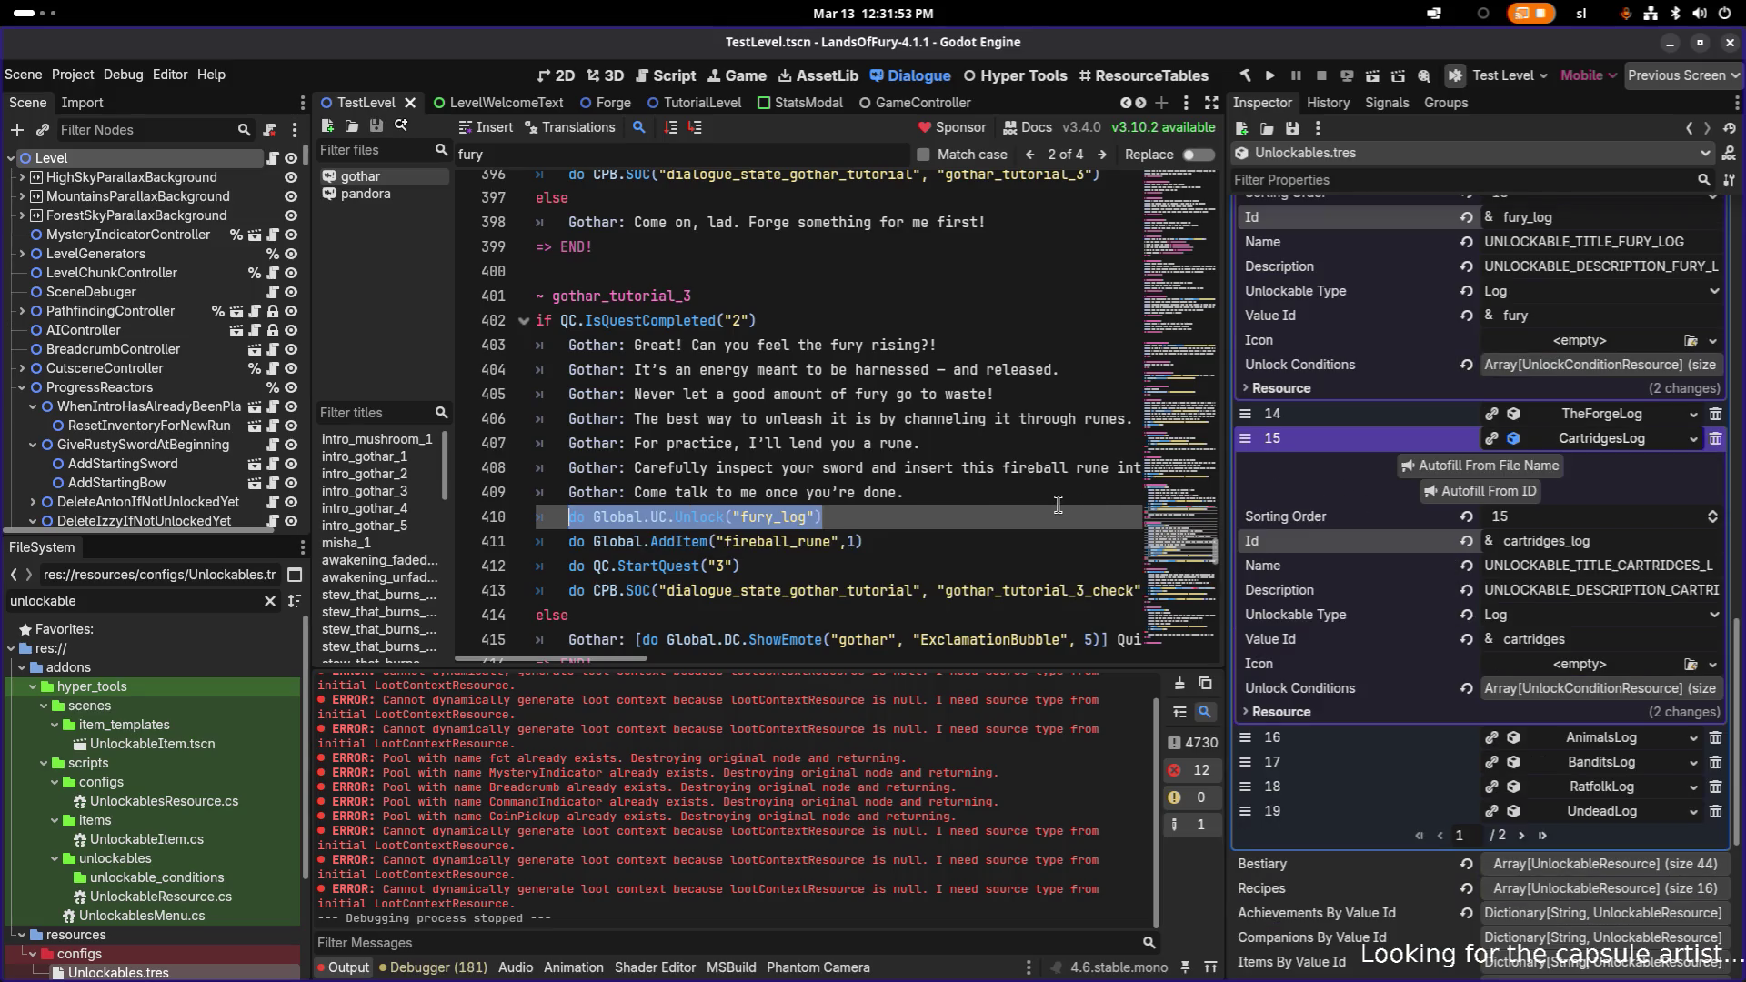
pyautogui.scroll(-2, 1057, 504)
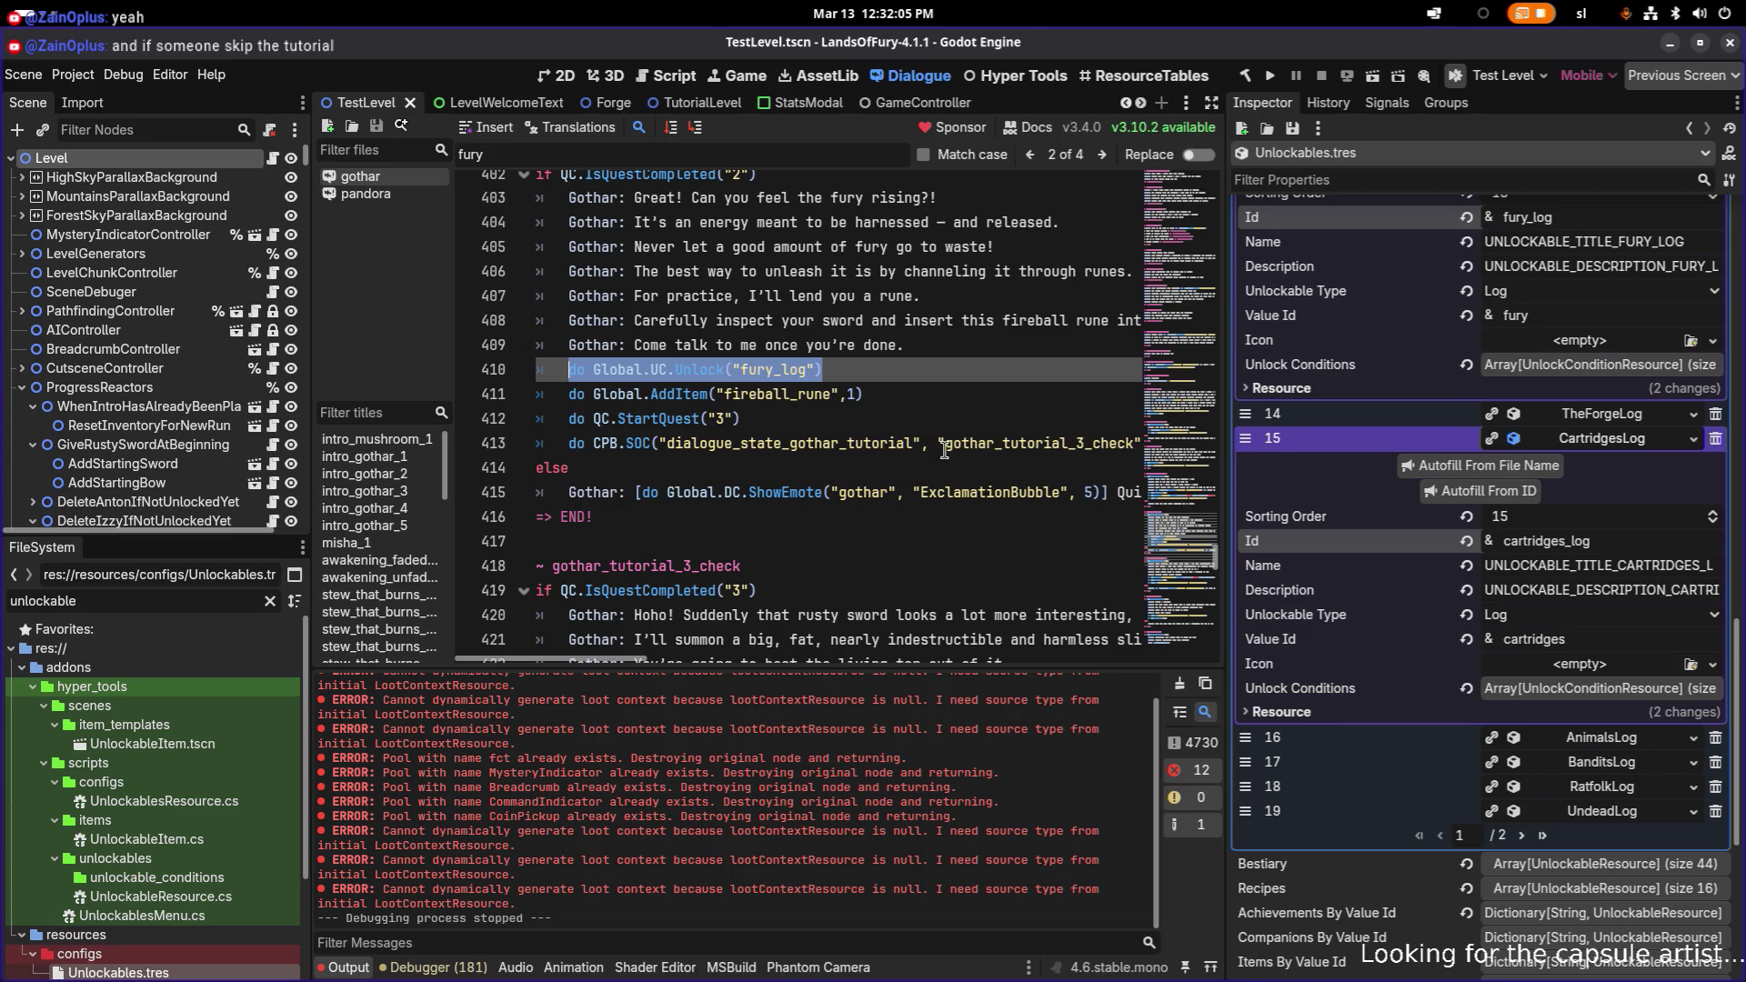
pyautogui.scroll(3, 944, 450)
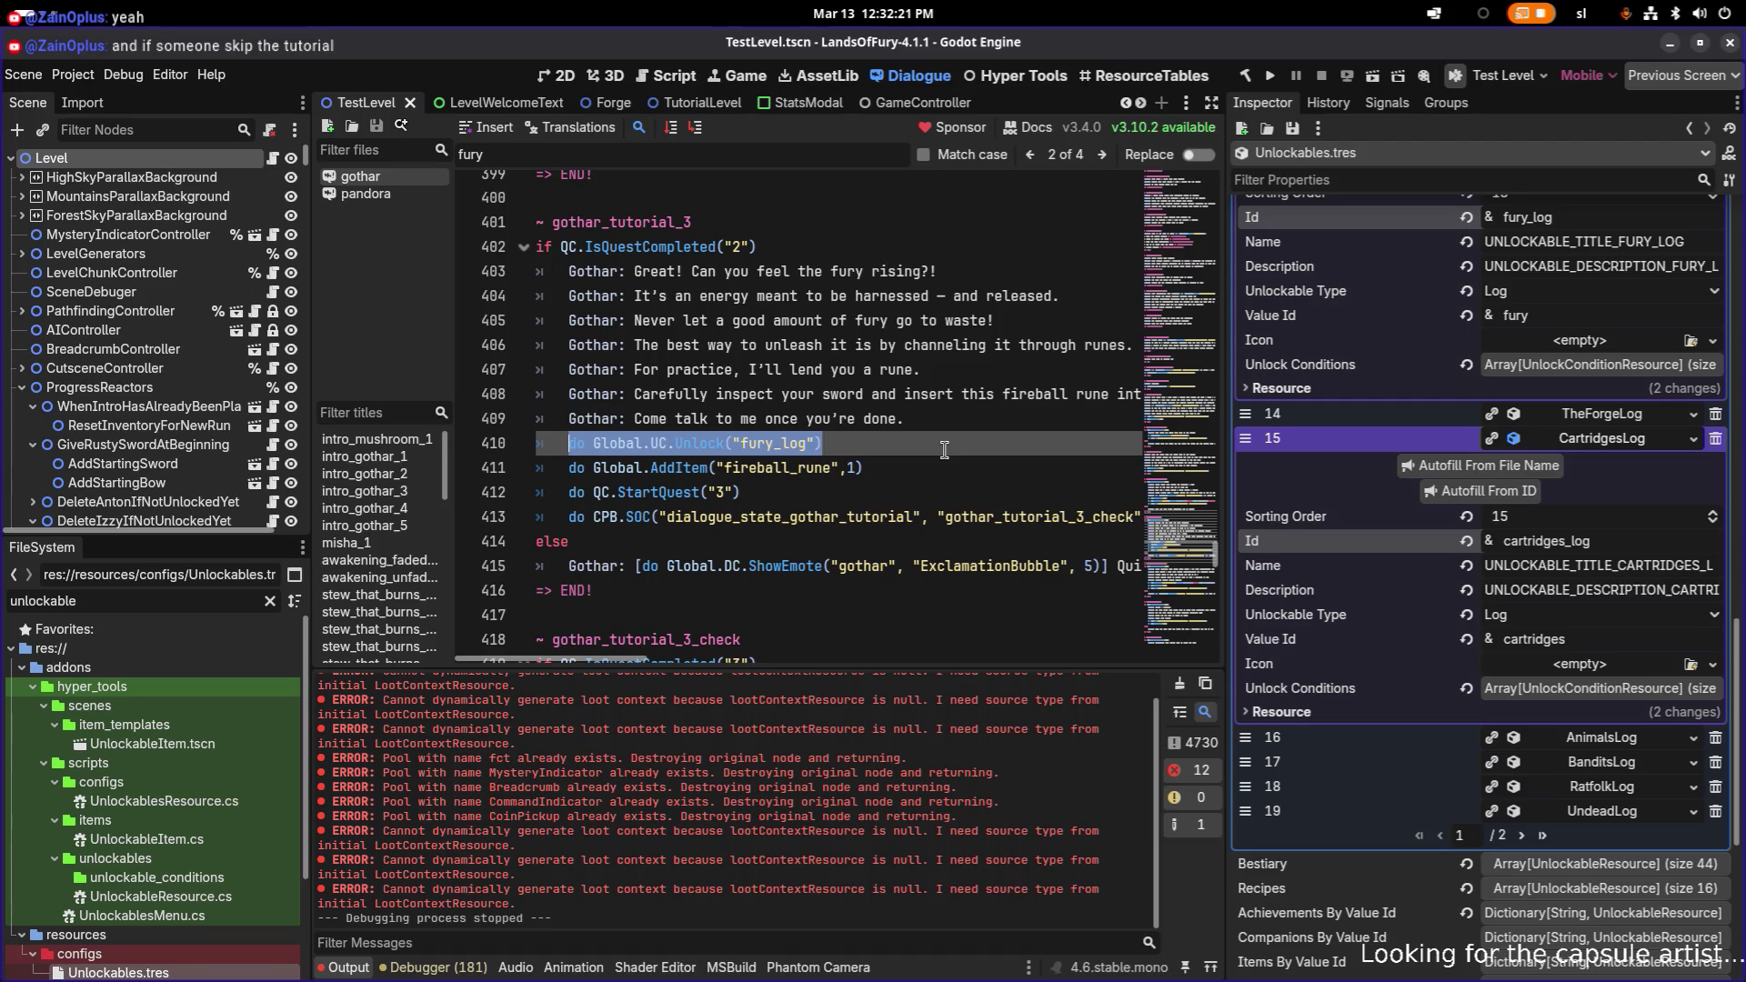
pyautogui.scroll(-1, 943, 449)
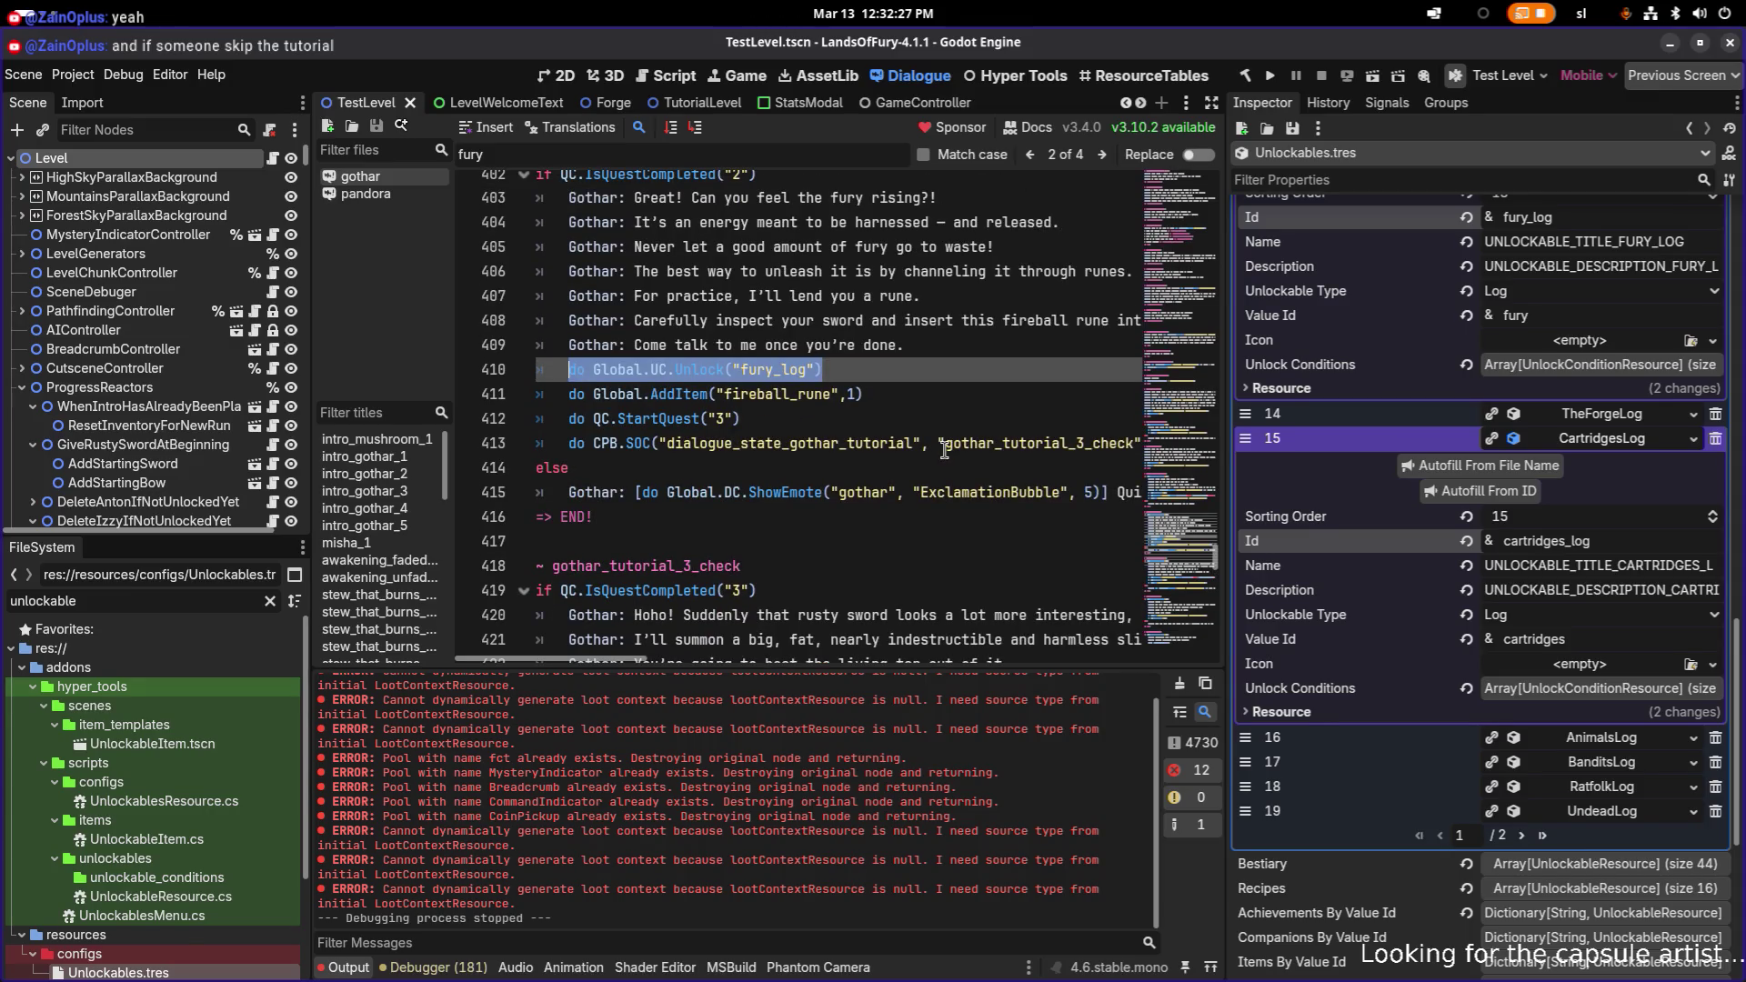
pyautogui.click(931, 377)
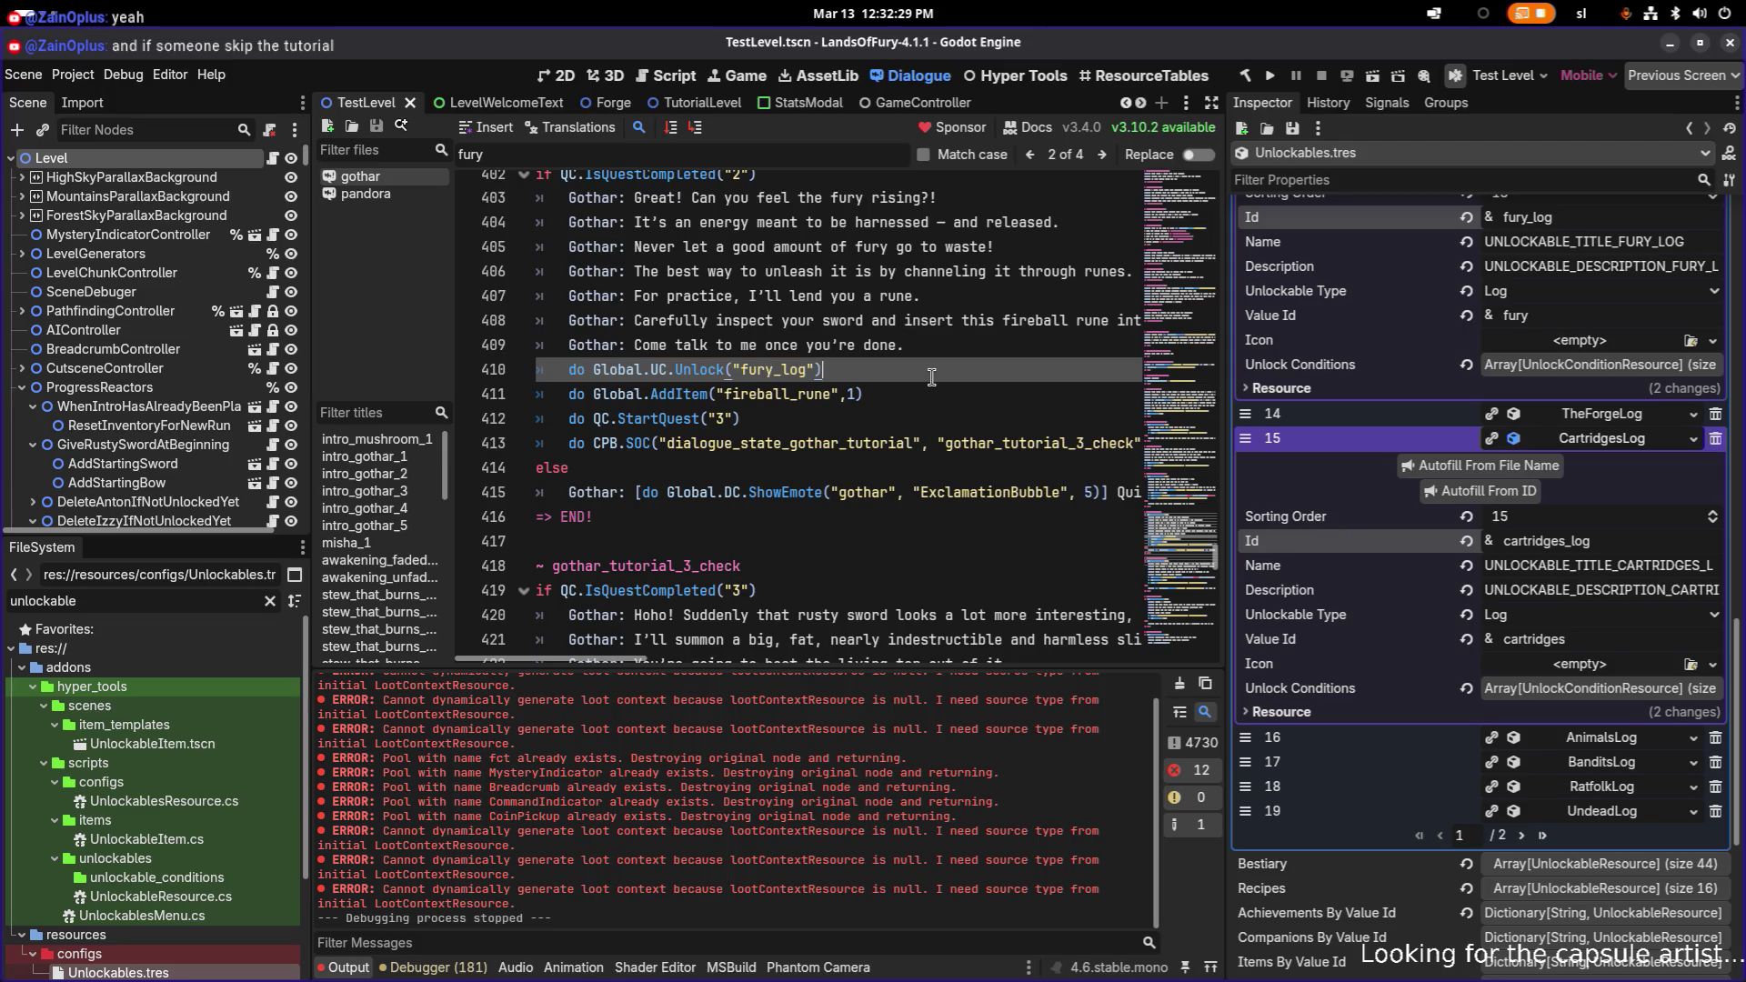
pyautogui.scroll(1, 931, 376)
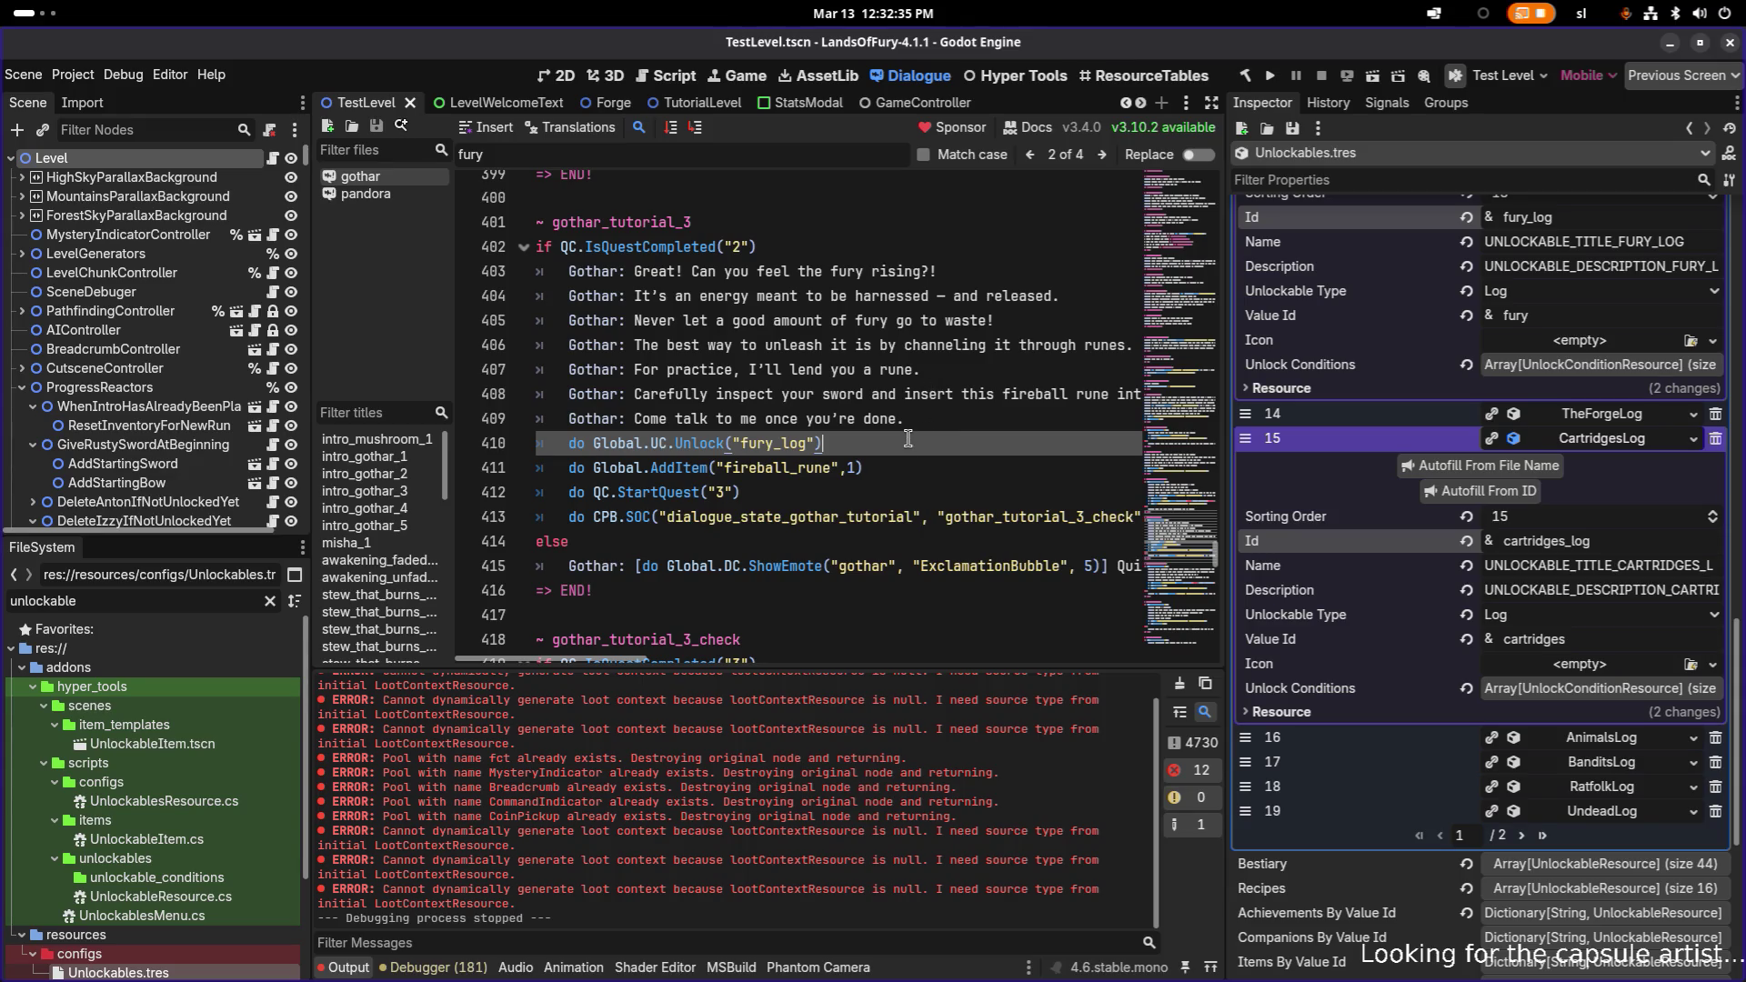
pyautogui.hotkey('shift', 'Home')
pyautogui.hotkey('ctrl', 'c')
# - Delete the fury_log unlock line and its leftover empty line at 410
pyautogui.press('BackSpace')
pyautogui.press('BackSpace')
pyautogui.press('BackSpace')
pyautogui.press('Up')
pyautogui.press('Up')
pyautogui.press('Up')
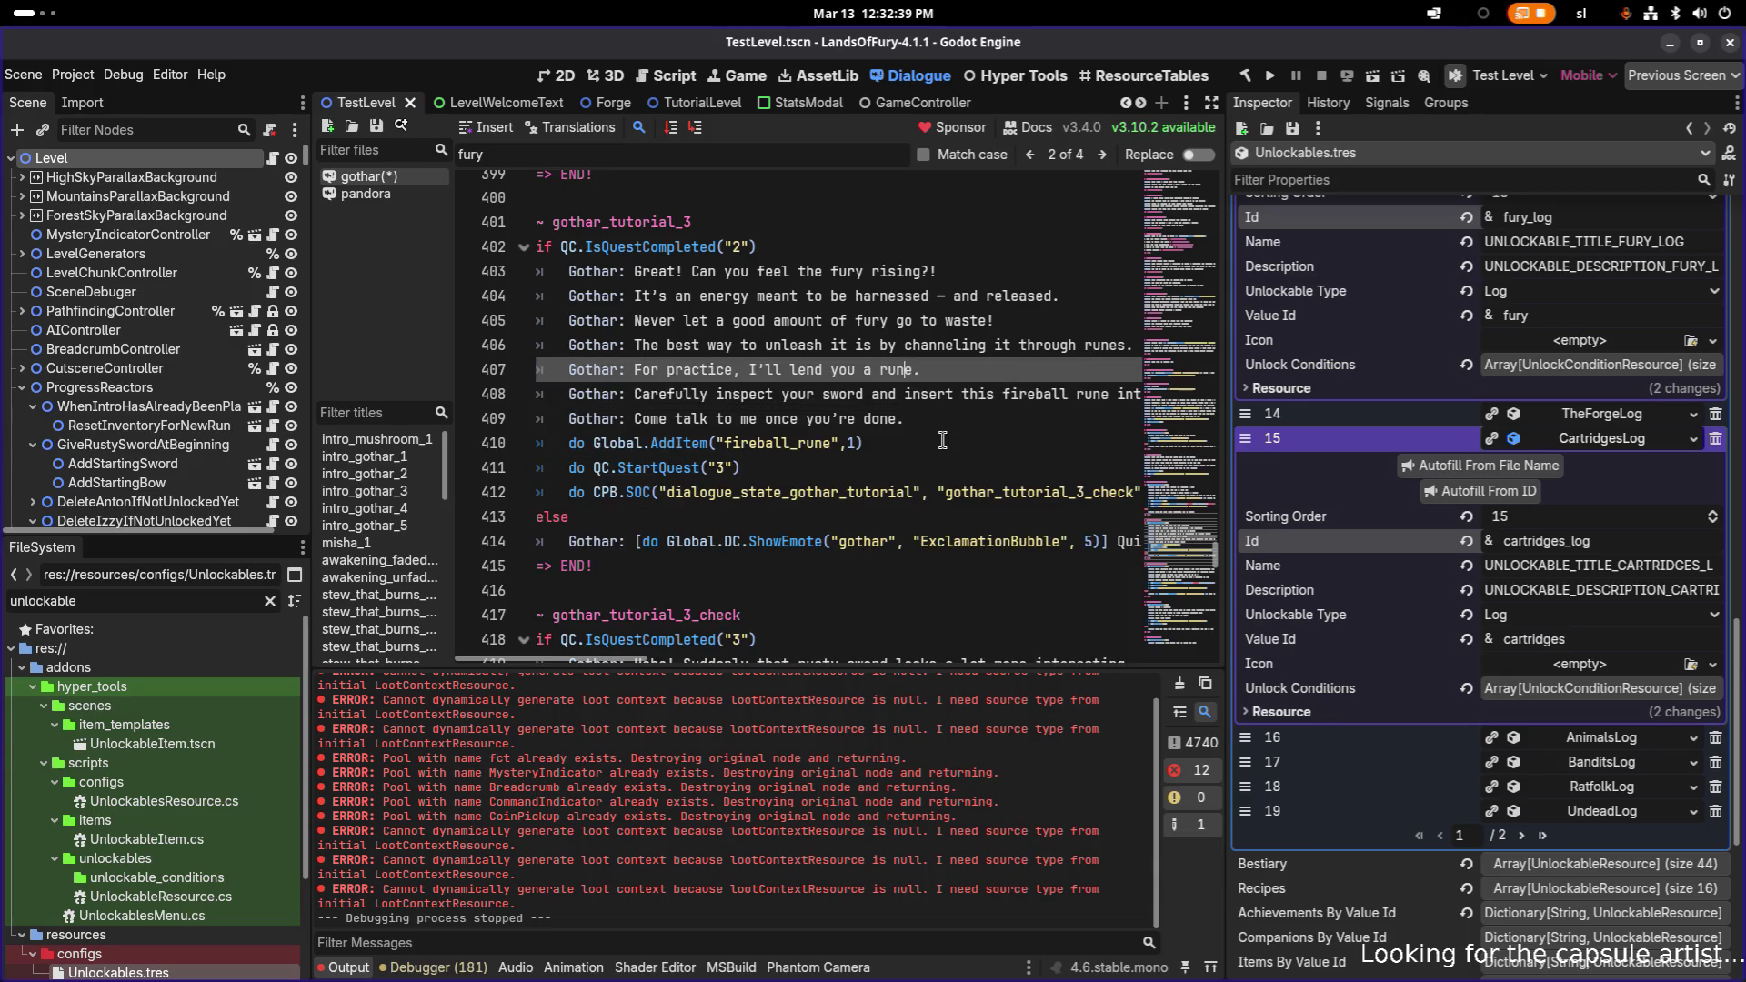
pyautogui.press('End')
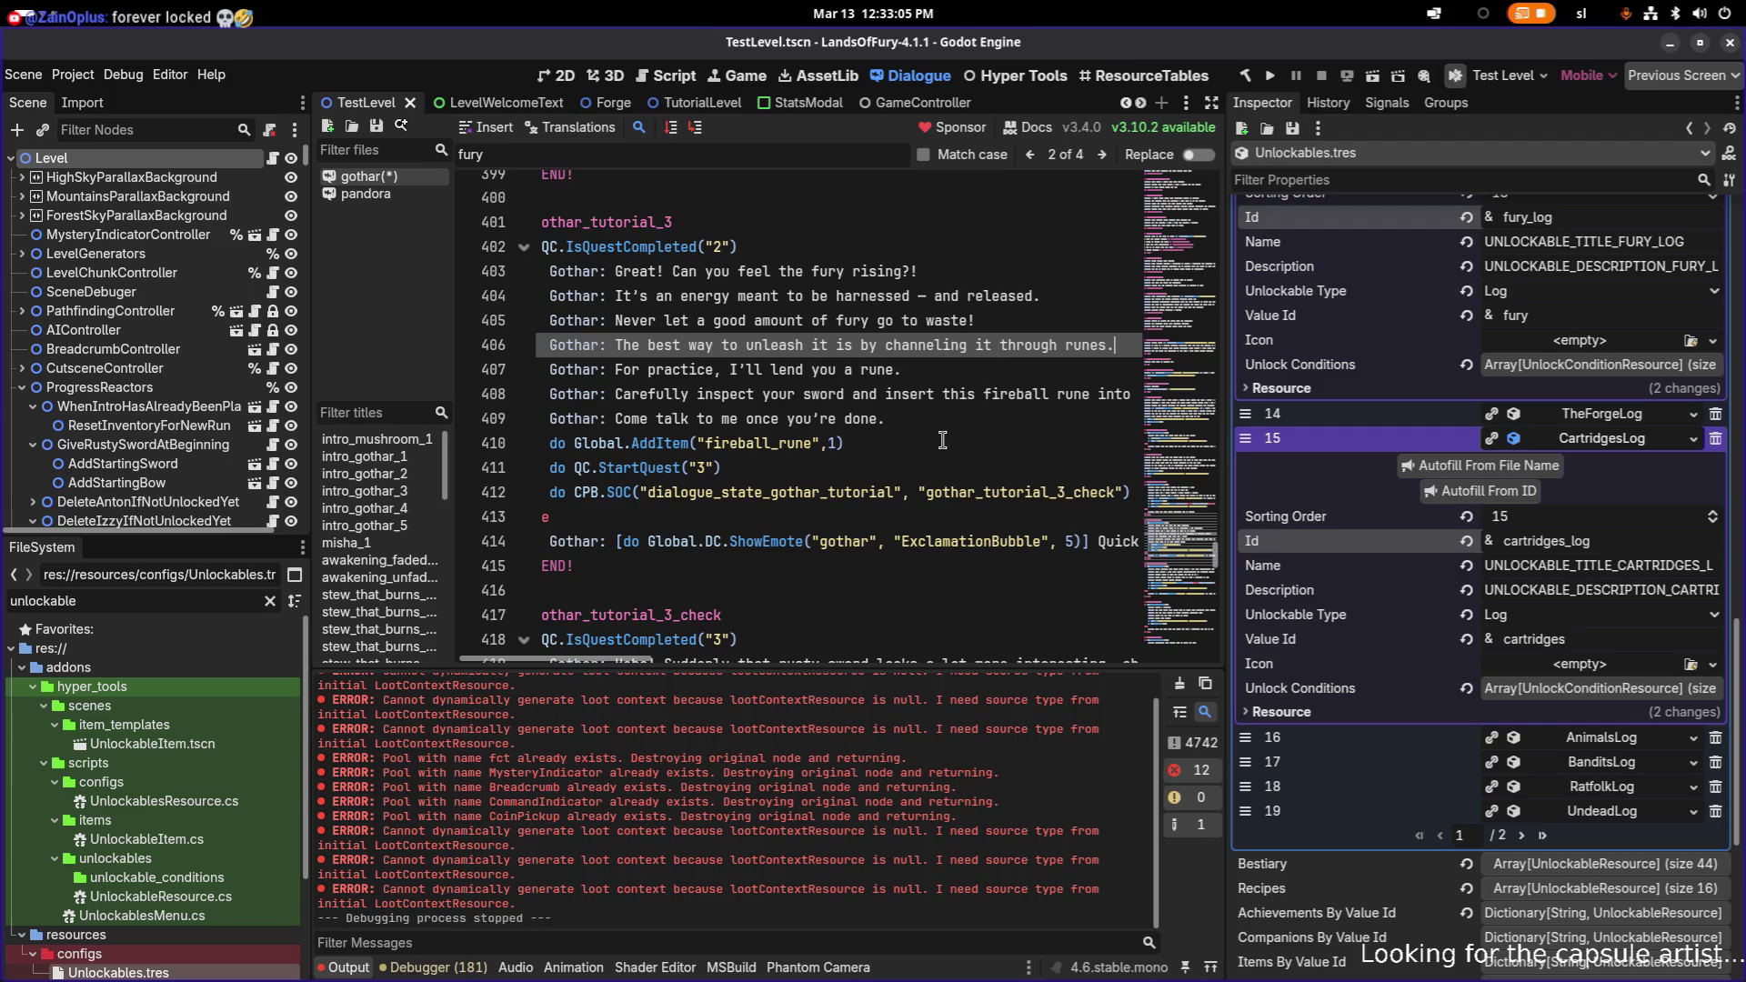
# - Insert the fury_log unlock on line 406 after 'Never let a good amount of fury go to waste!', save, and select it
pyautogui.press('Up')
pyautogui.press('Up')
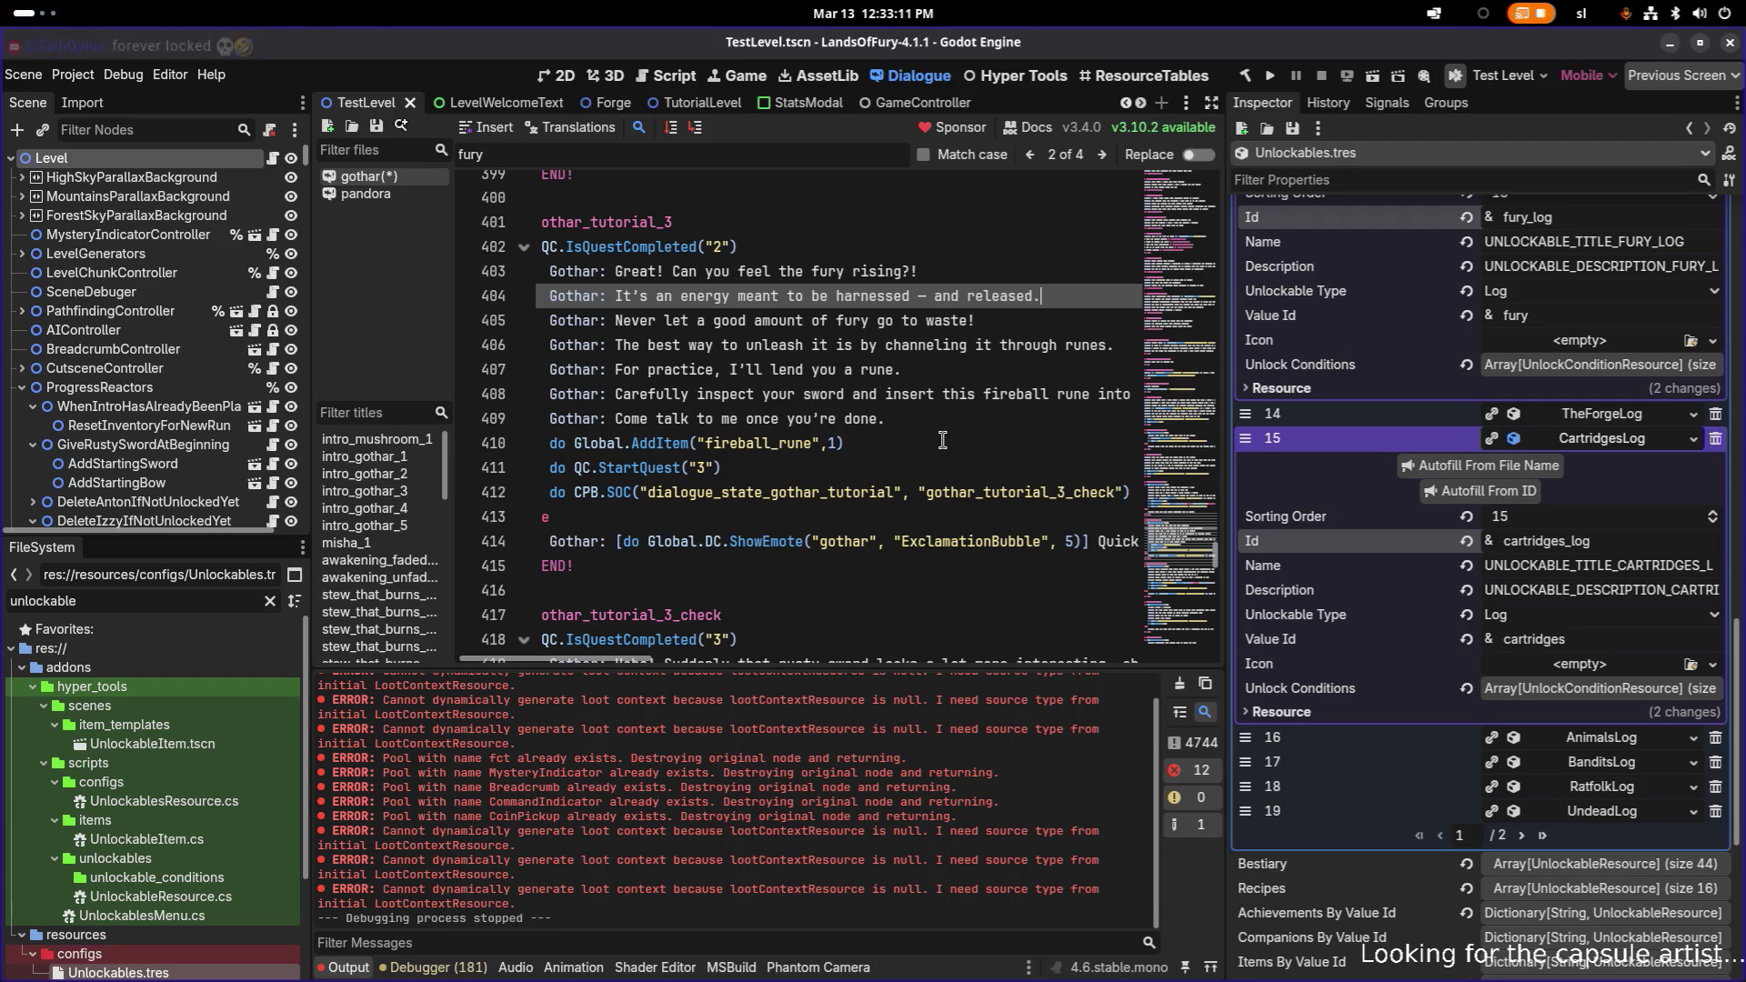
pyautogui.press('Down')
pyautogui.press('Down')
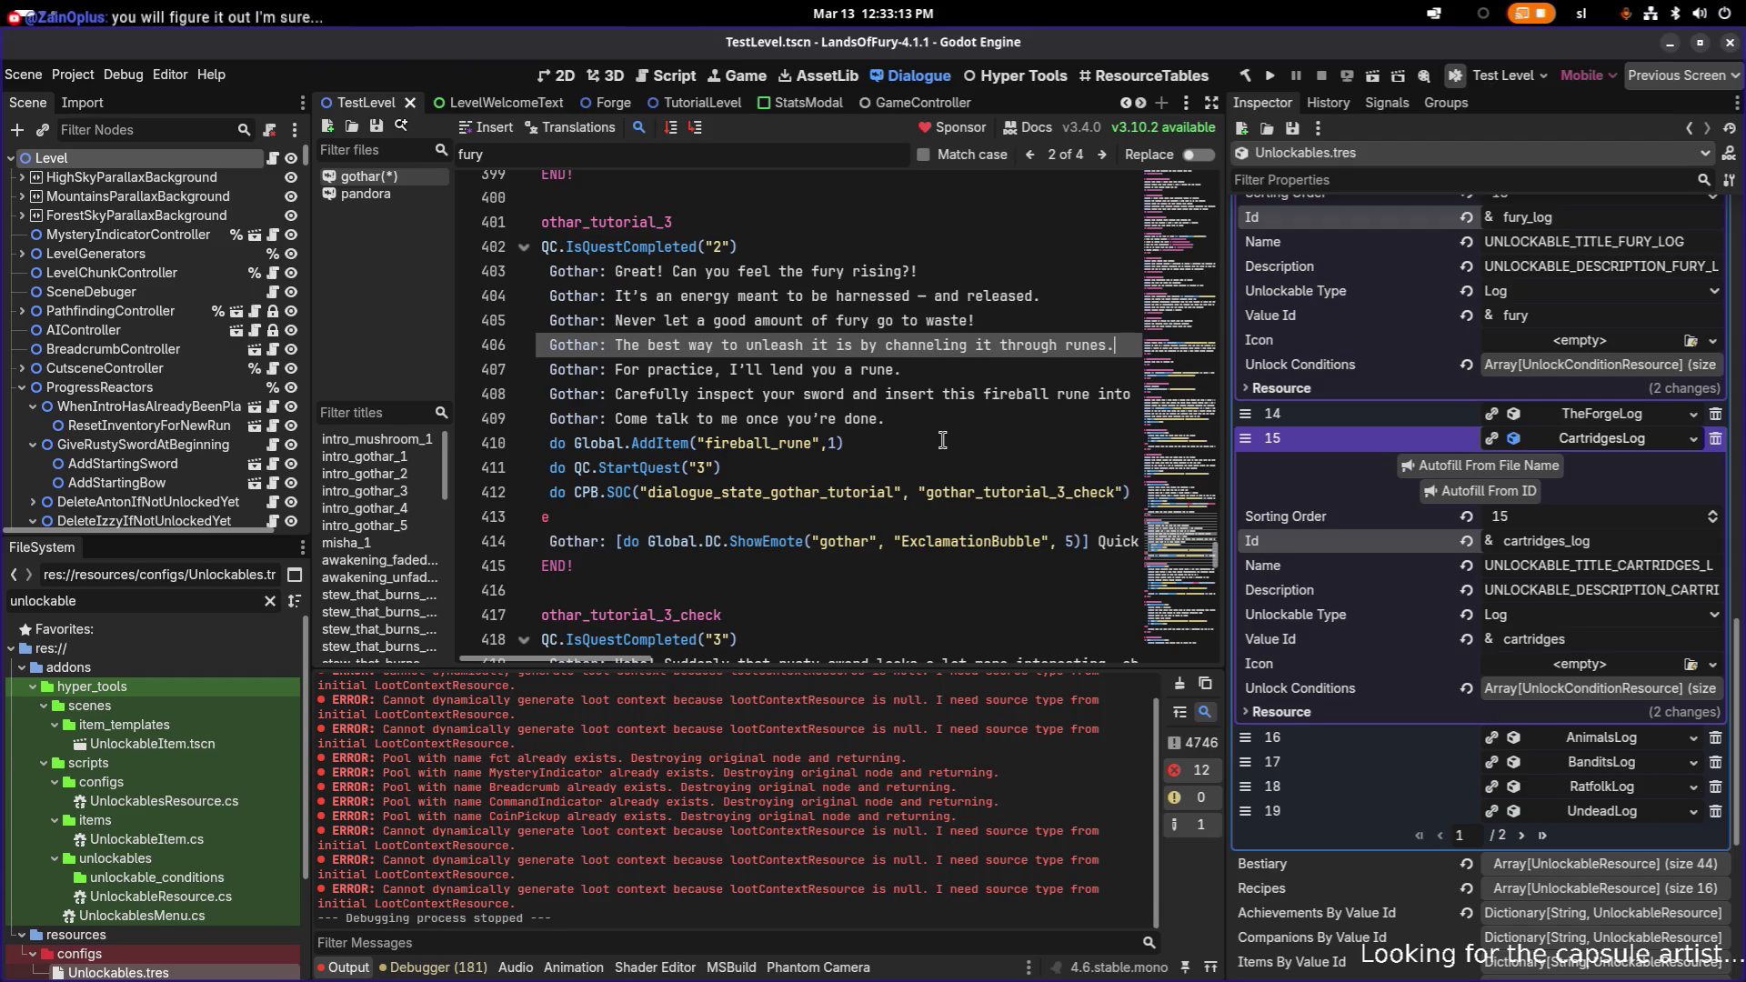
pyautogui.press('Up')
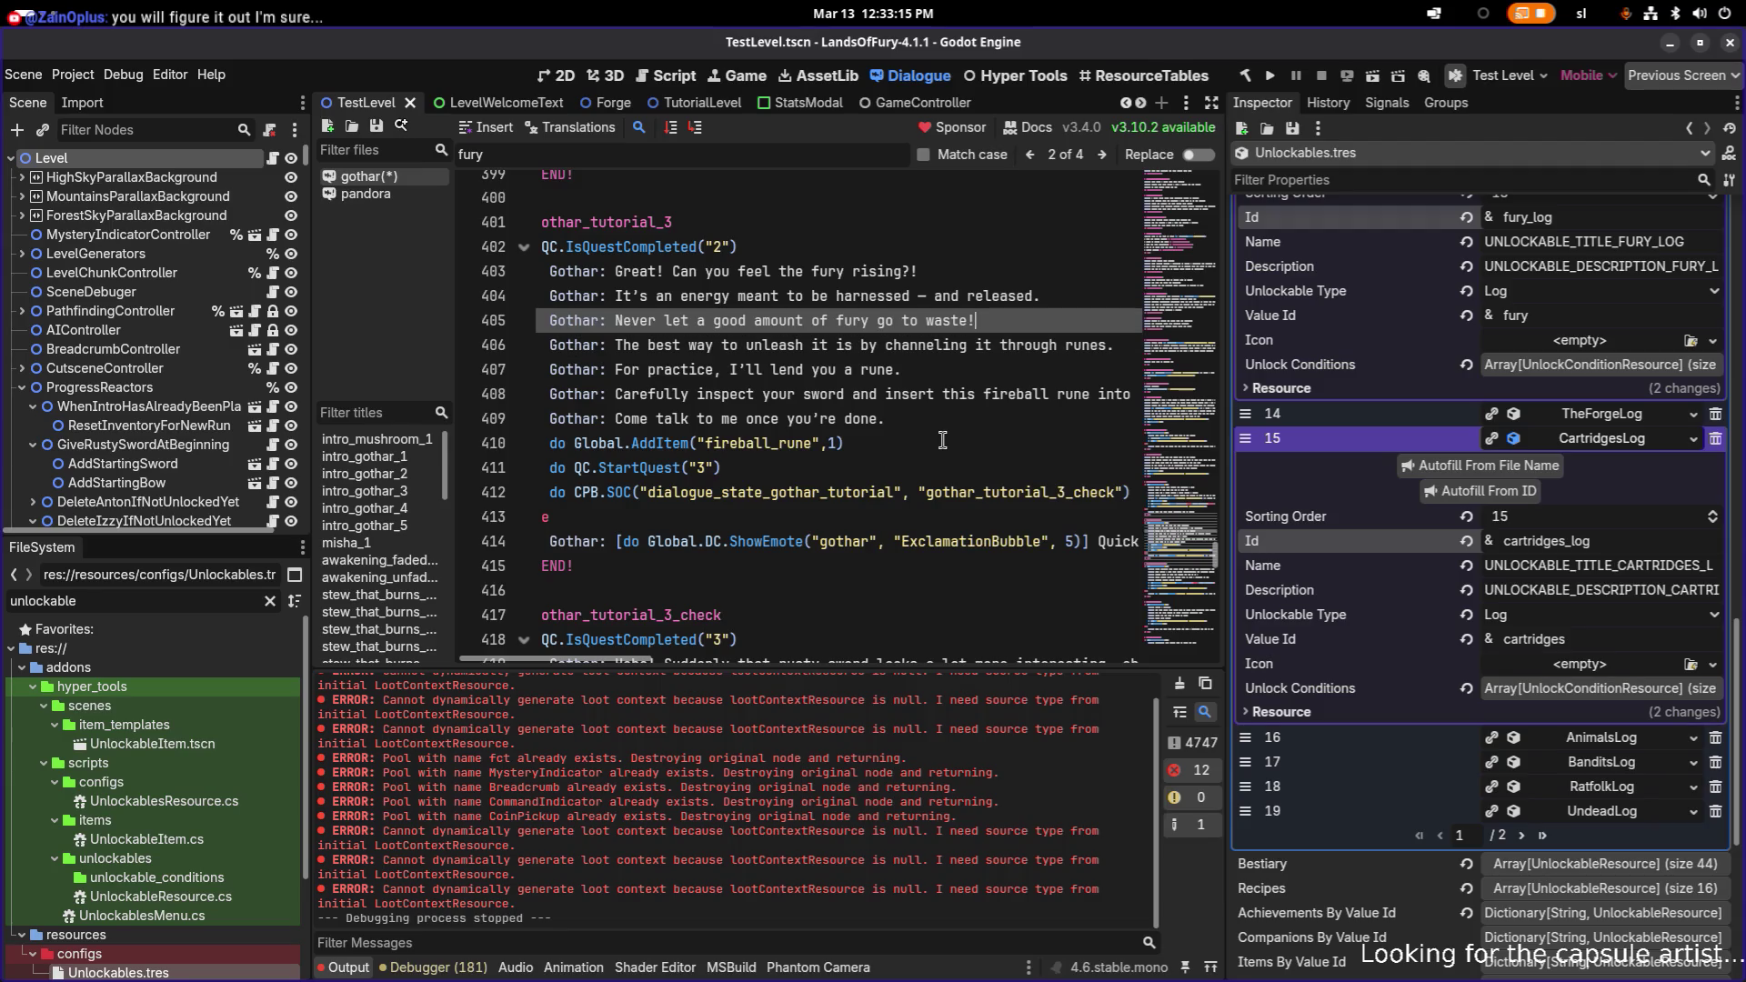
pyautogui.press('Return')
pyautogui.hotkey('ctrl', 'v')
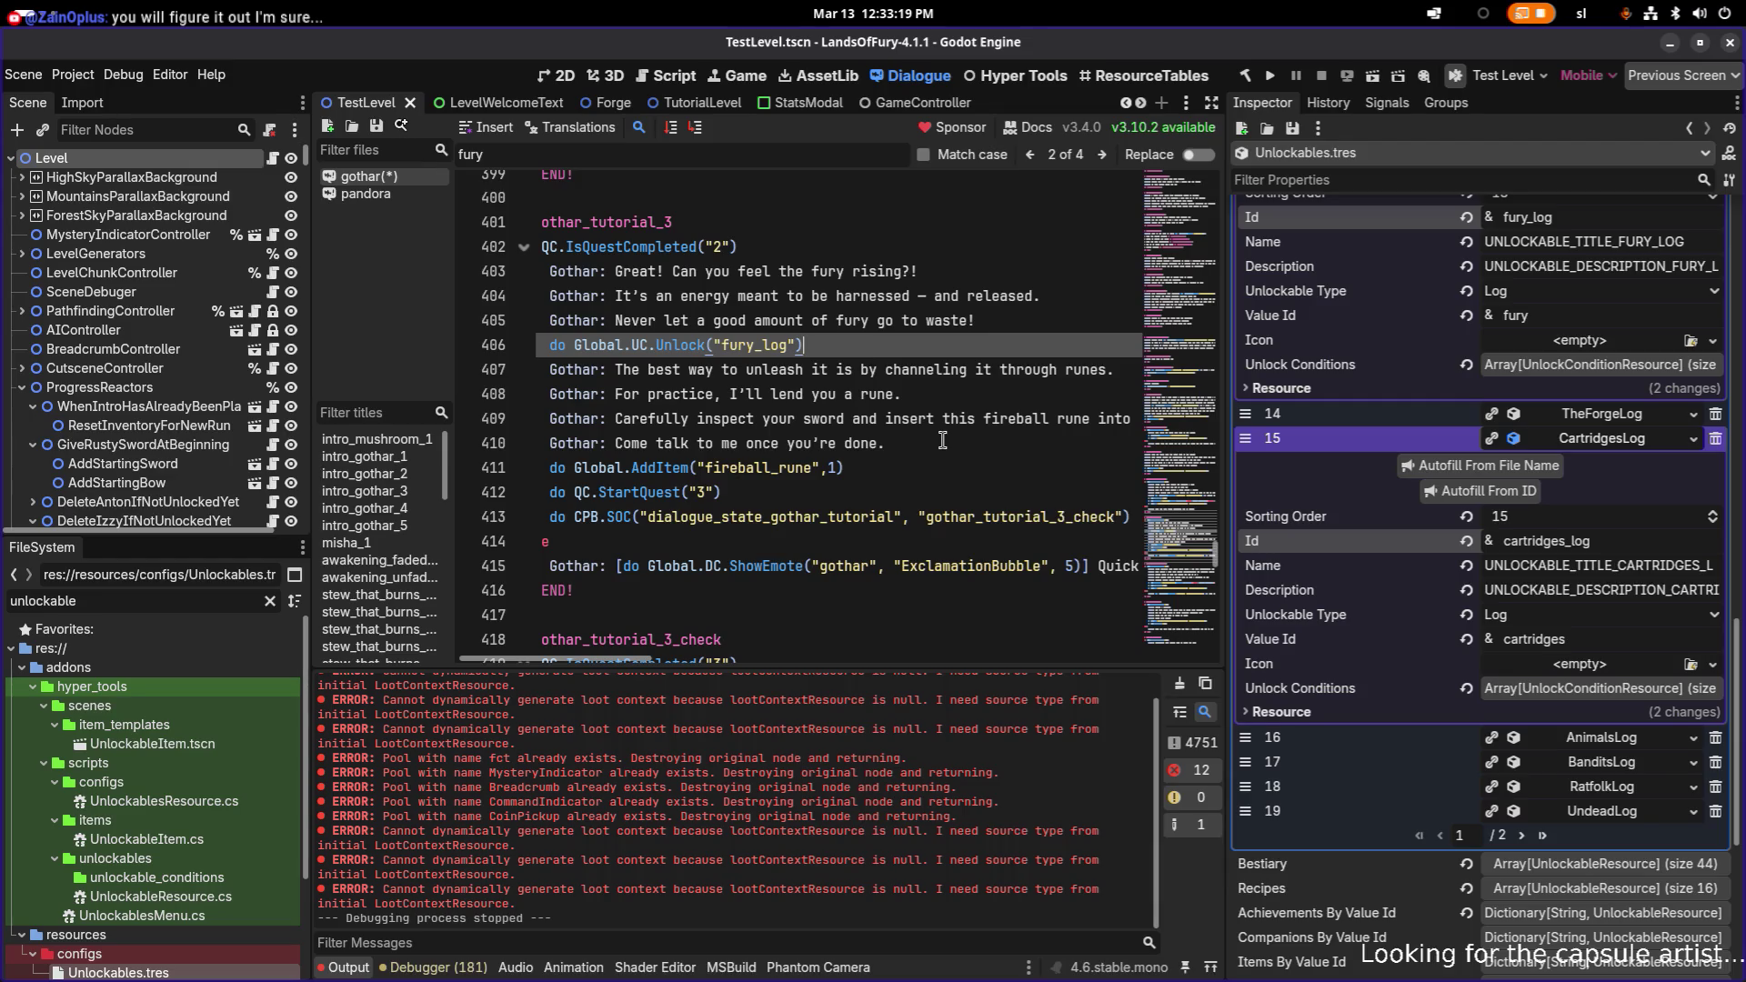
pyautogui.press('Down')
pyautogui.press('Down')
pyautogui.press('Down')
pyautogui.press('Up')
pyautogui.press('Up')
pyautogui.press('Up')
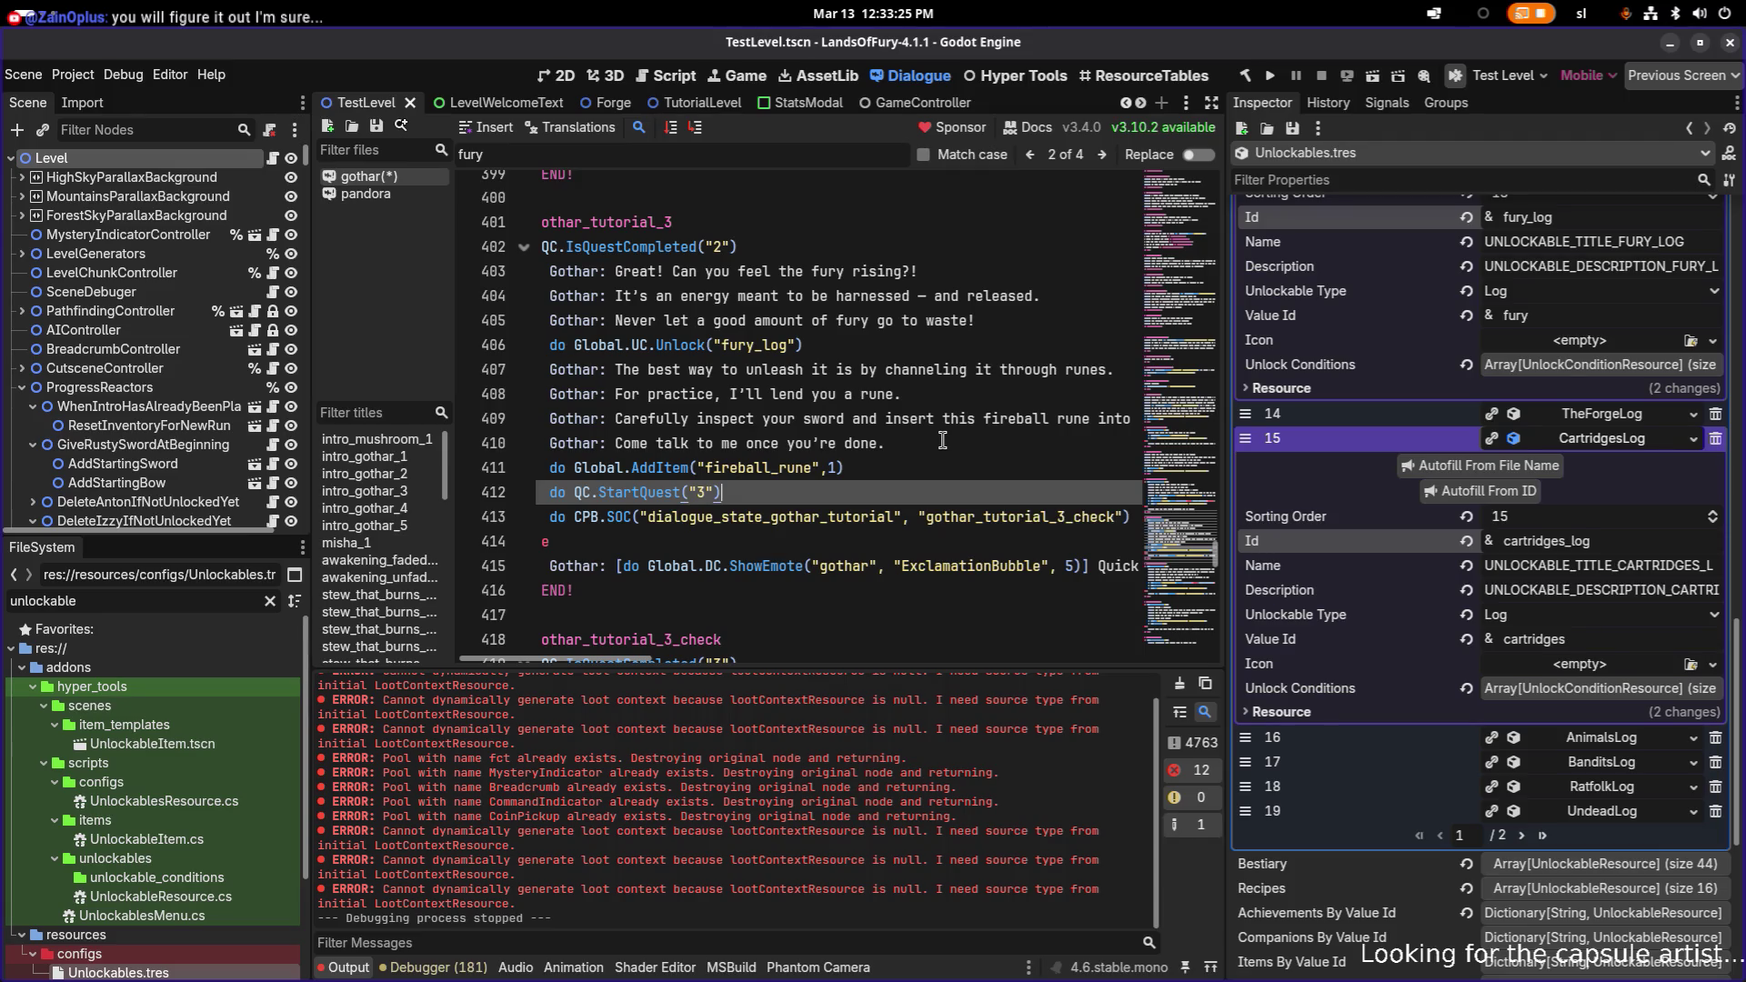
pyautogui.hotkey('ctrl', 's')
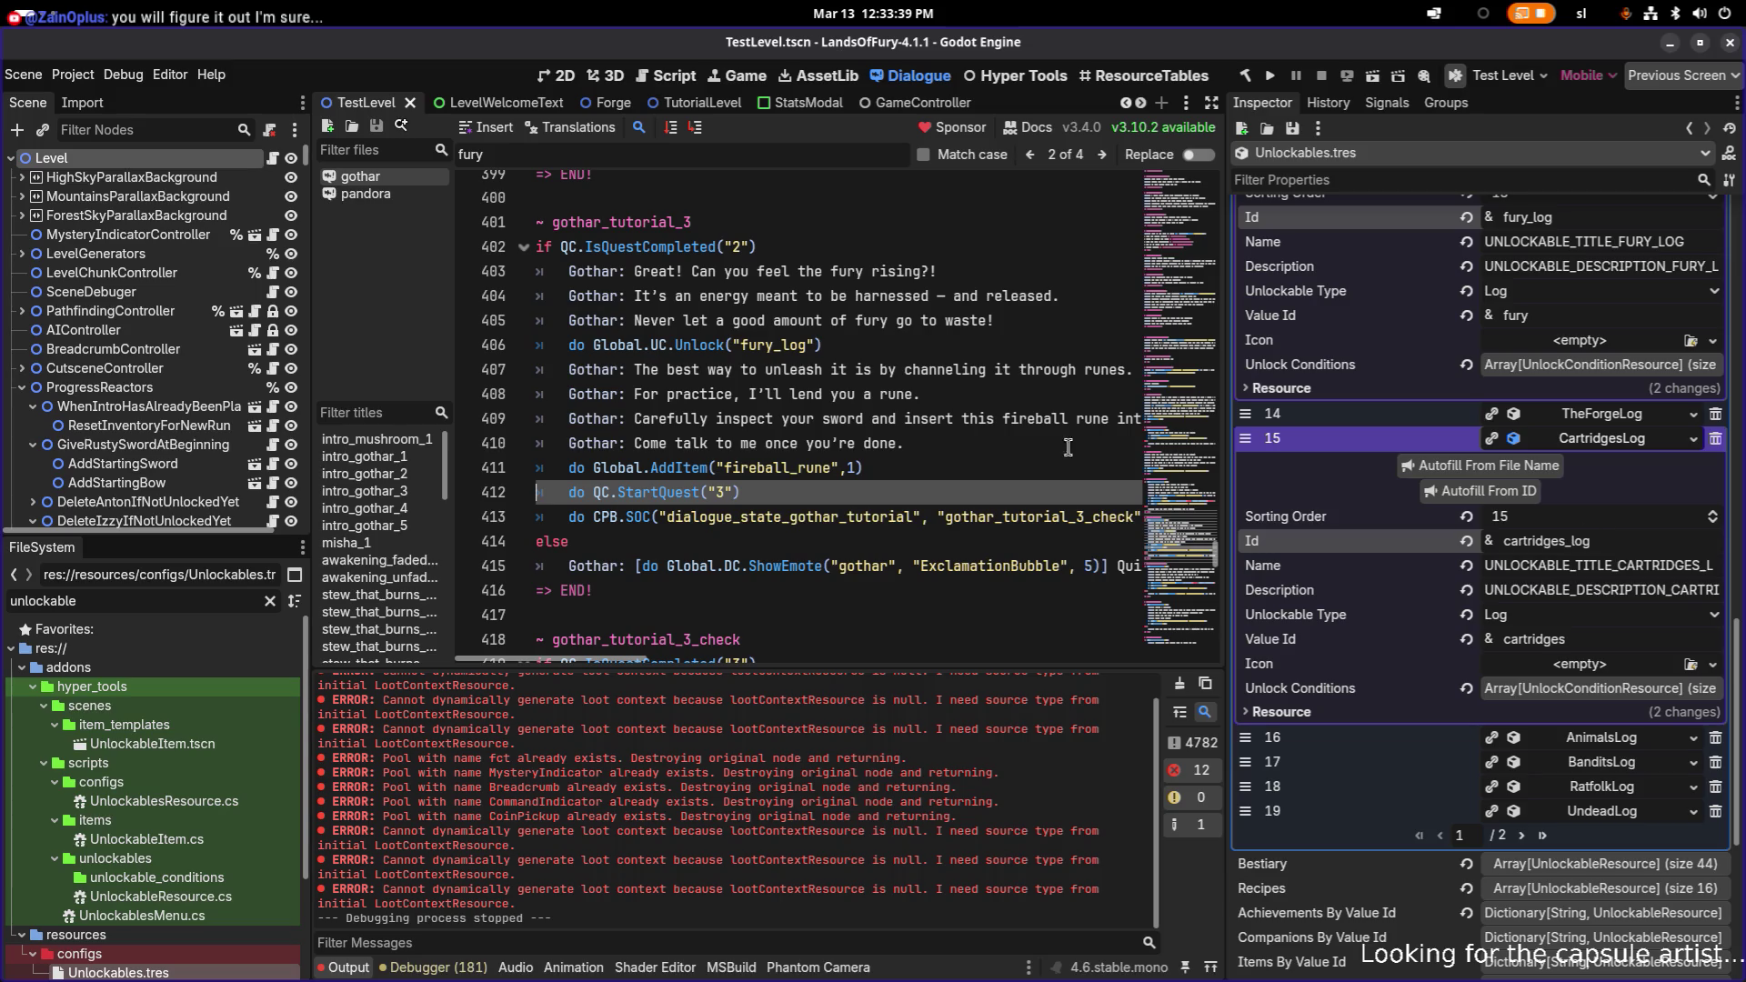
pyautogui.click(875, 344)
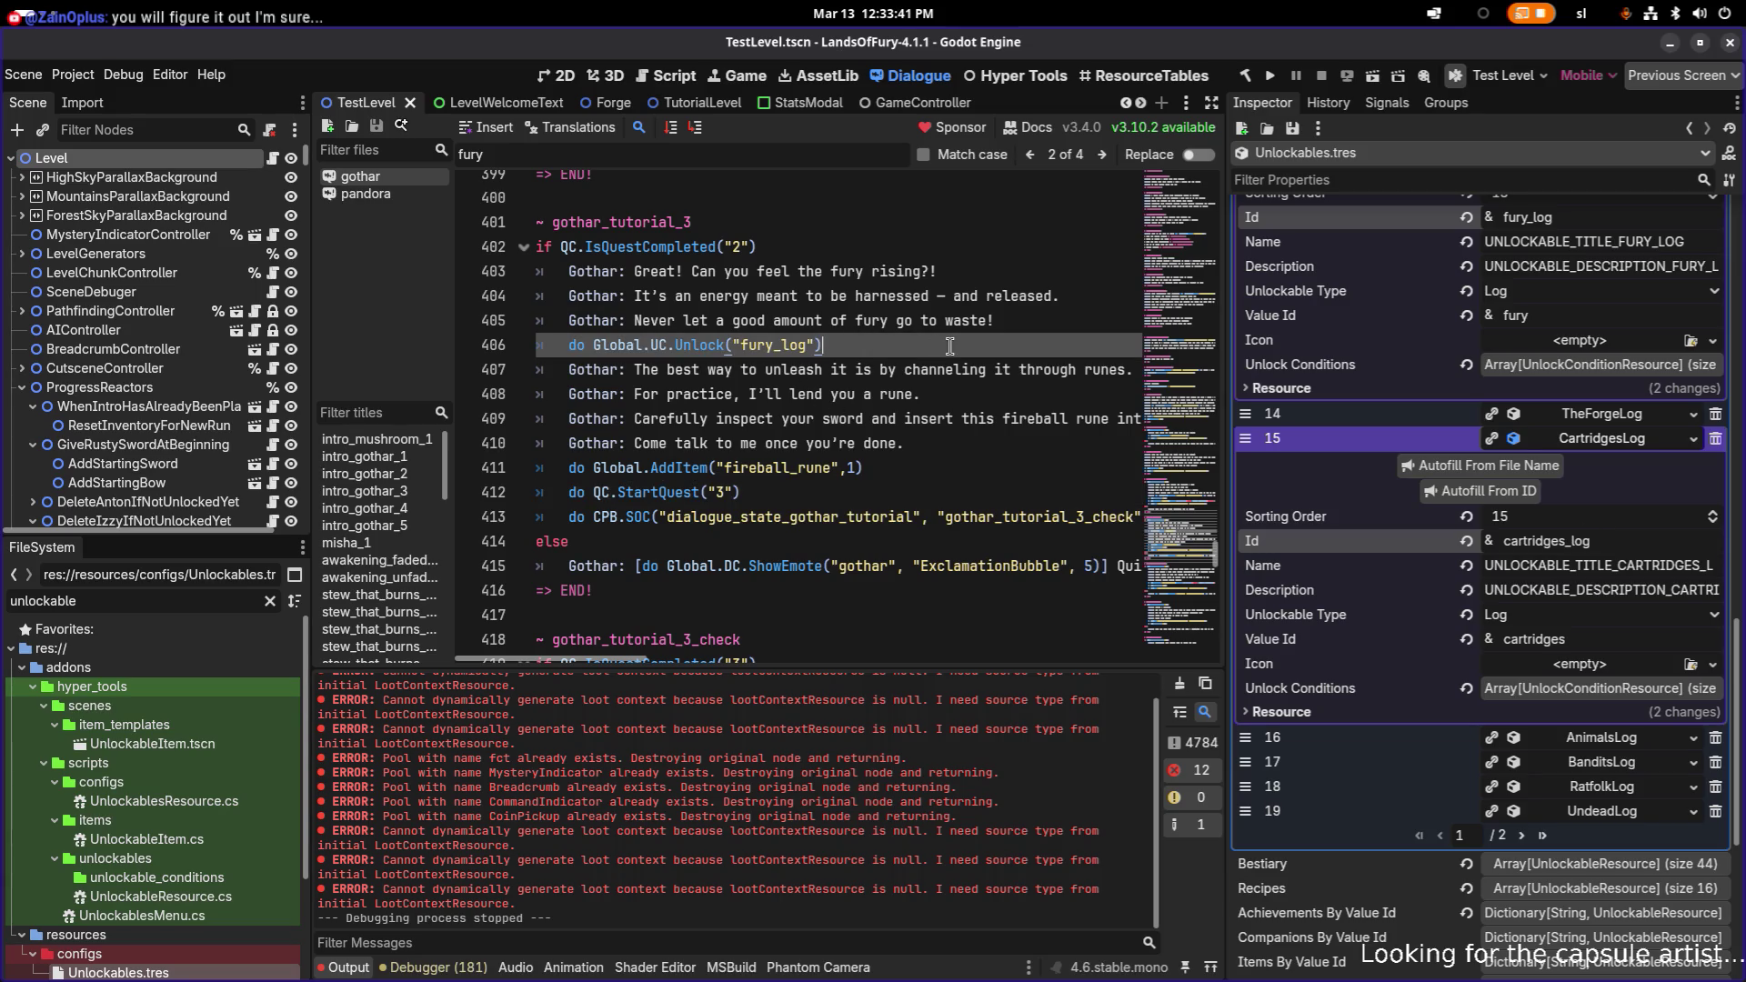
pyautogui.hotkey('shift', 'Home')
# - Search the dialogue for 'cartridge' and go to ALMA's cartridges line 452
pyautogui.hotkey('ctrl', 'f')
pyautogui.write('car')
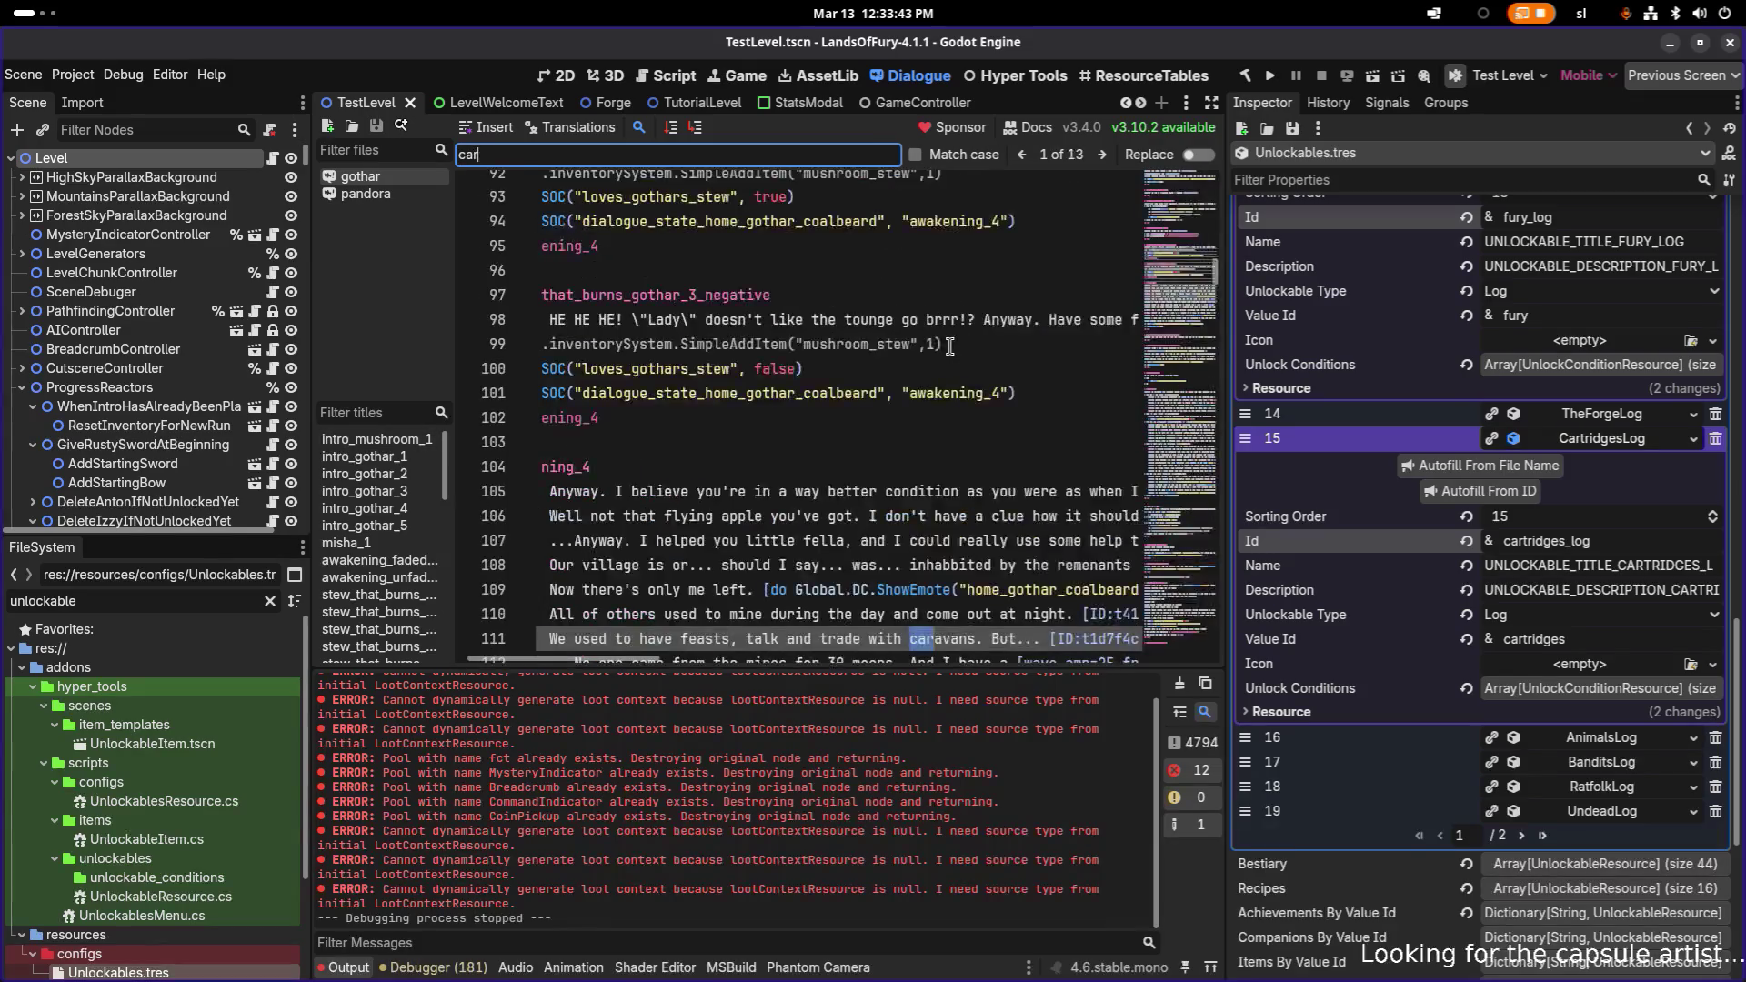
pyautogui.write('tridge')
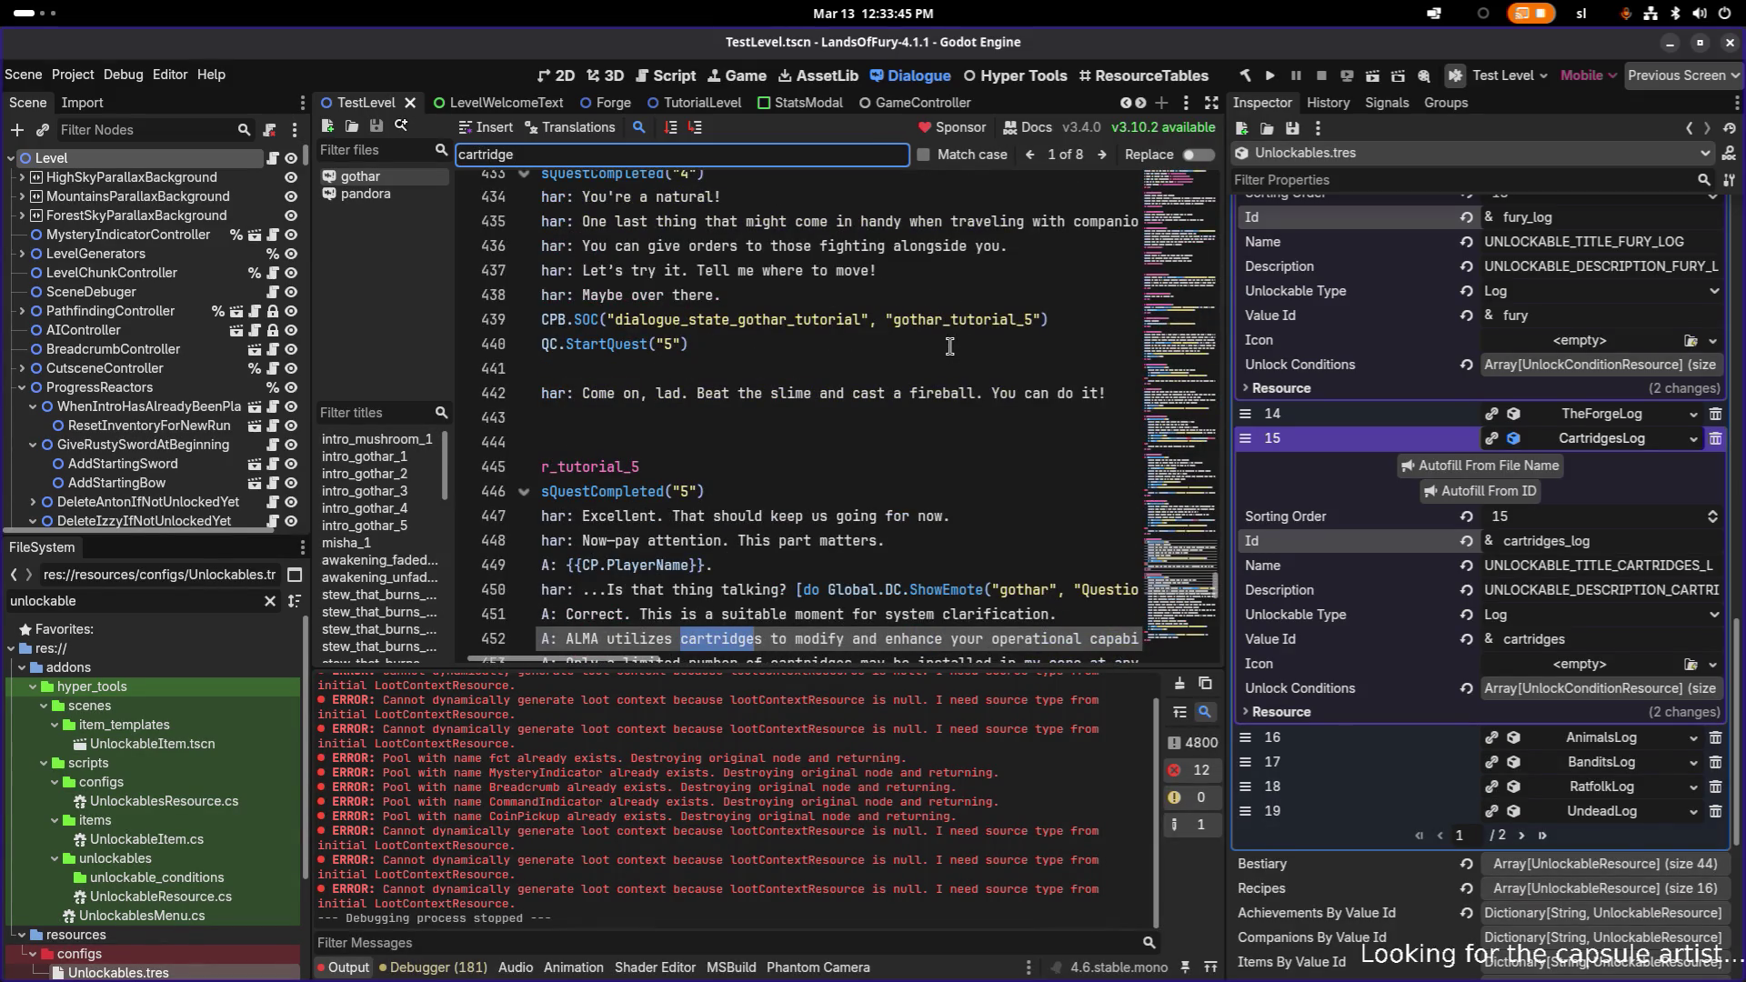
pyautogui.scroll(-2, 900, 409)
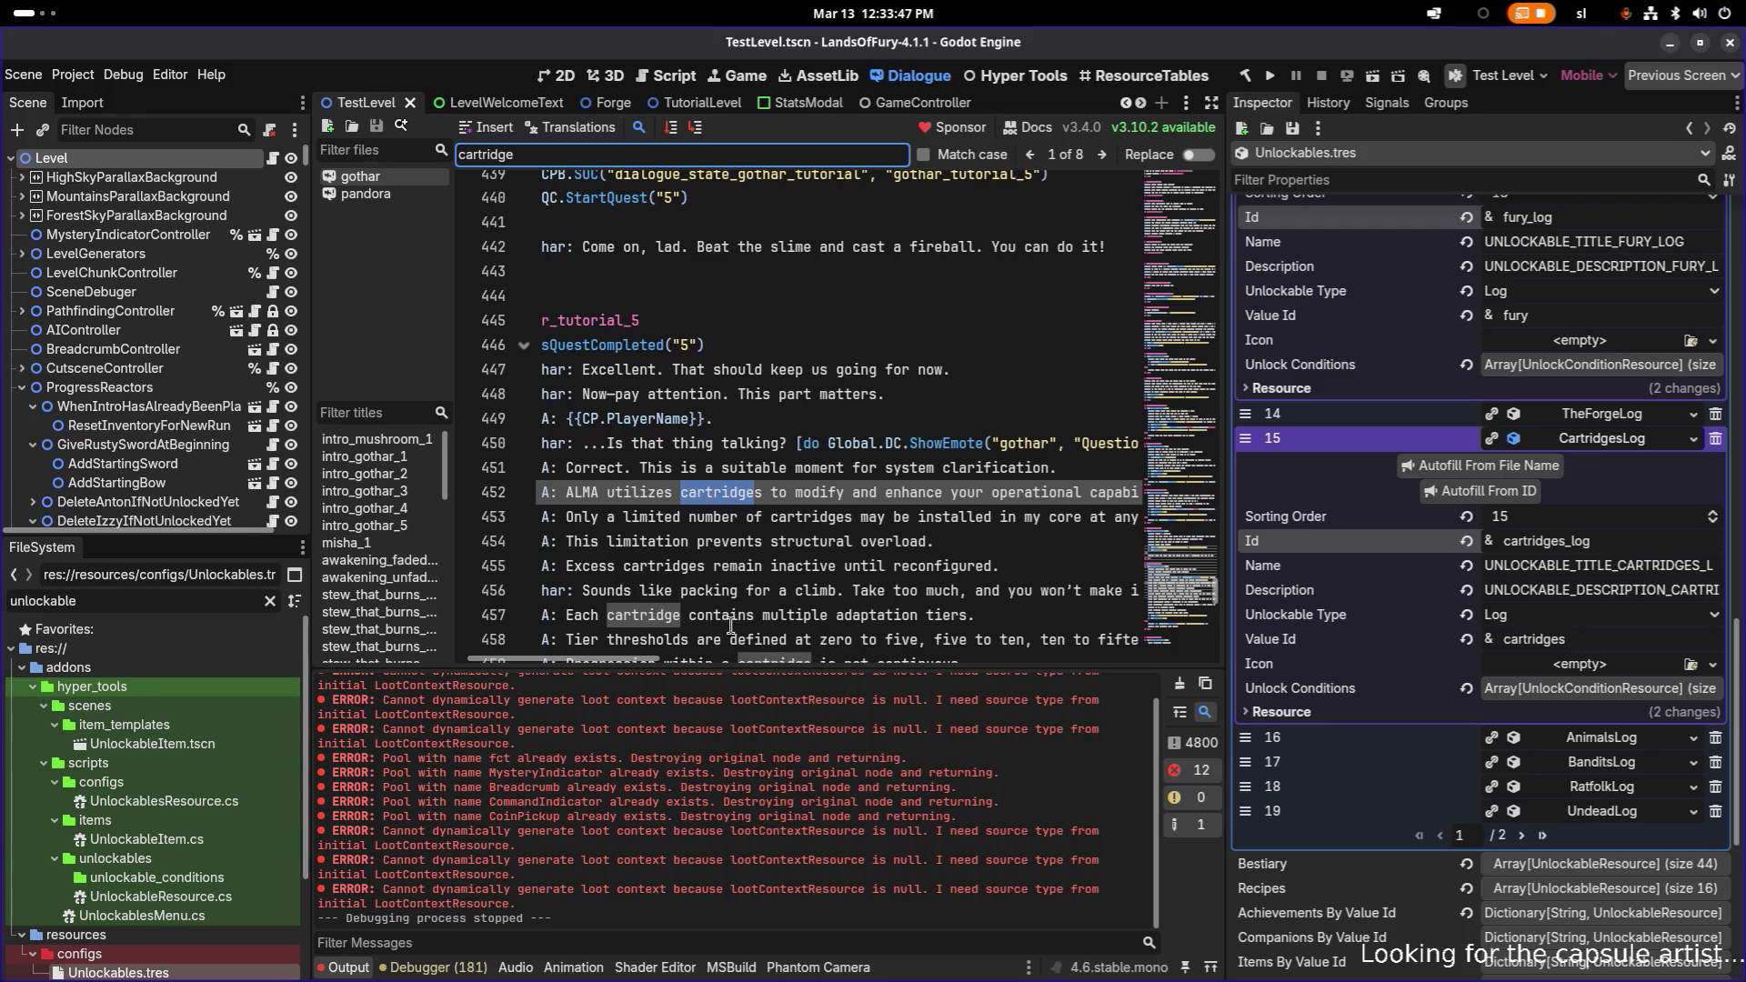
pyautogui.hscroll(-2, 645, 662)
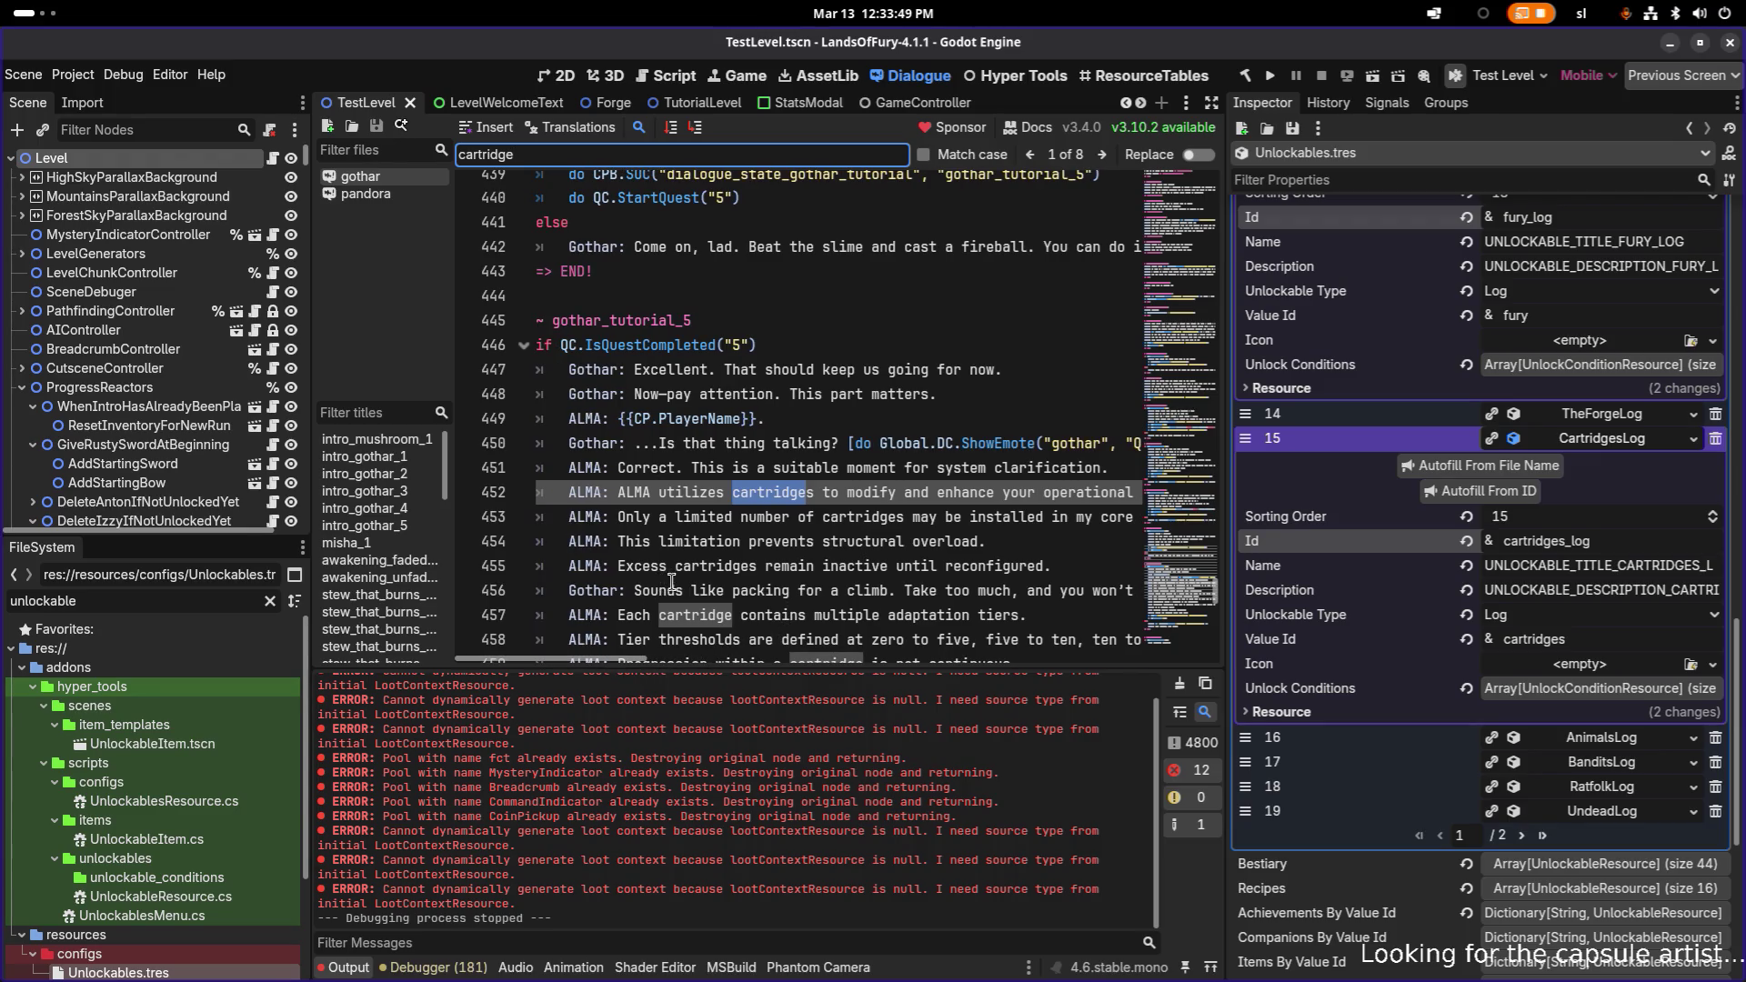
pyautogui.scroll(-2, 671, 582)
pyautogui.scroll(-2, 672, 582)
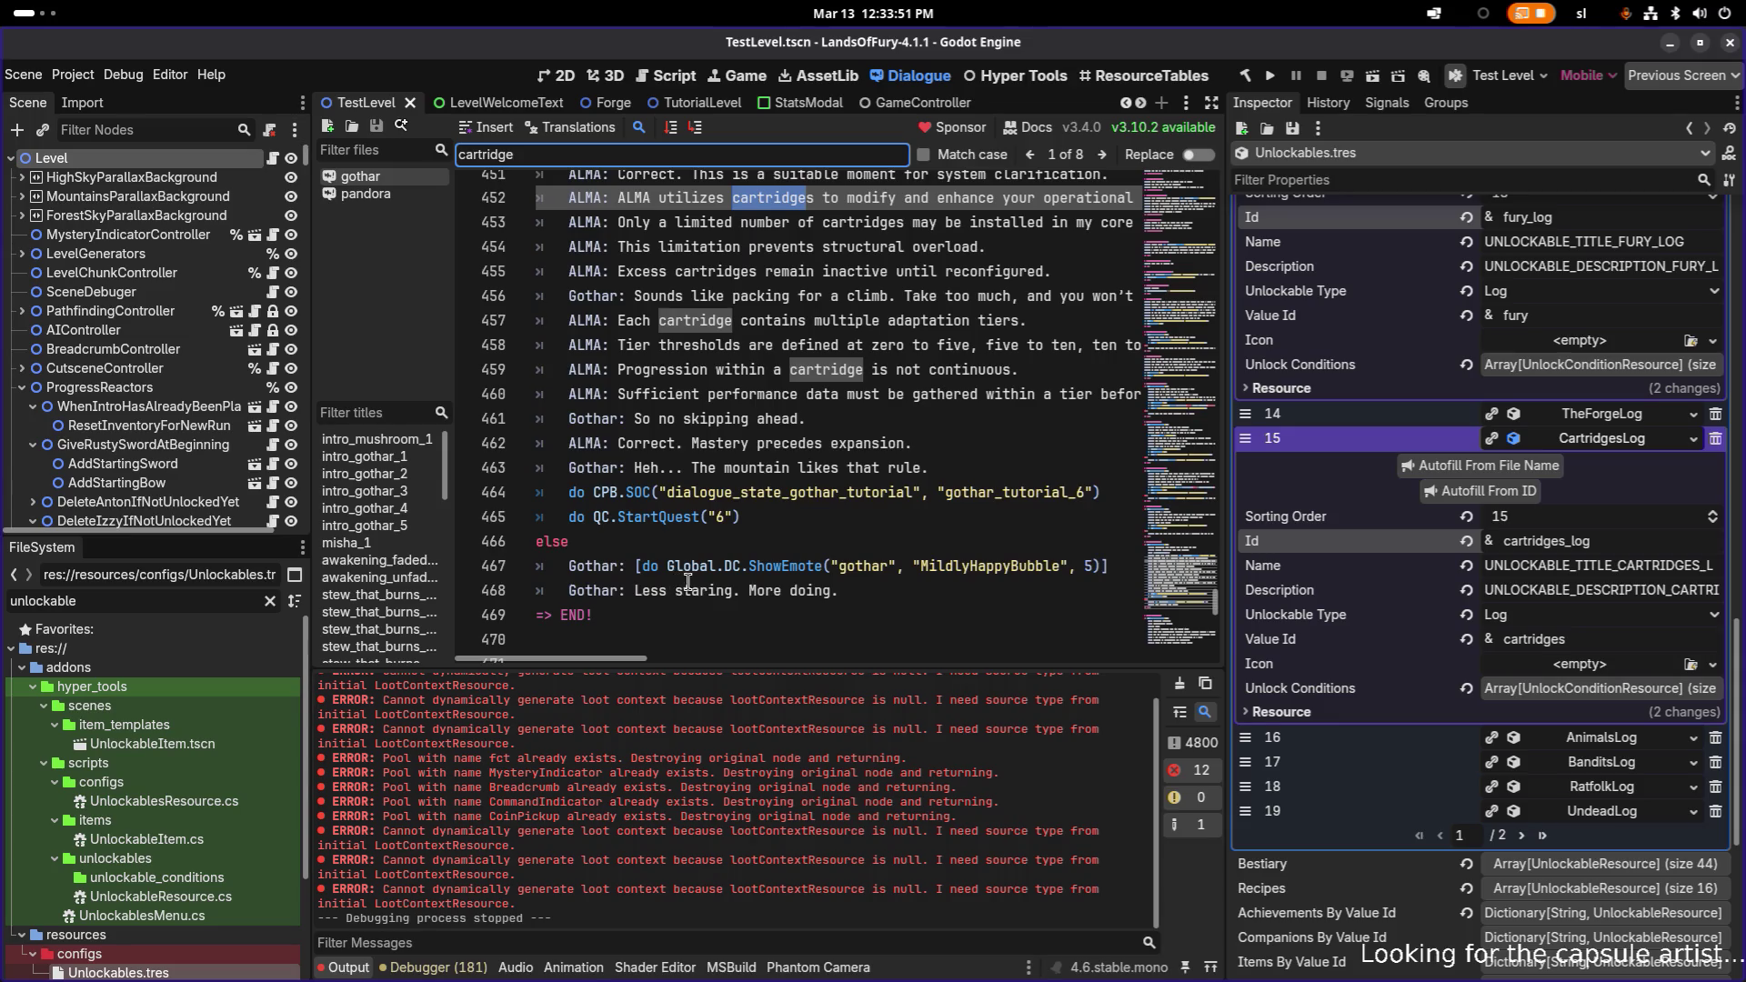
pyautogui.scroll(3, 801, 475)
pyautogui.click(683, 369)
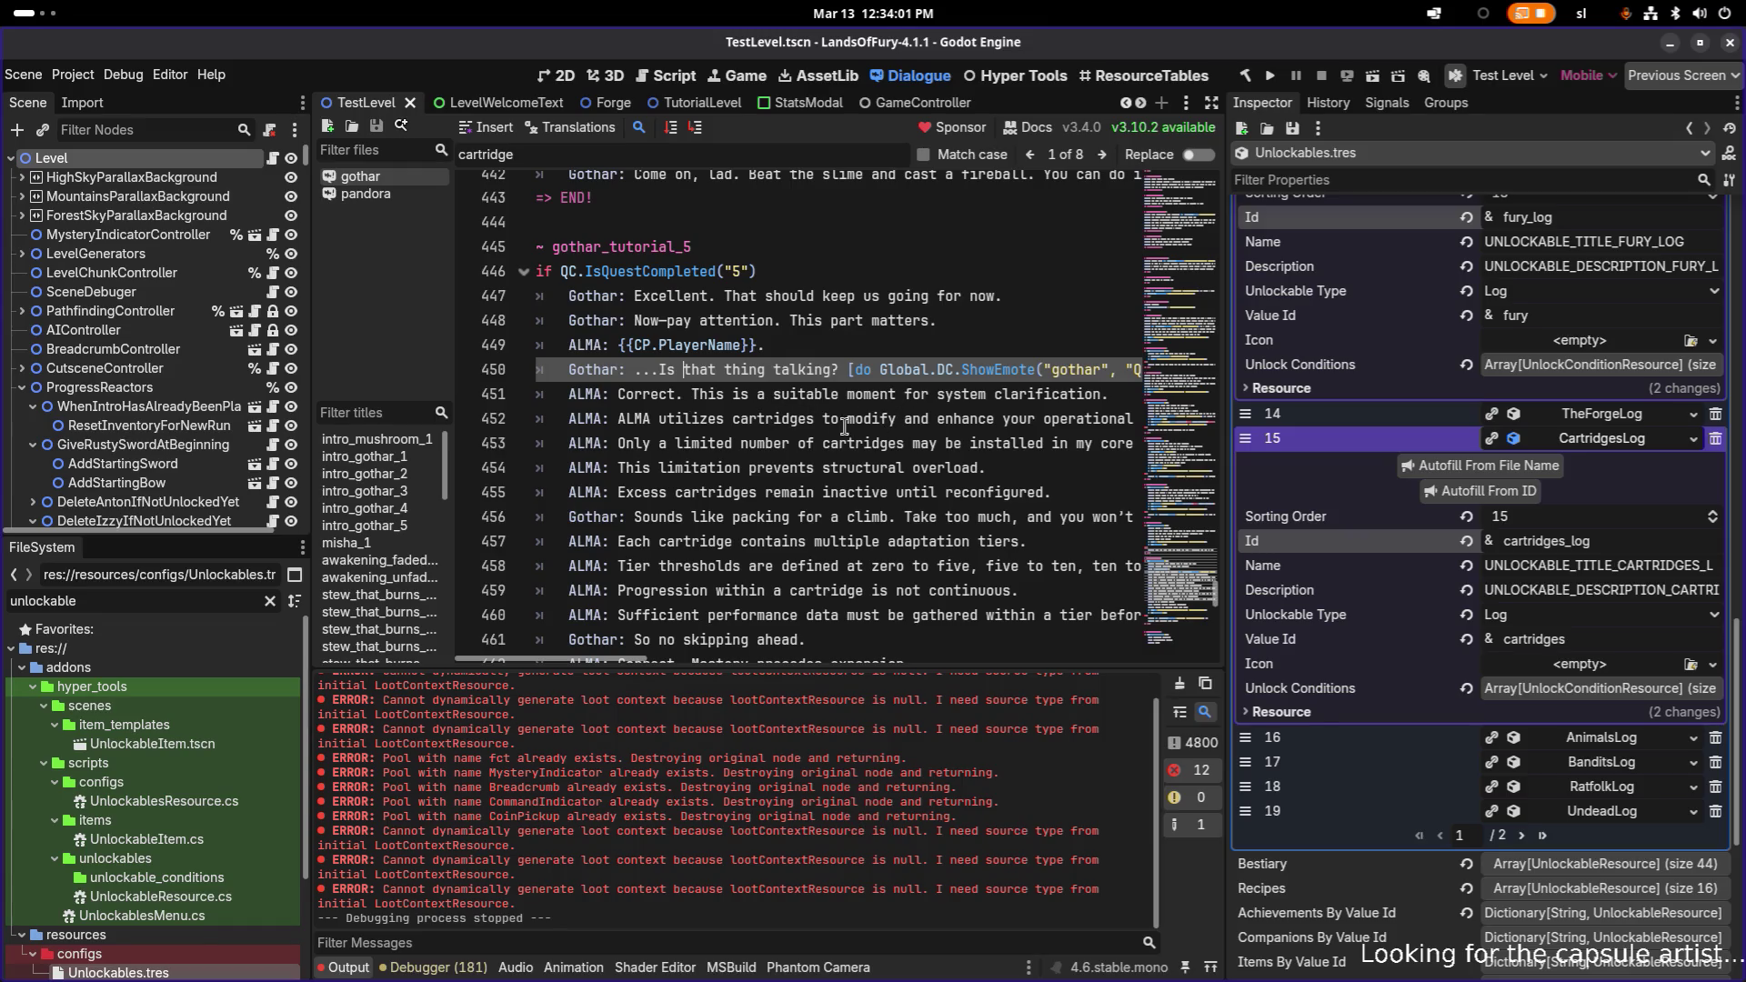
pyautogui.click(618, 420)
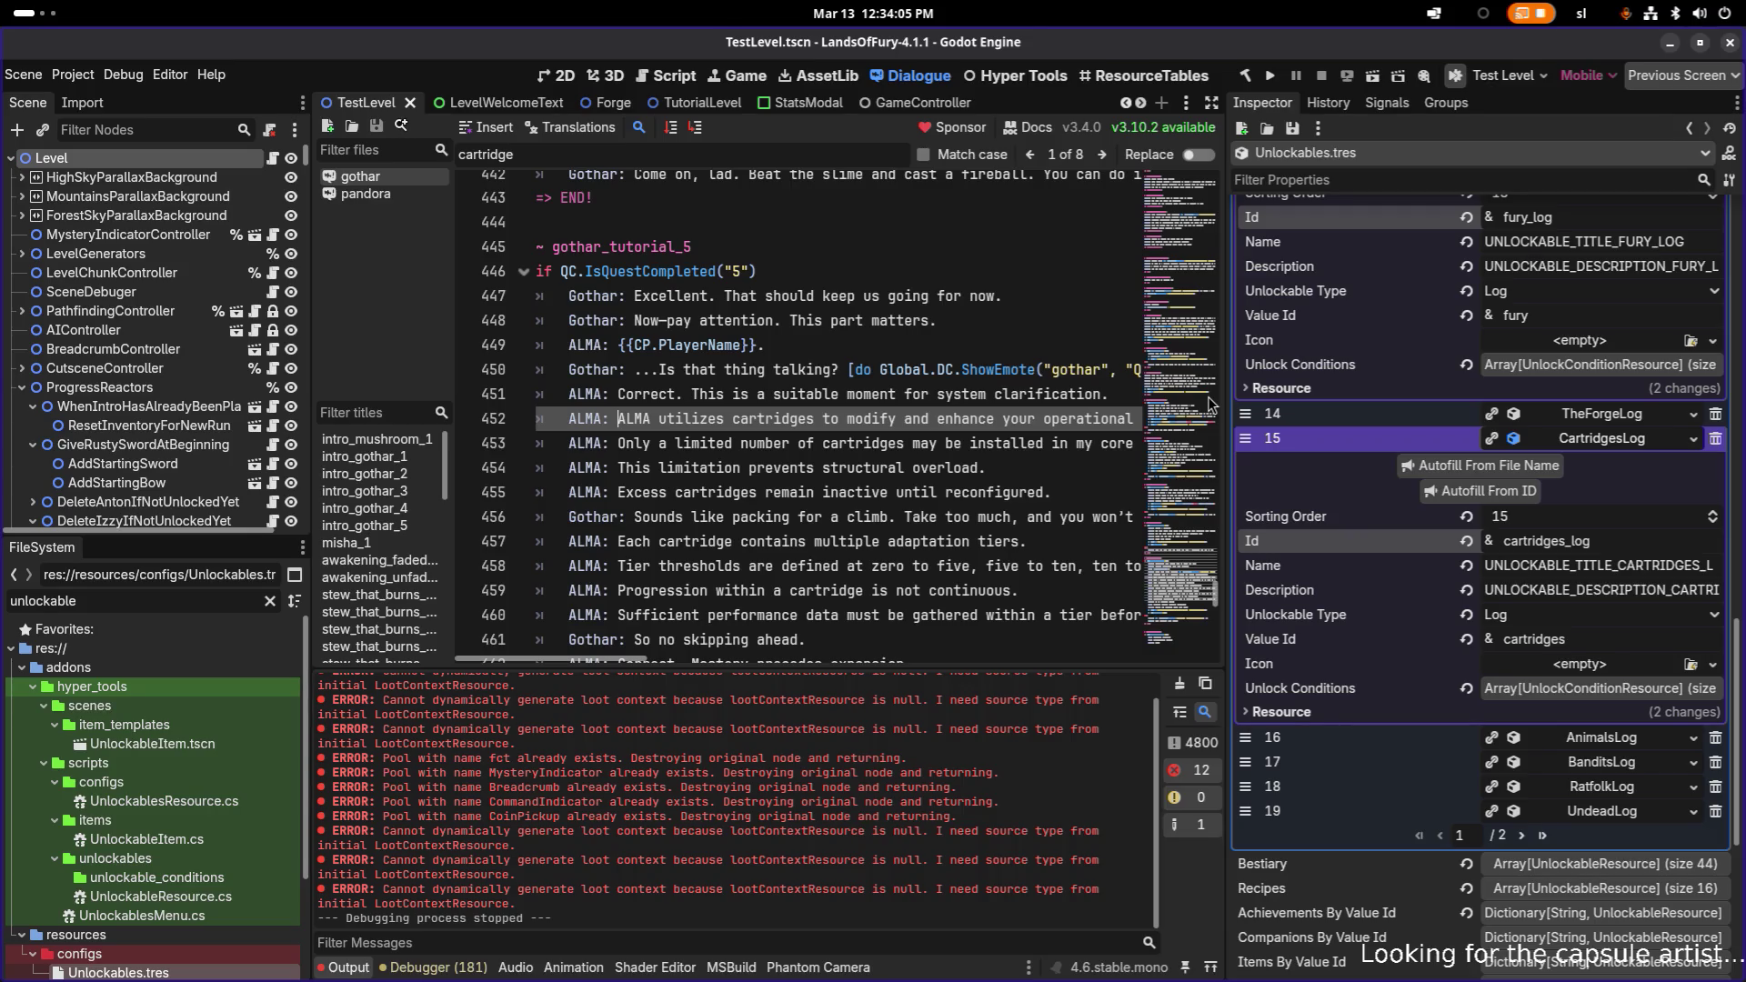
# - Append [do Global.UC.Unlock("cartridges_log")] to the end of line 452
pyautogui.press('End')
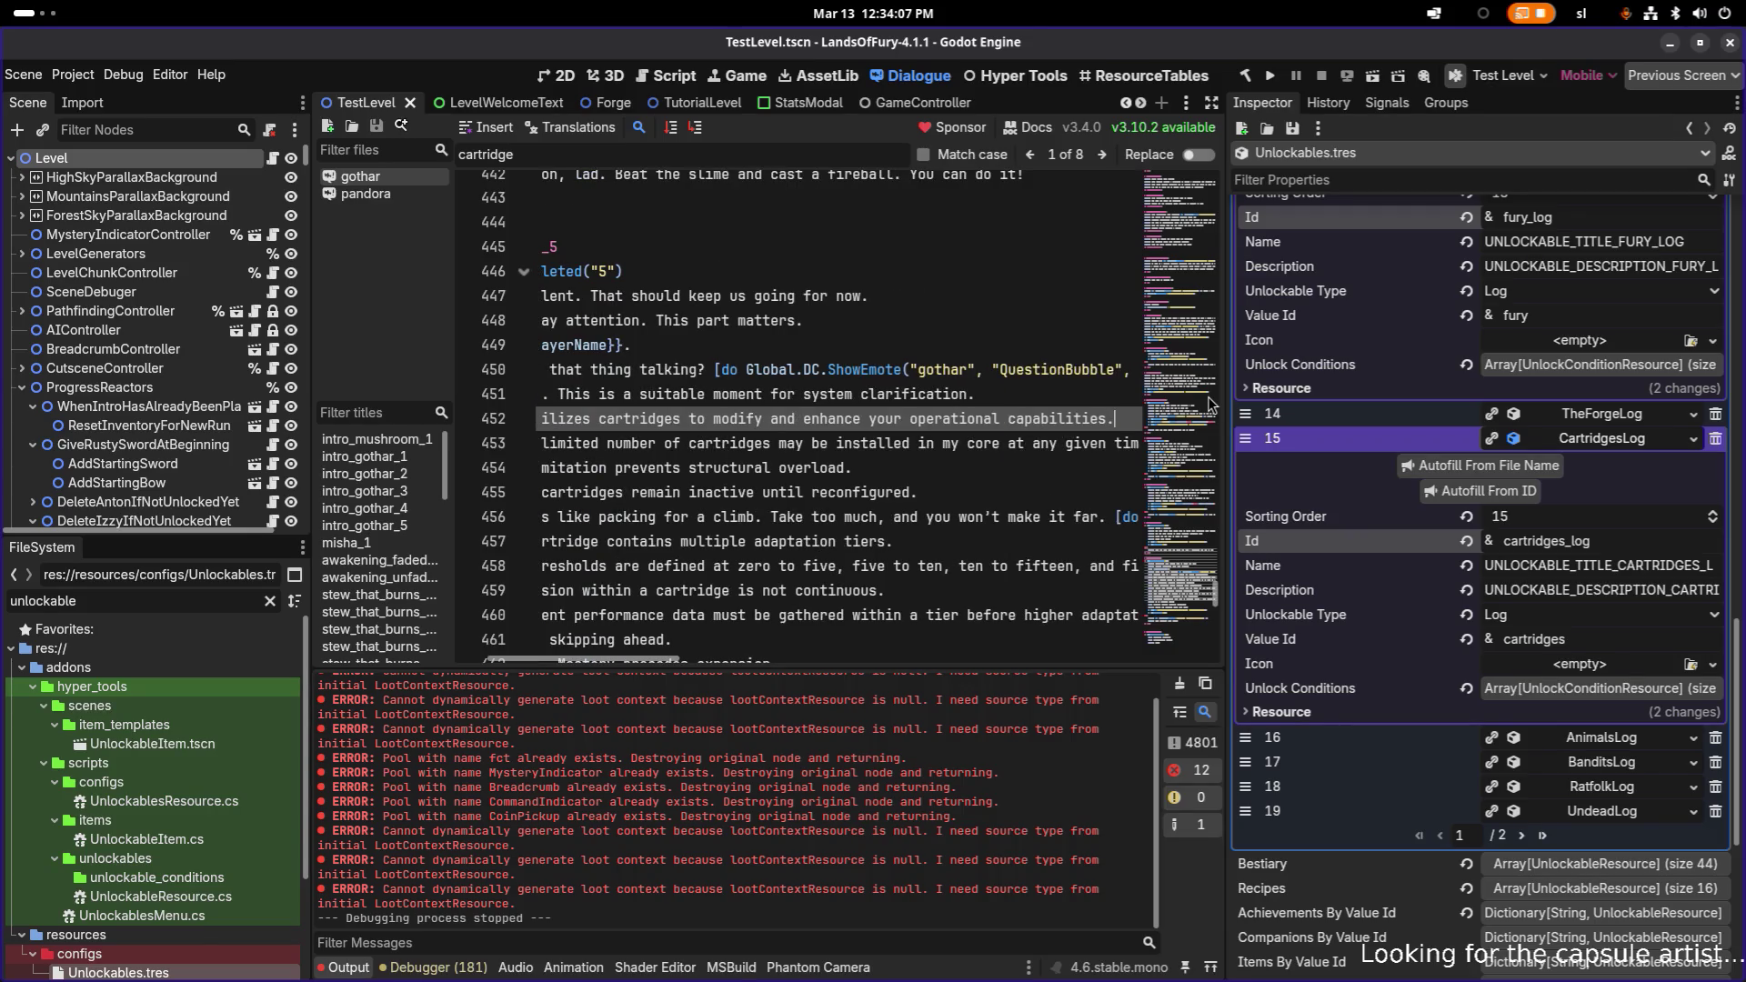
pyautogui.write('do Global.UC.Unlock("fury_log")')
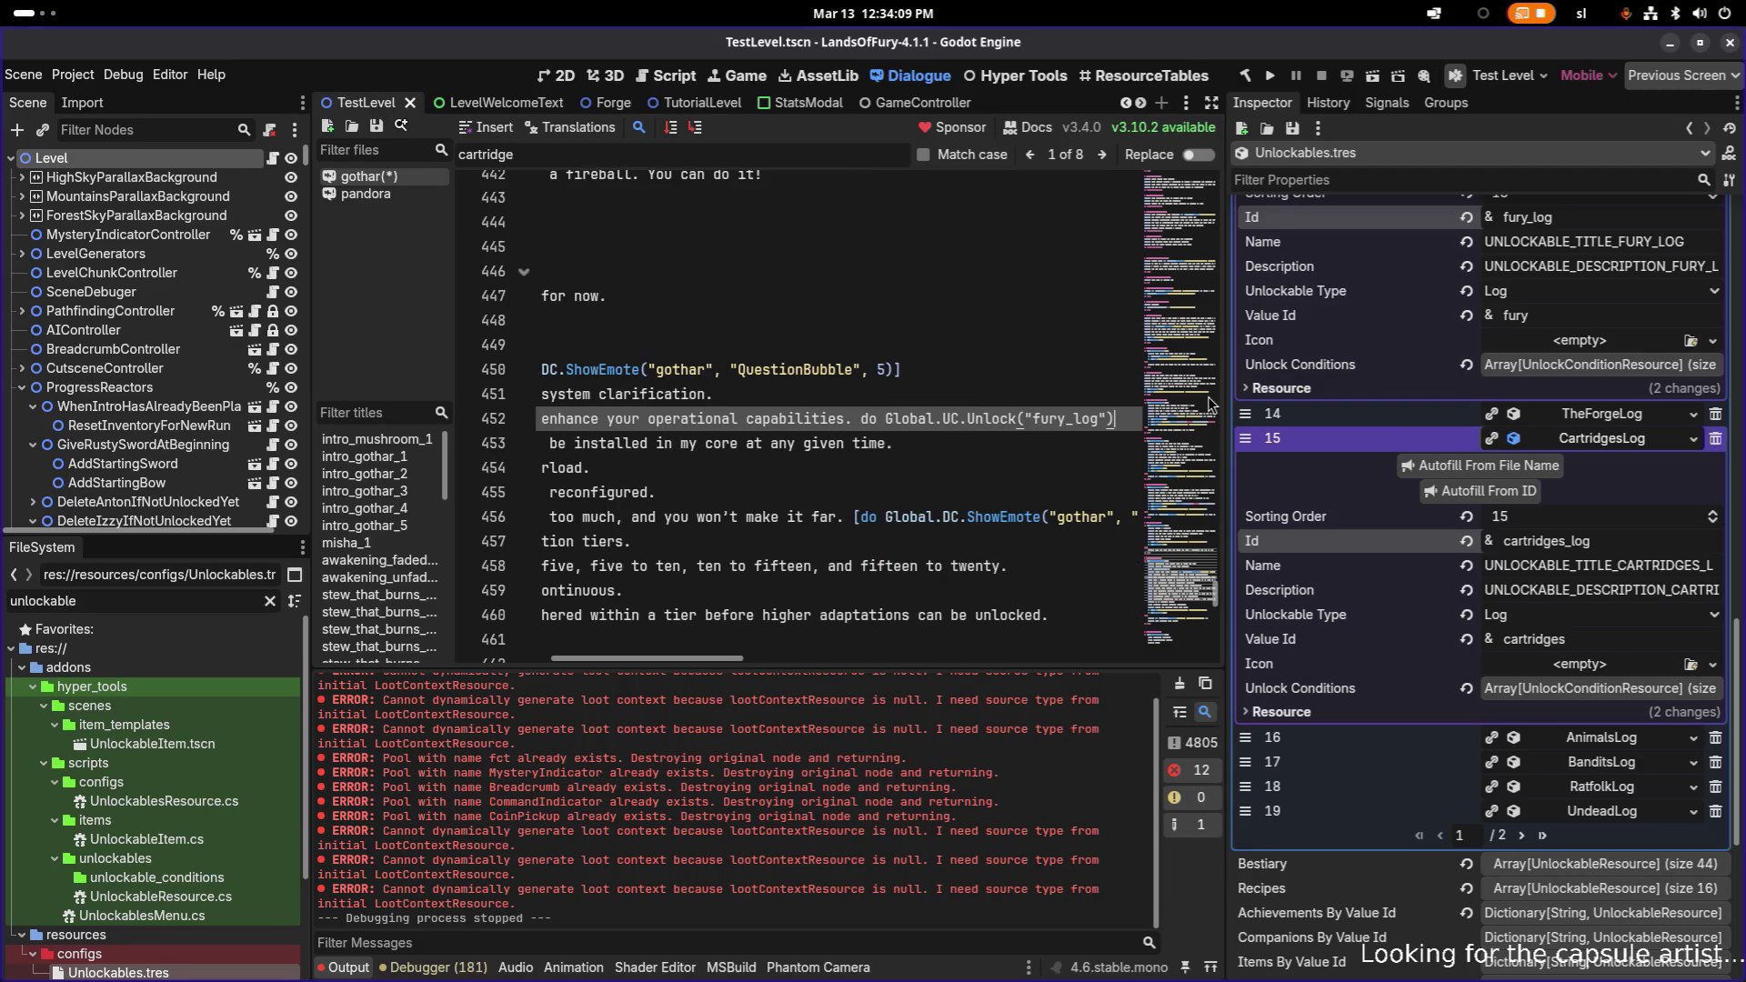
pyautogui.hotkey('ctrl', 'Left')
pyautogui.hotkey('ctrl', 'Left')
pyautogui.hotkey('ctrl', 'Left')
pyautogui.write('[')
pyautogui.press('End')
pyautogui.write(']')
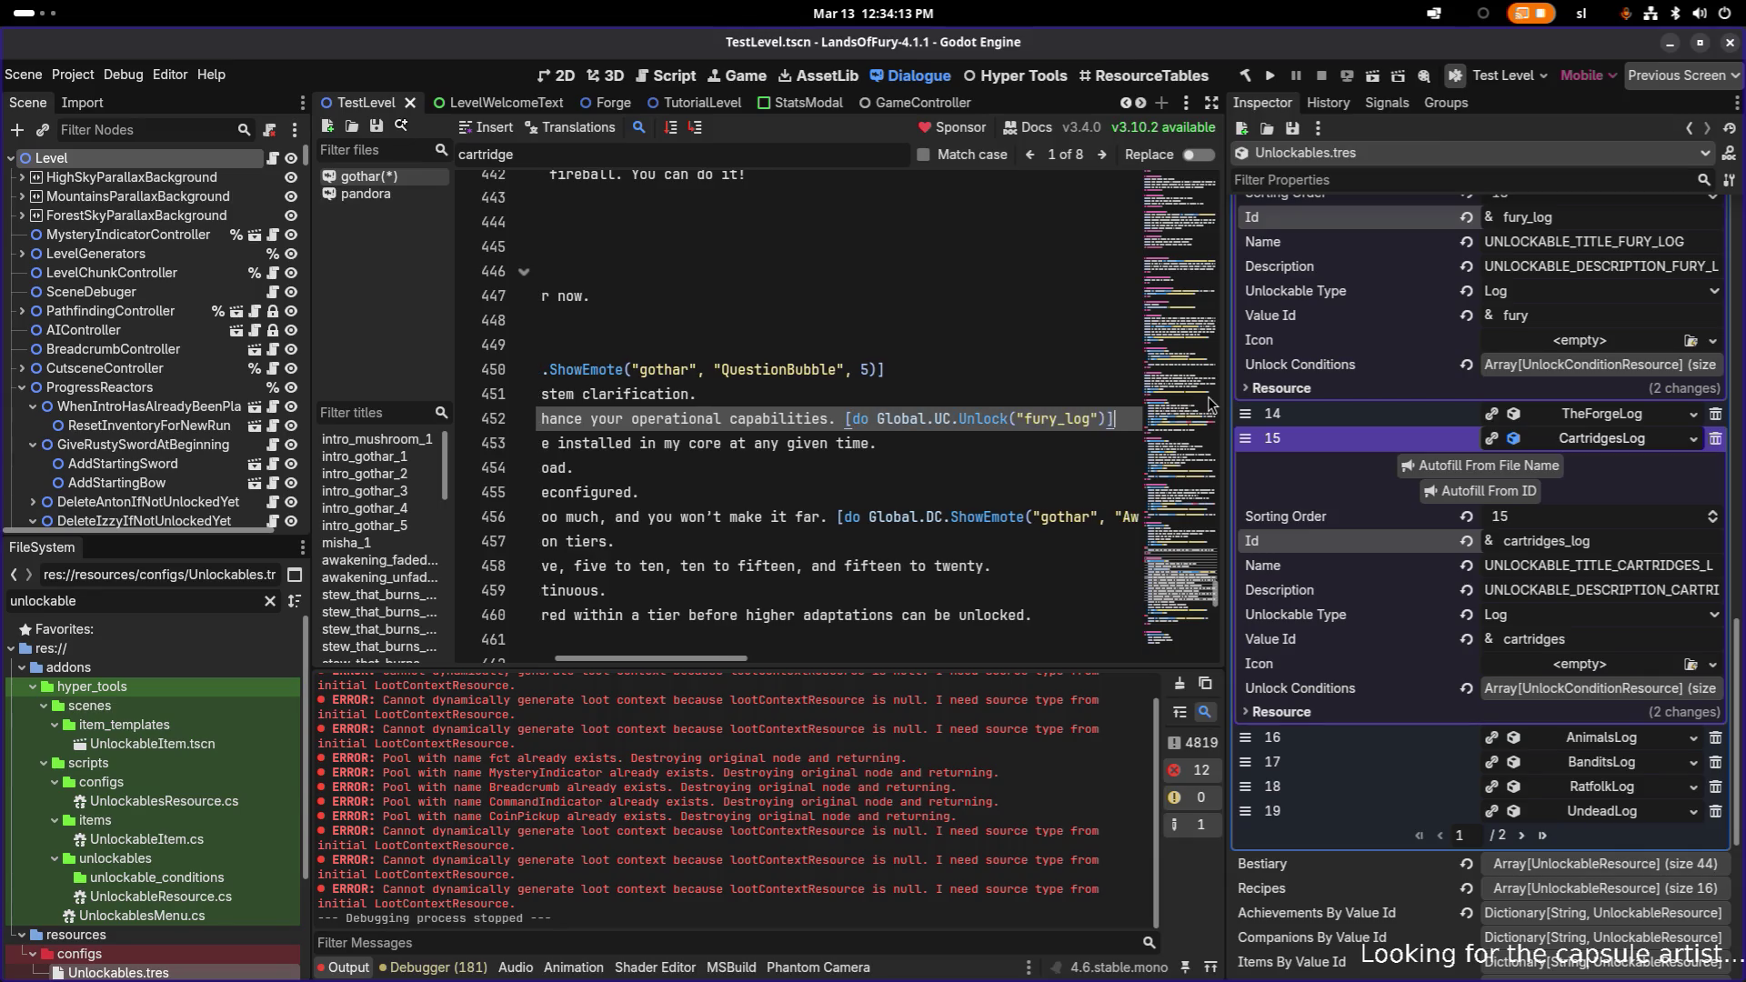
pyautogui.press('Left')
pyautogui.press('Left')
pyautogui.hotkey('ctrl', 'shift', 'Left')
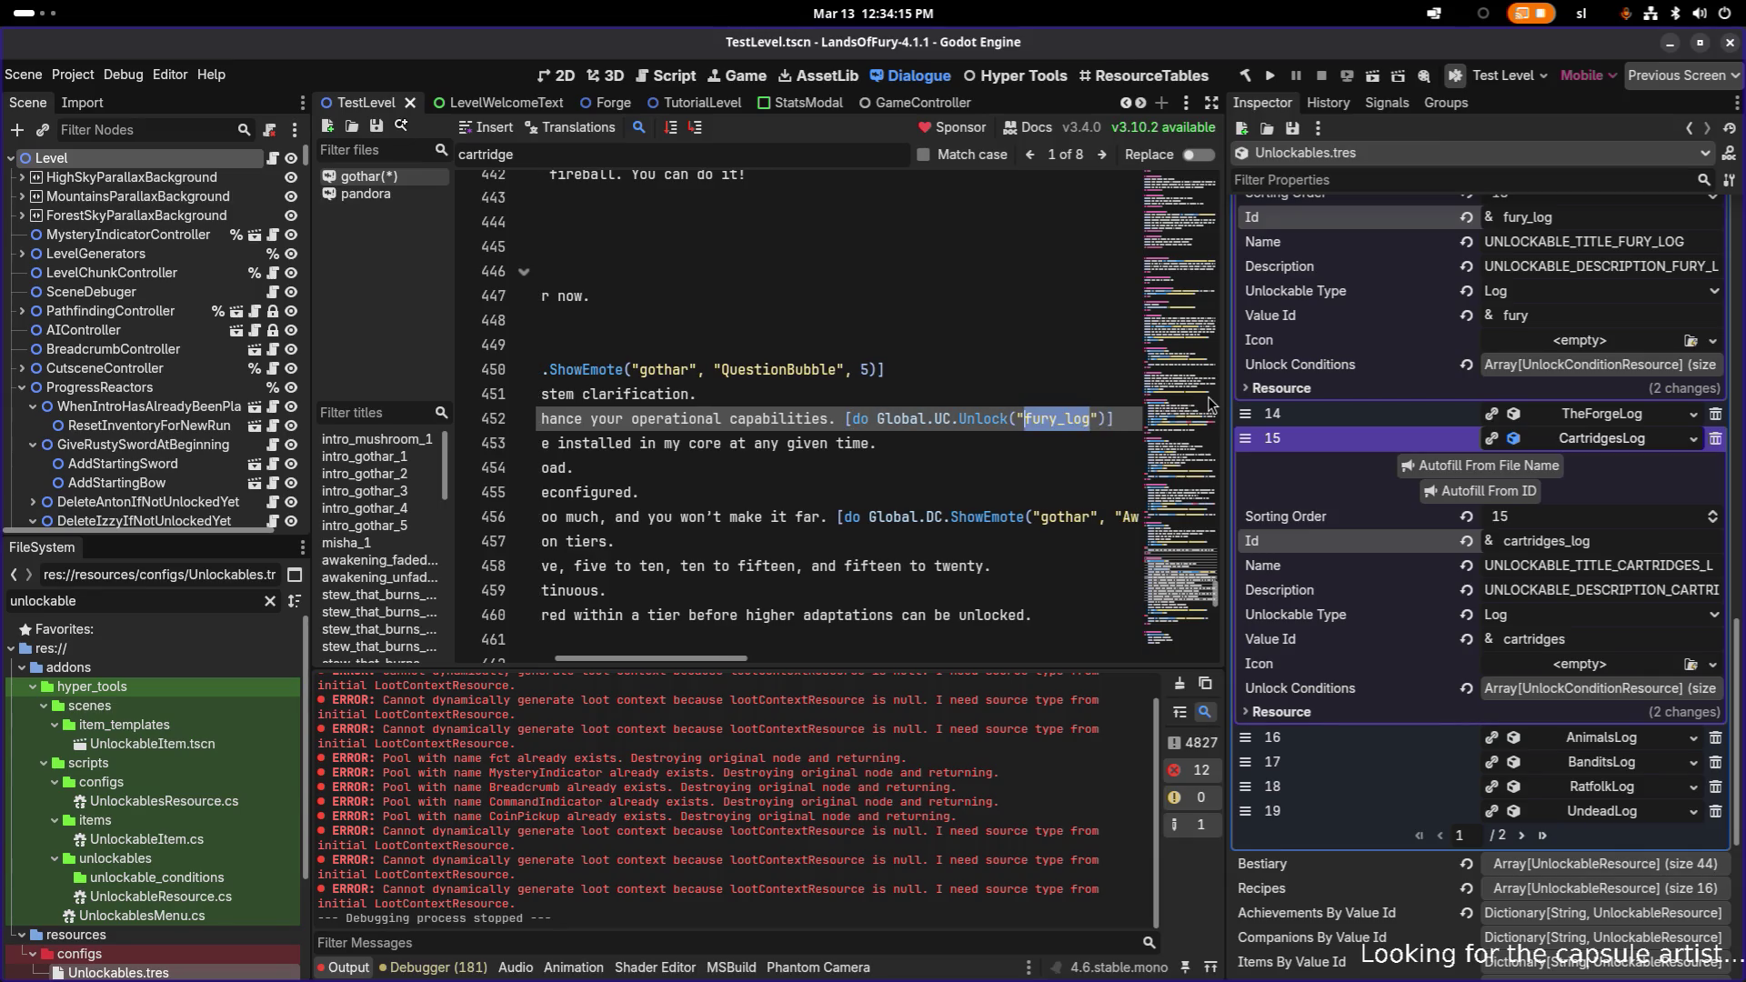
pyautogui.write('cart')
pyautogui.write('ridges_')
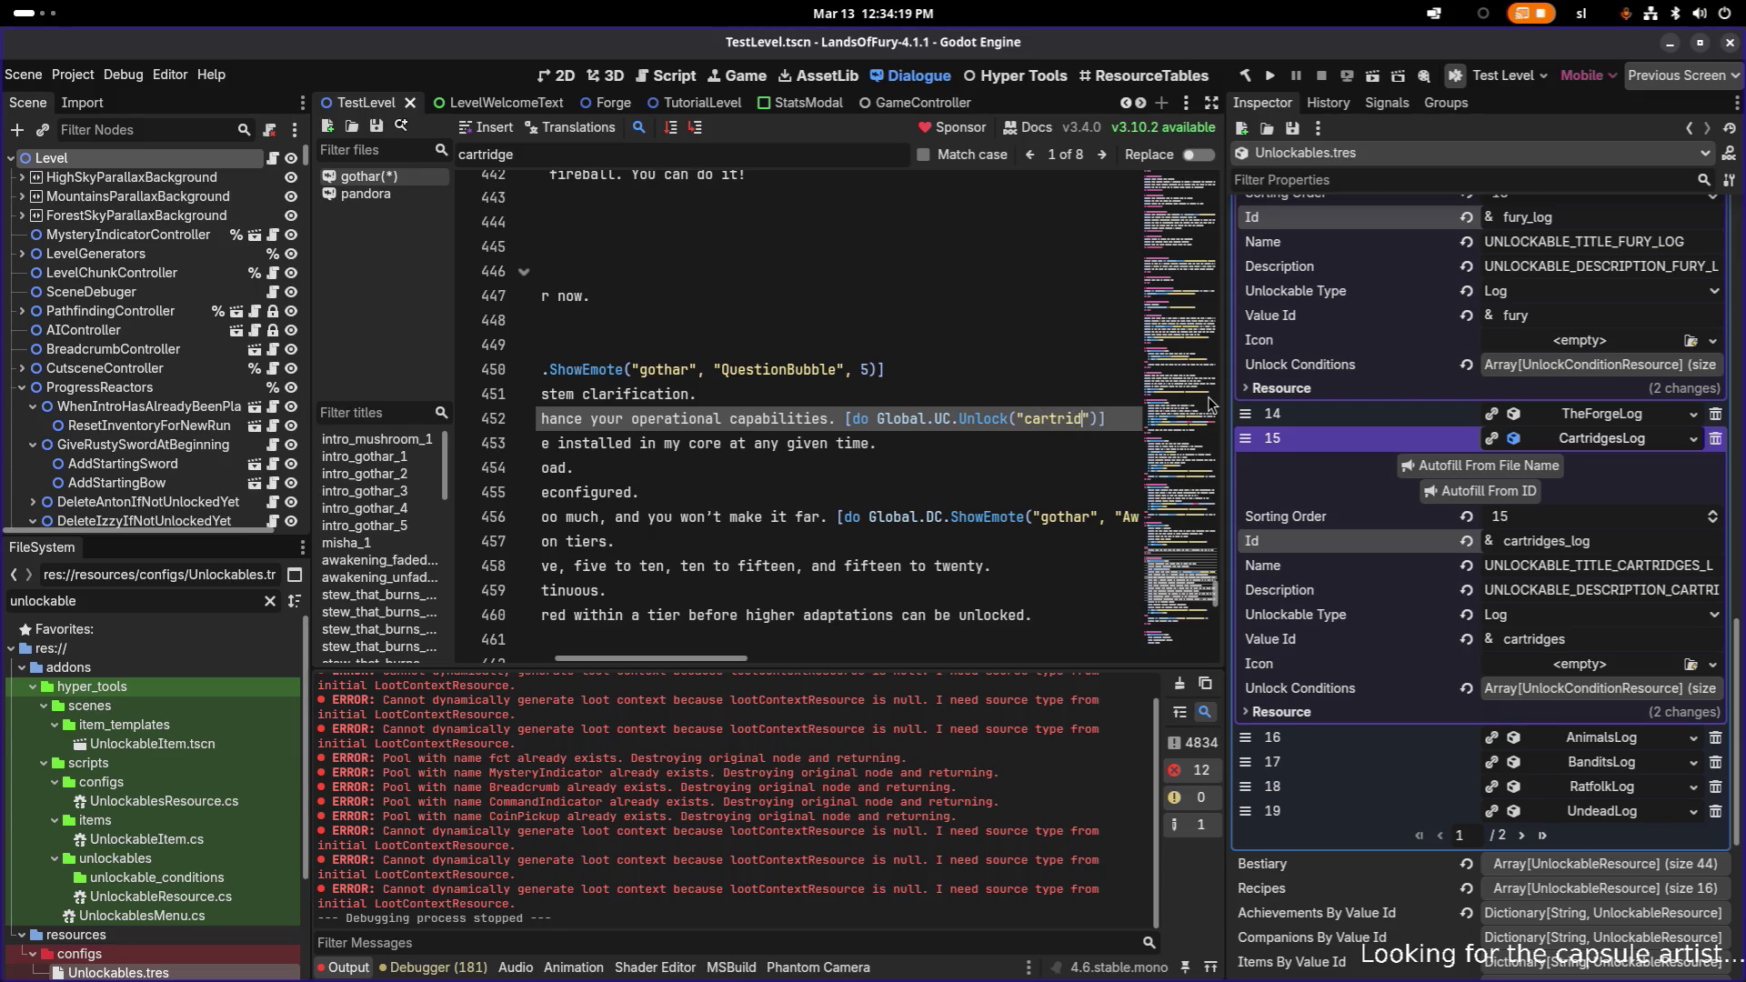
pyautogui.write('log')
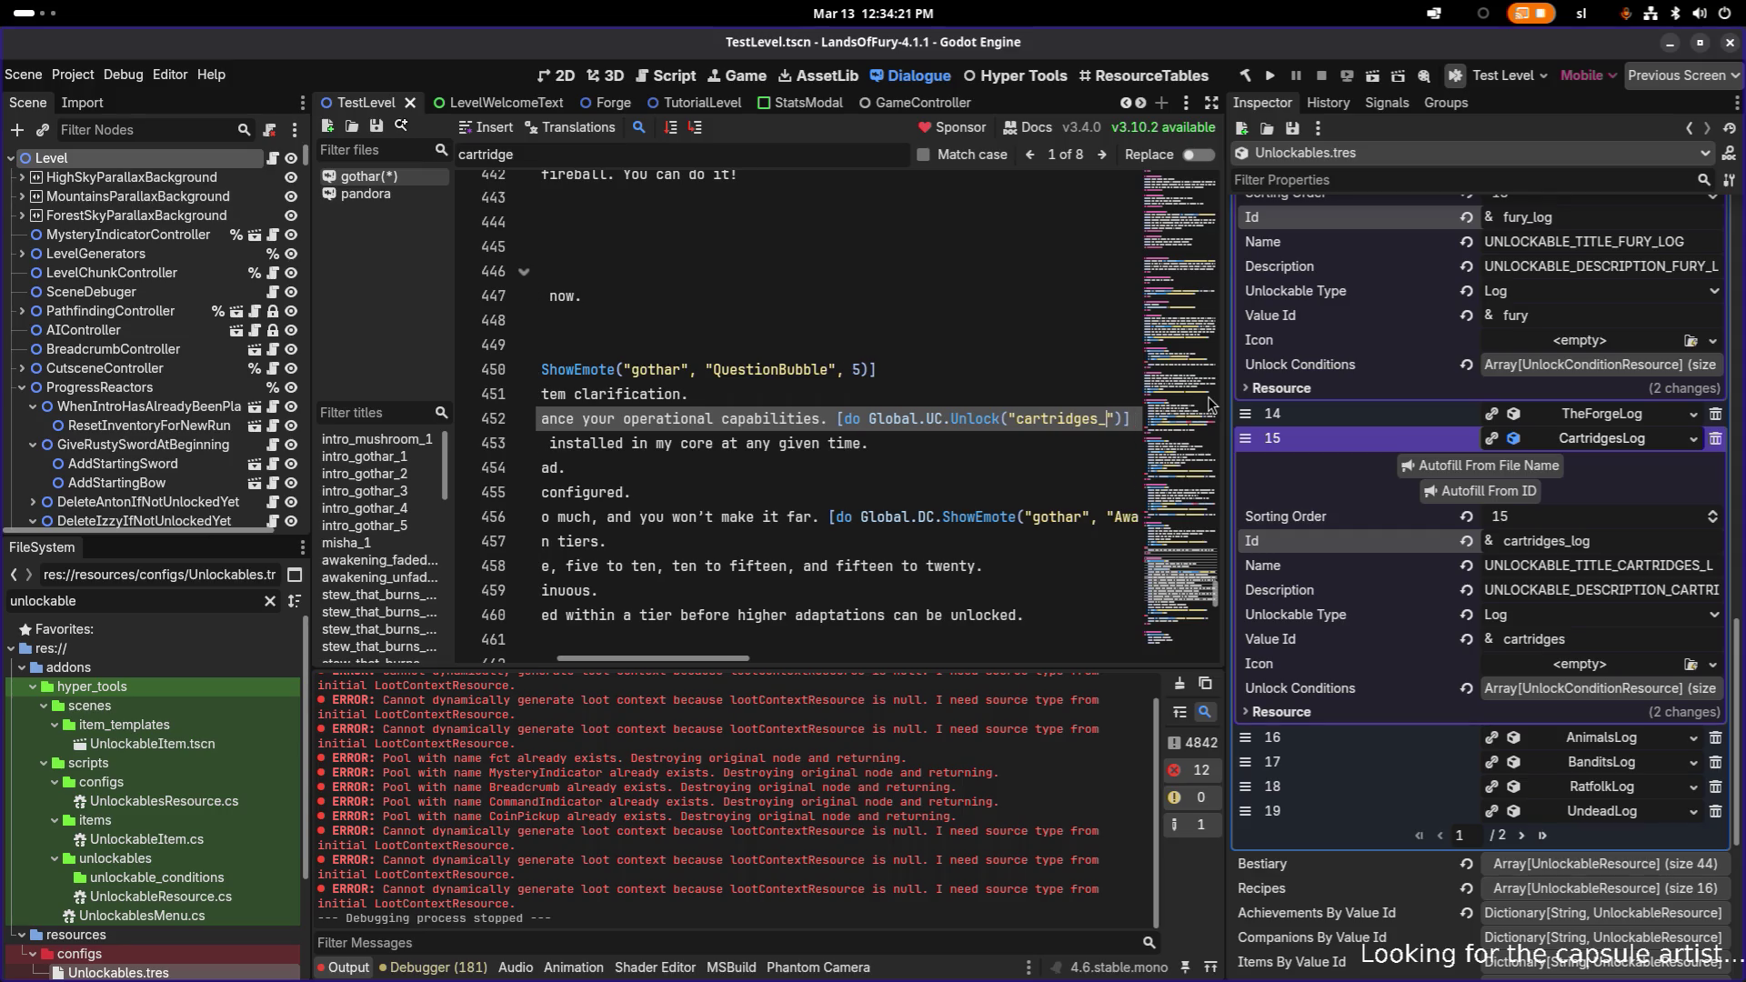
pyautogui.hotkey('ctrl', 'Left')
pyautogui.hotkey('ctrl', 'Left')
pyautogui.hotkey('ctrl', 'Left')
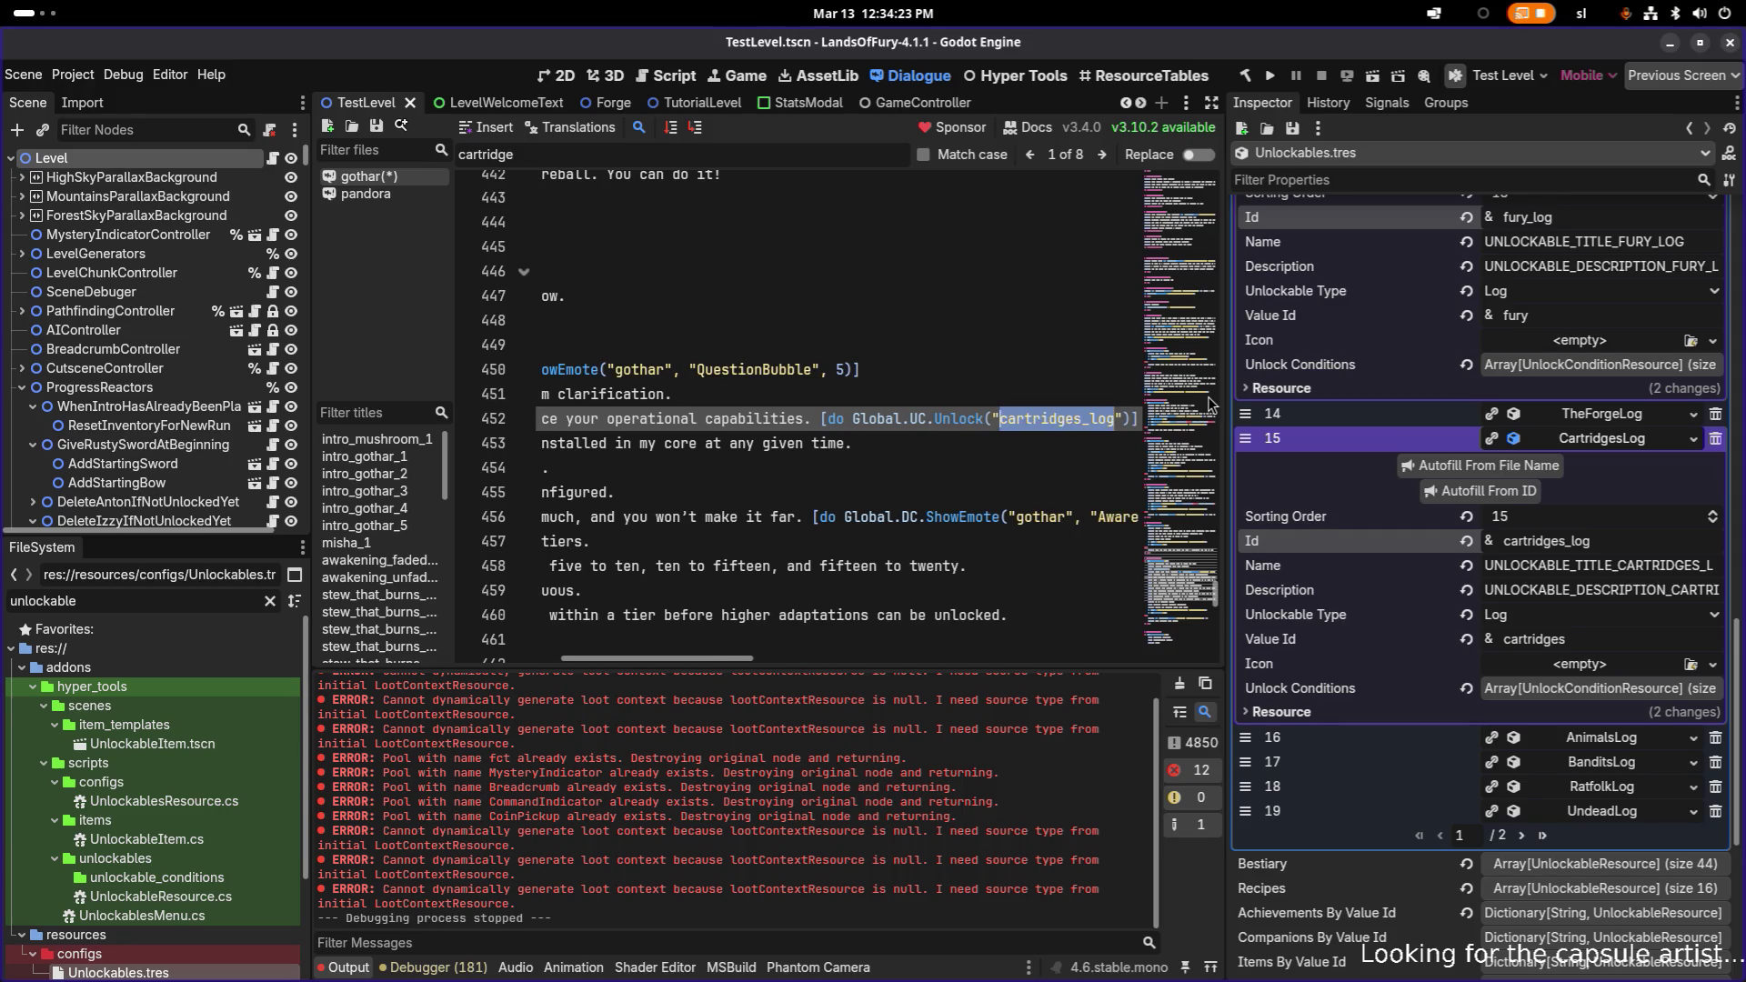
pyautogui.press('Home')
pyautogui.press('Up')
pyautogui.press('Up')
pyautogui.press('Up')
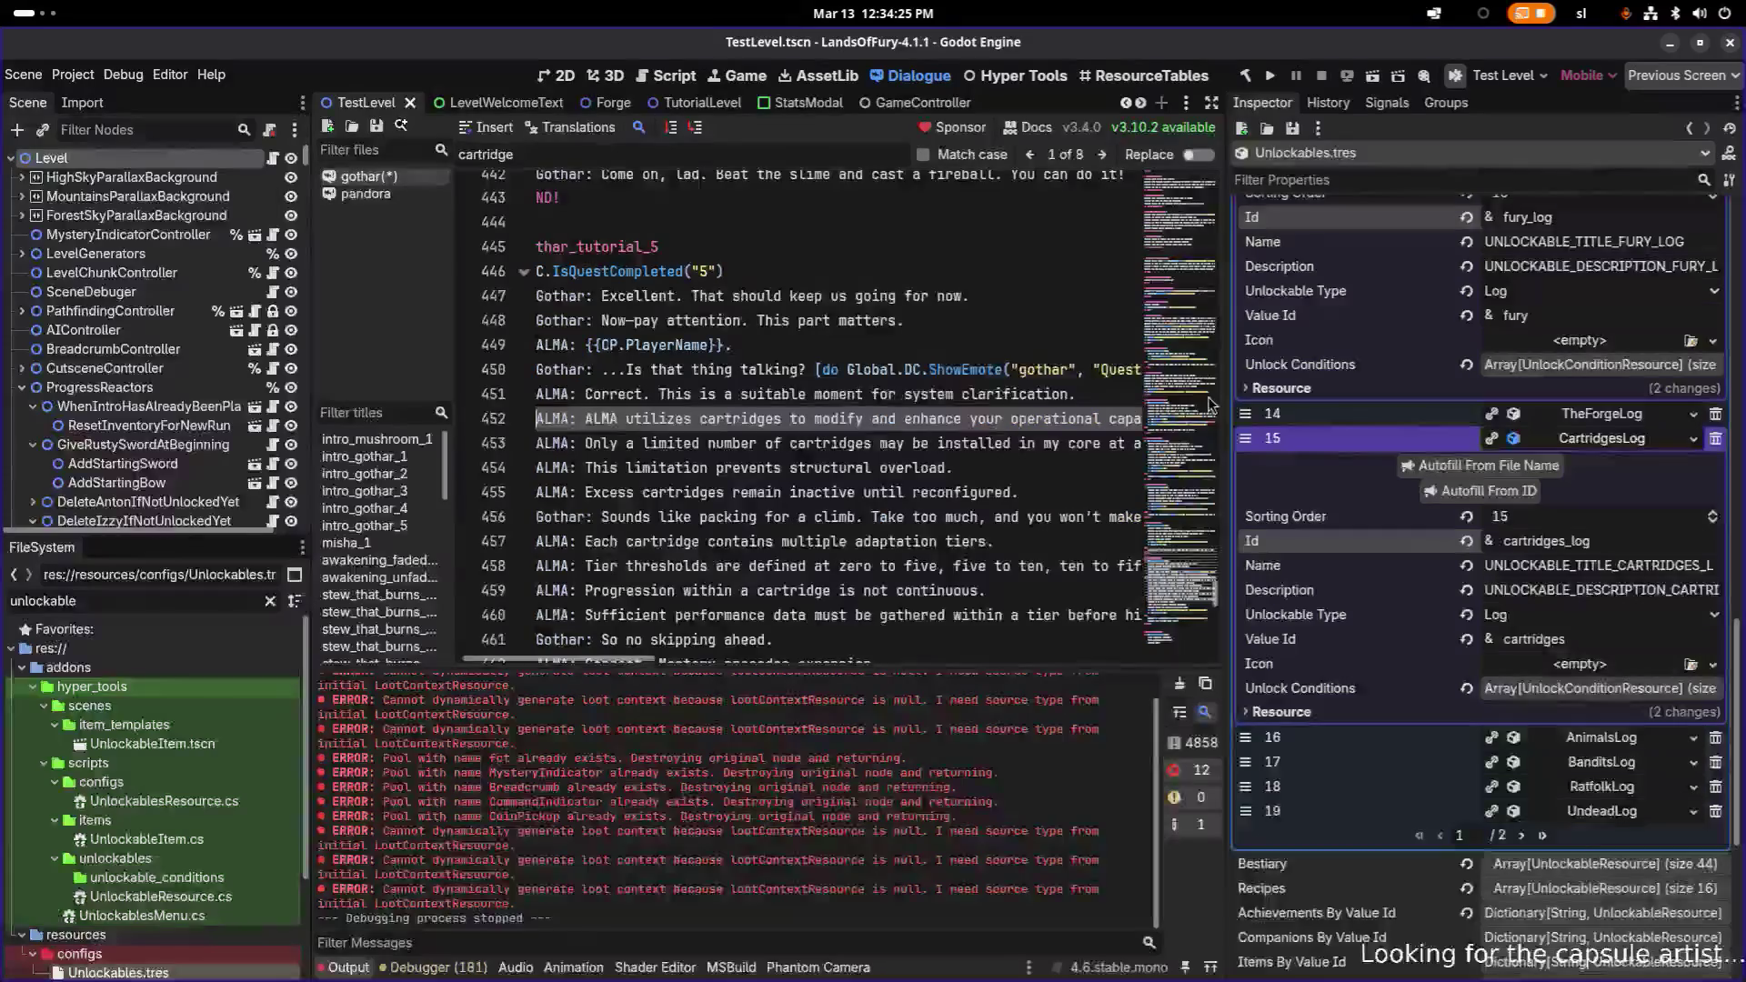
# - Merge the fury_log unlock onto line 405 as an inline [do Global.UC.Unlock("fury_log")] tag and save
pyautogui.press('Up')
pyautogui.press('Up')
pyautogui.press('Up')
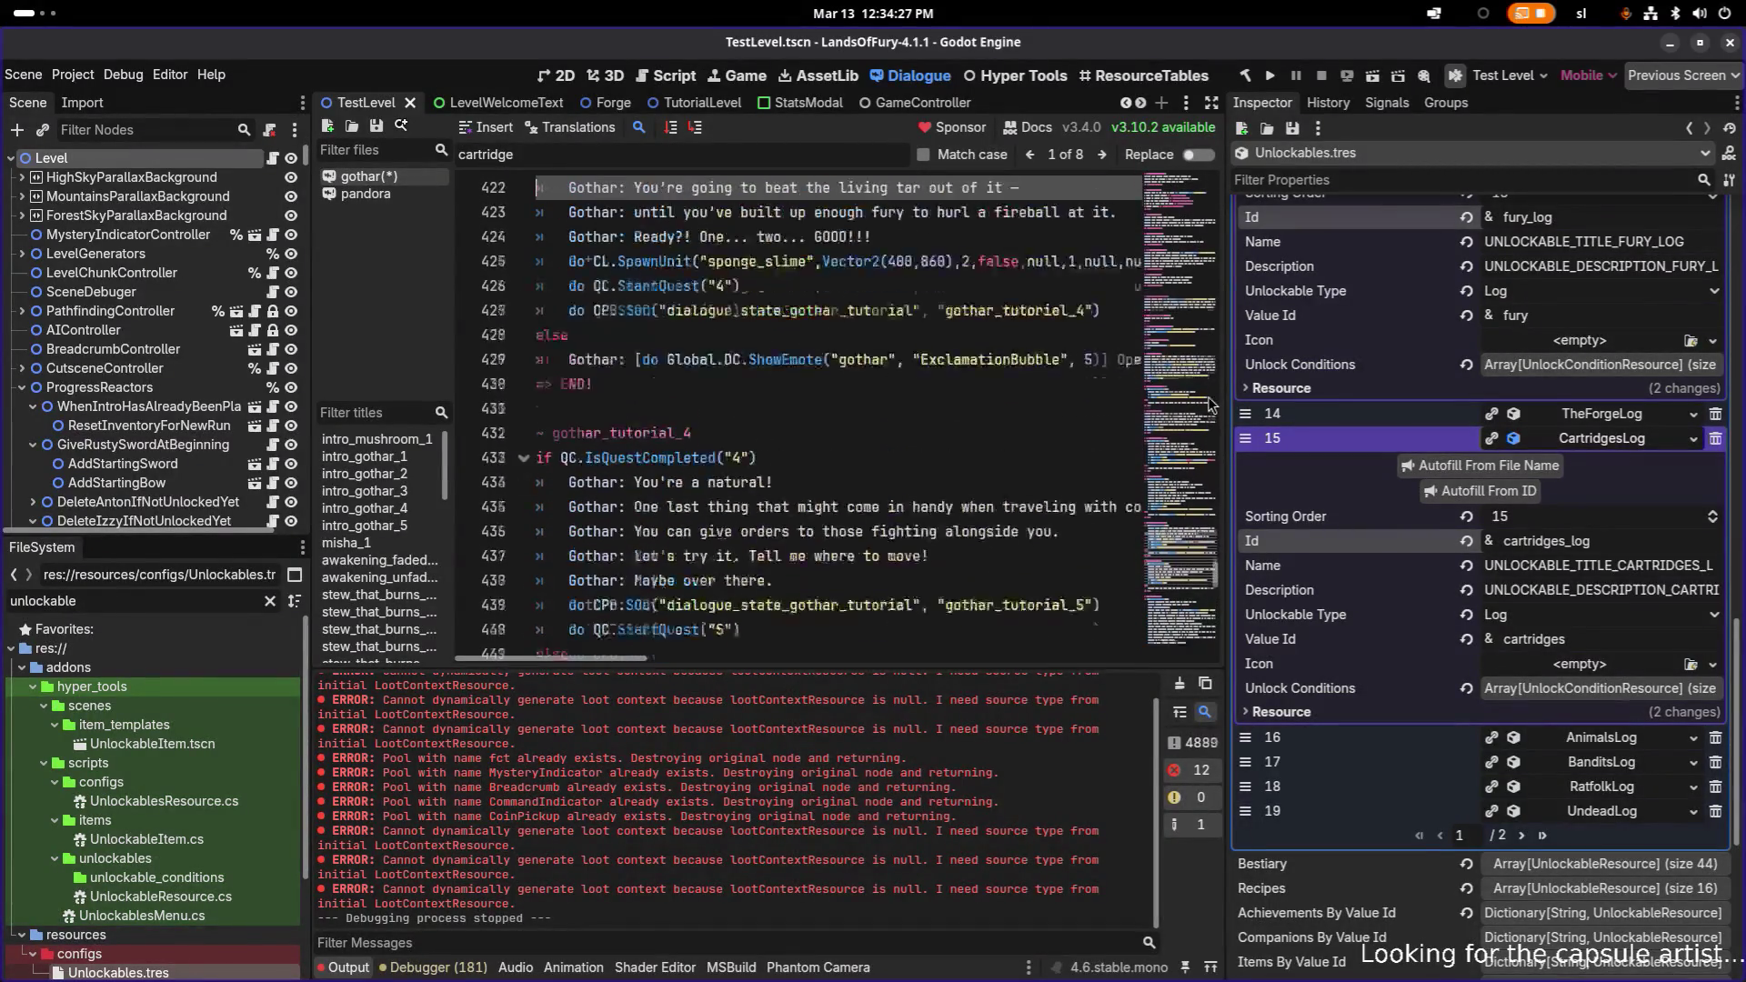
pyautogui.press('Up')
pyautogui.press('Up')
pyautogui.press('Up')
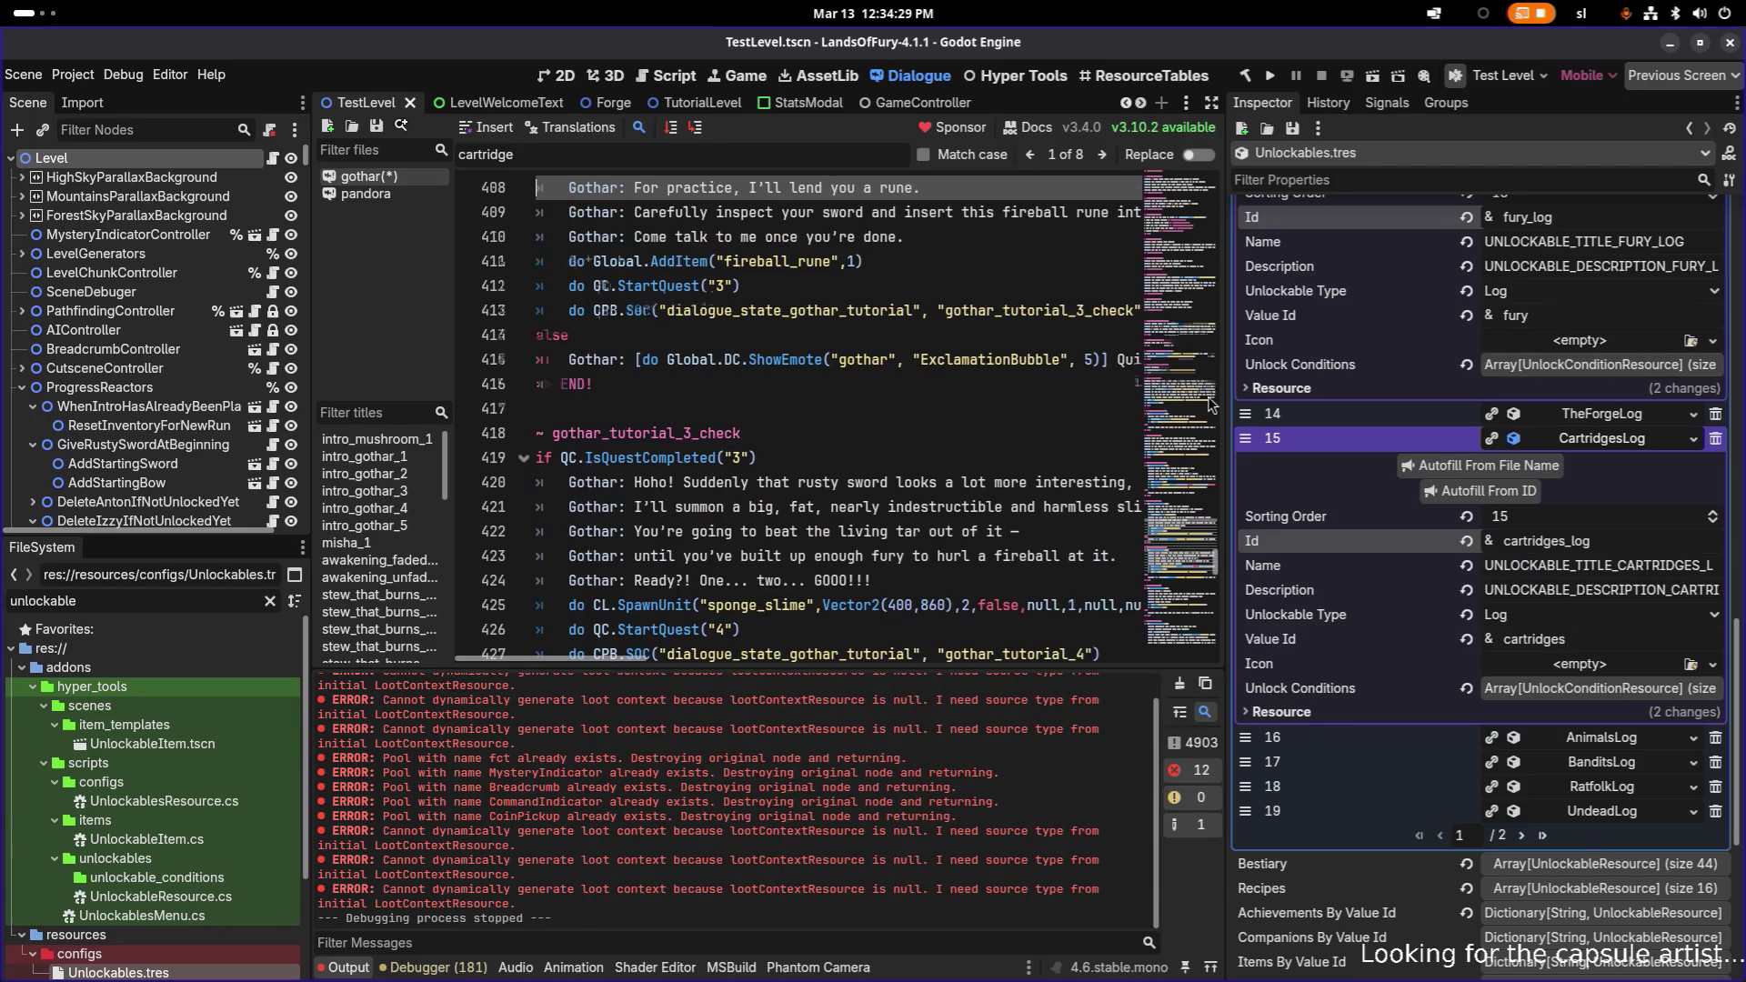
pyautogui.press('Down')
pyautogui.press('Down')
pyautogui.press('Down')
pyautogui.press('Down')
pyautogui.press('Down')
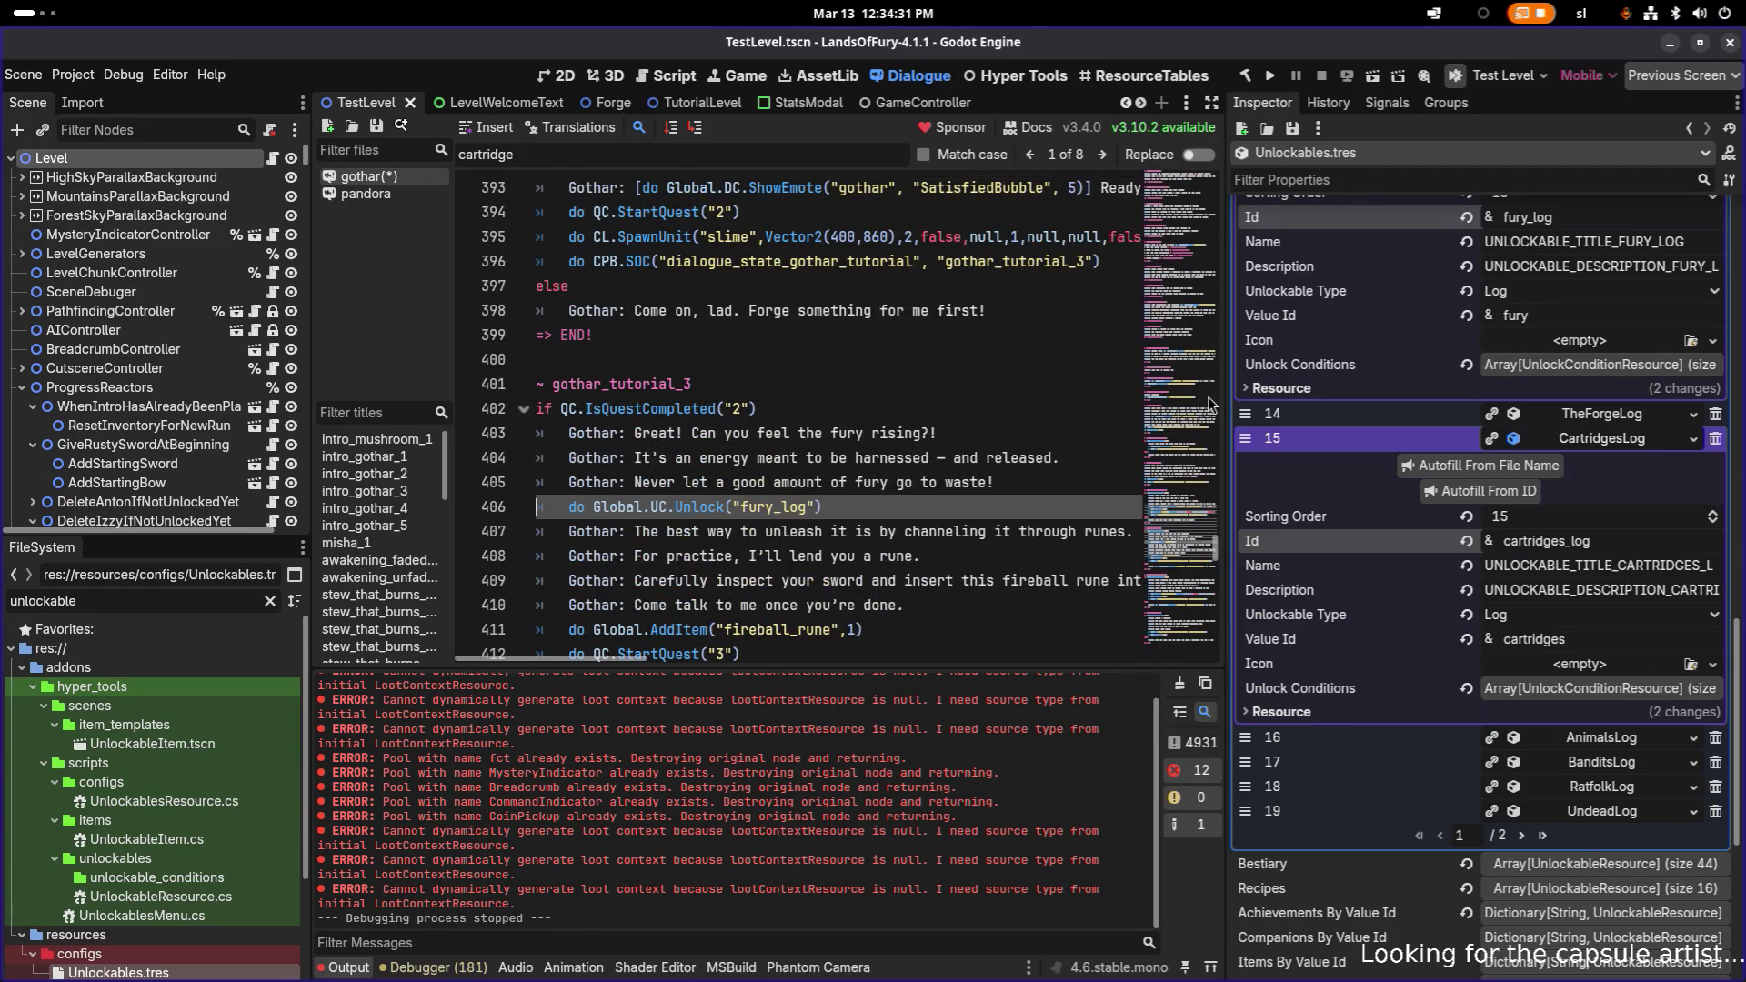
pyautogui.press('BackSpace')
pyautogui.press('BackSpace')
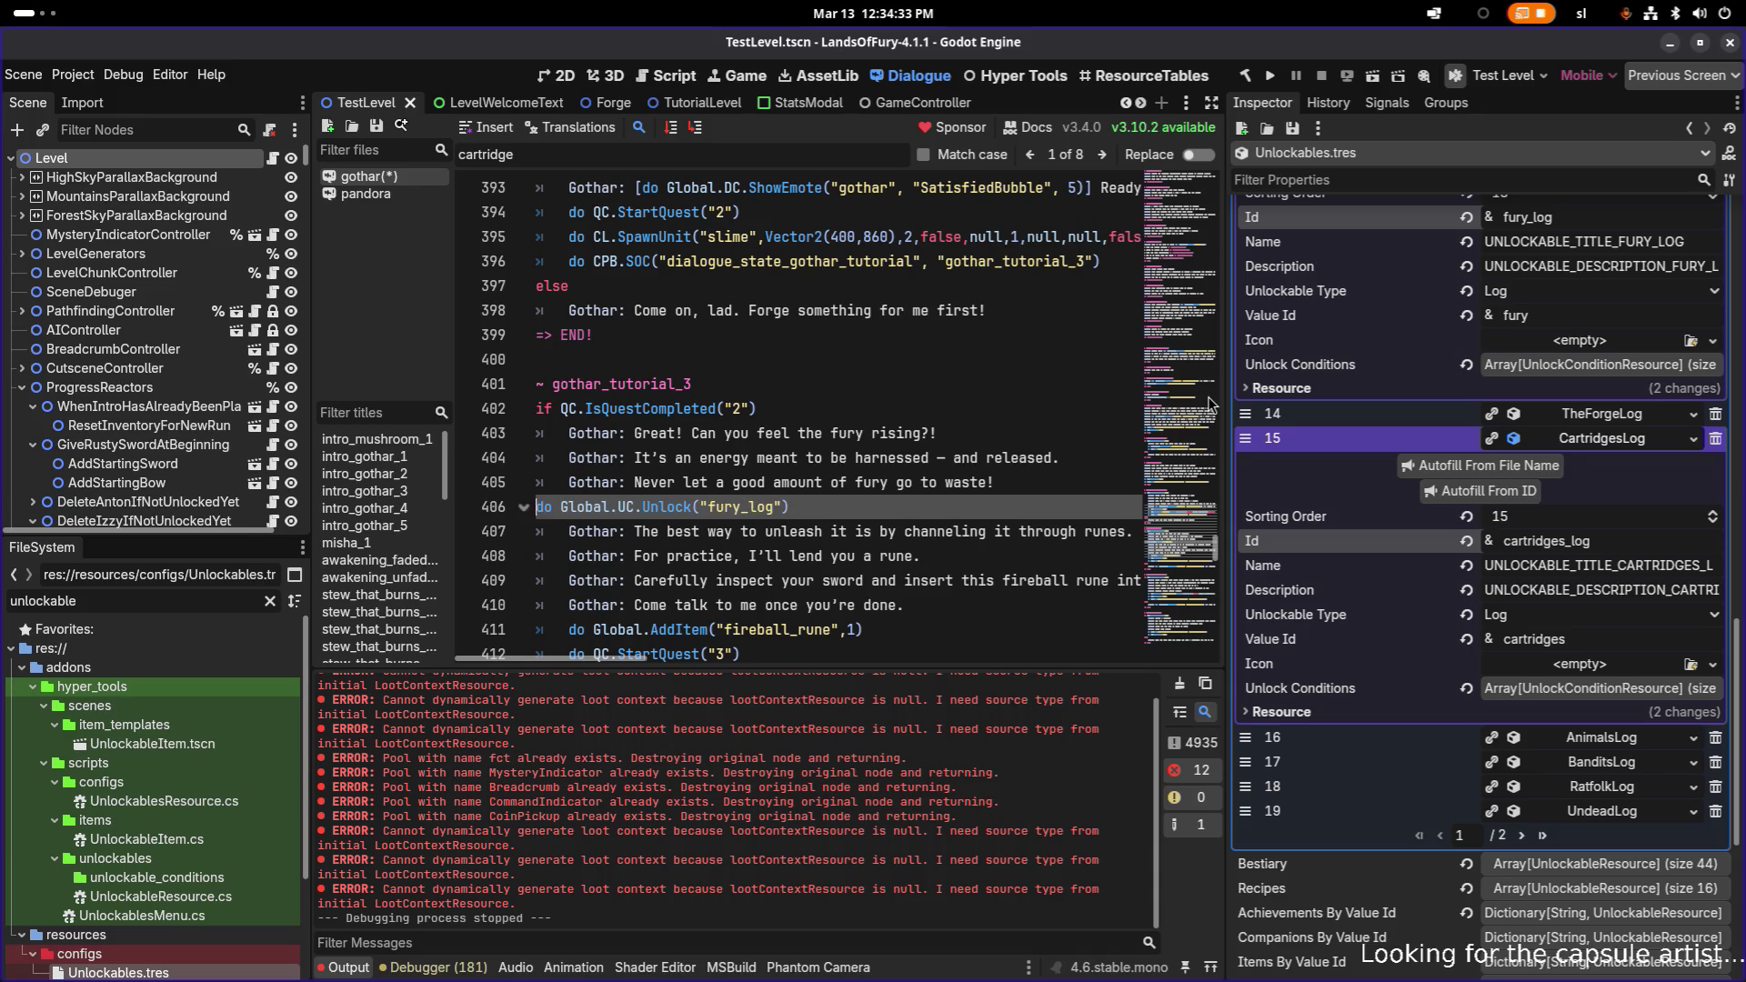
pyautogui.write('[do Global.UC.Unl')
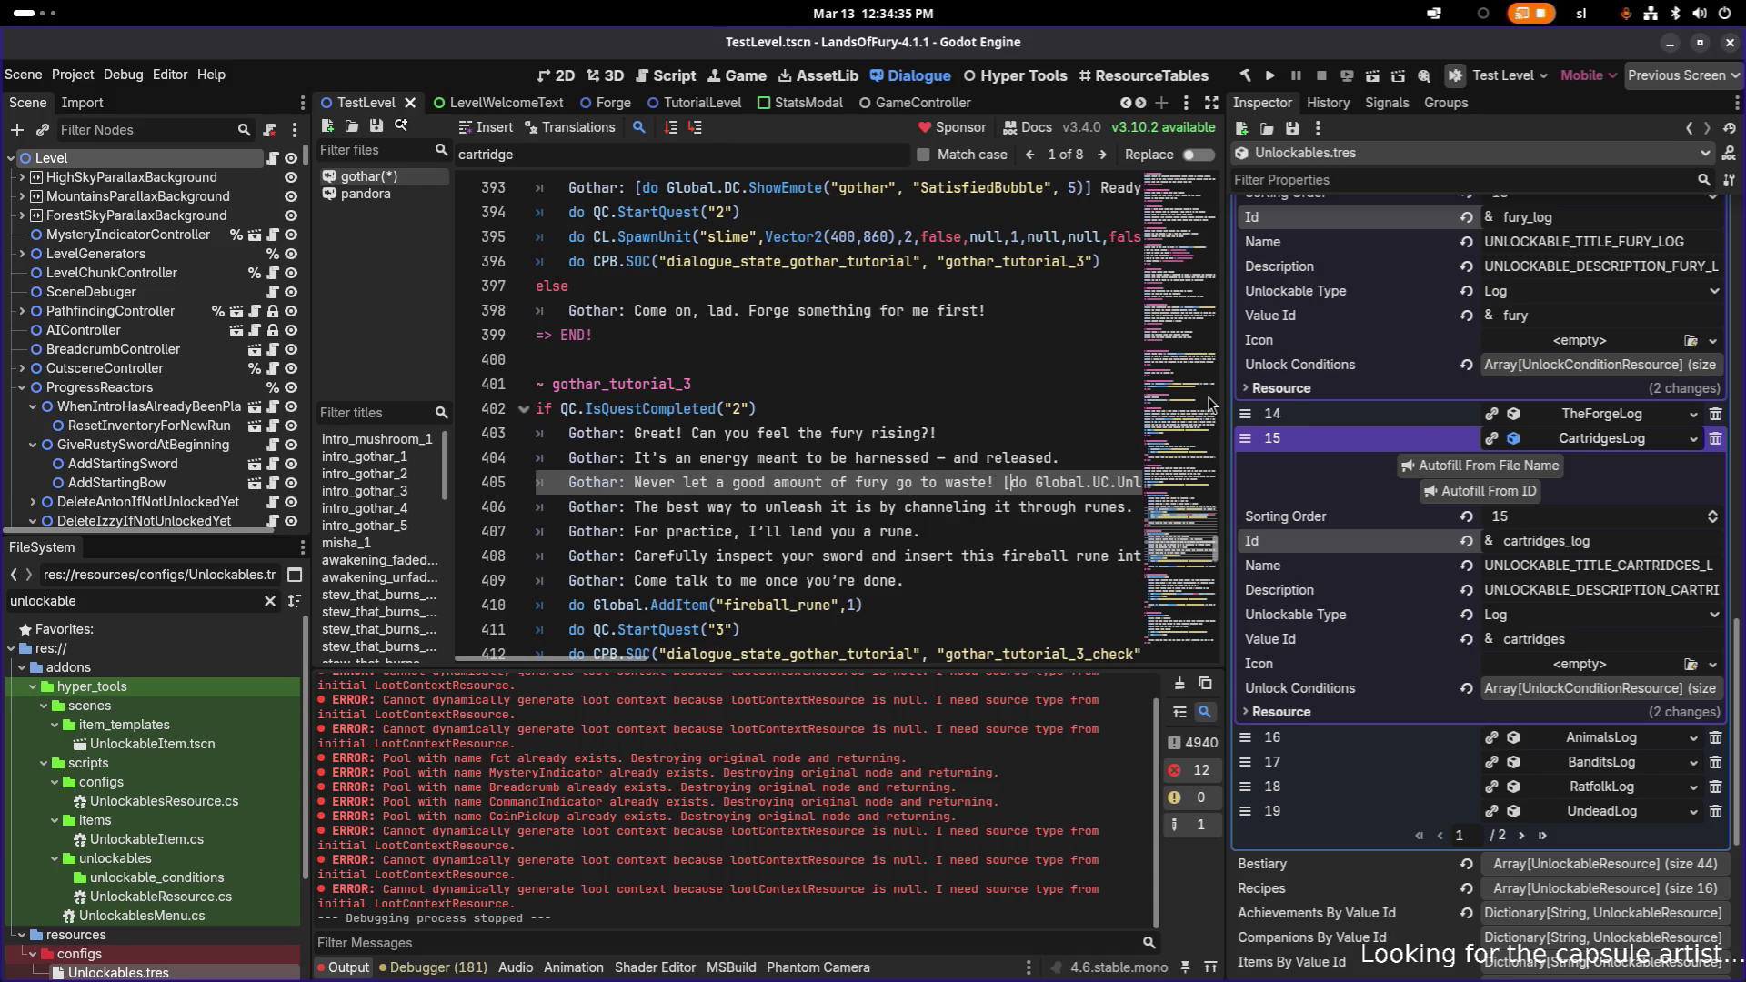
pyautogui.press('End')
pyautogui.write(']')
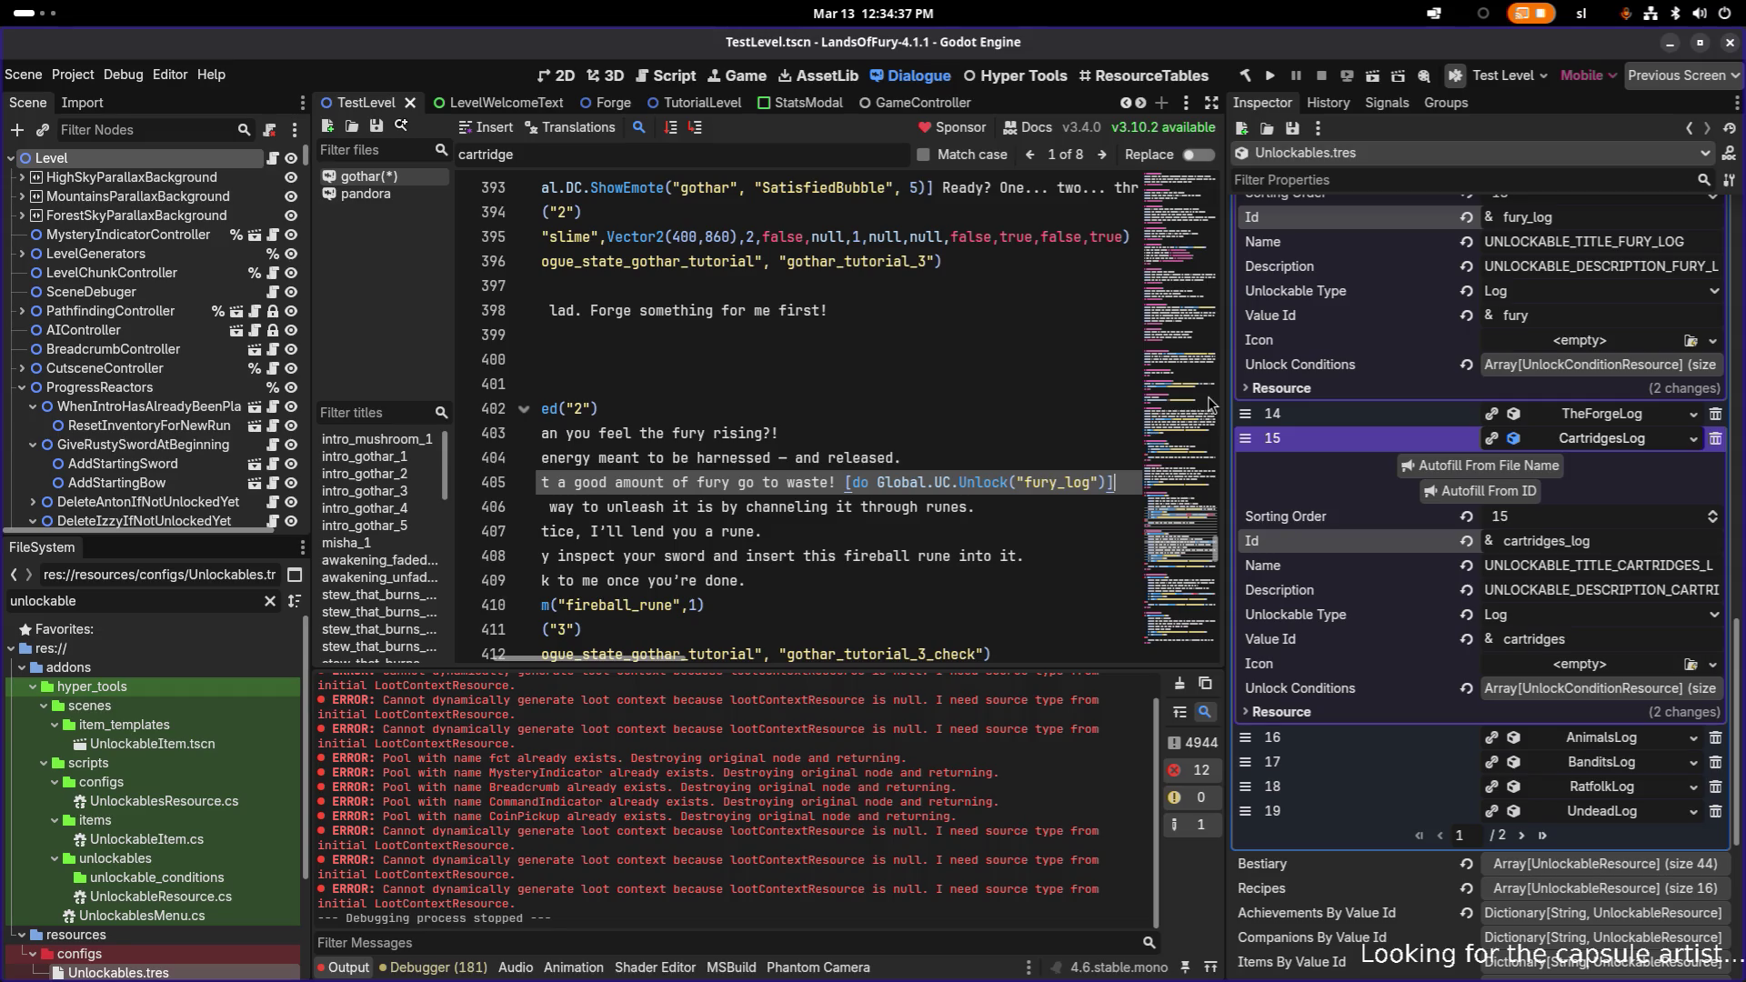
pyautogui.hotkey('ctrl', 's')
pyautogui.press('Home')
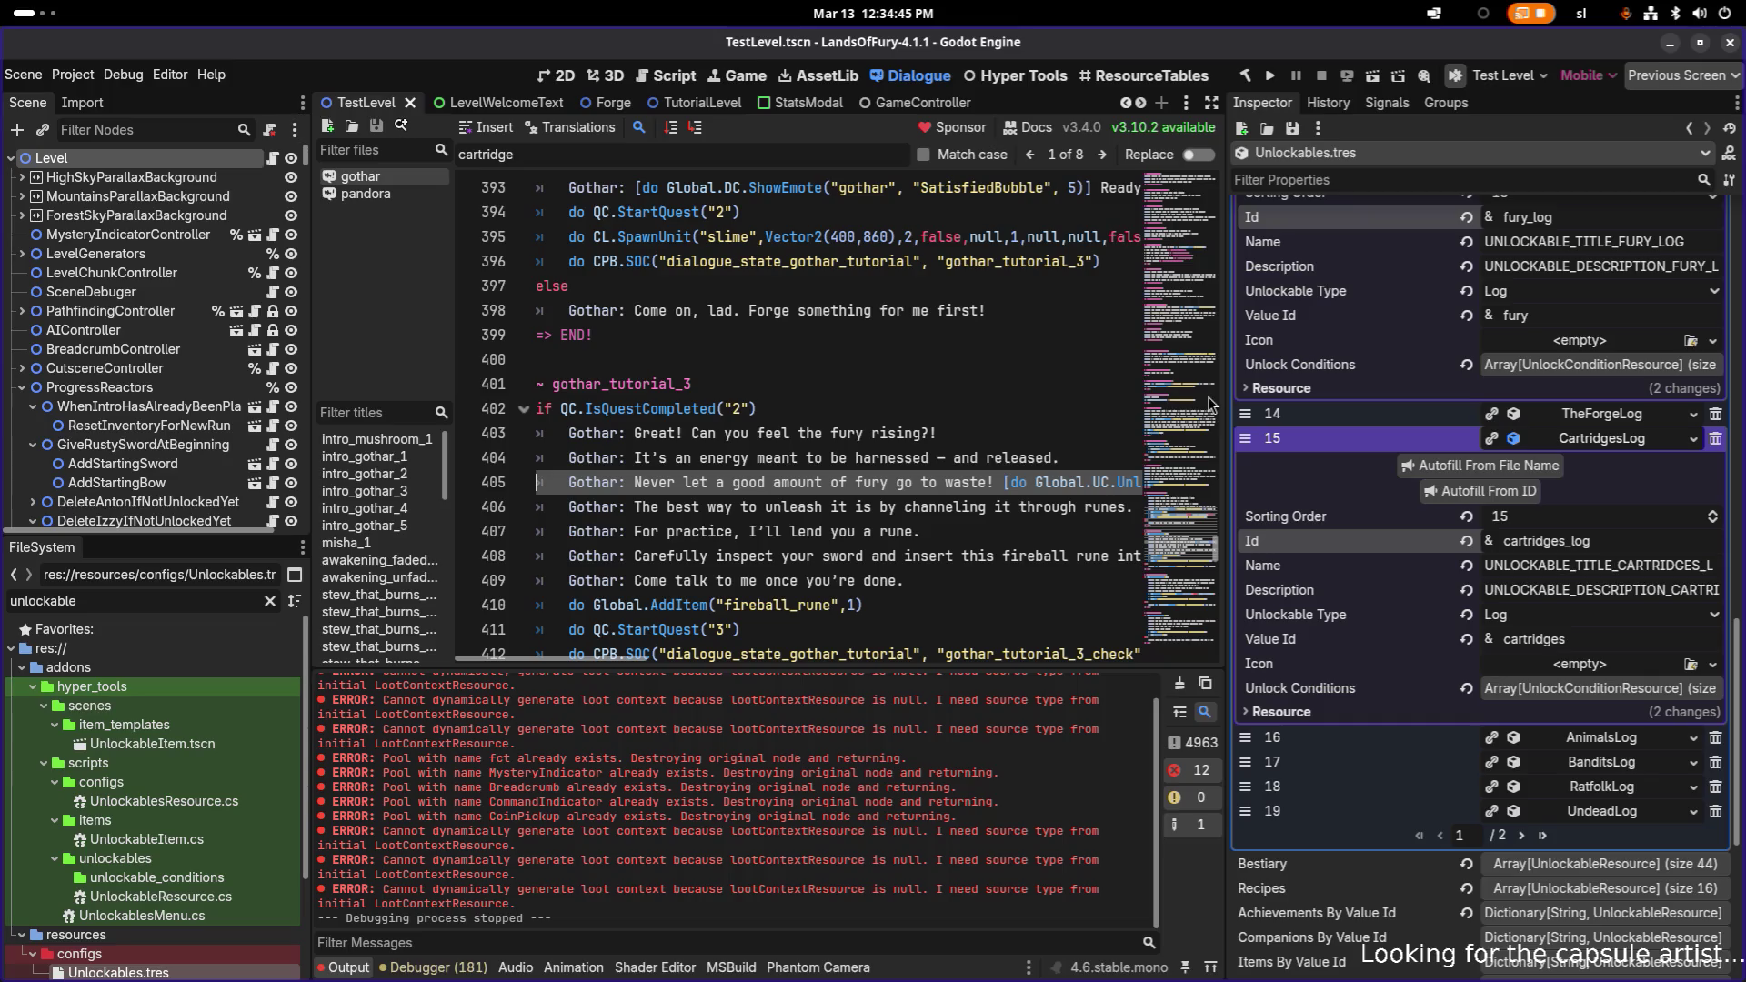
# - Collapse the CartridgesLog, FuryLog, RuneExtractorsLog and RunesLog entries in the Logs array
pyautogui.click(1596, 438)
pyautogui.scroll(2, 1591, 450)
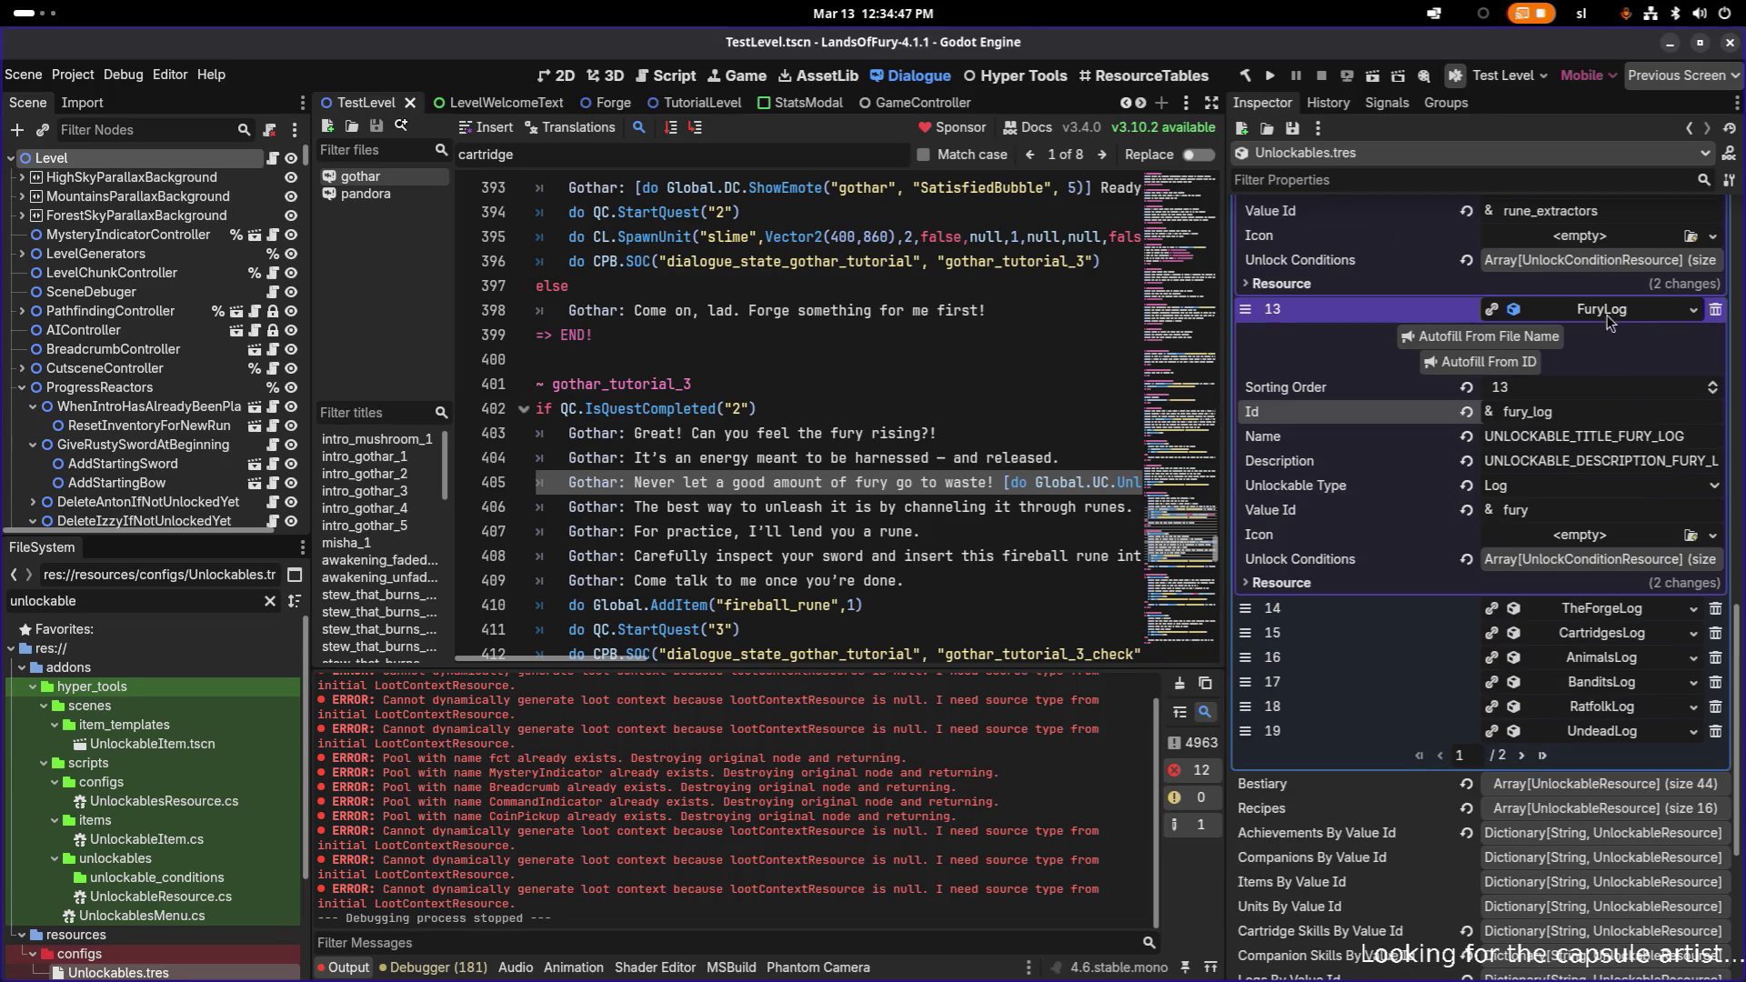
pyautogui.click(1603, 308)
pyautogui.click(1602, 333)
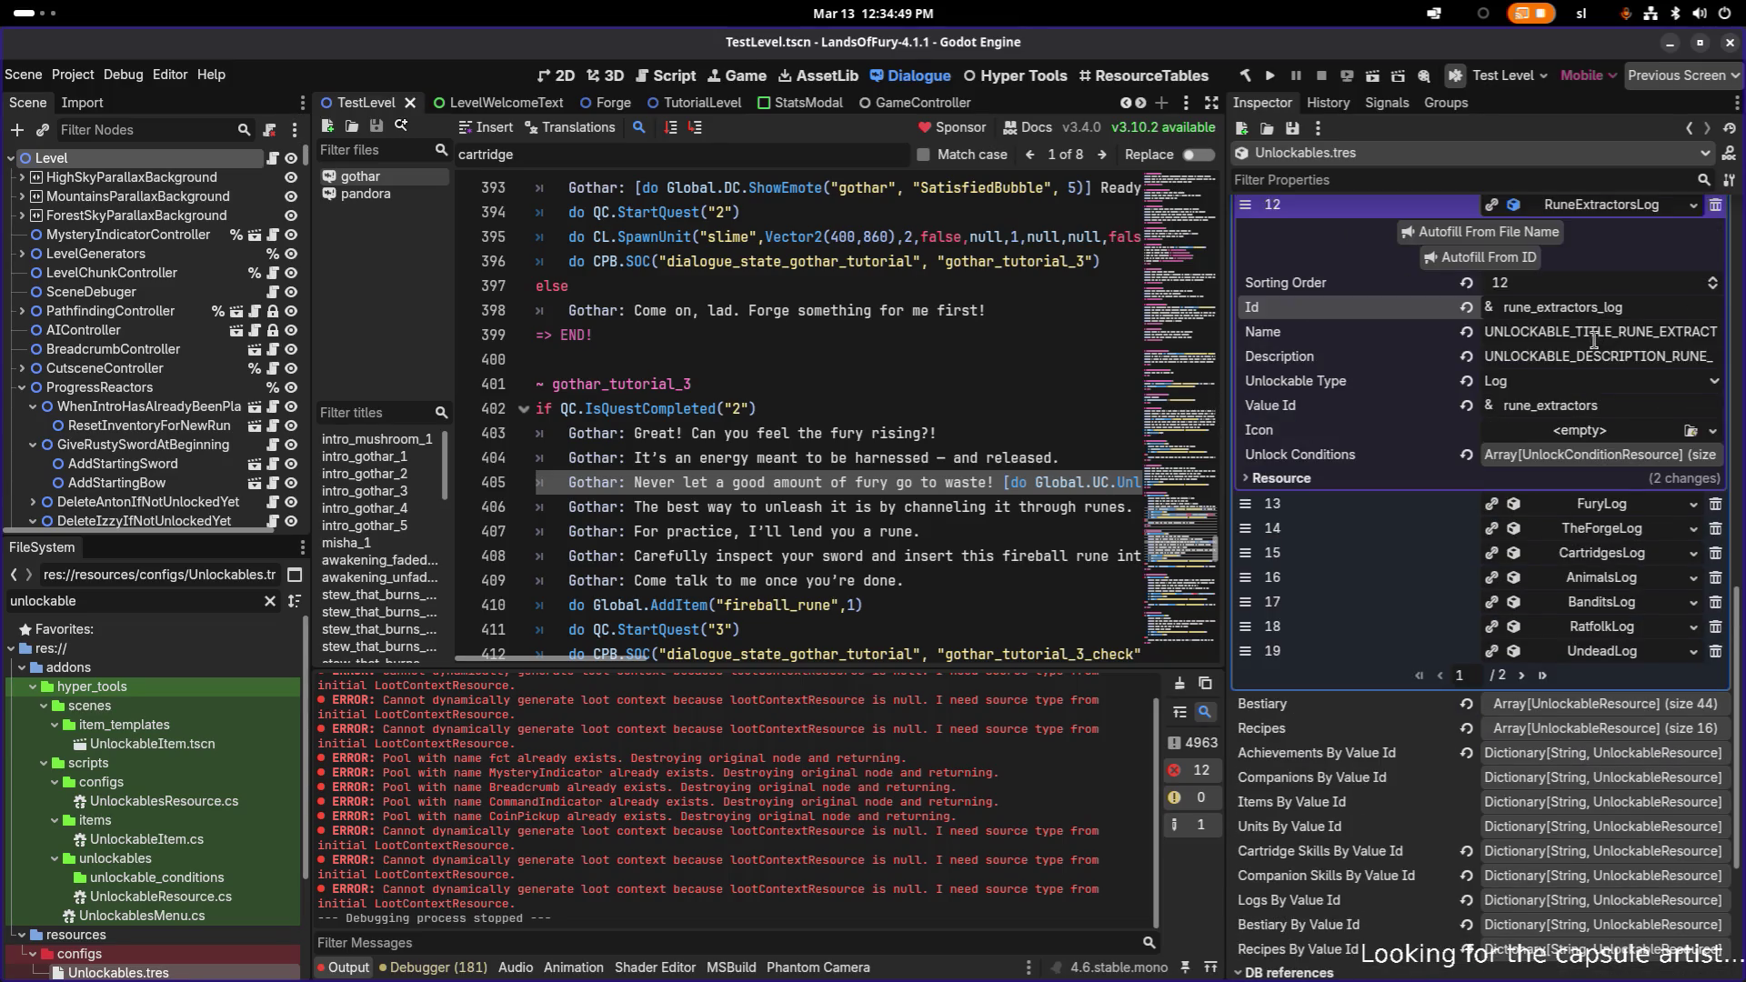
pyautogui.scroll(2, 1590, 338)
pyautogui.click(1624, 398)
pyautogui.scroll(3, 1621, 395)
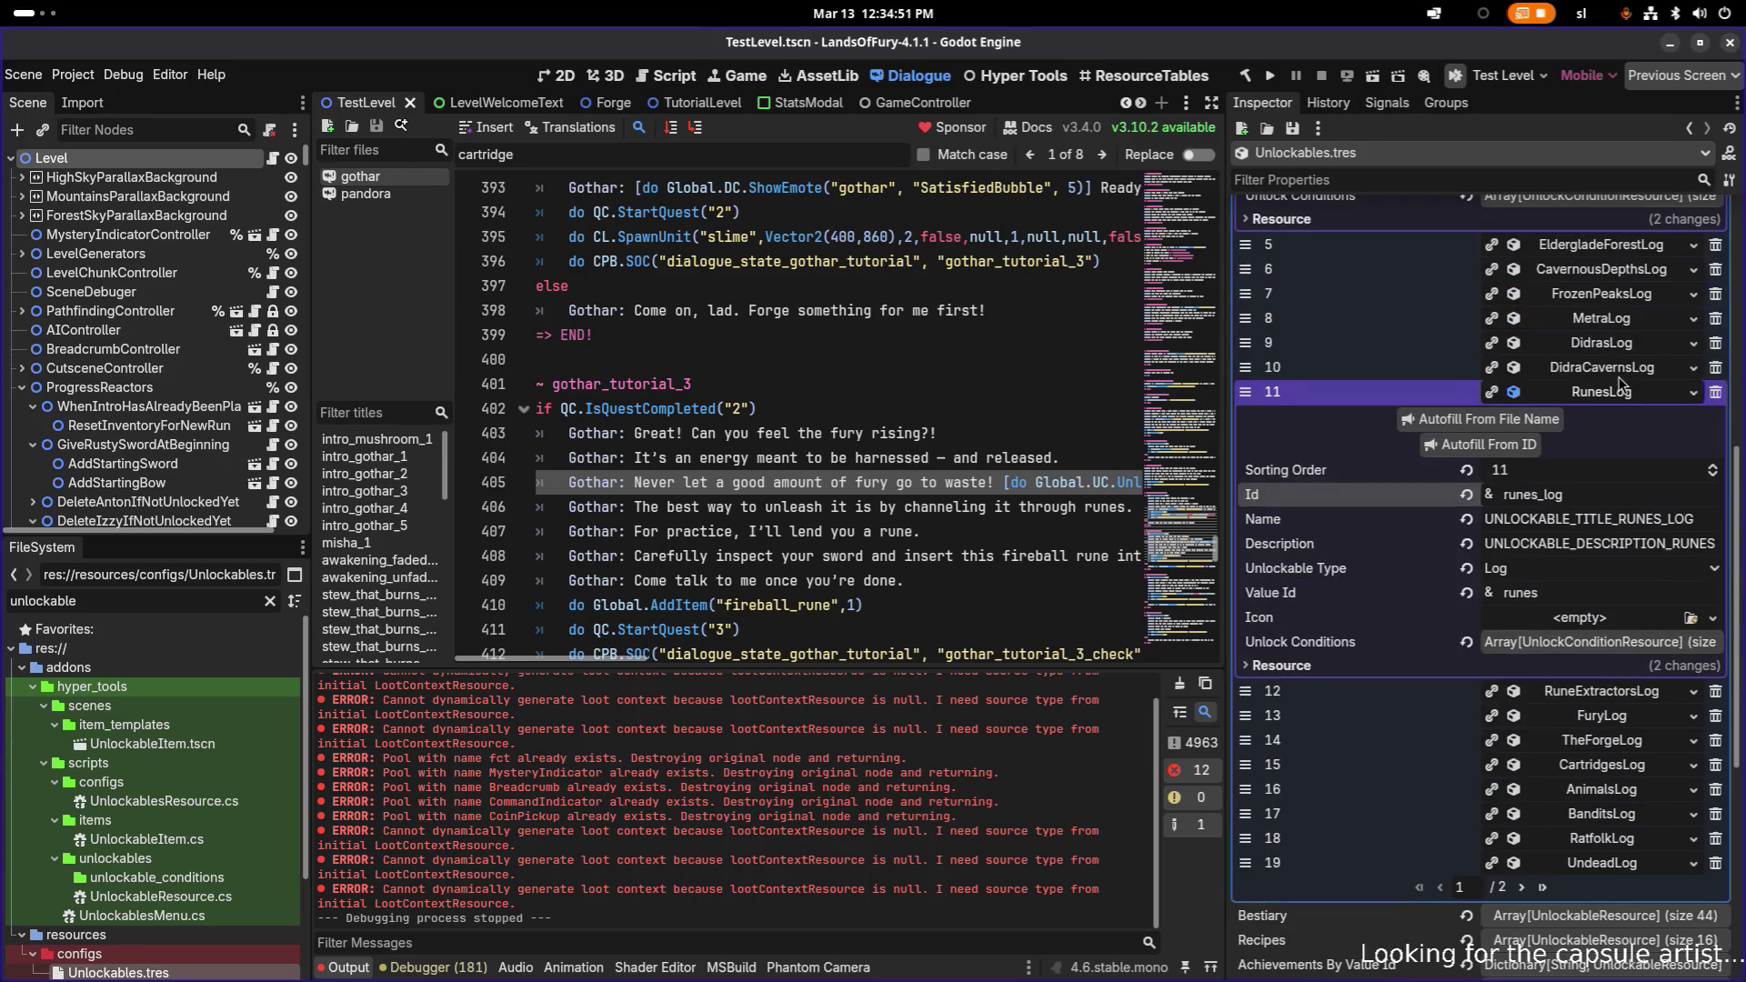
pyautogui.click(1618, 393)
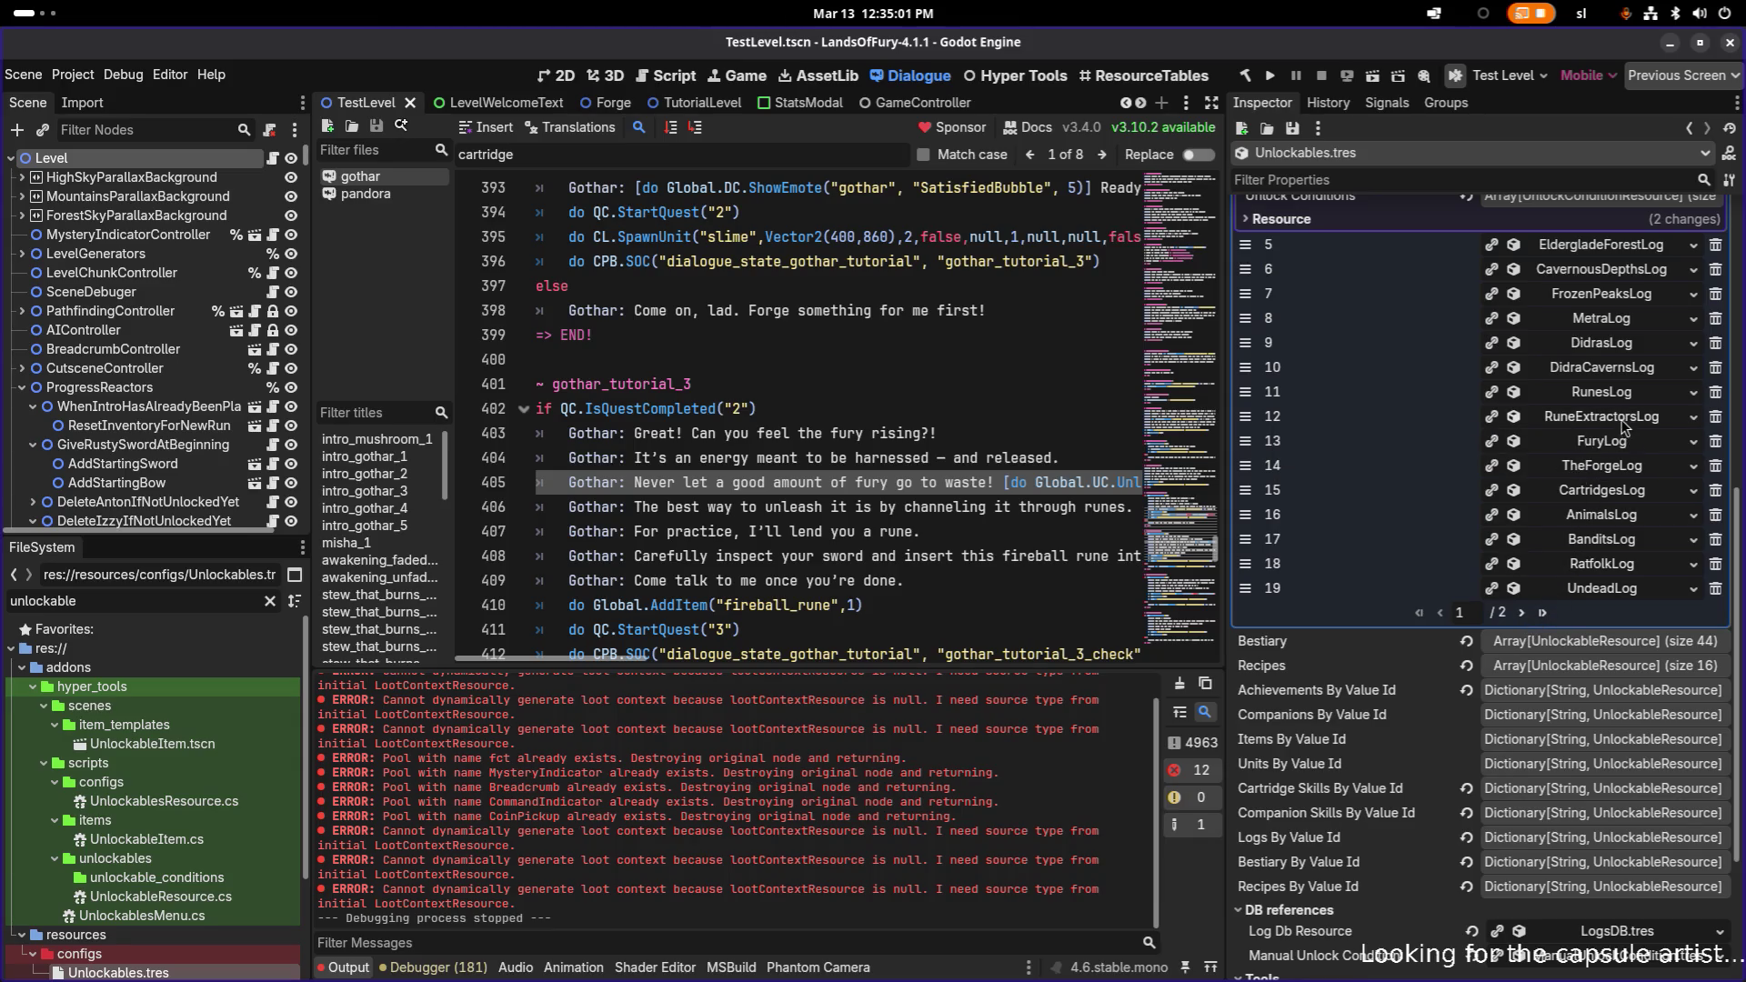
# - Expand element 10 DidraCavernsLog to show its didra_caverns ids, then switch to Visual Studio Code
pyautogui.click(1627, 373)
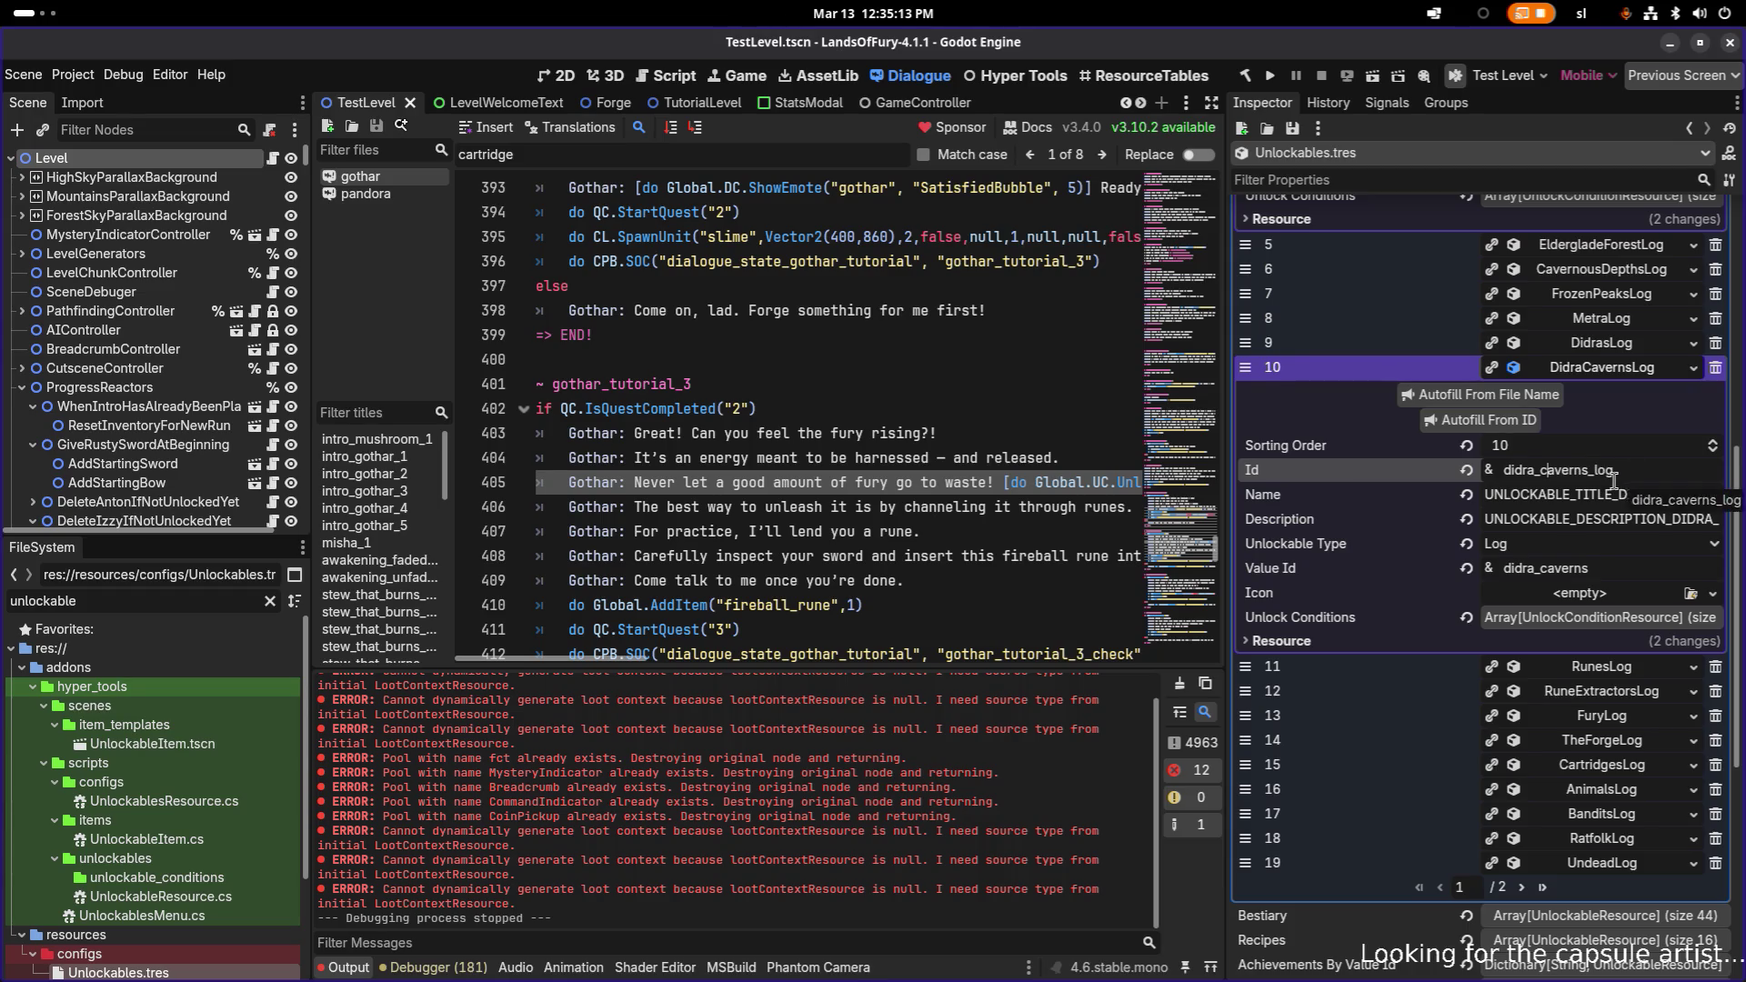
pyautogui.hotkey('alt', 'Tab')
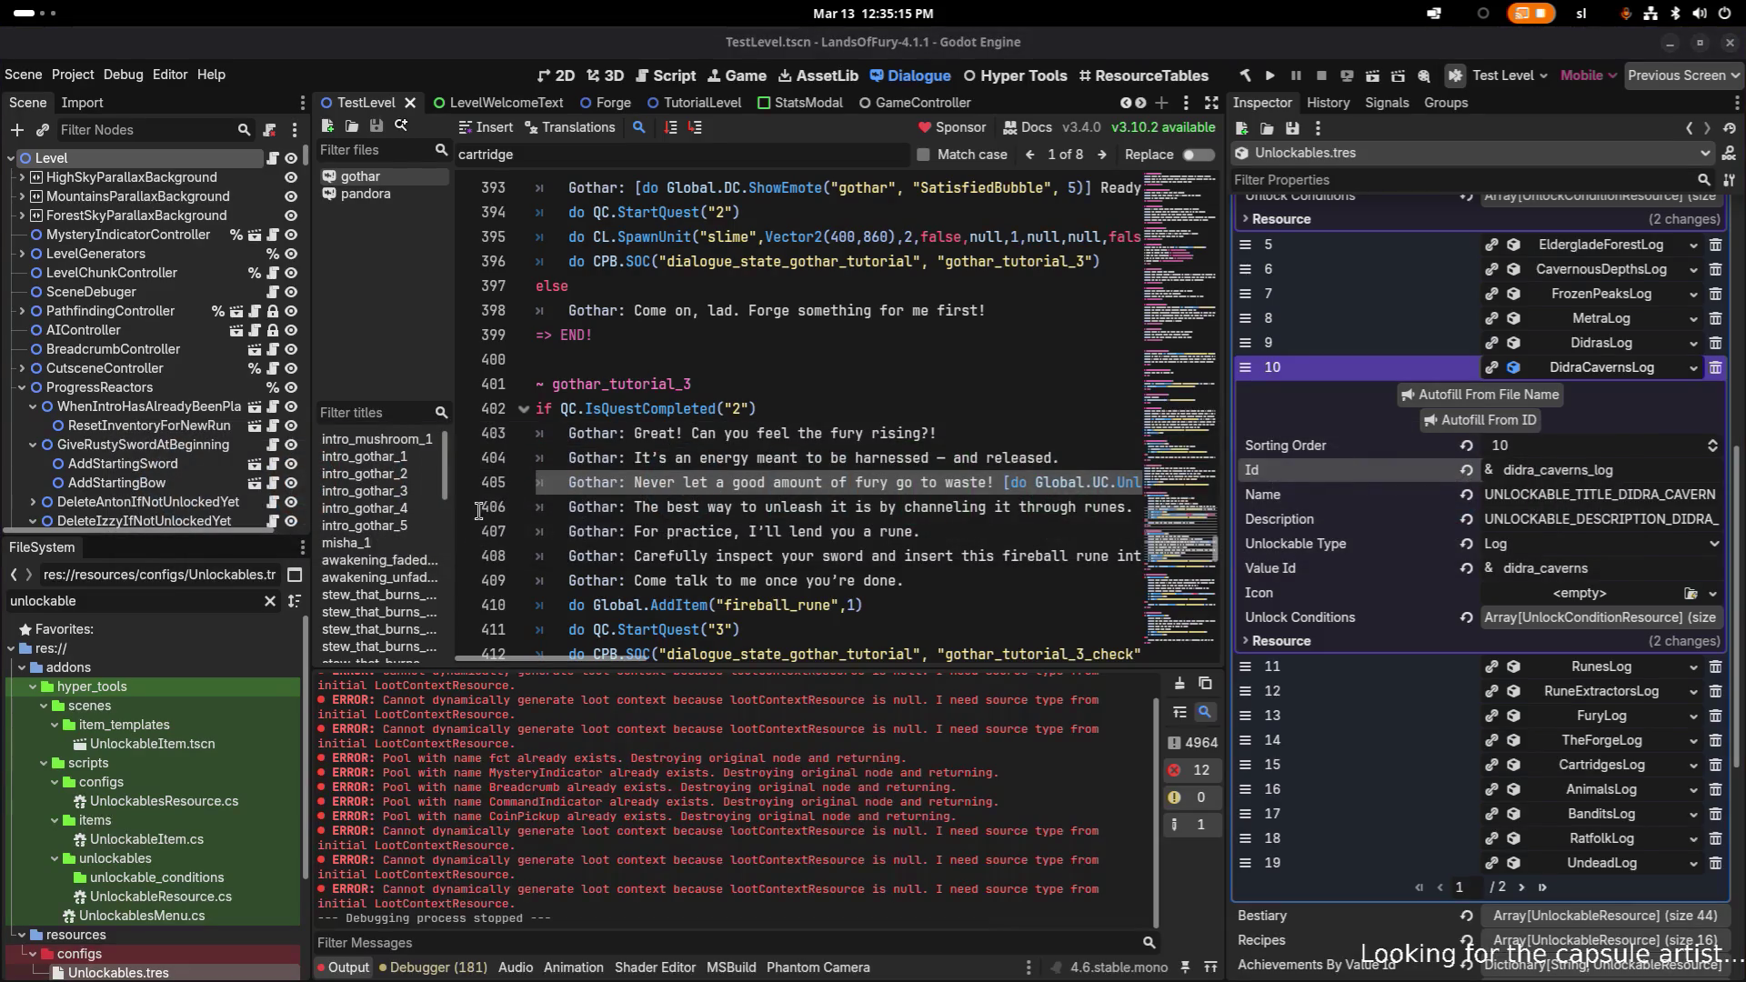
pyautogui.hotkey('alt', 'Tab')
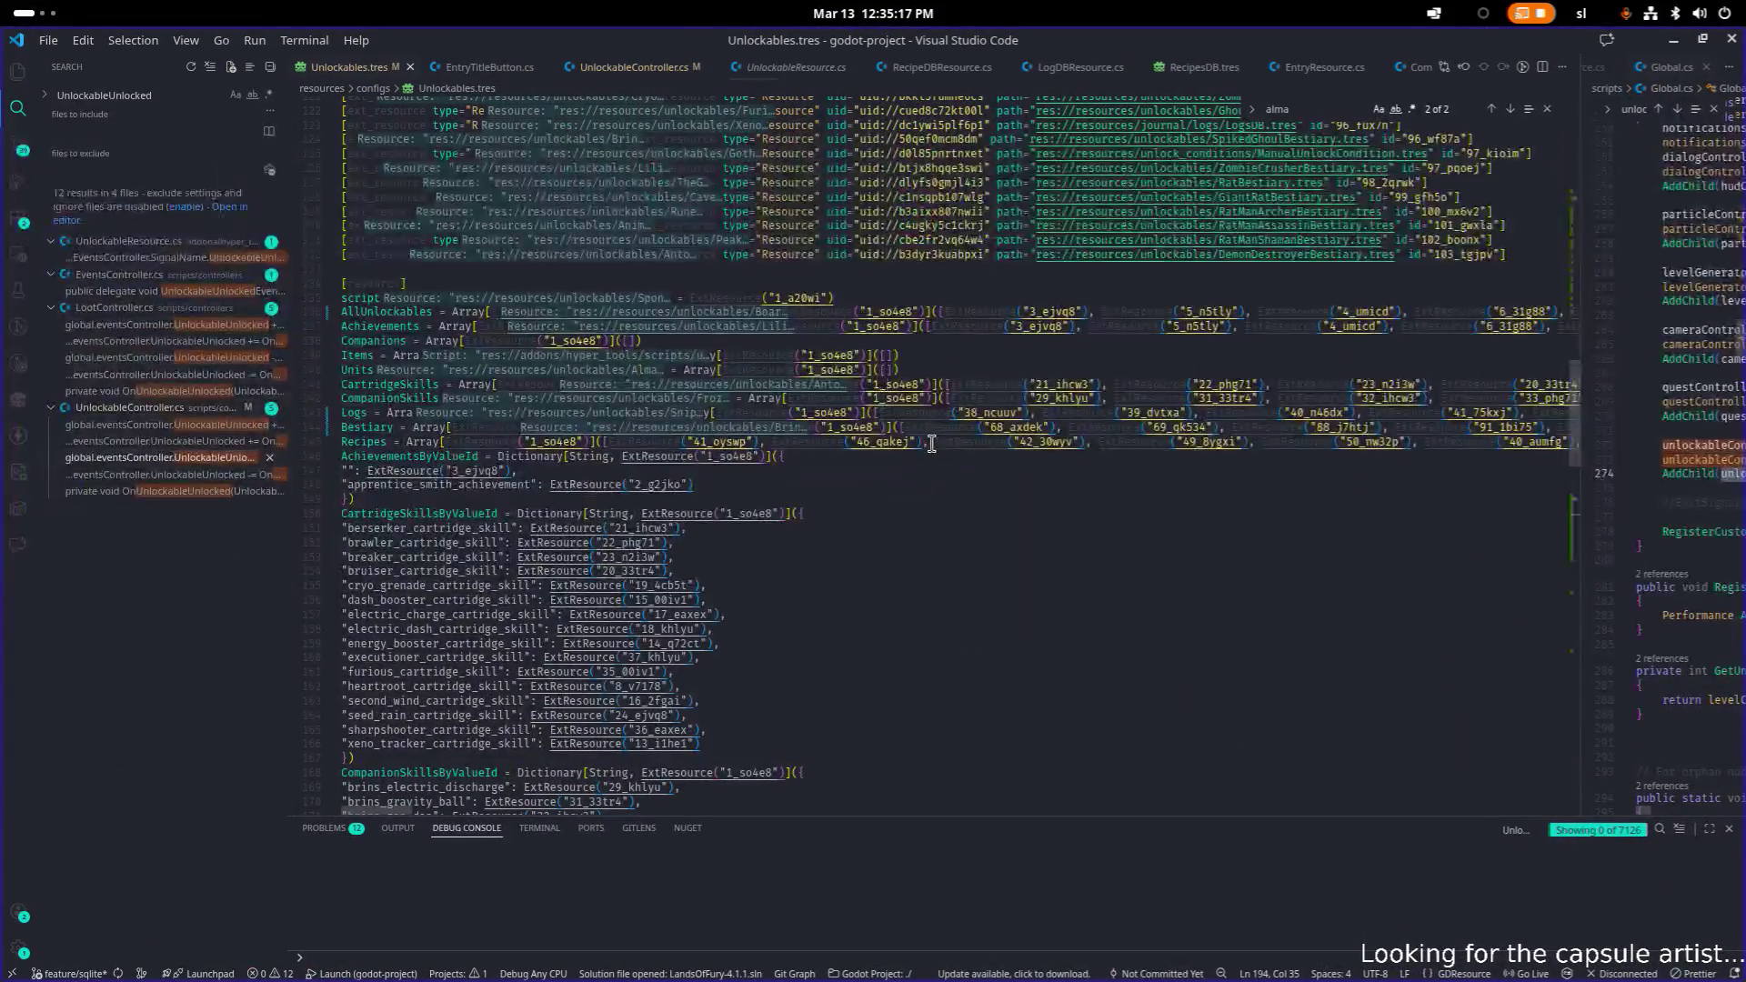
# - Search for 'didrapit', view didraPitNamesByDifficulty in LevelWelcomeText.cs, then minimize VS Code
pyautogui.write('did')
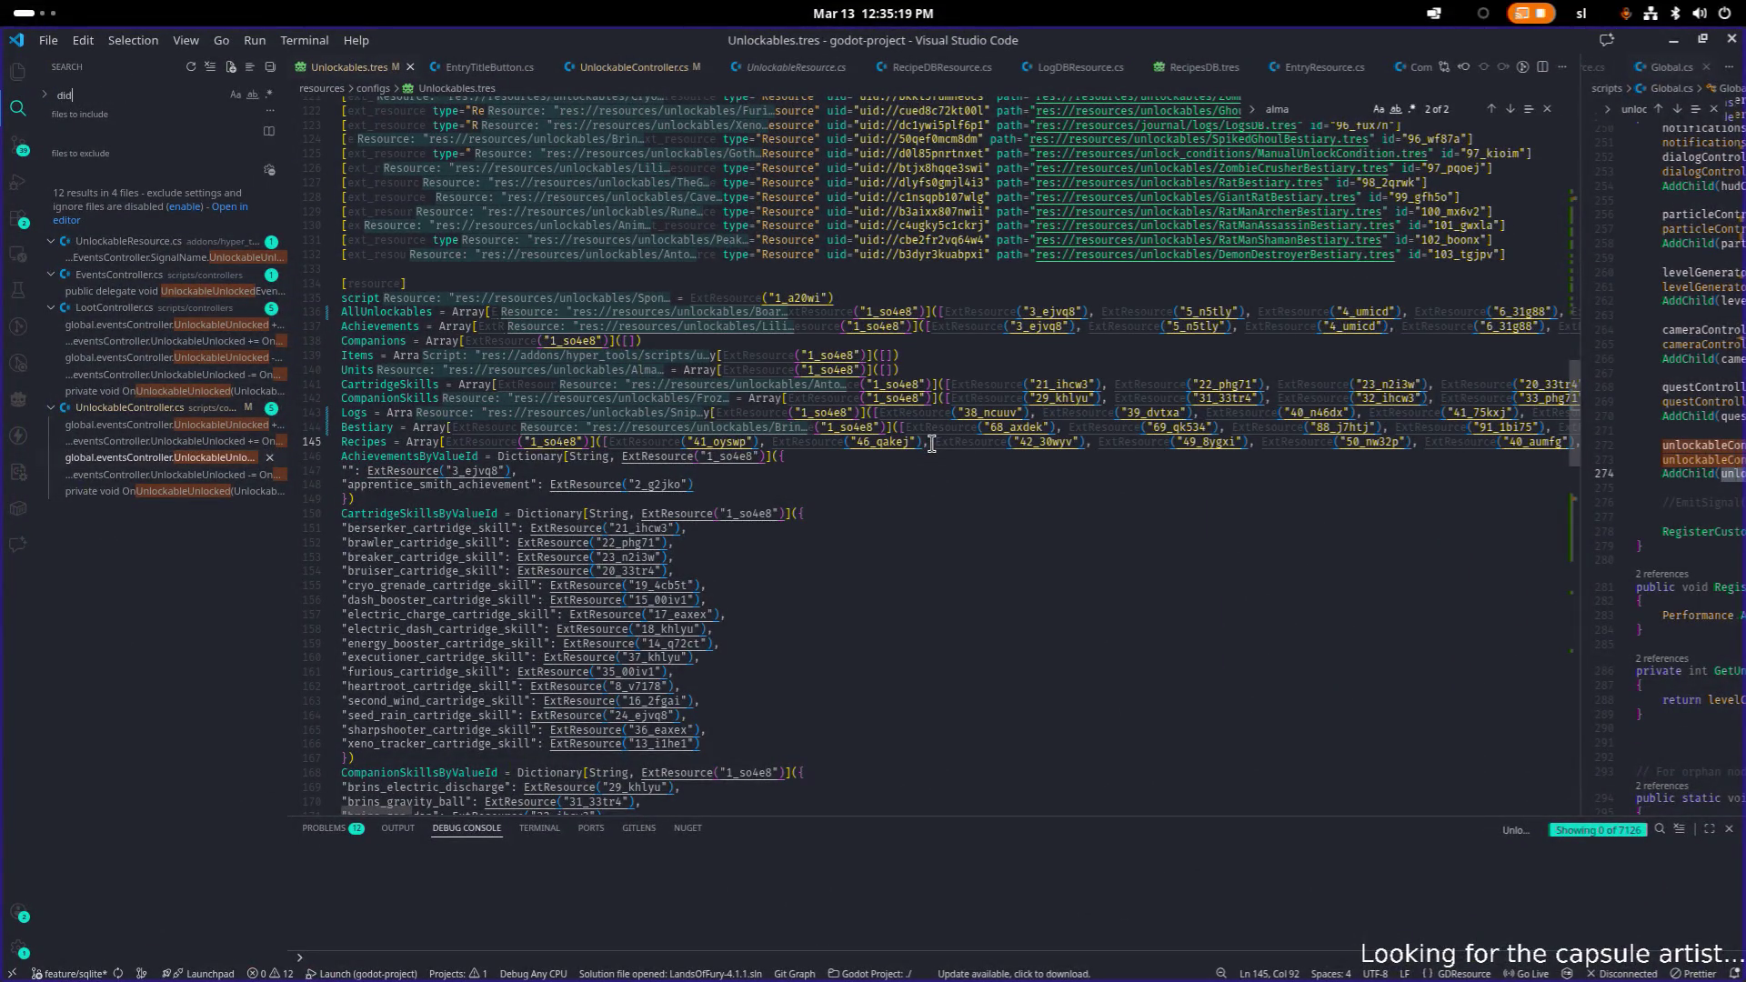
pyautogui.write('ra_pit')
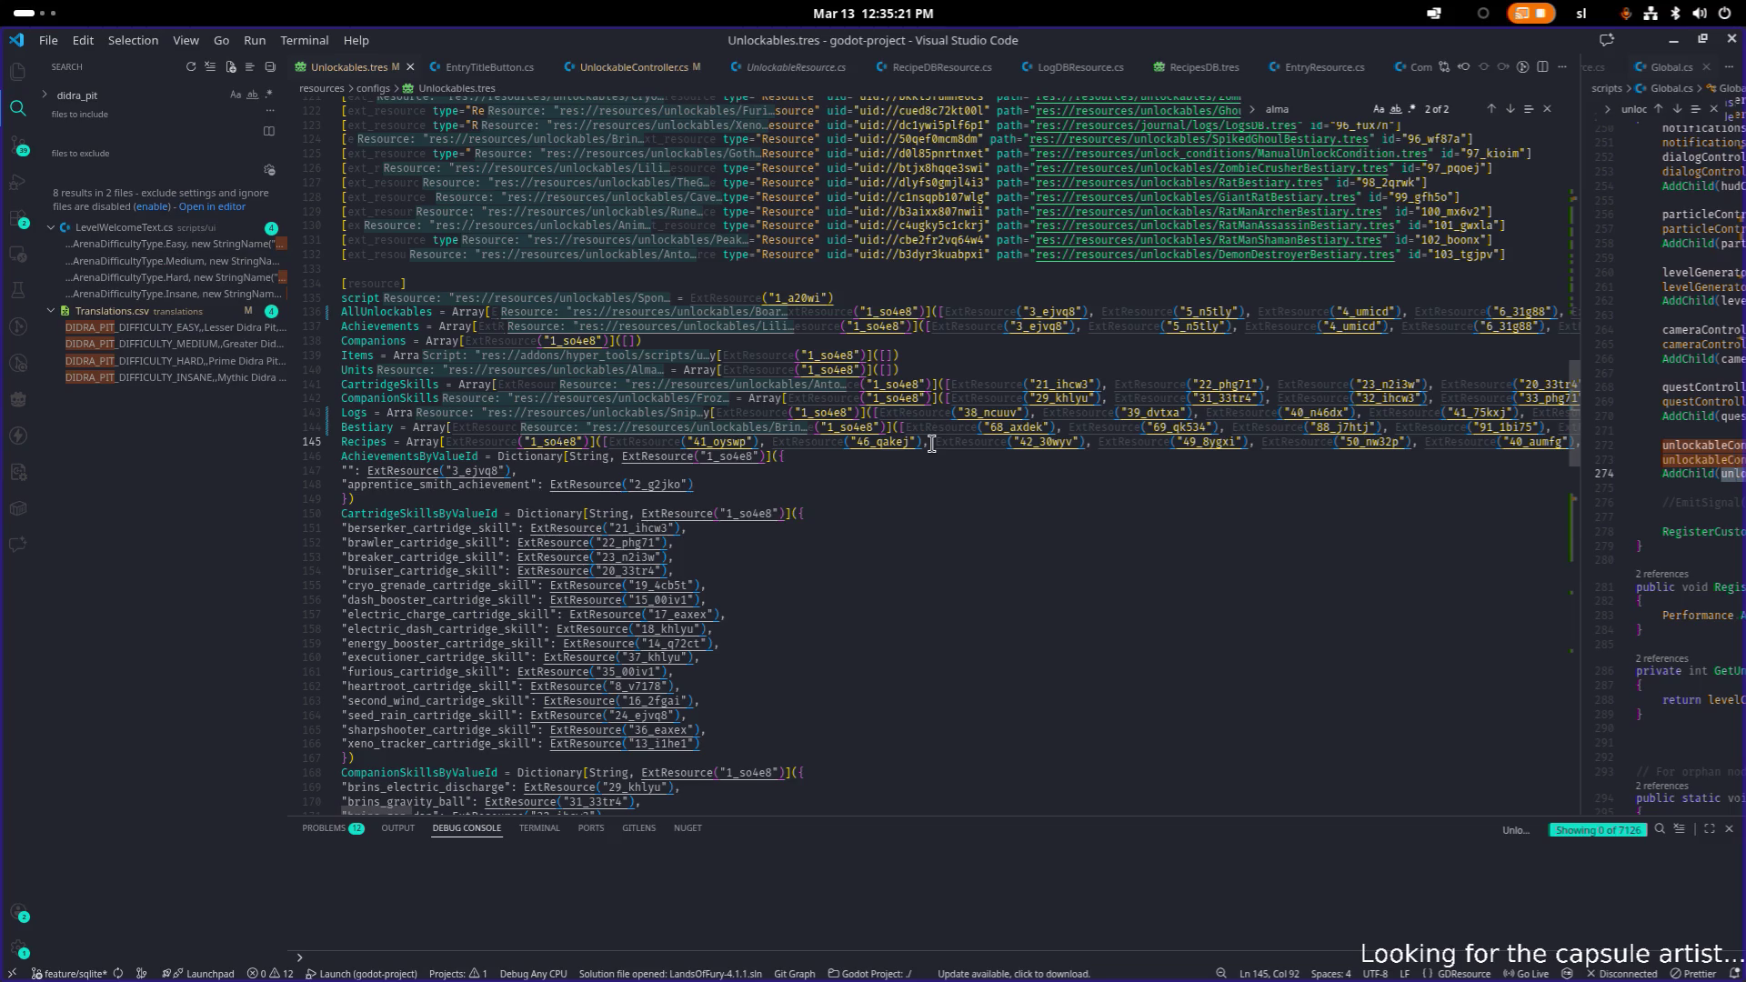
pyautogui.press('BackSpace')
pyautogui.press('BackSpace')
pyautogui.press('BackSpace')
pyautogui.write('pit')
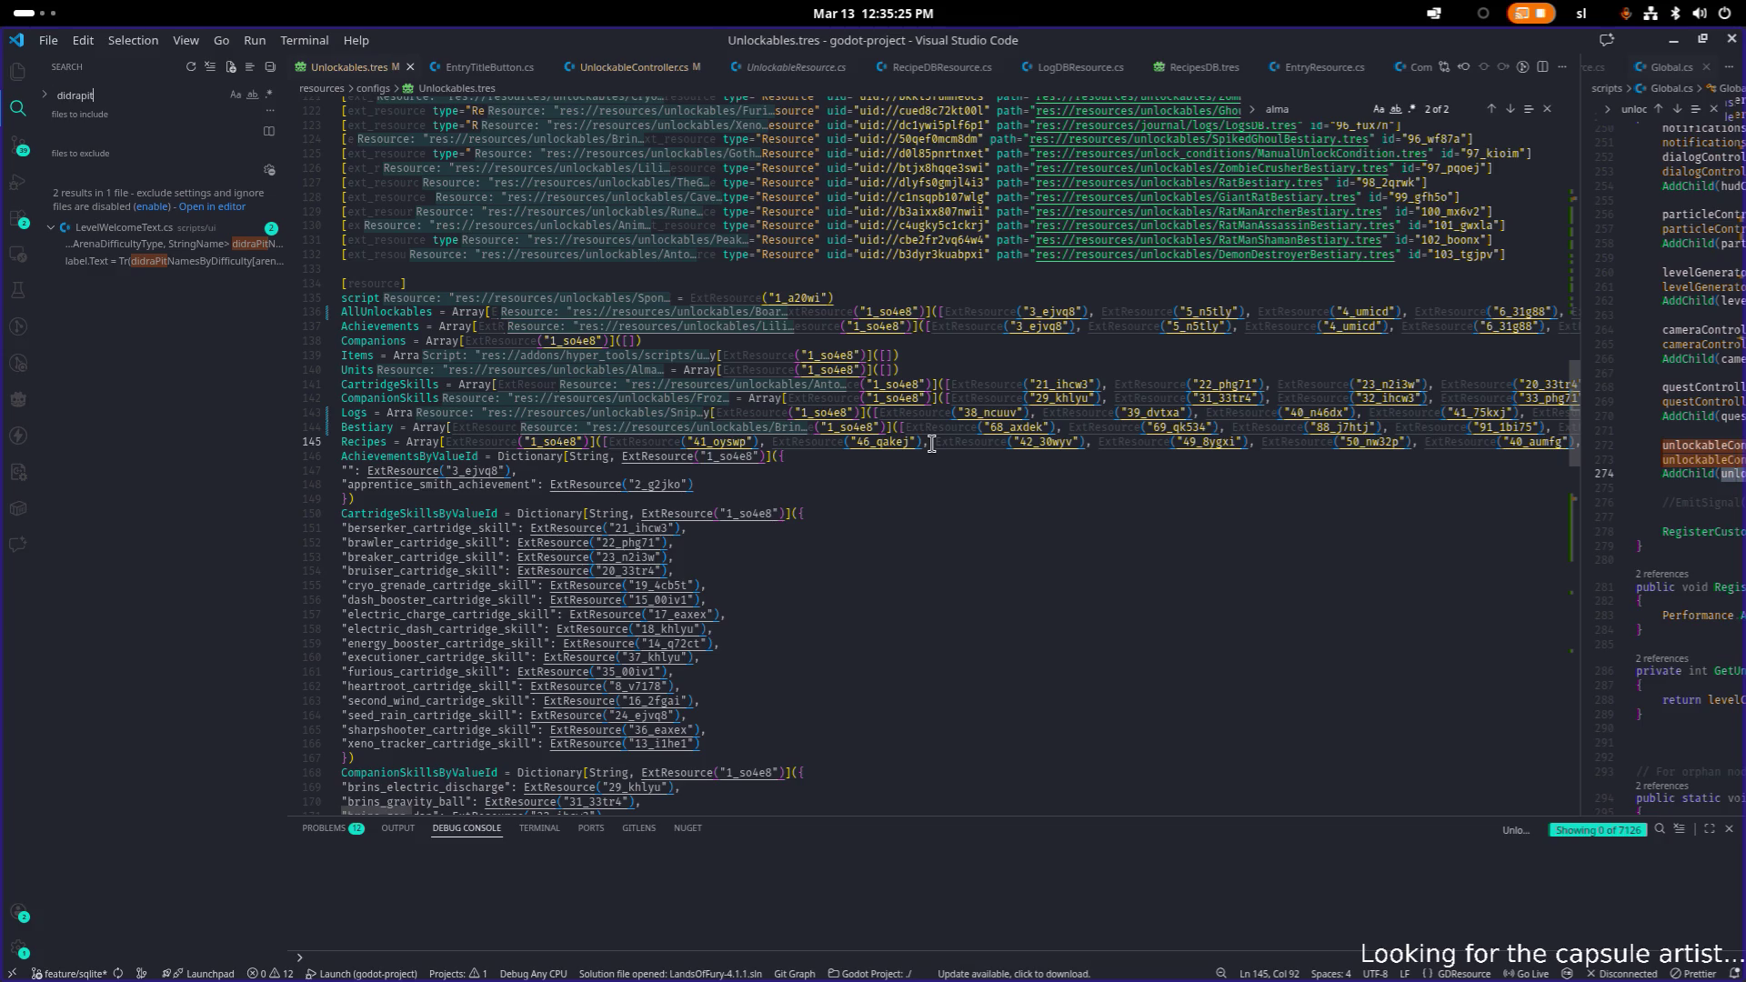
pyautogui.click(207, 266)
pyautogui.click(201, 243)
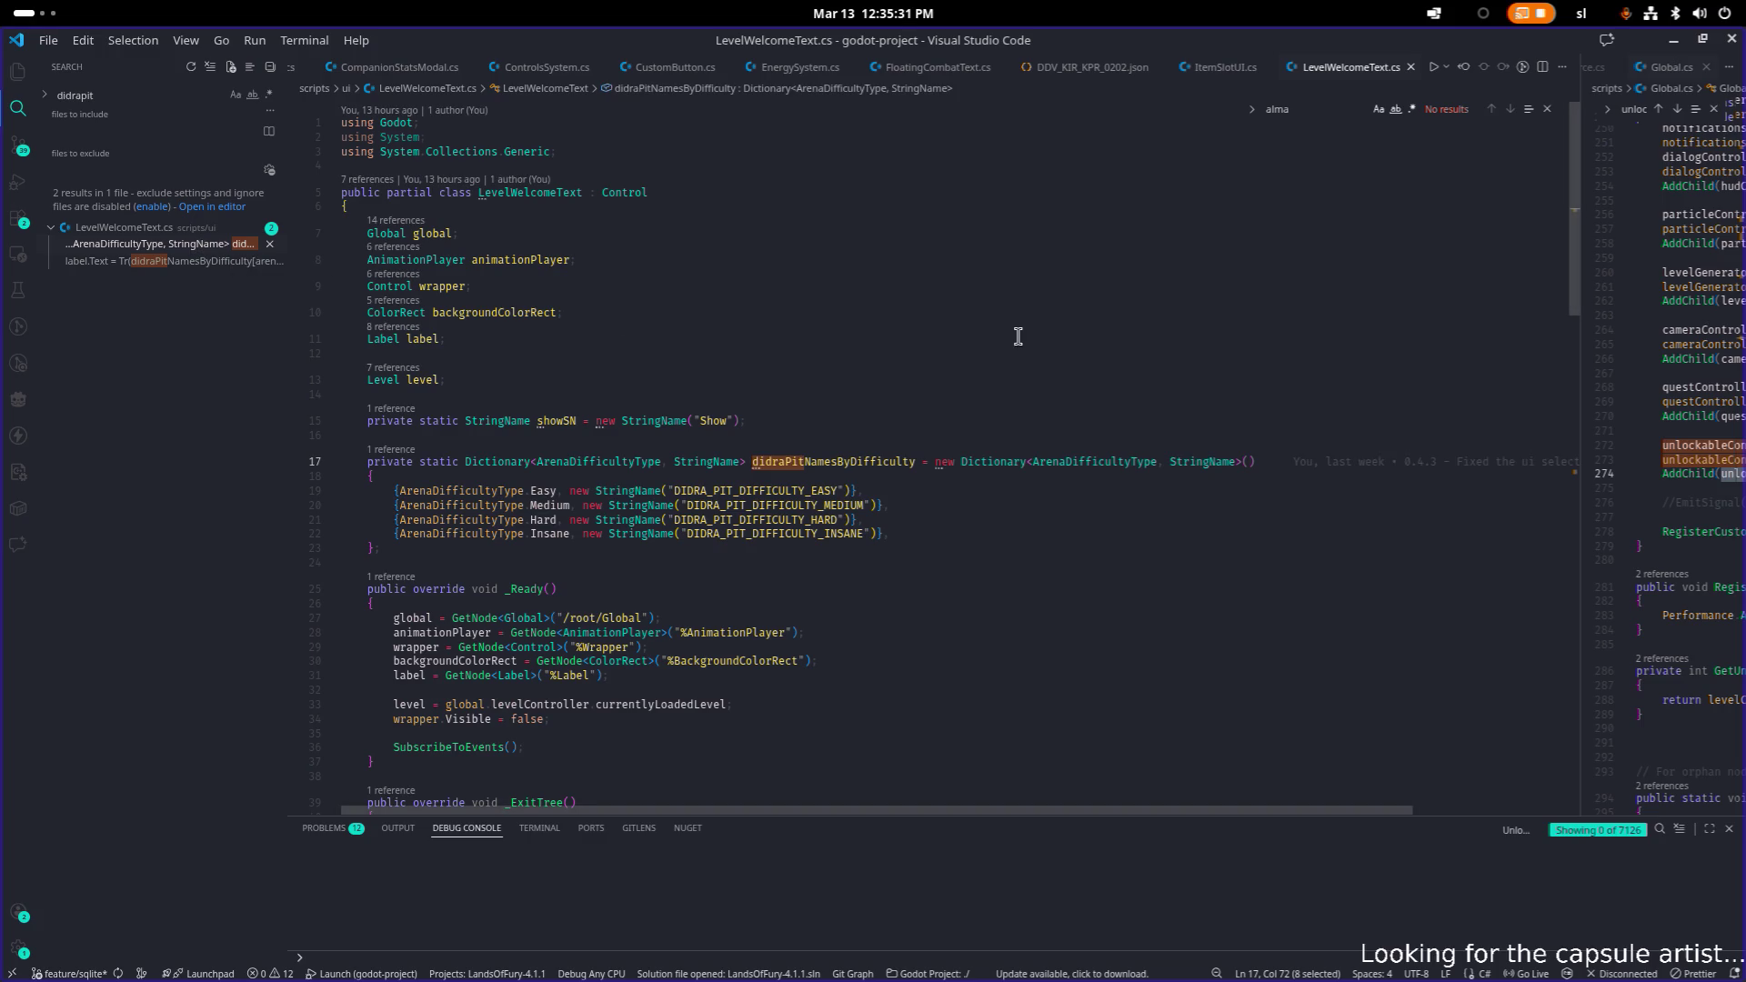
pyautogui.click(1675, 41)
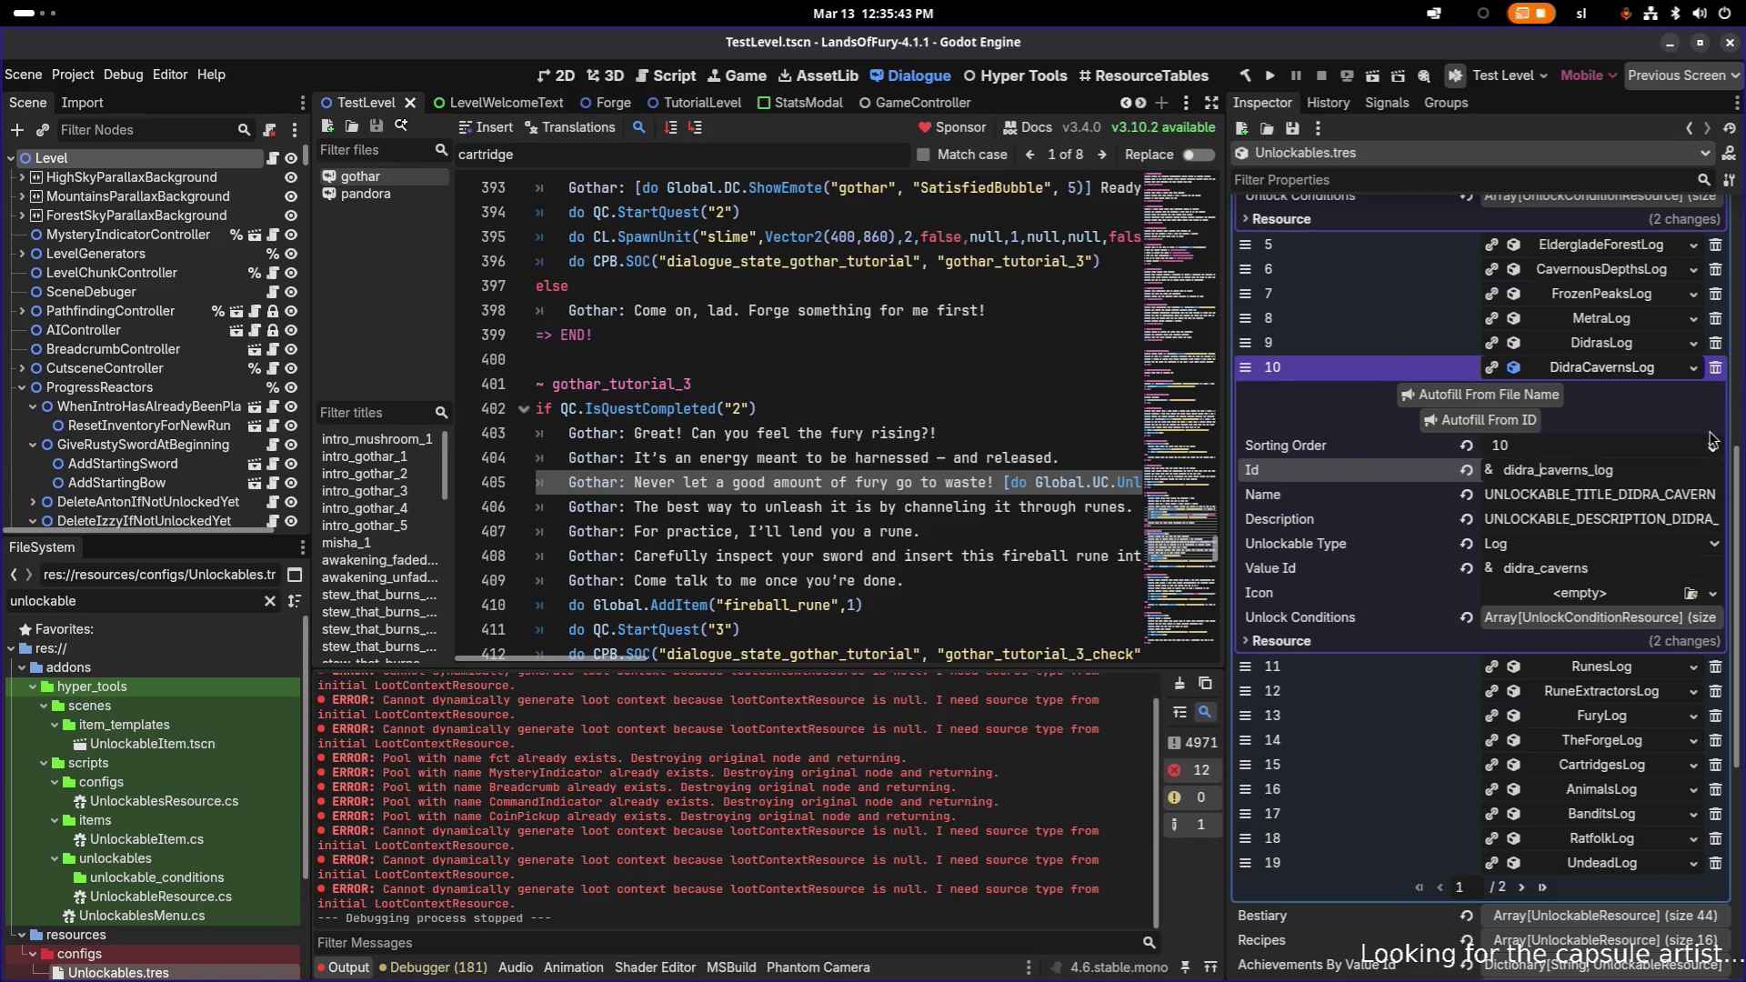
# - Change the entry's Id to didra_pit_log and its Value Id to didra_pit
pyautogui.press('Delete')
pyautogui.press('Delete')
pyautogui.press('Delete')
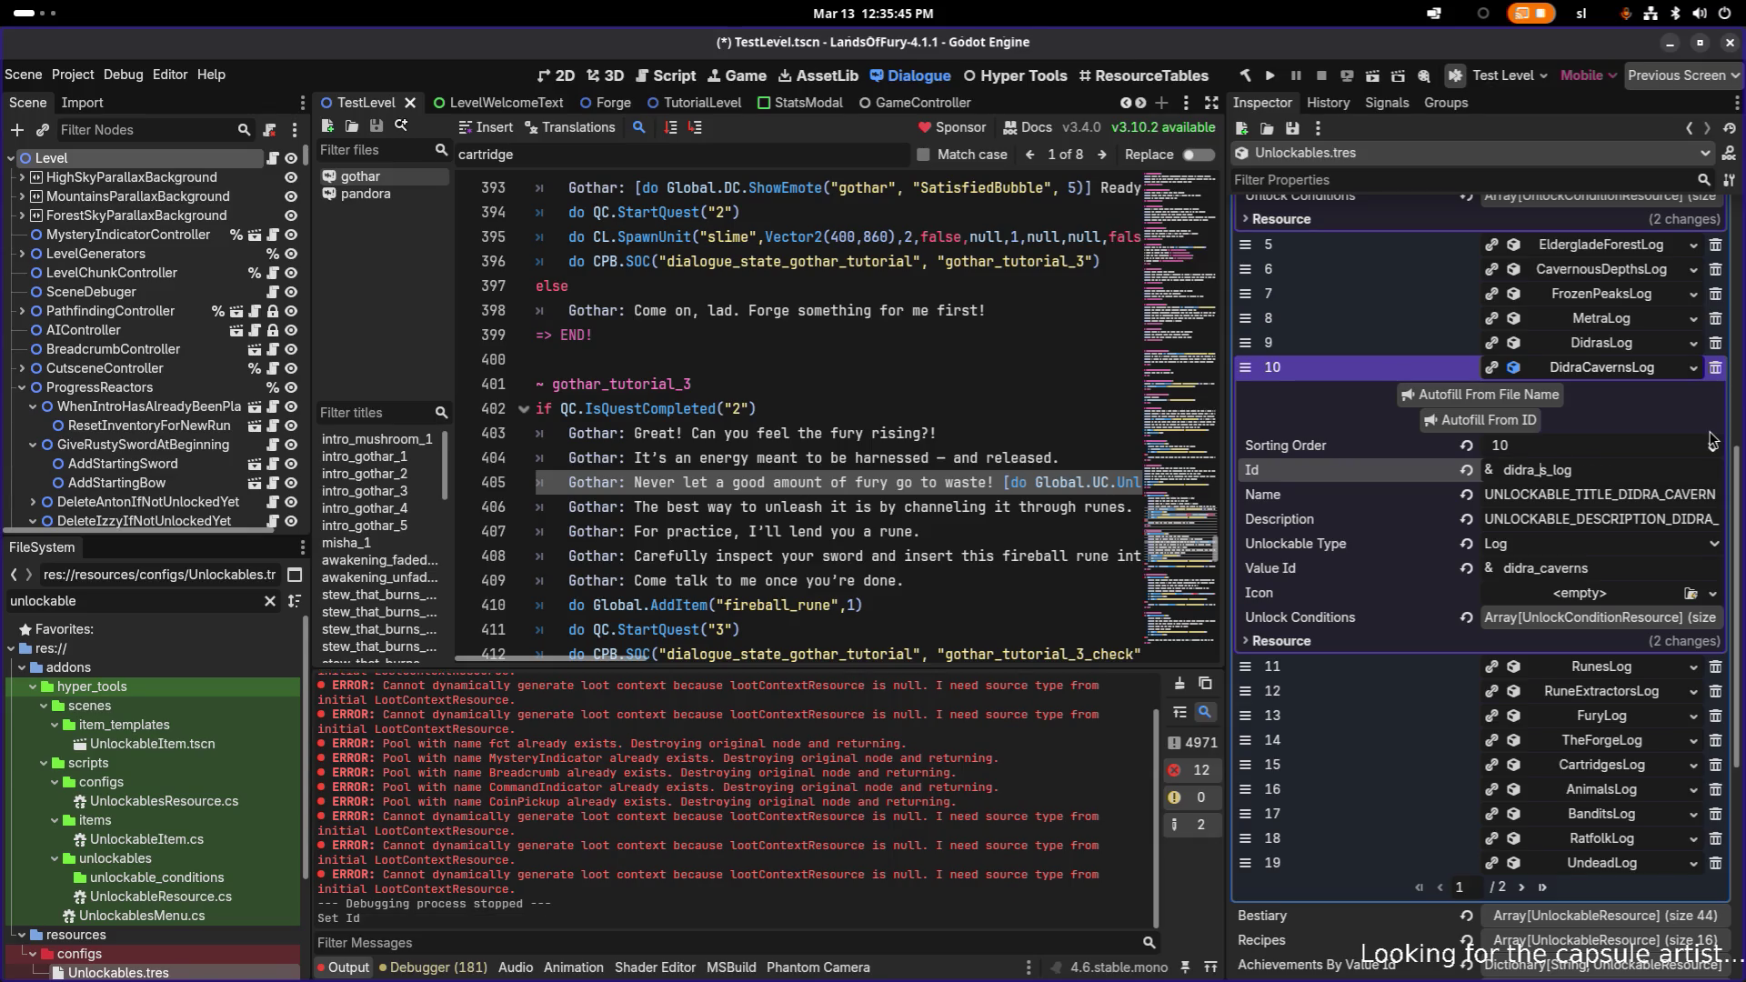
pyautogui.press('Delete')
pyautogui.write('pit')
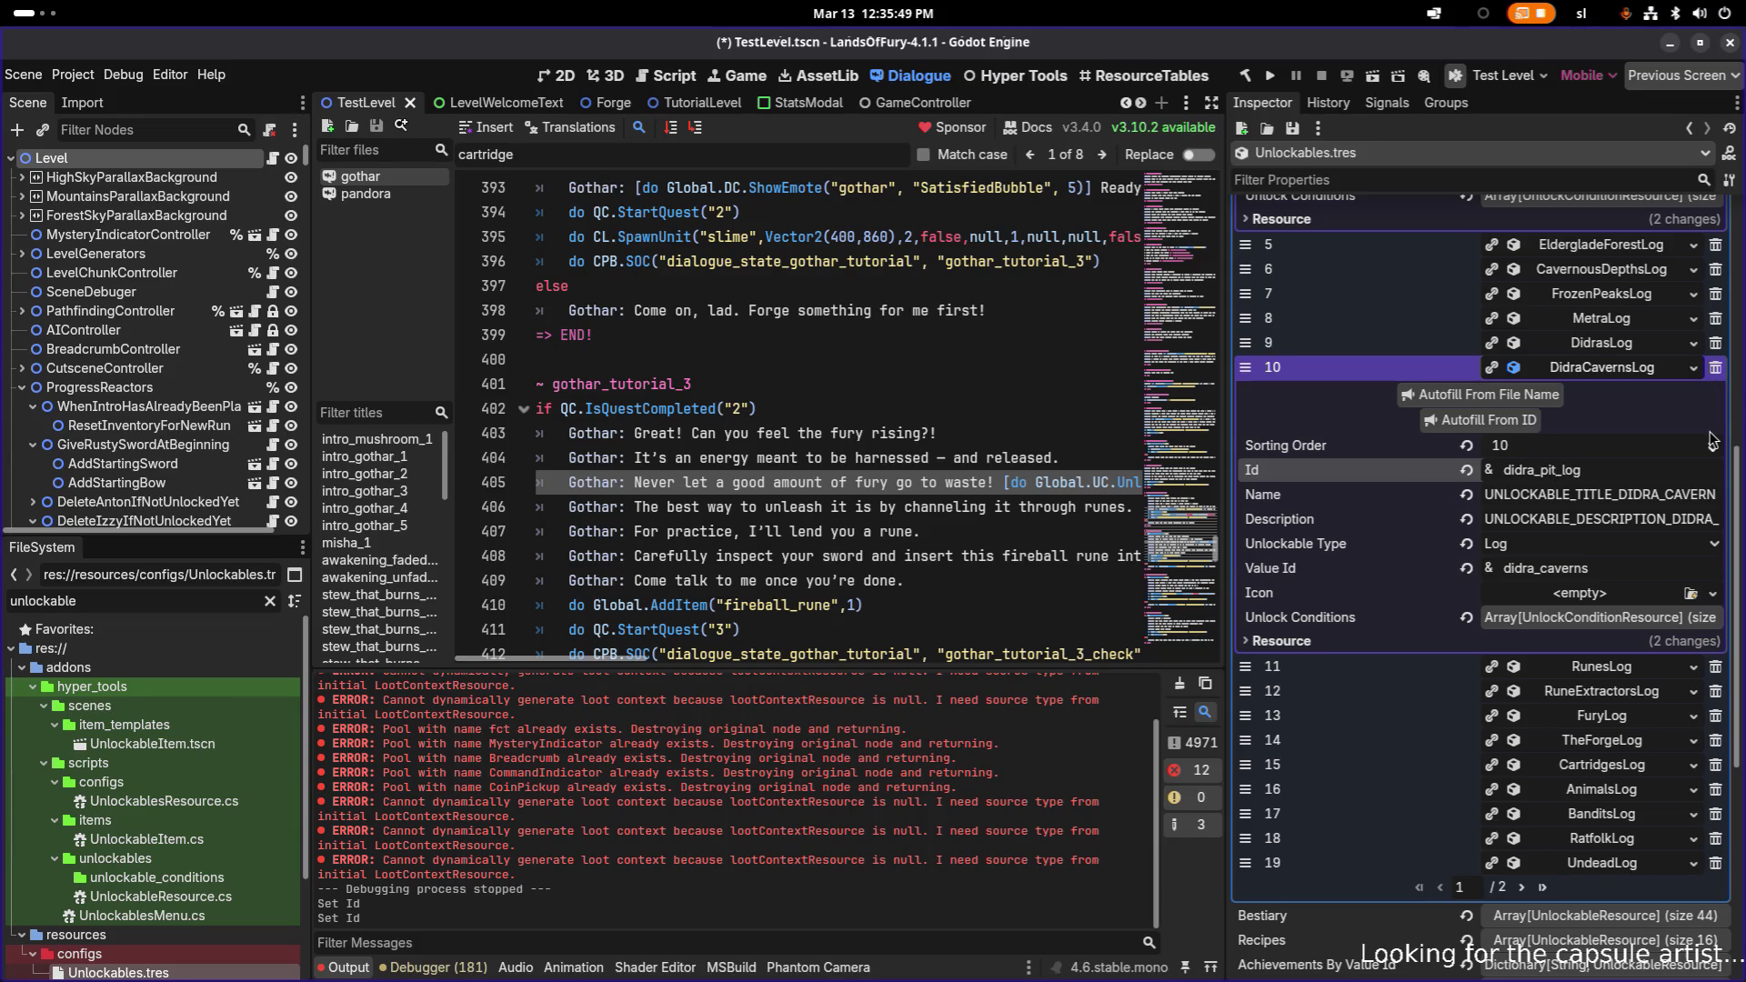
pyautogui.press('Tab')
pyautogui.press('Tab')
pyautogui.press('Tab')
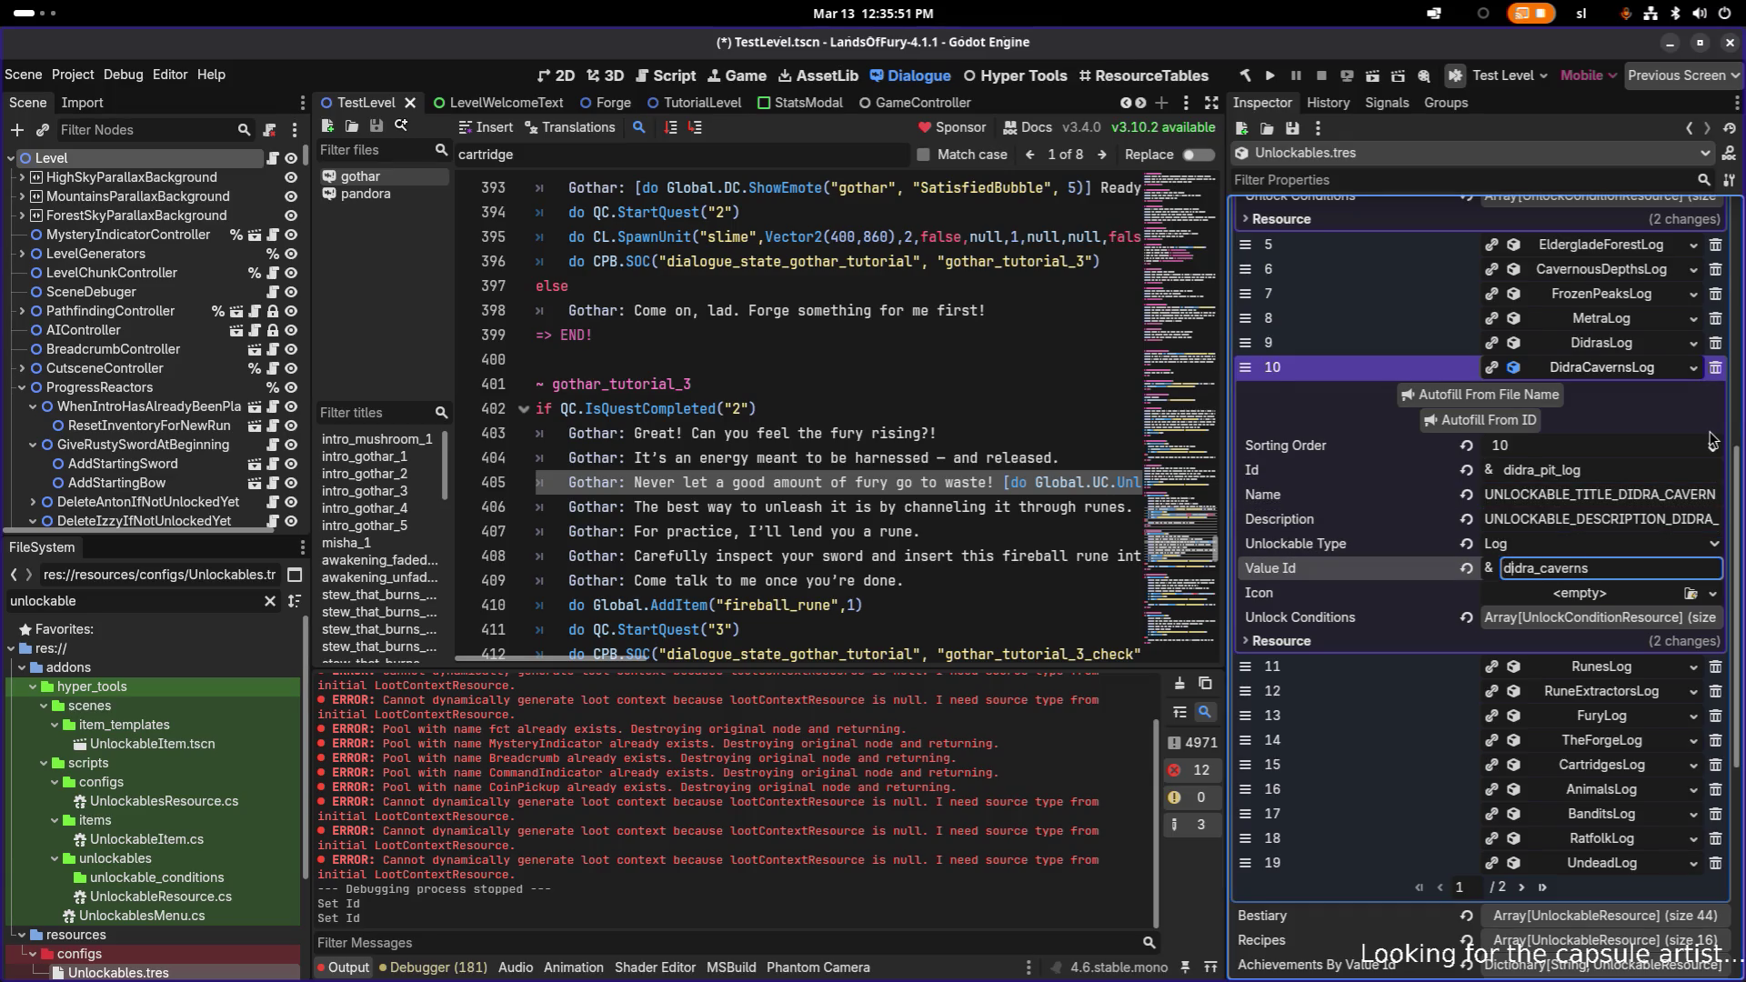
pyautogui.press('Right')
pyautogui.press('Right')
pyautogui.press('Right')
pyautogui.hotkey('shift', 'End')
pyautogui.write('pit')
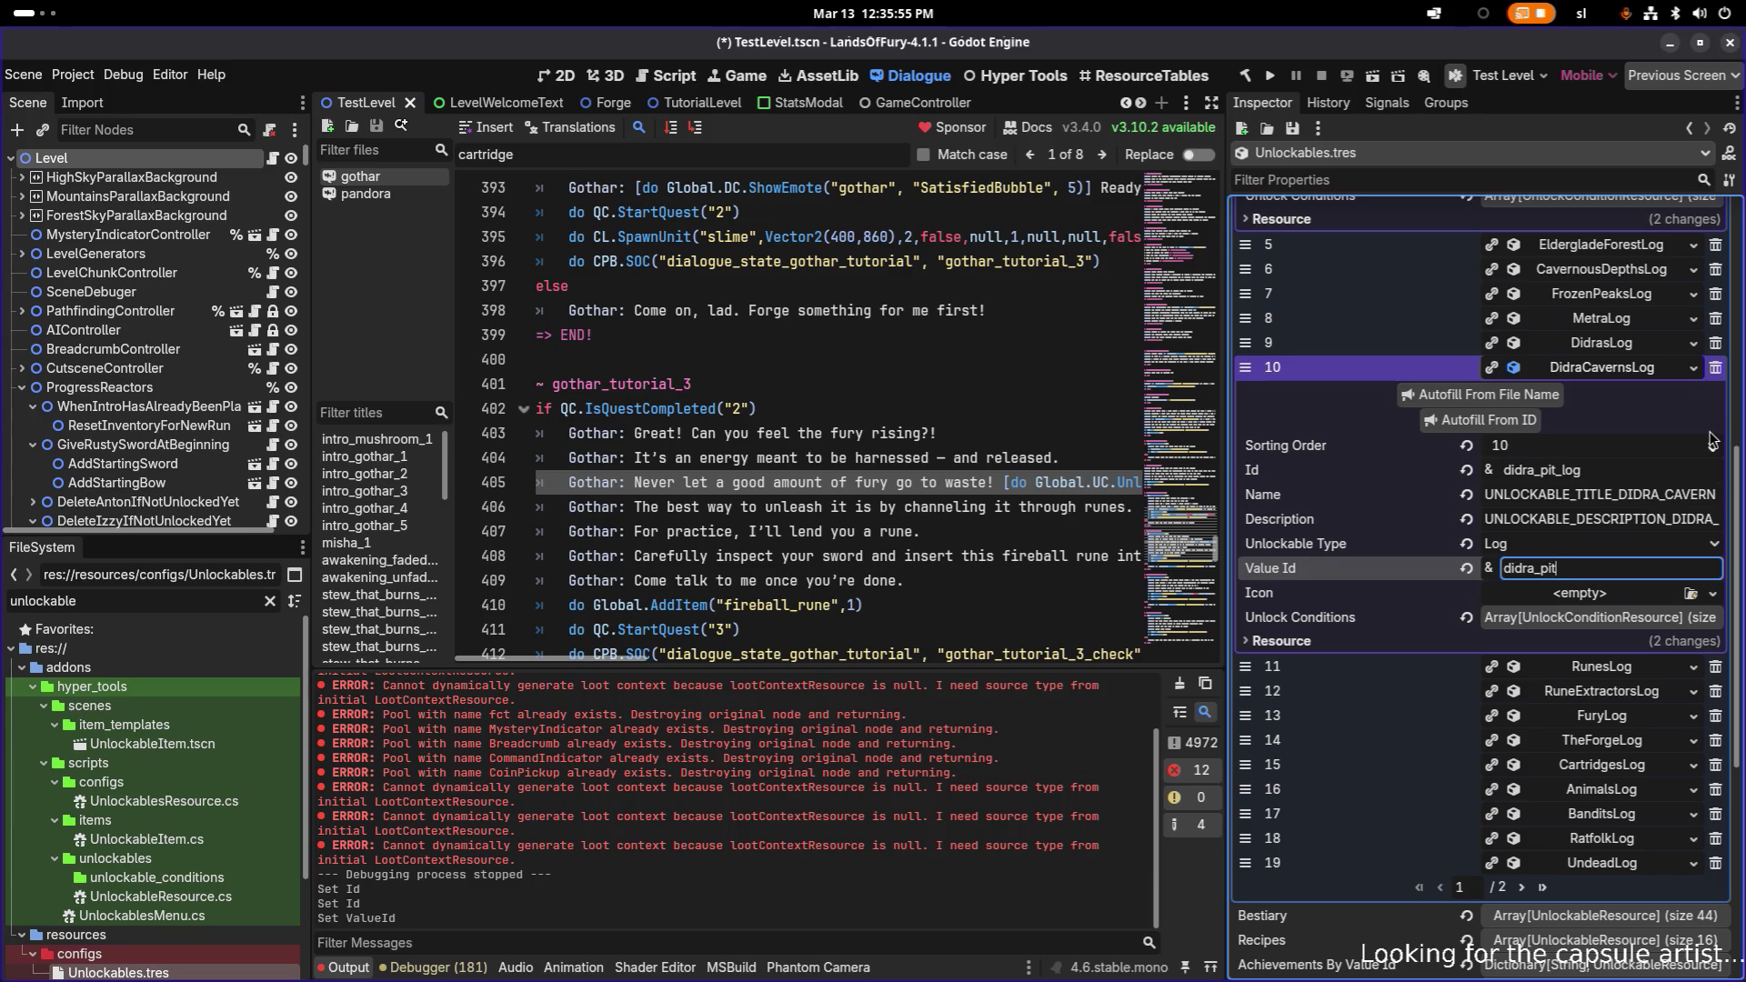
# - Replace CAVERNS with PIT in the Name and Description keys, giving DIDRA_PIT_LOG
pyautogui.click(1610, 494)
pyautogui.press('End')
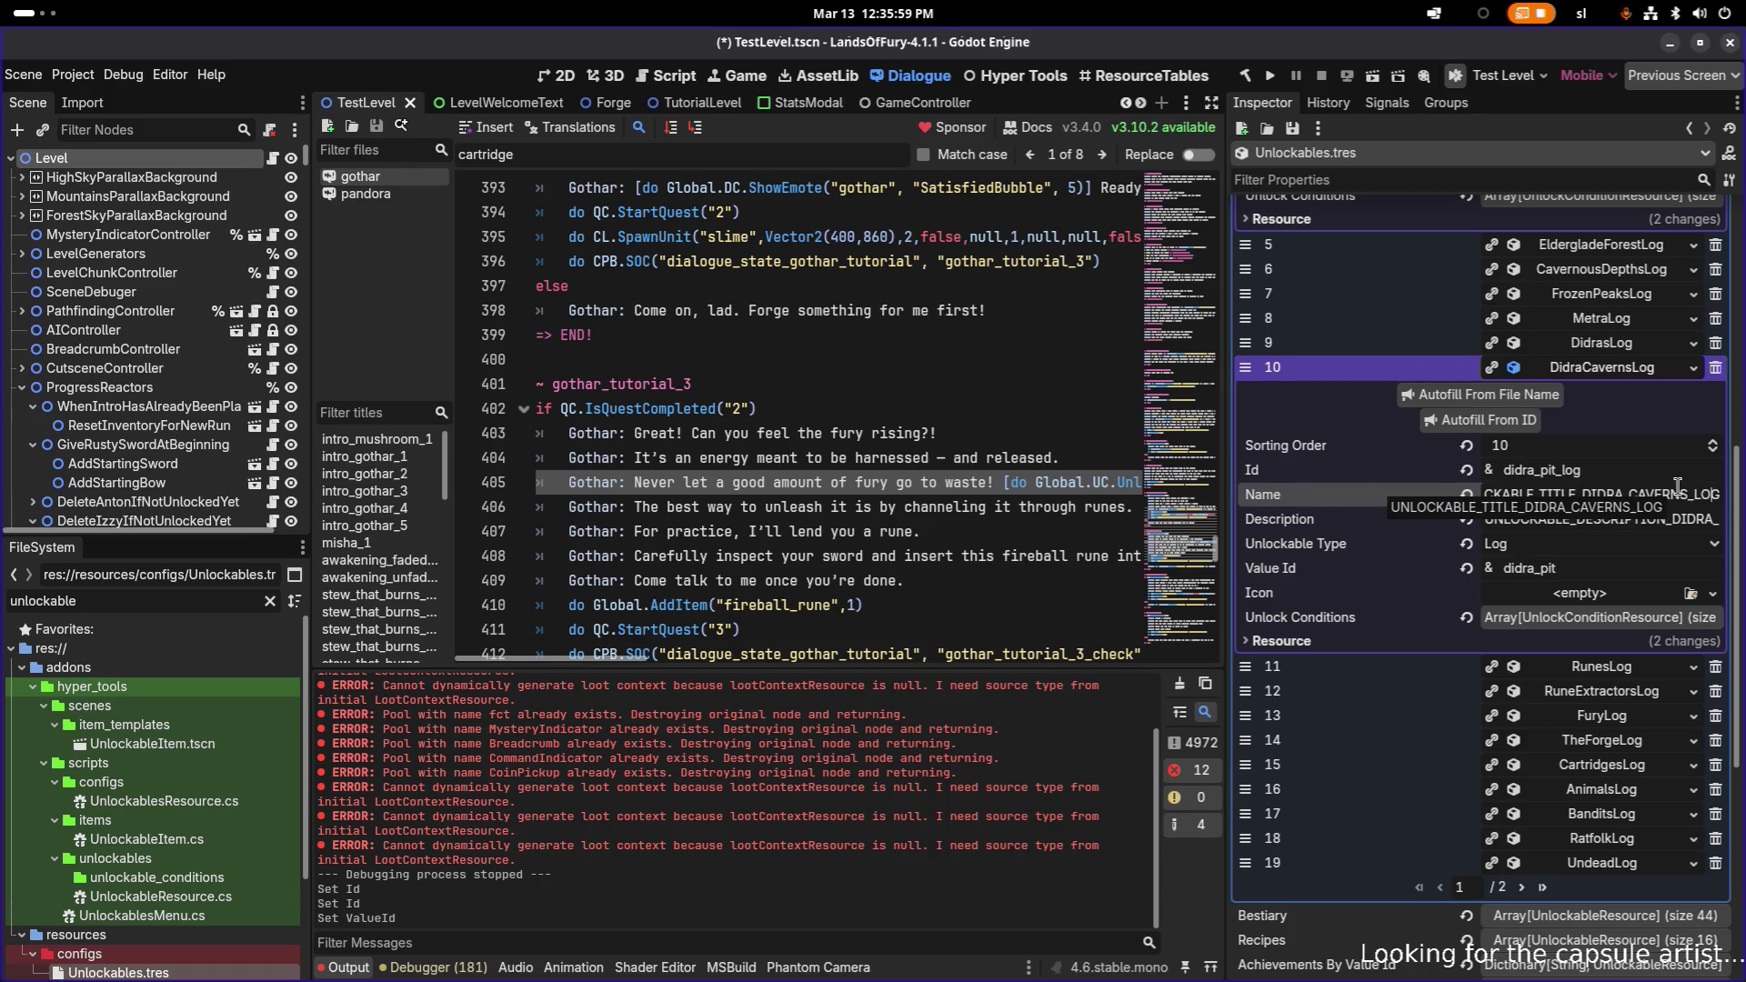
pyautogui.hotkey('shift', 'Right')
pyautogui.hotkey('shift', 'Right')
pyautogui.hotkey('shift', 'Right')
pyautogui.write('PIT')
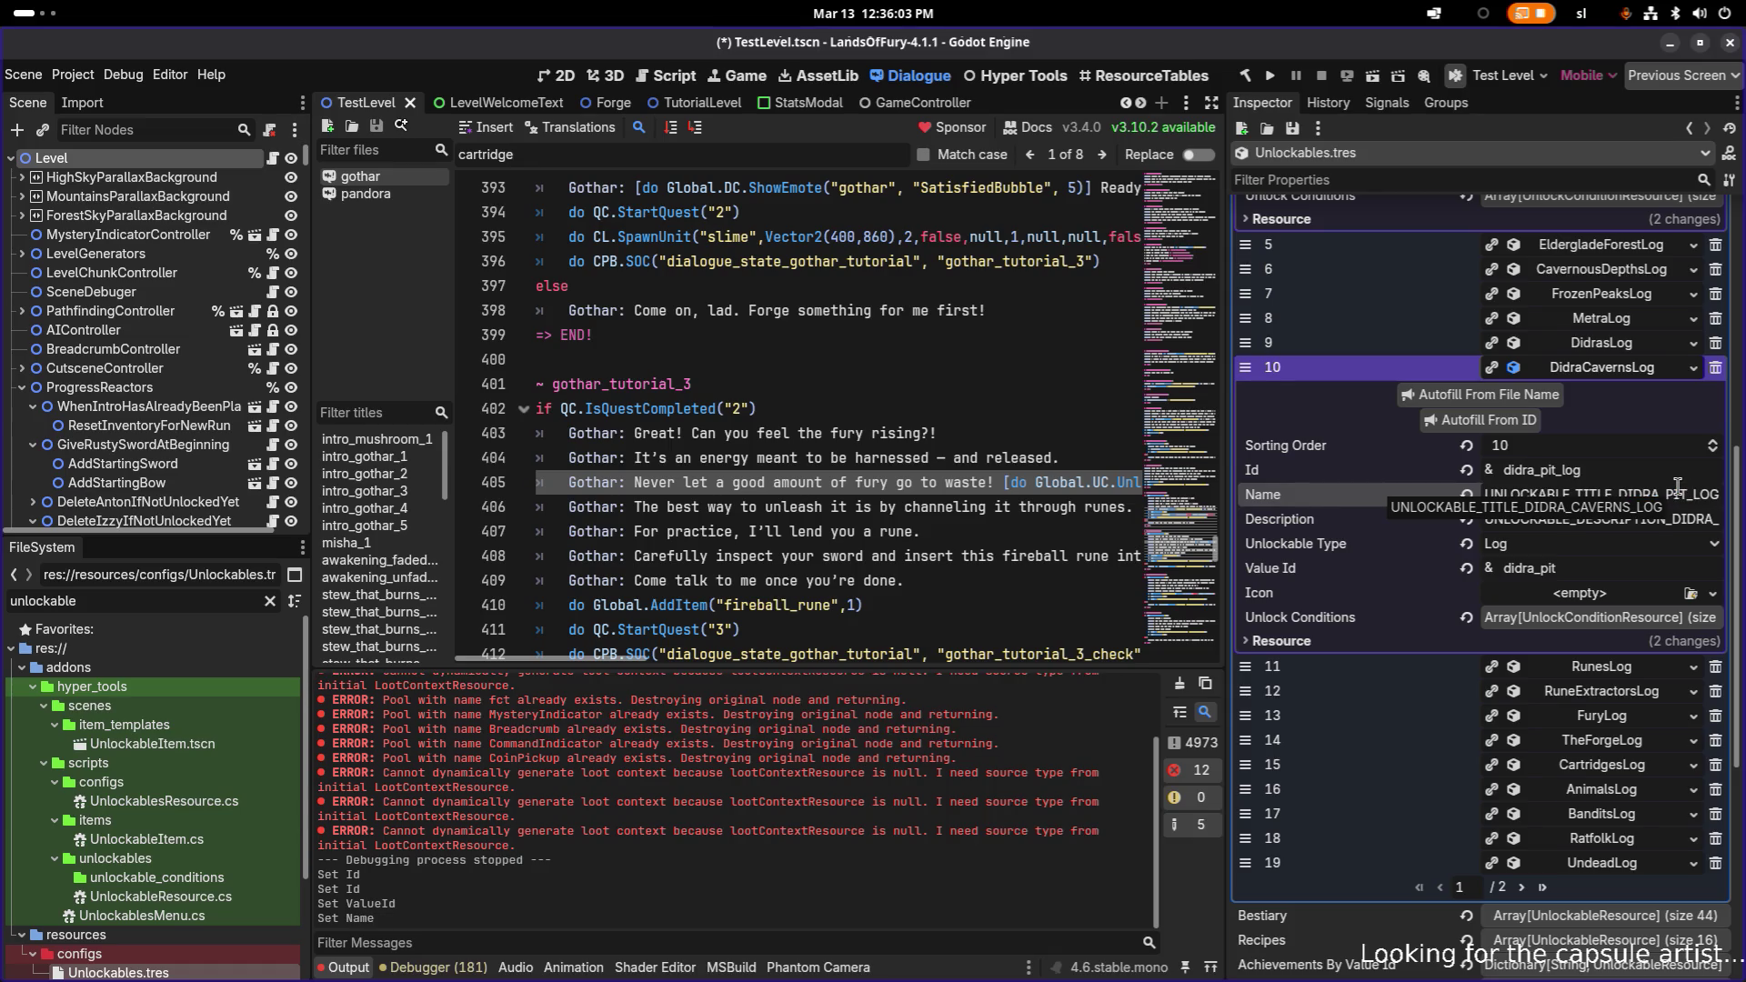
pyautogui.click(1673, 520)
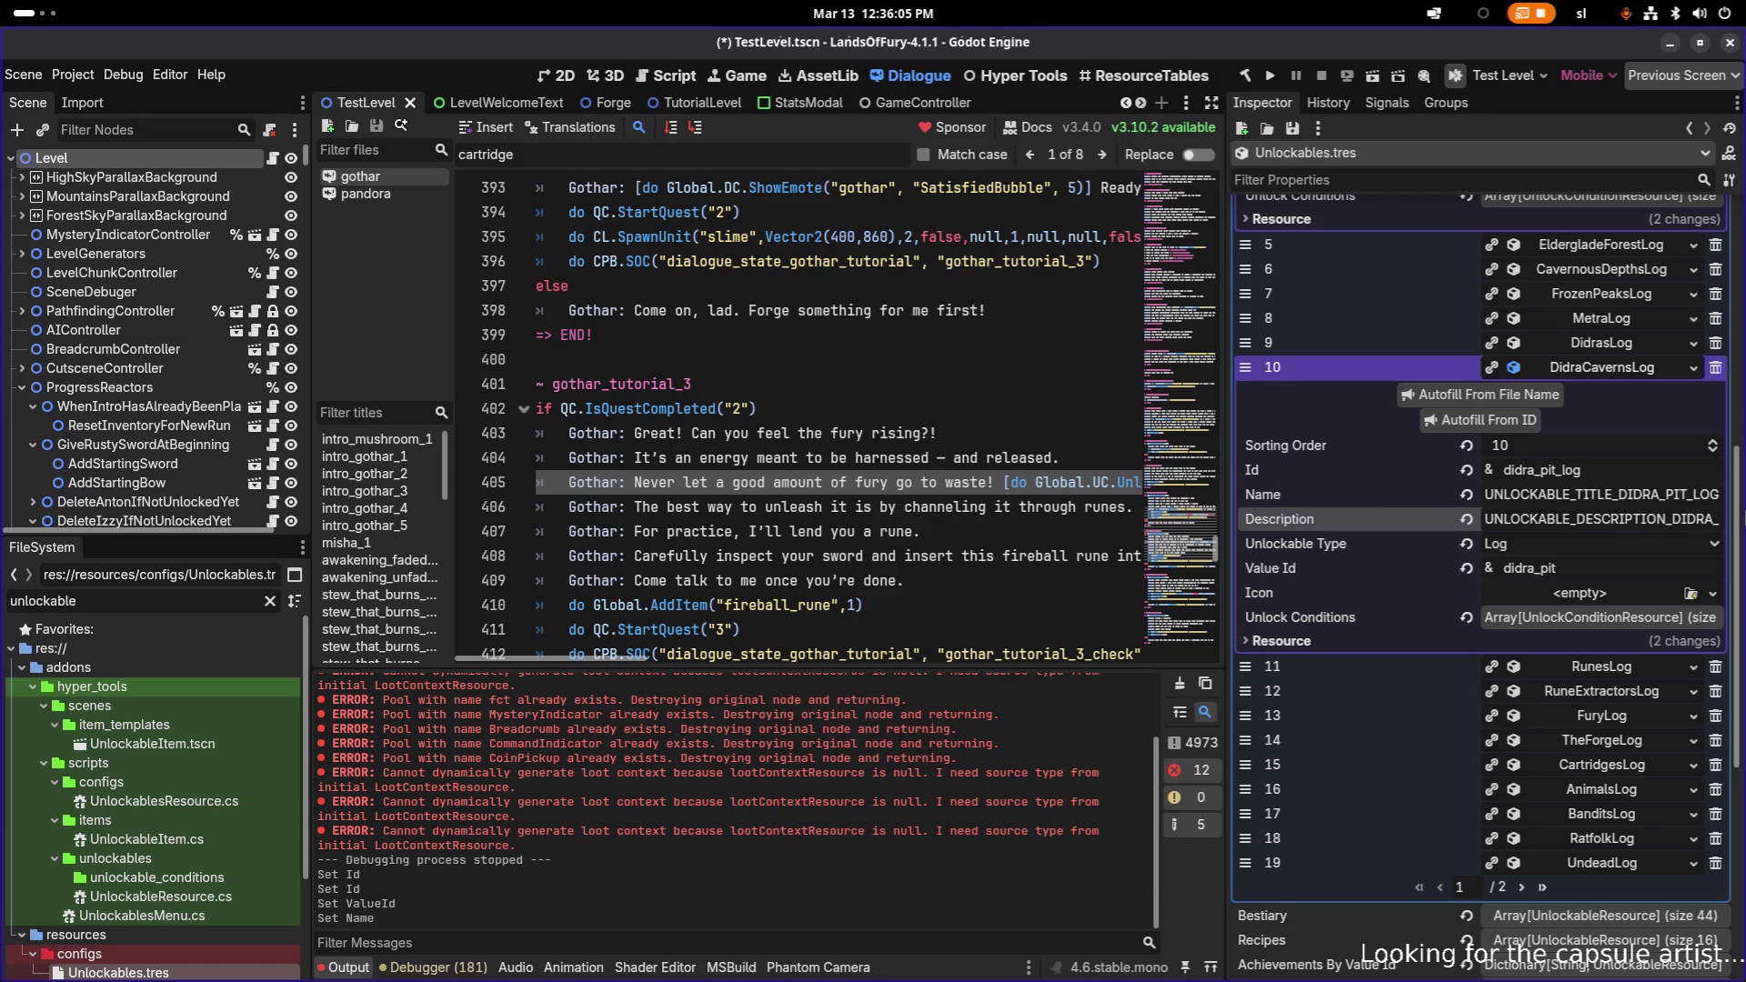
pyautogui.press('End')
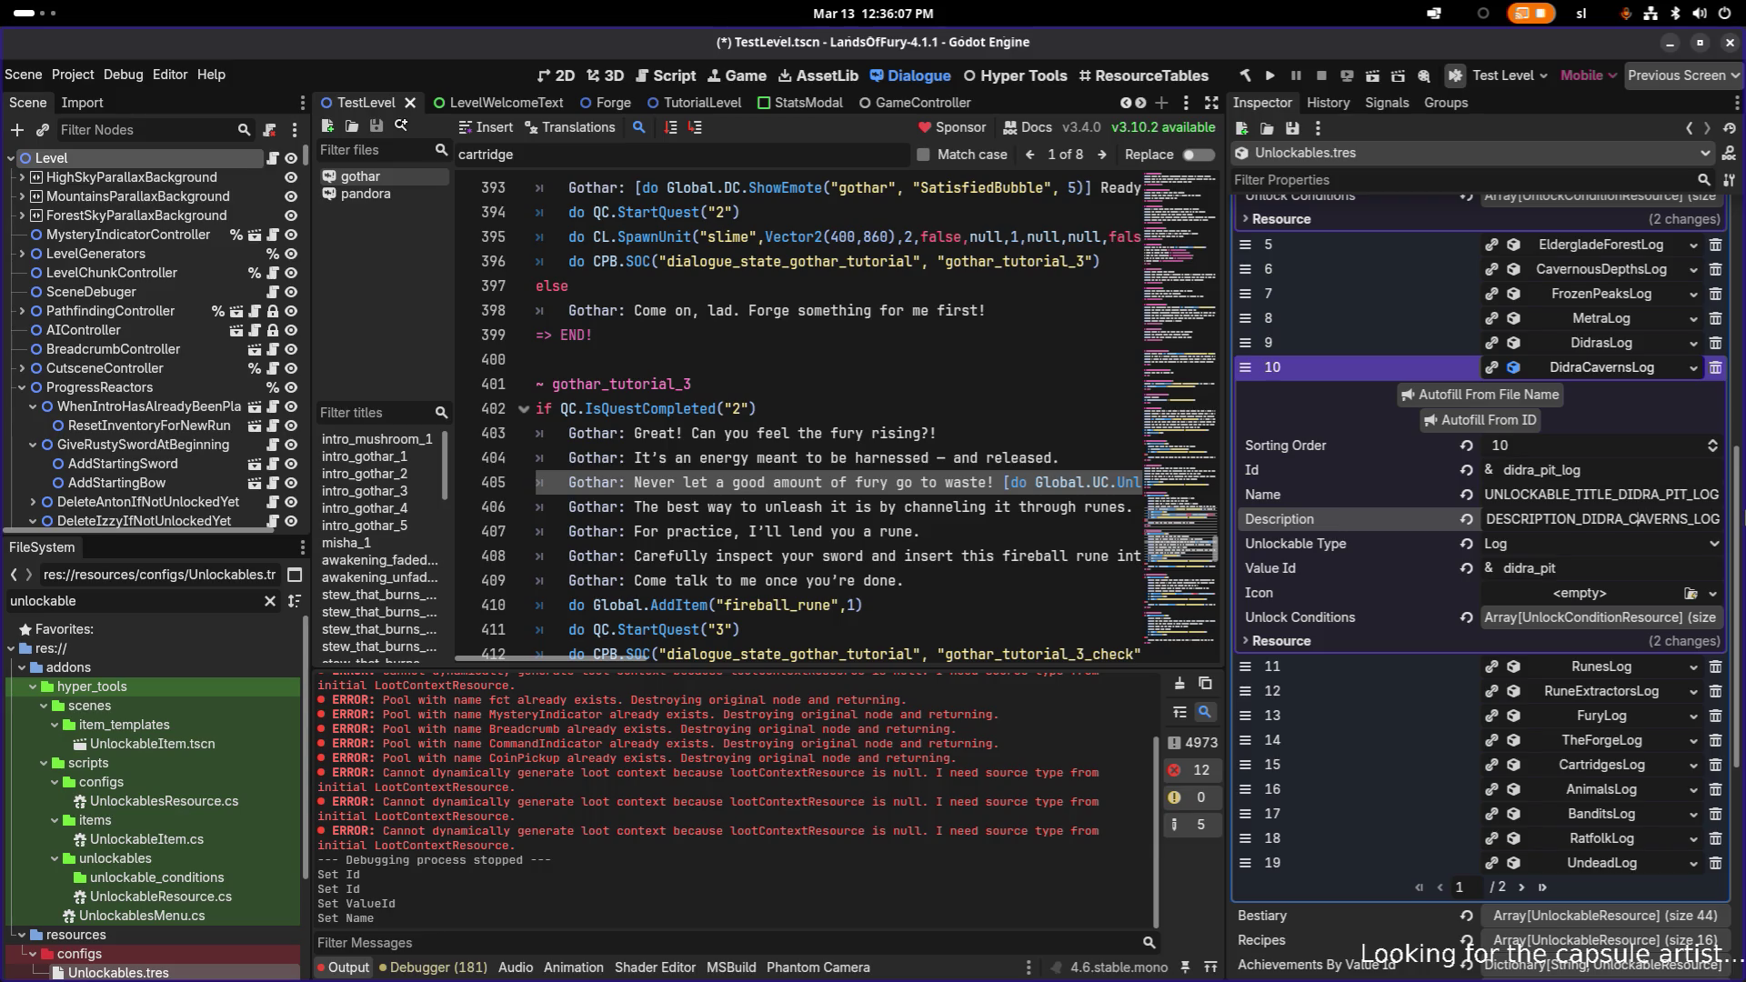
pyautogui.hotkey('shift', 'Right')
pyautogui.hotkey('shift', 'Right')
pyautogui.hotkey('shift', 'Right')
pyautogui.write('PIT')
pyautogui.press('End')
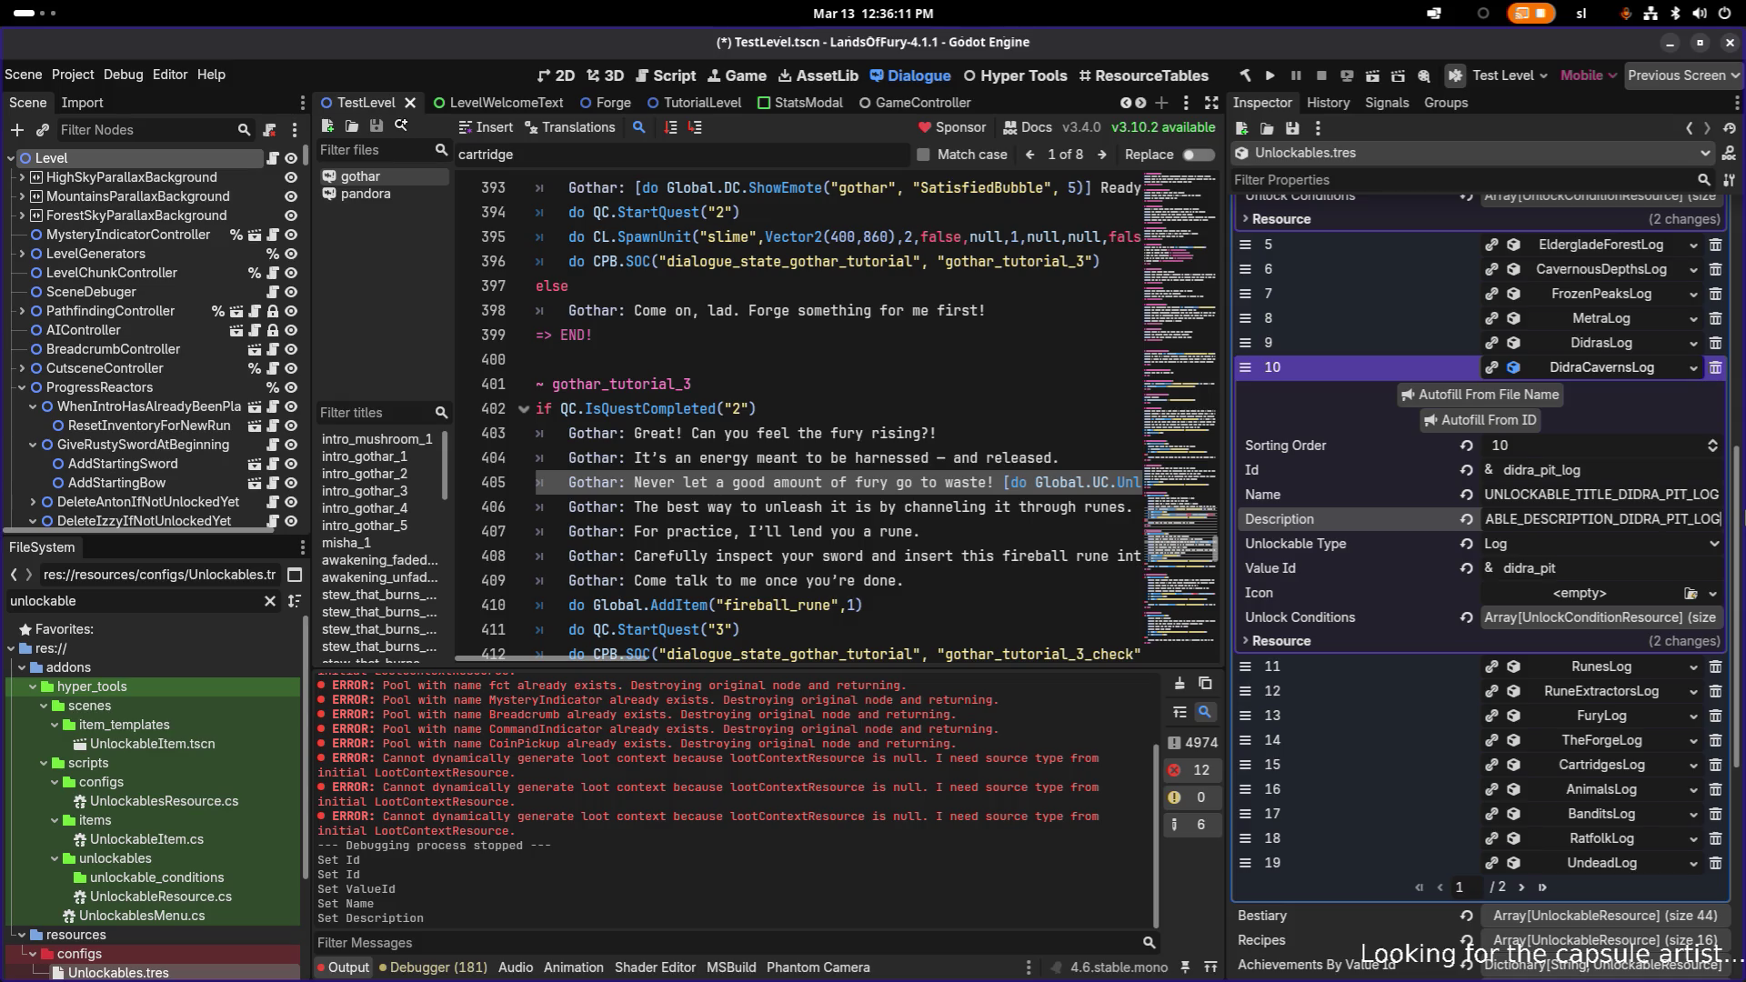
pyautogui.press('Home')
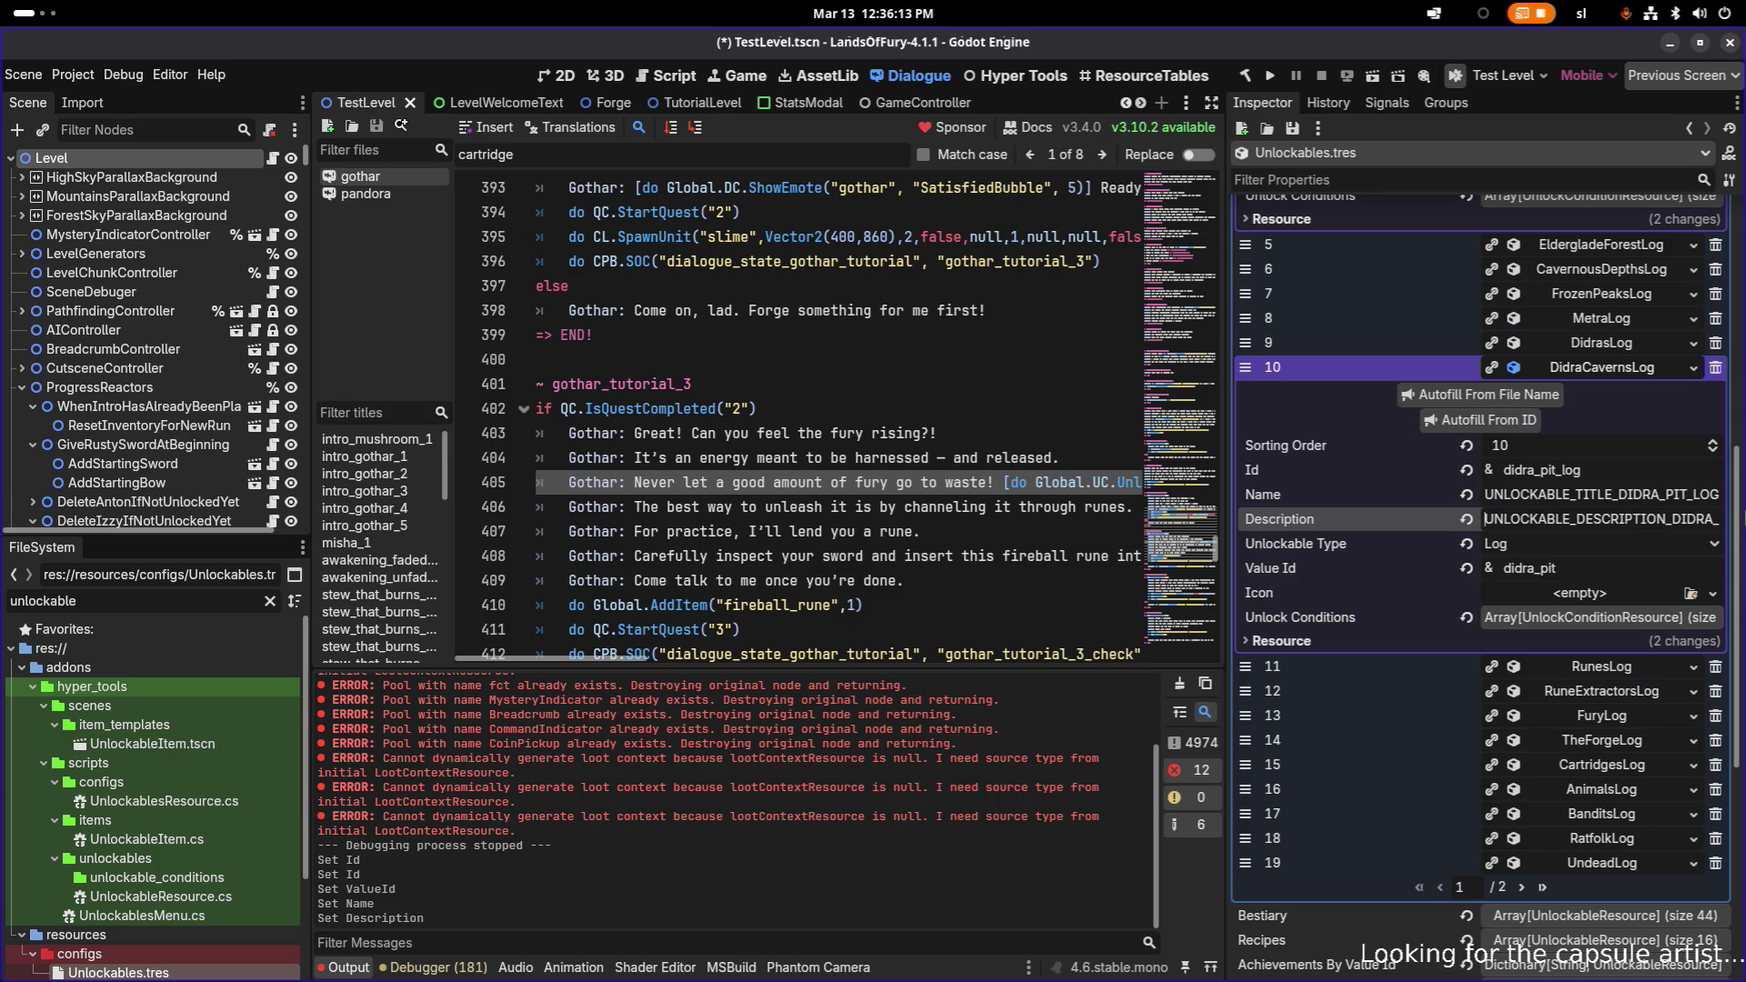
# - Save the edited unlockables with Ctrl+S
pyautogui.click(1614, 470)
pyautogui.hotkey('ctrl', 's')
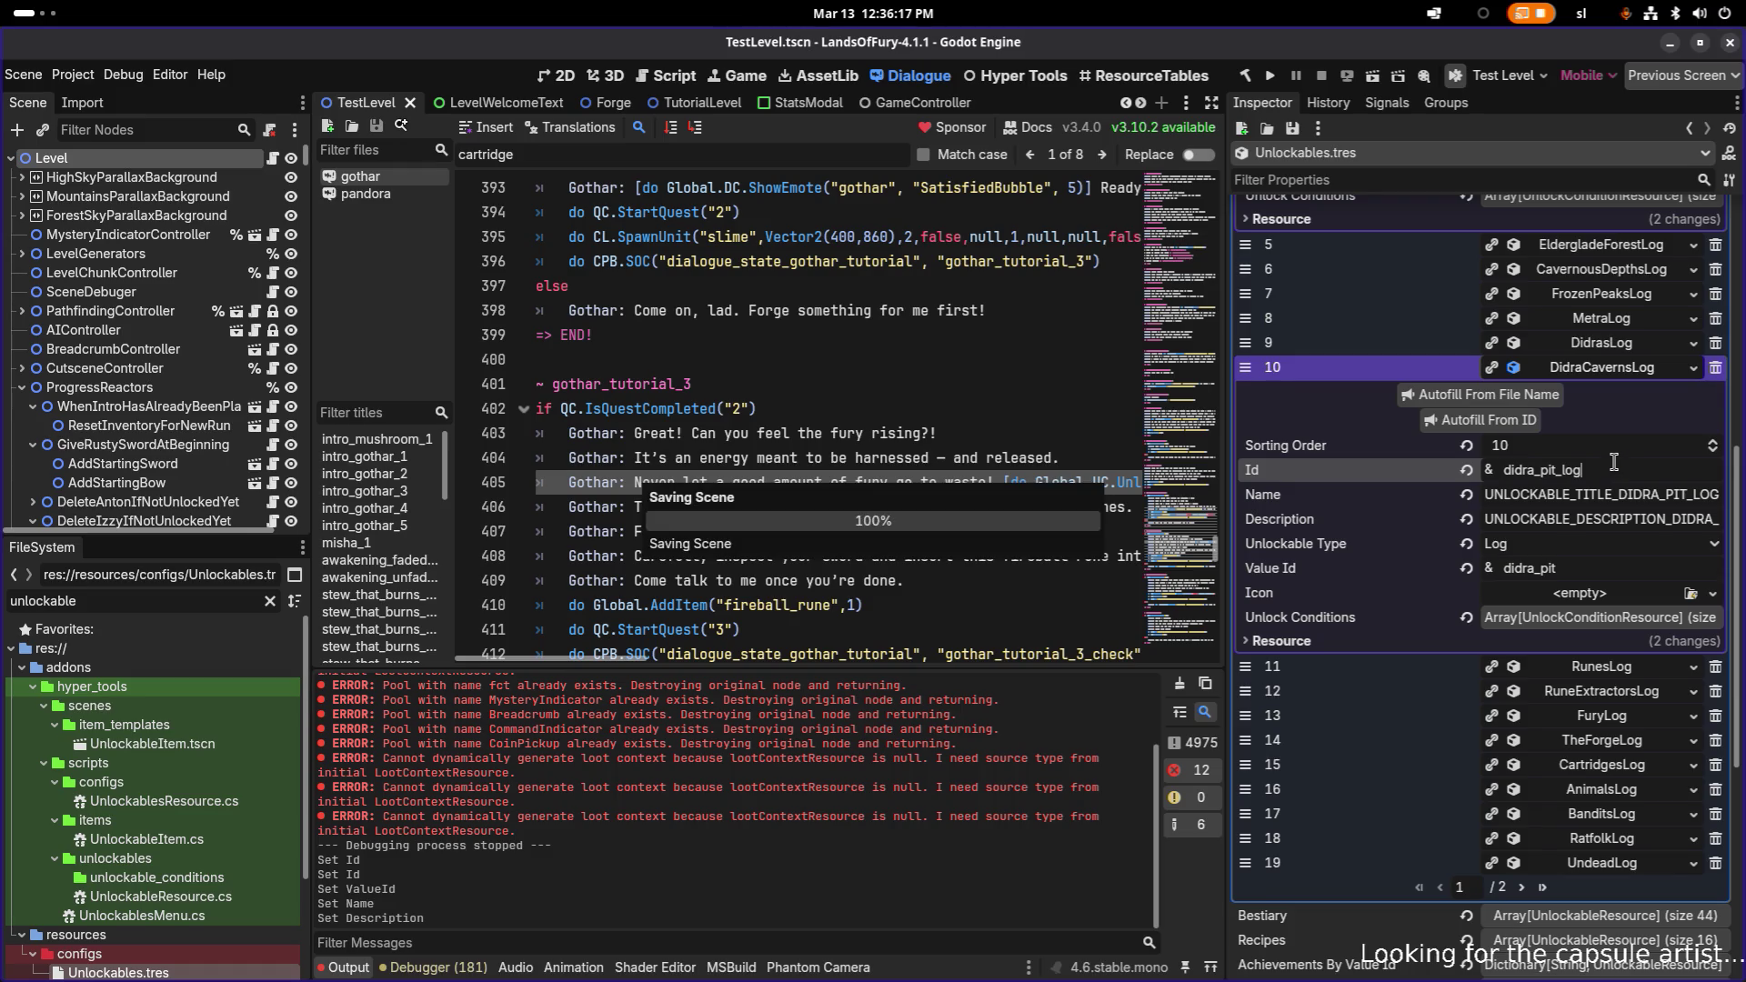
pyautogui.hotkey('alt', 'Tab')
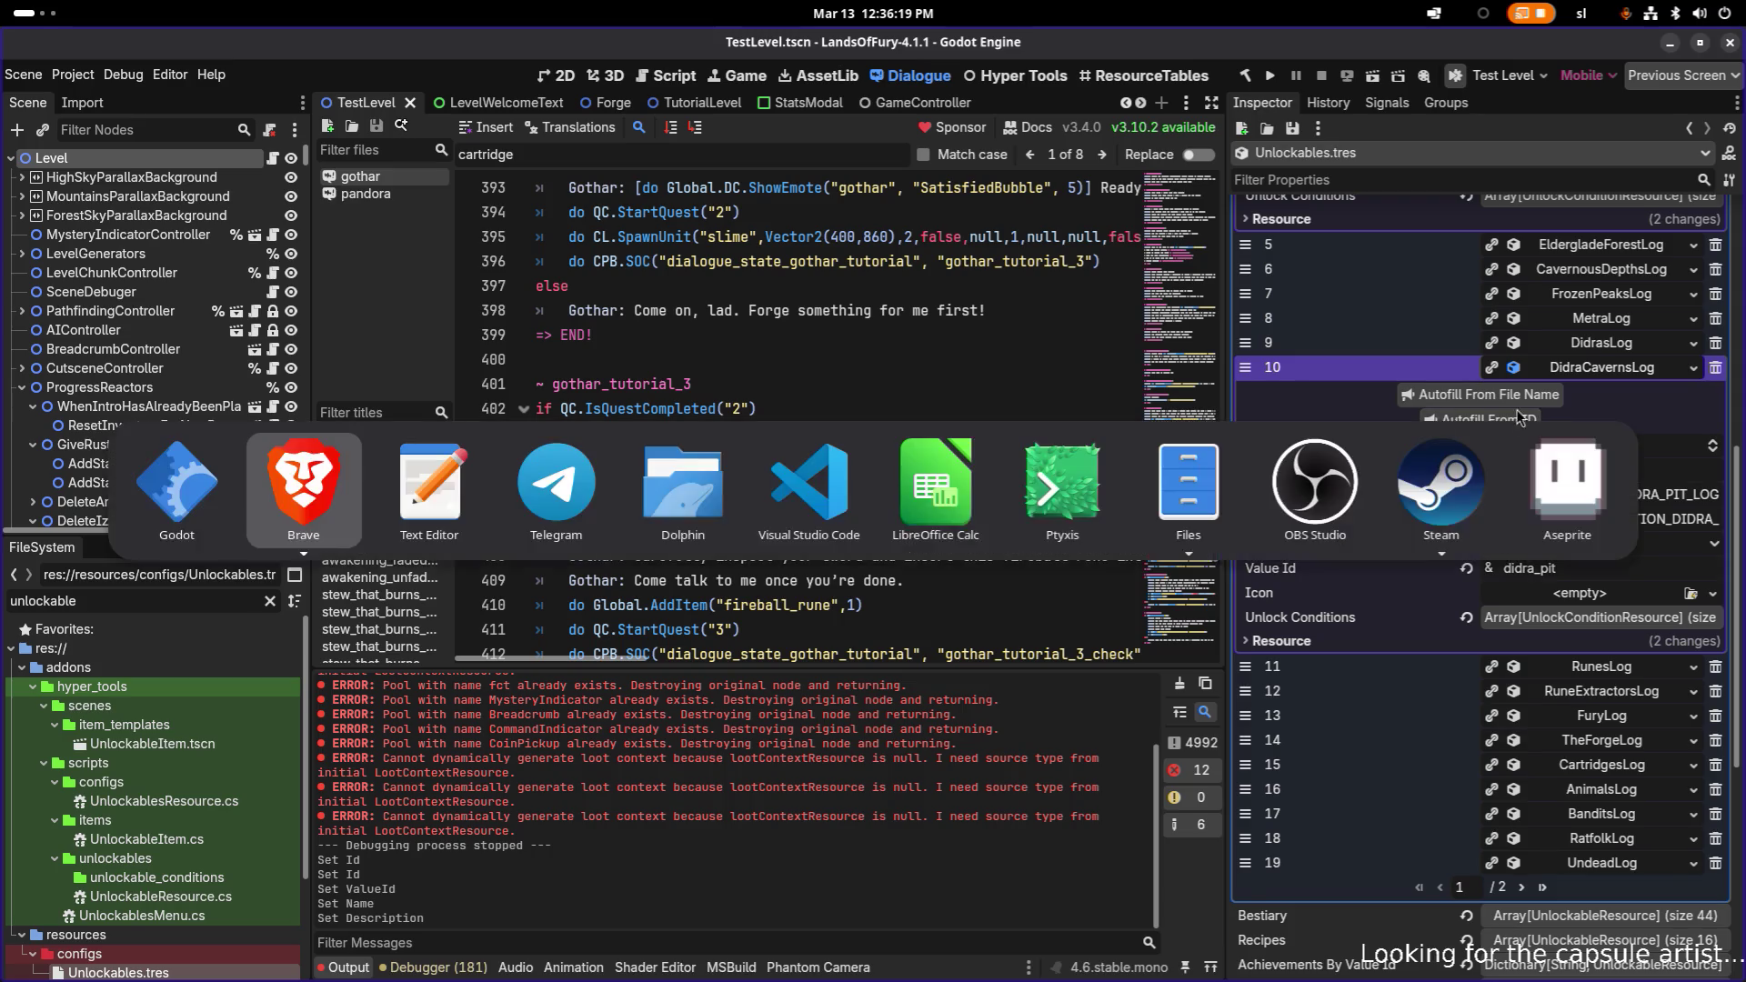
# - Find 'caverns' in Translations.csv and rename A331 to UNLOCKABLE_TITLE_DIDRA_PIT_LOG
pyautogui.click(976, 441)
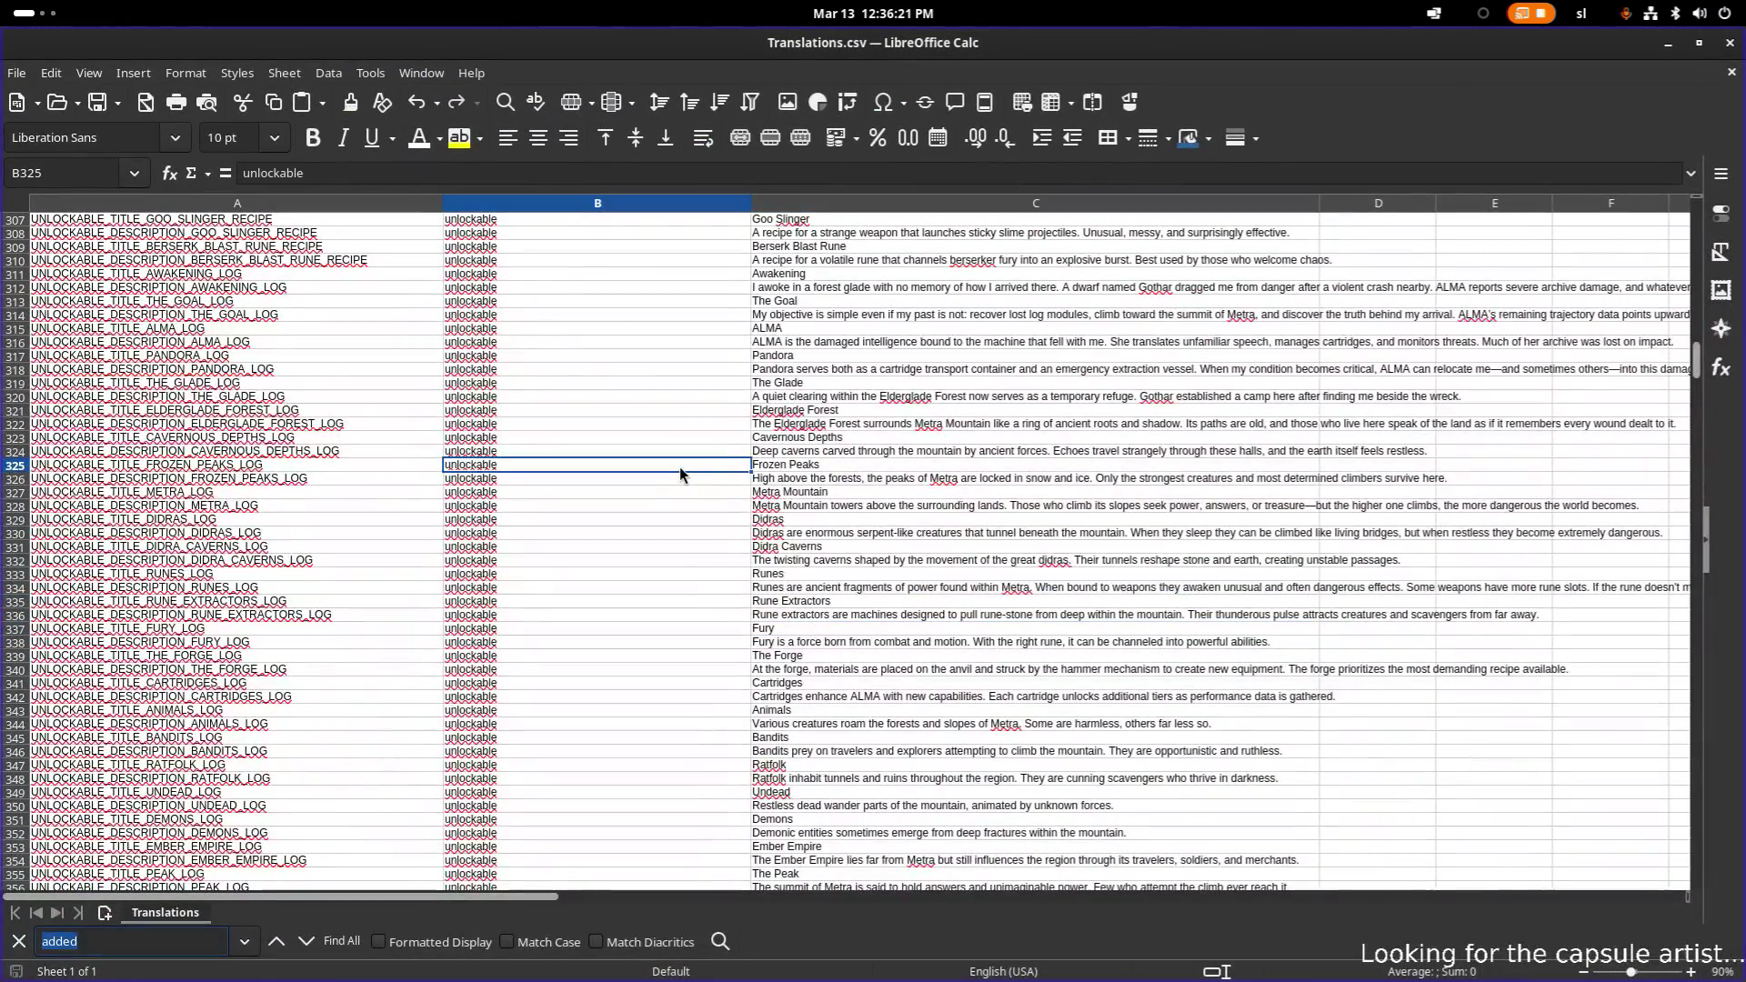
pyautogui.write('caverns')
pyautogui.press('Return')
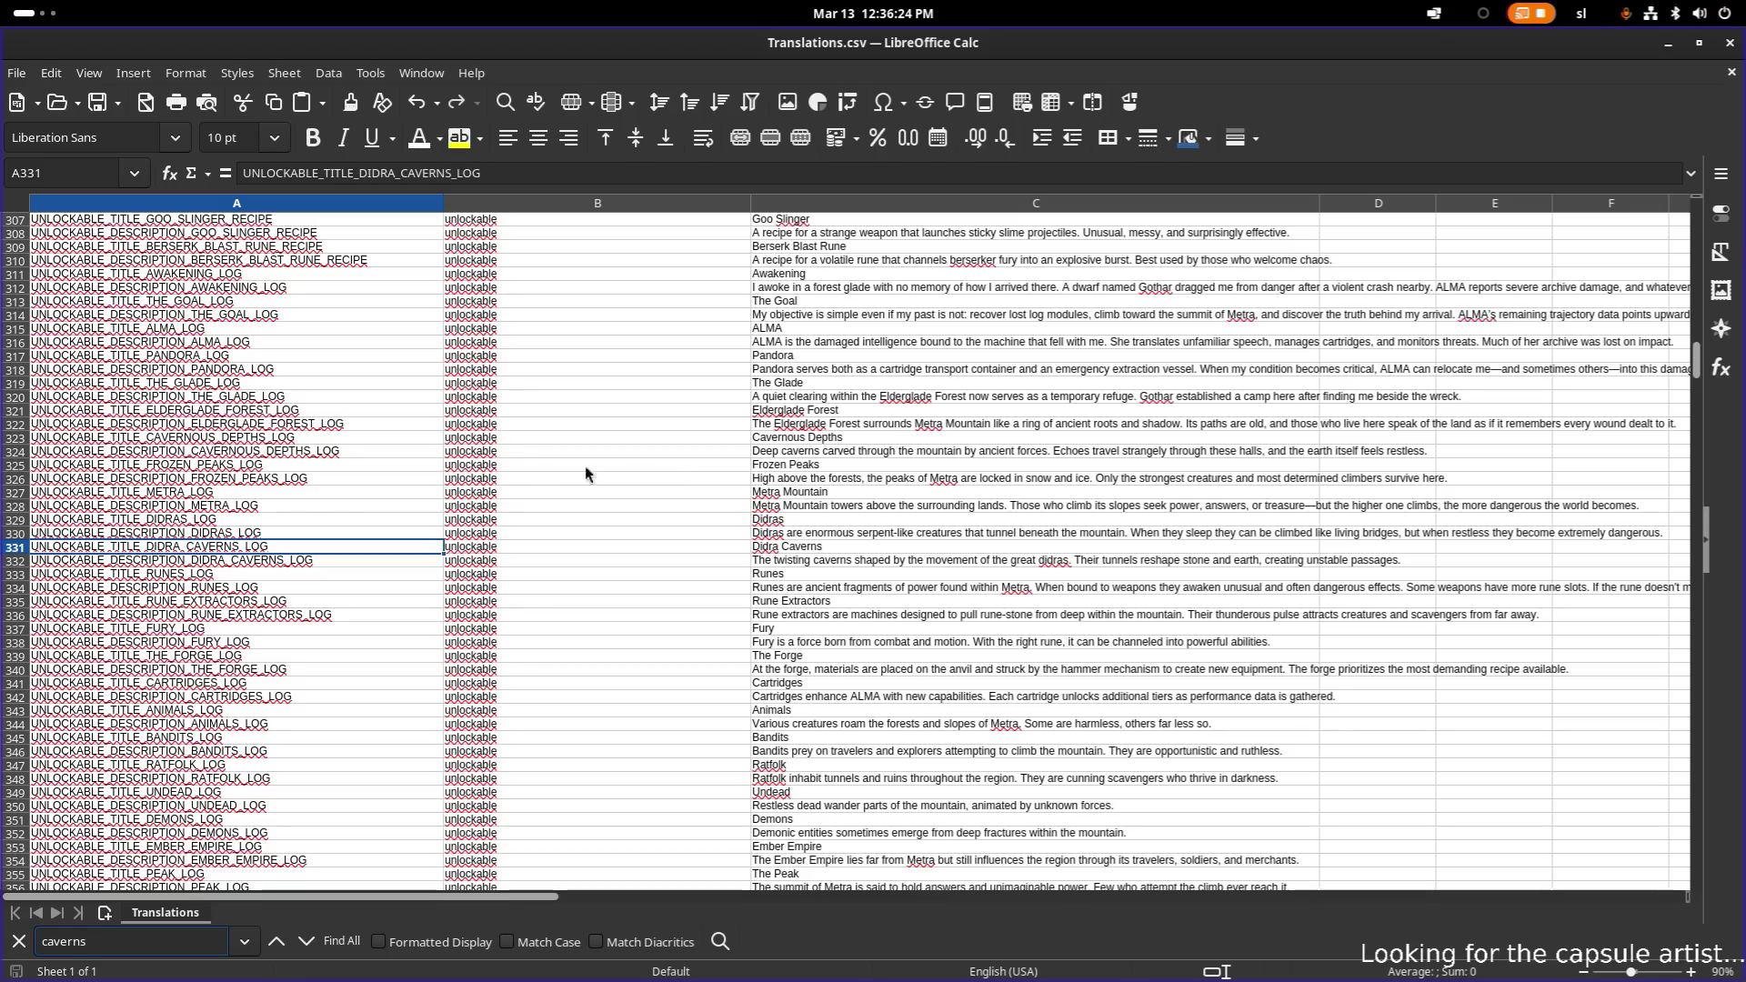
pyautogui.doubleClick(314, 546)
pyautogui.doubleClick(213, 546)
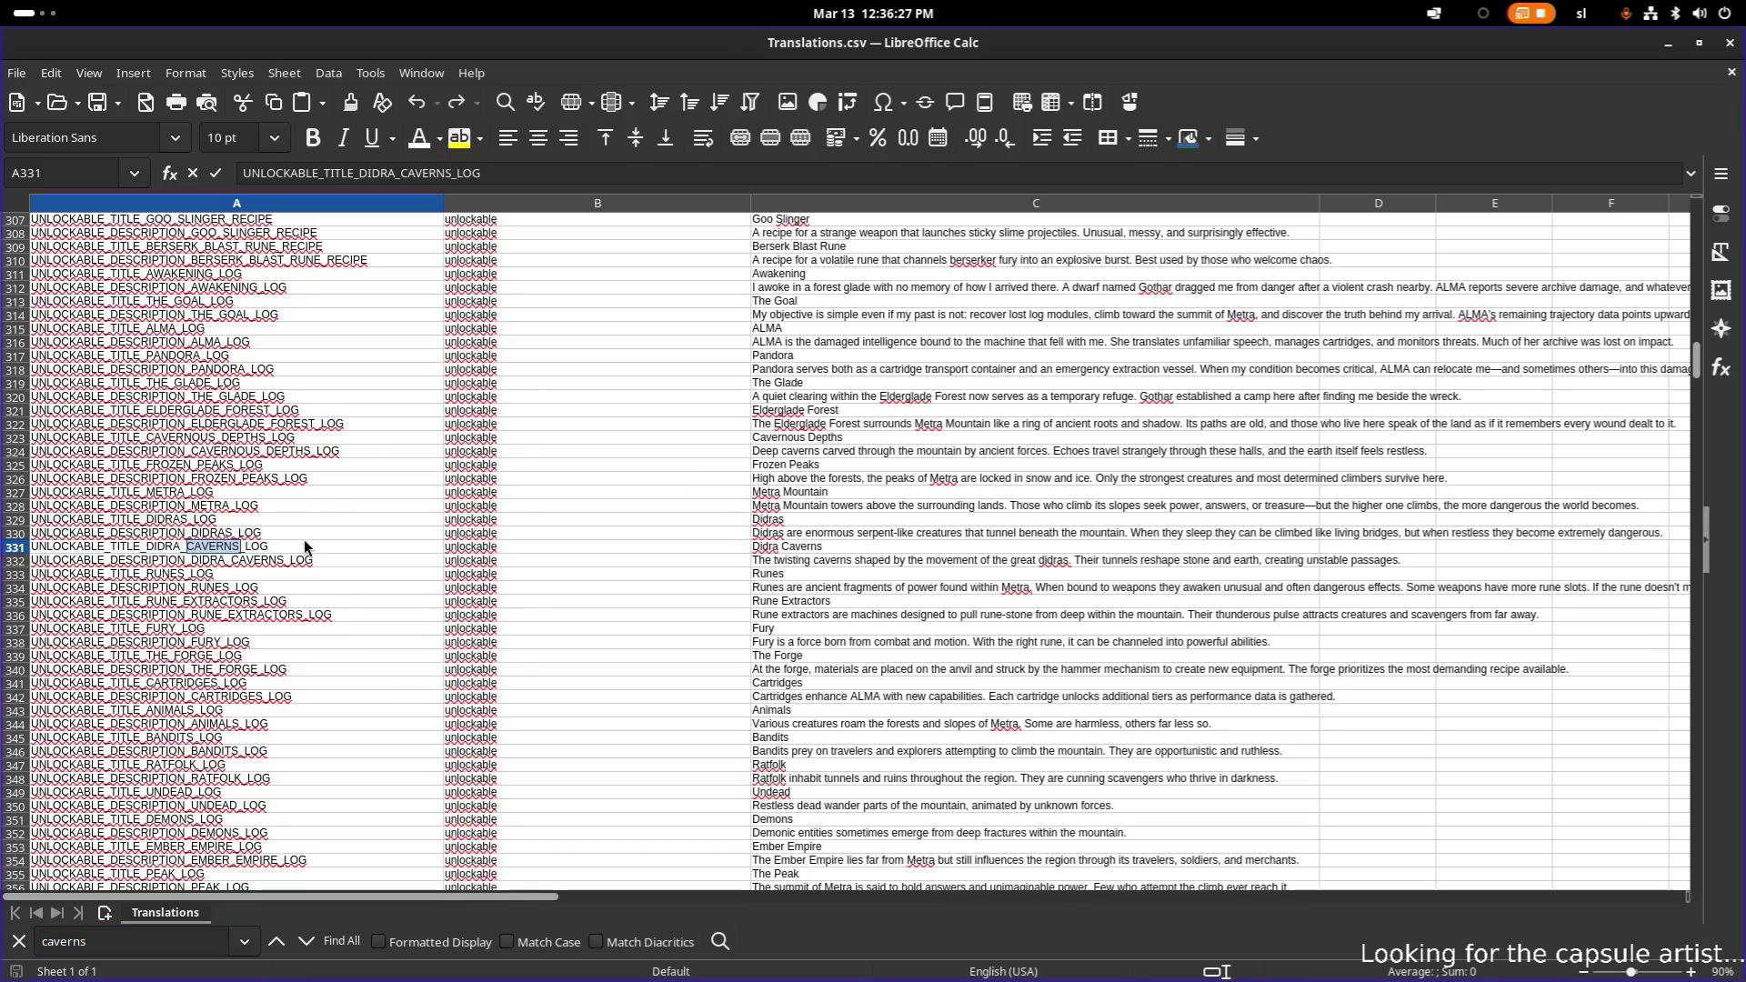
pyautogui.write('PIT')
pyautogui.press('Return')
# - Rename the A332 key to UNLOCKABLE_DESCRIPTION_DIDRA_PIT_LOG
pyautogui.doubleClick(209, 560)
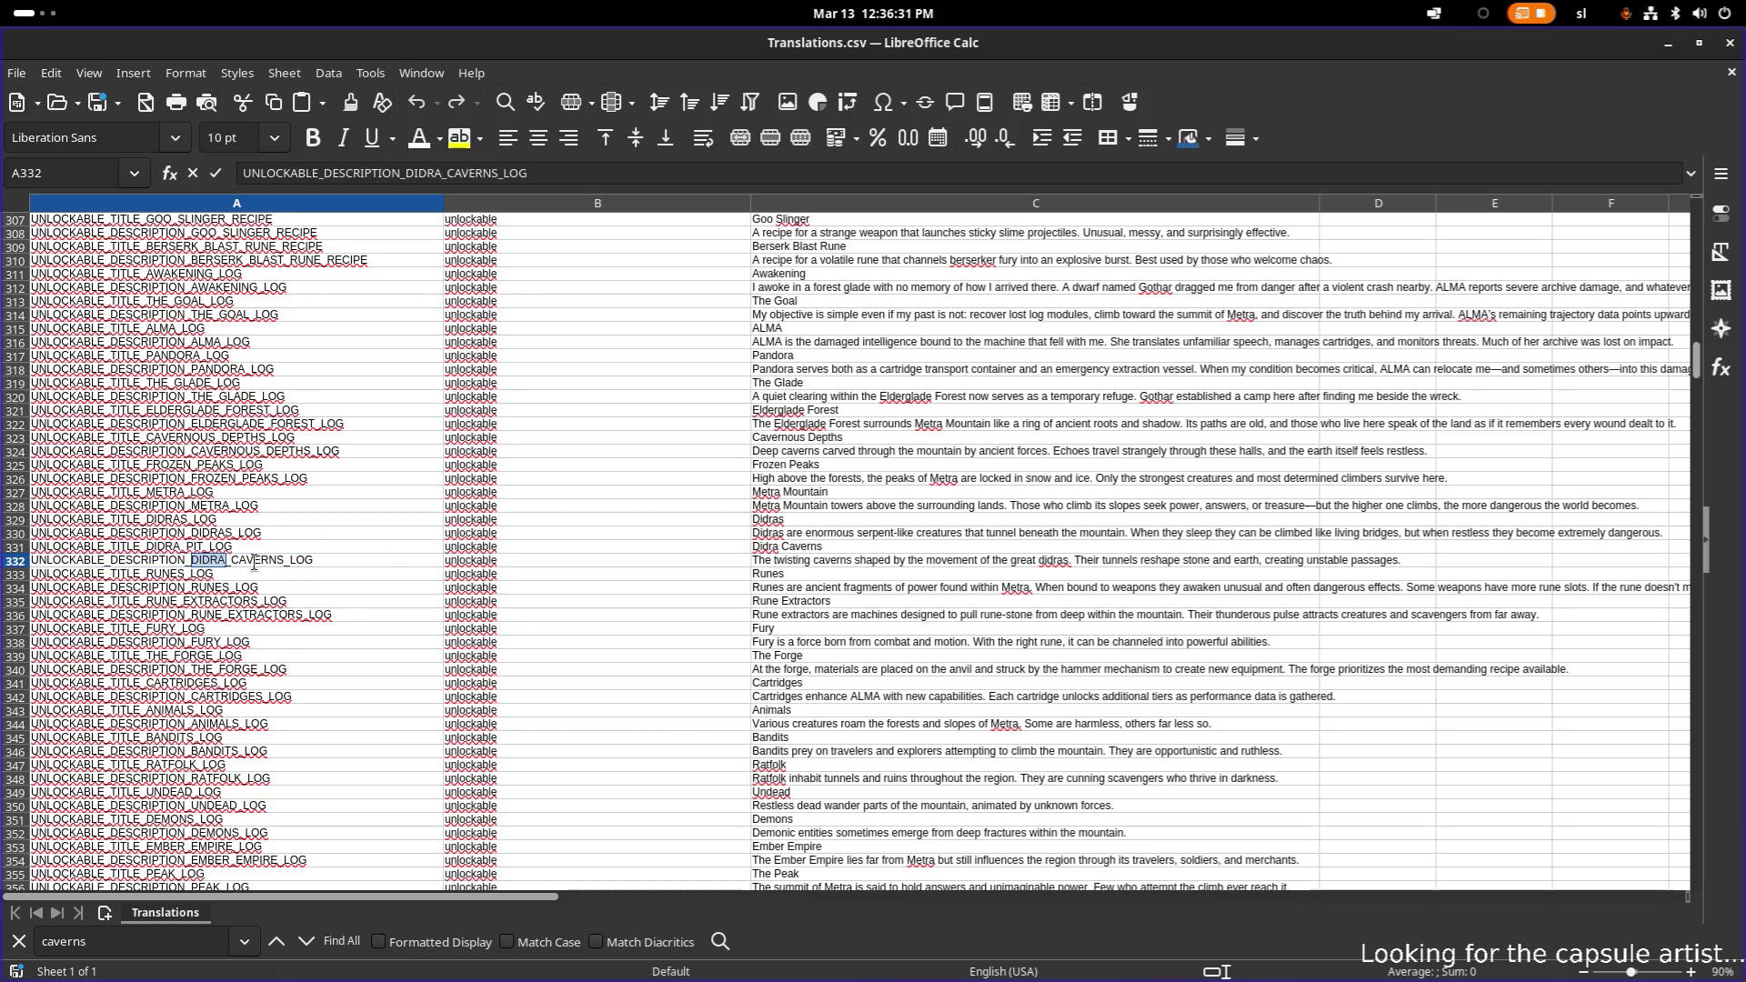
pyautogui.doubleClick(258, 560)
pyautogui.write('PIT')
pyautogui.press('Return')
pyautogui.click(801, 548)
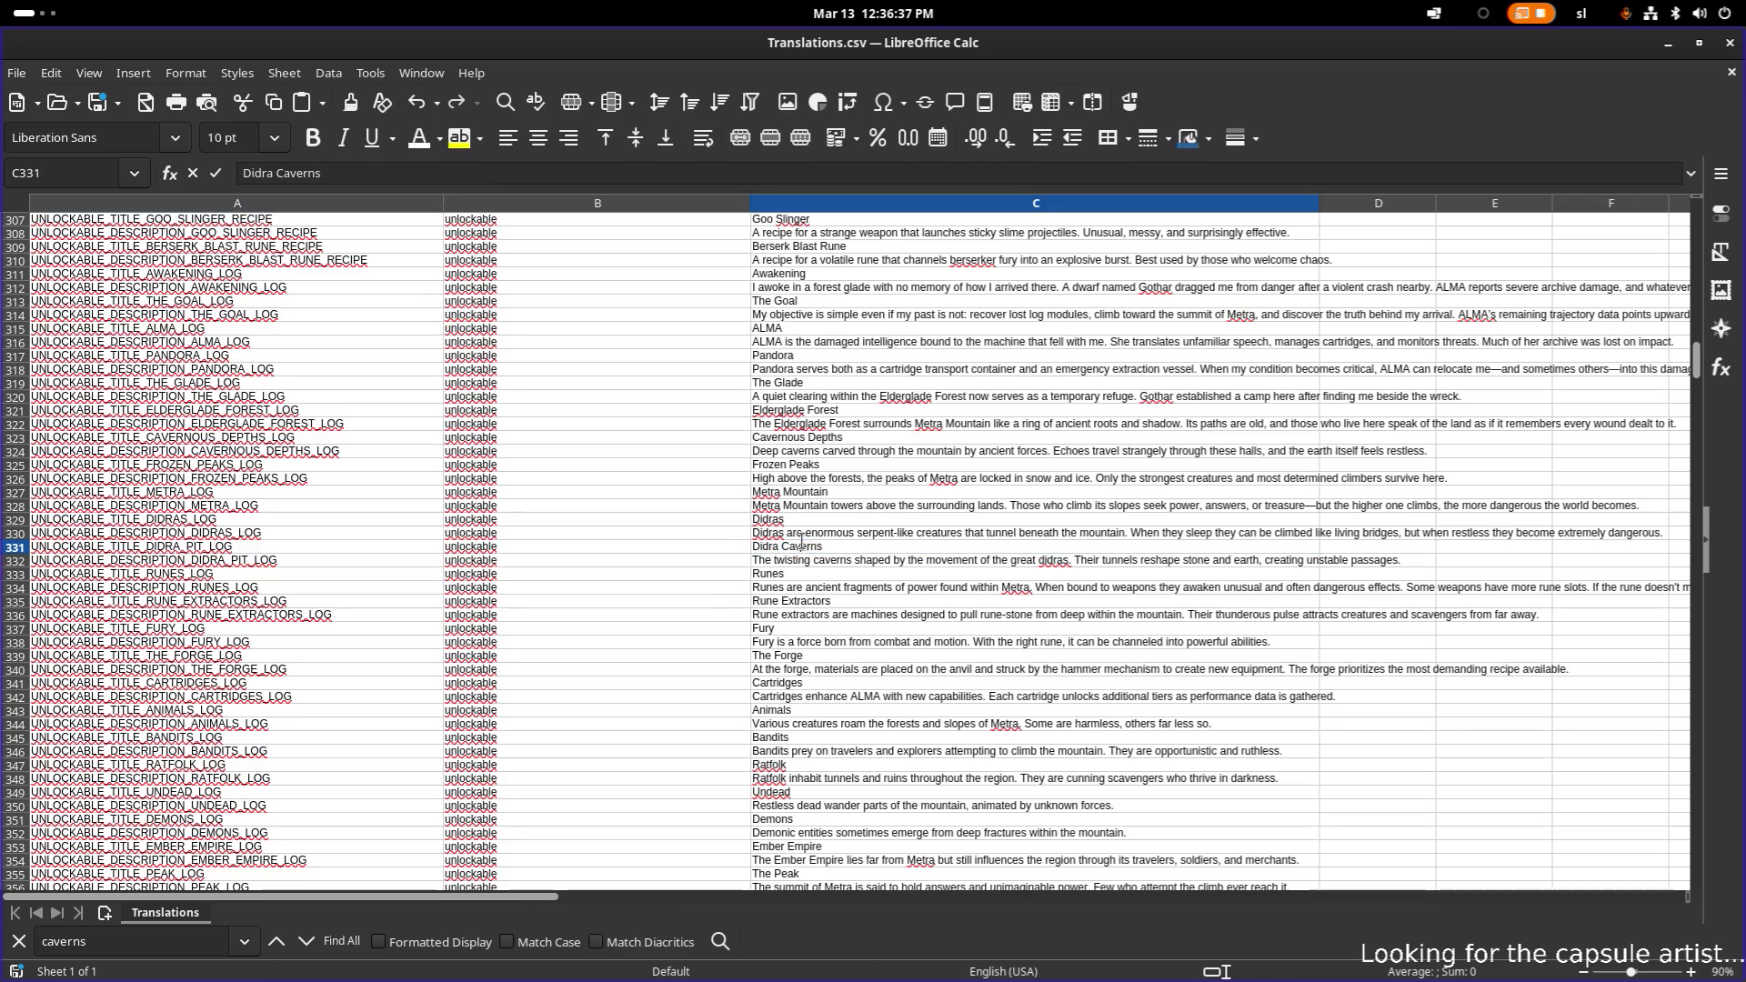